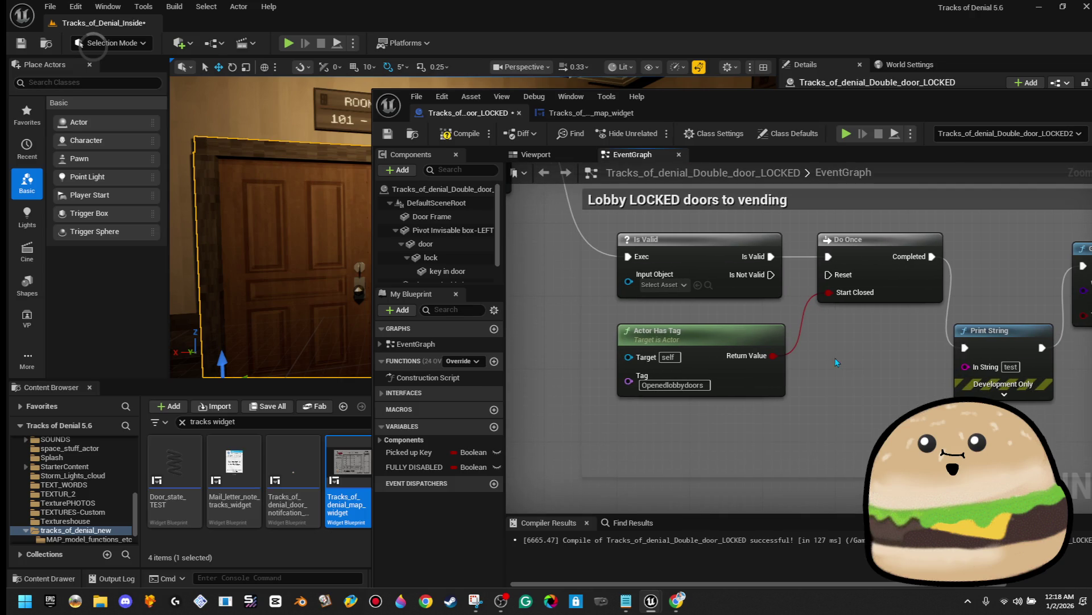
Step: Feed Actor Has Tag into a new Branch that replaces Is Valid, and unlink Do Once's Start Closed
drag(781, 362, 843, 371)
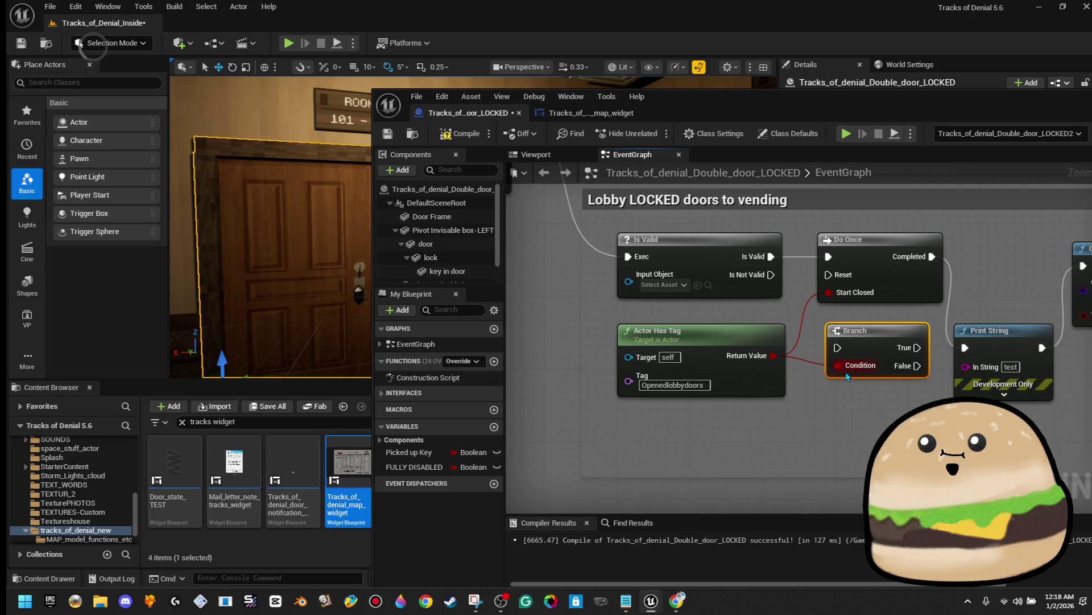
drag(853, 332, 845, 323)
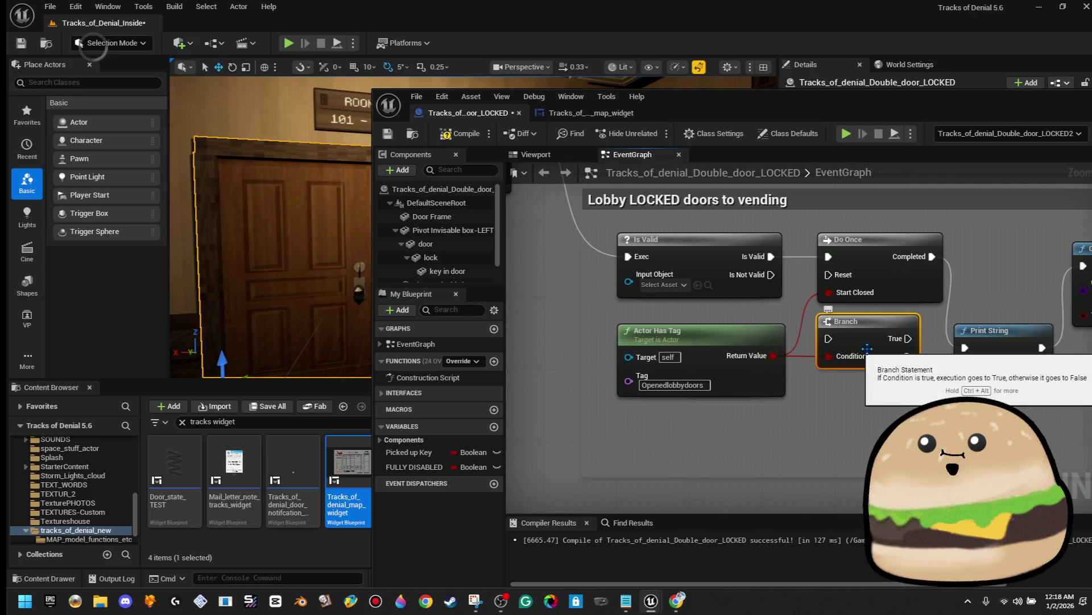
scroll(793, 335, down, 3)
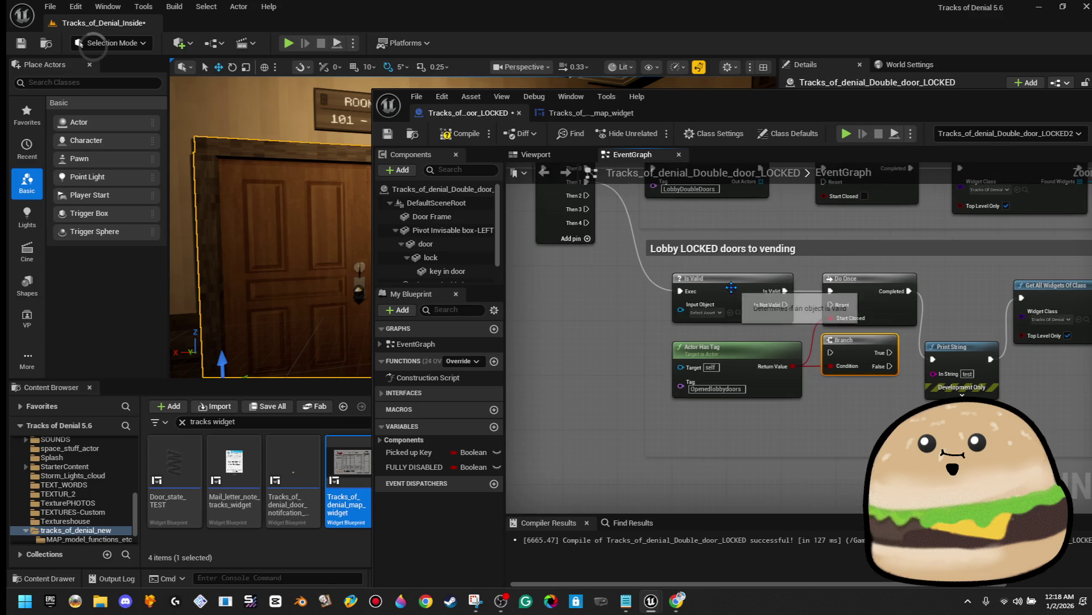
key(Delete)
mouse_move(857, 358)
mouse_down()
mouse_move(739, 302)
mouse_move(831, 290)
mouse_up()
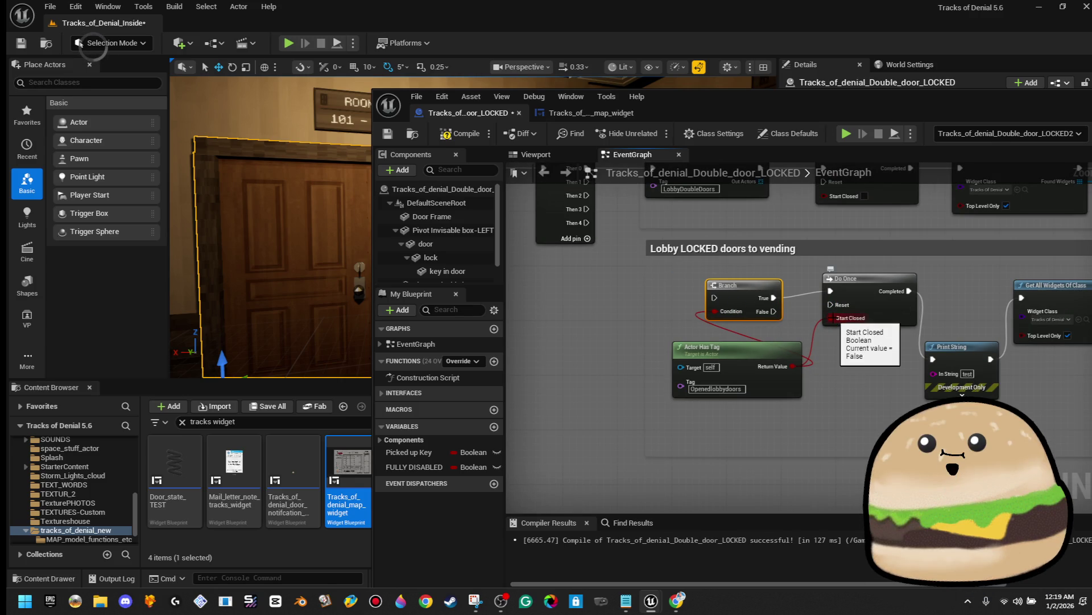
right_click(832, 317)
click(864, 367)
mouse_move(742, 297)
mouse_down()
mouse_move(749, 290)
mouse_move(751, 329)
mouse_move(619, 250)
mouse_move(617, 219)
mouse_up()
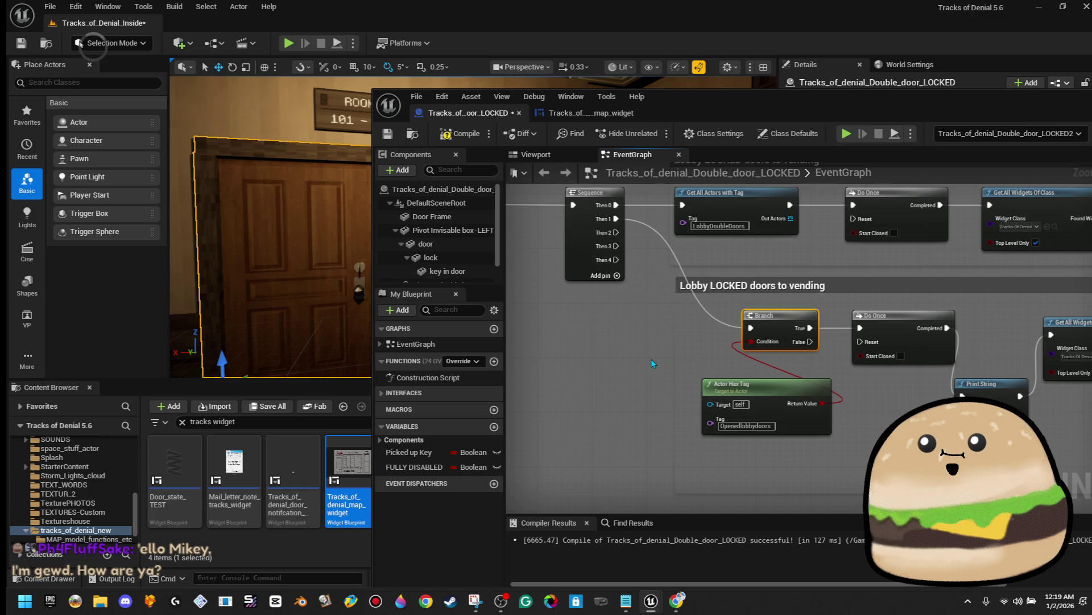
Step: Compile and save the door Blueprint, then move its editor aside to view the level
scroll(651, 360, down, 2)
scroll(508, 351, down, 2)
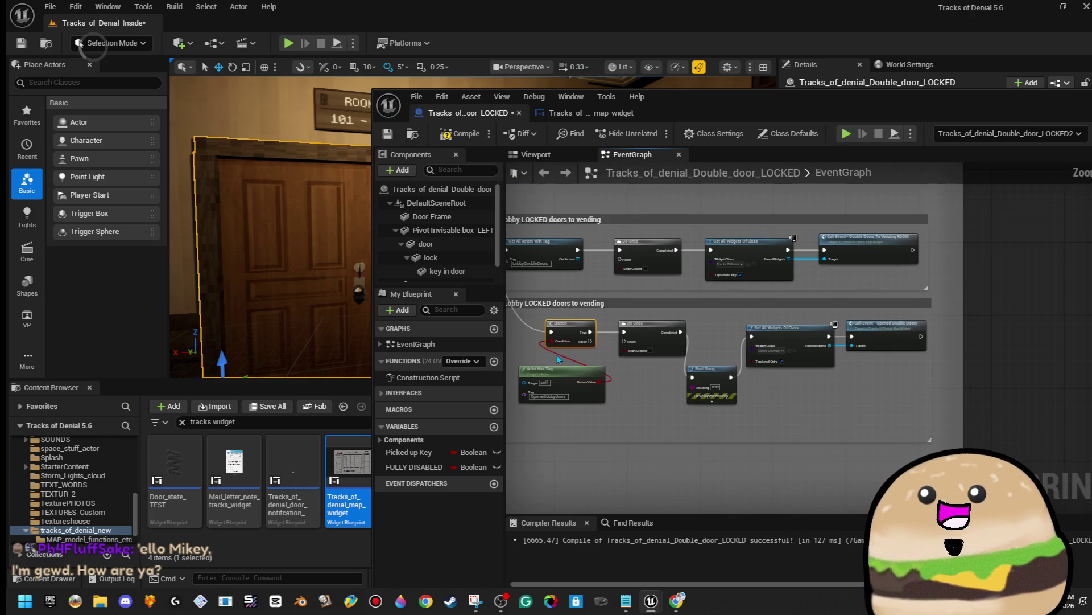
drag(547, 353, 582, 355)
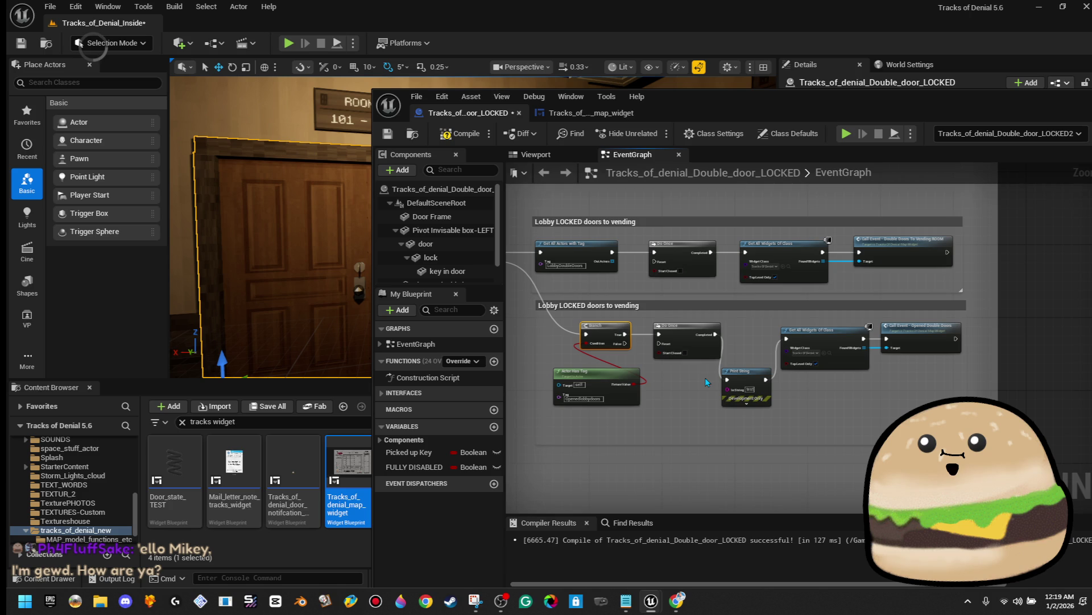
click(455, 134)
click(388, 135)
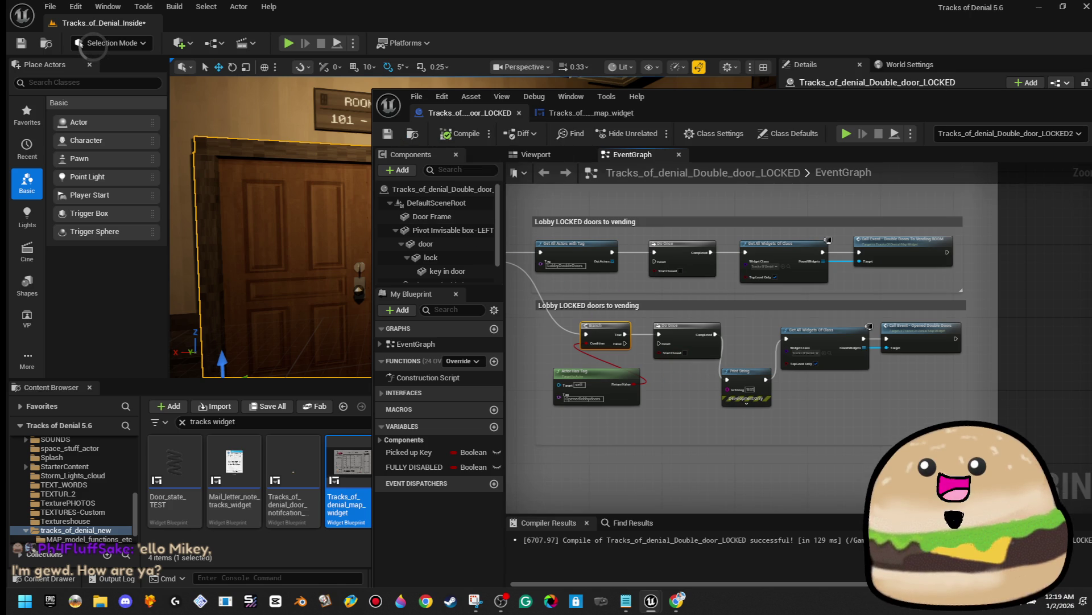
drag(393, 102, 957, 150)
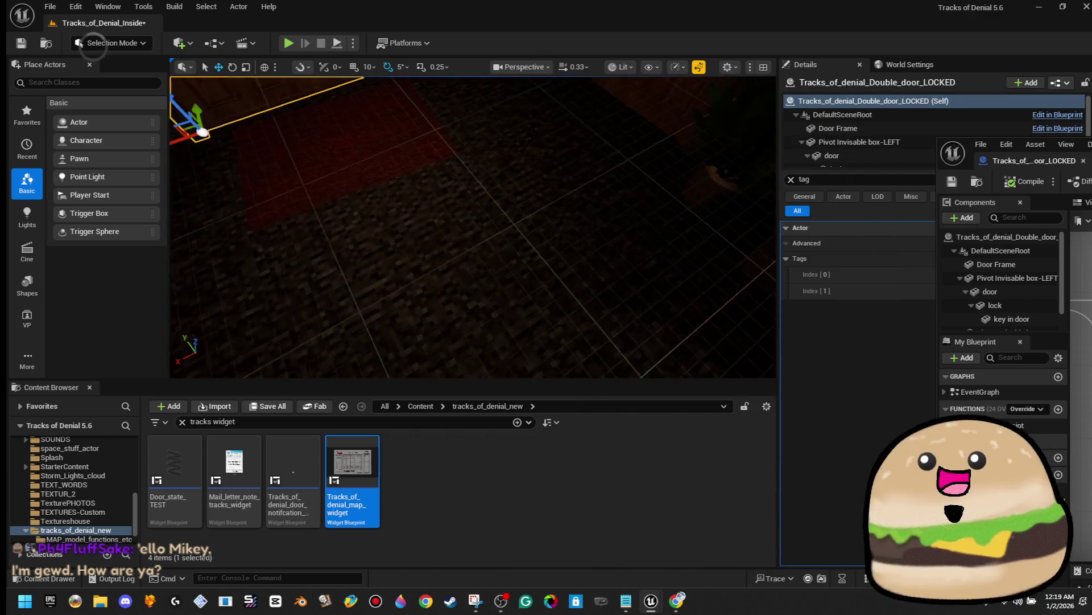
right_click(489, 210)
click(529, 577)
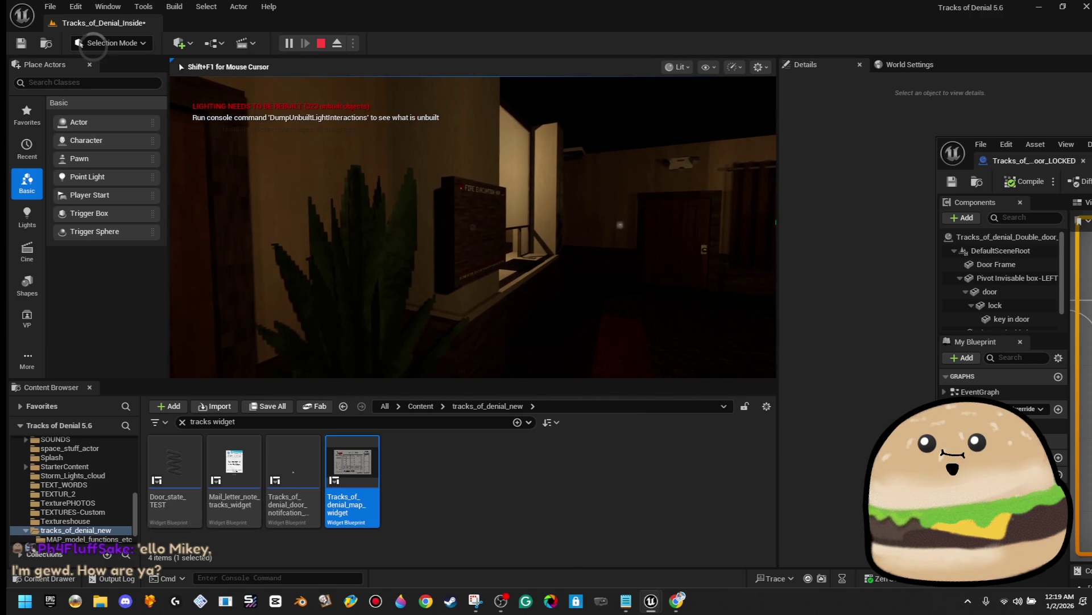
key(e)
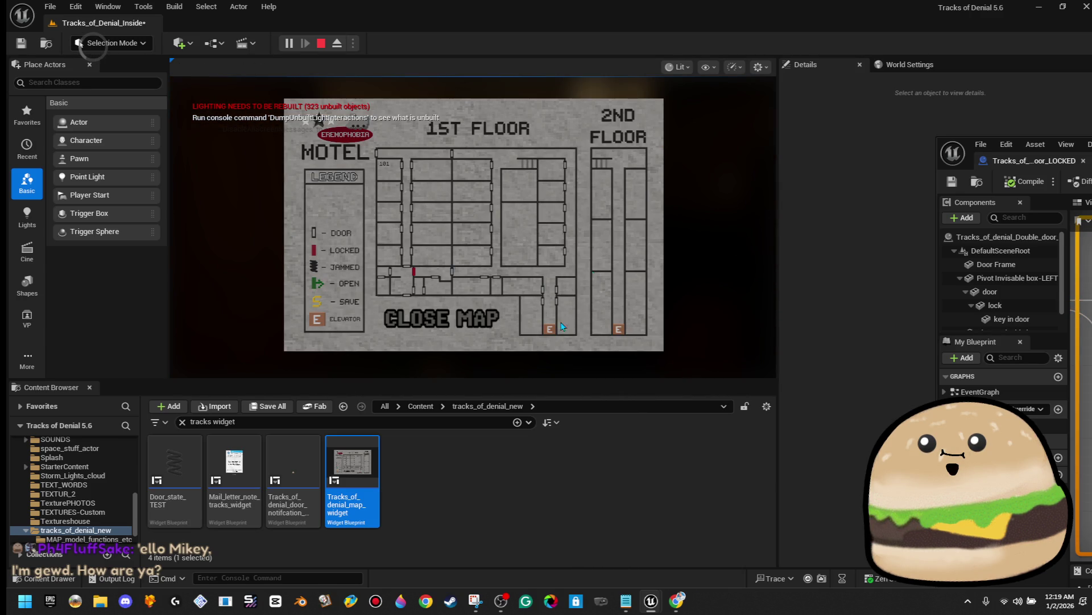
click(441, 318)
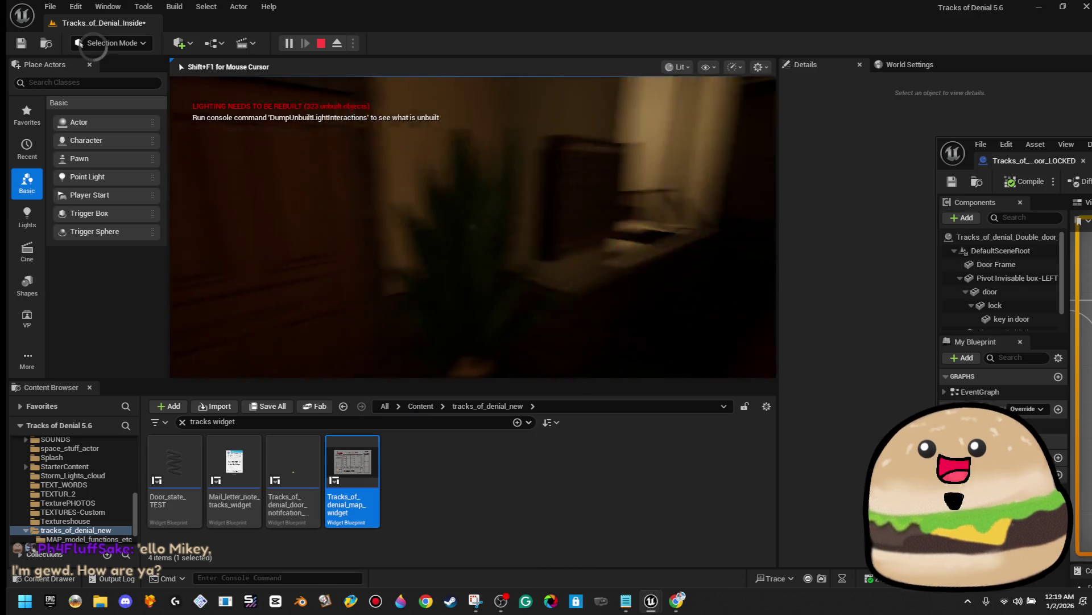
key(e)
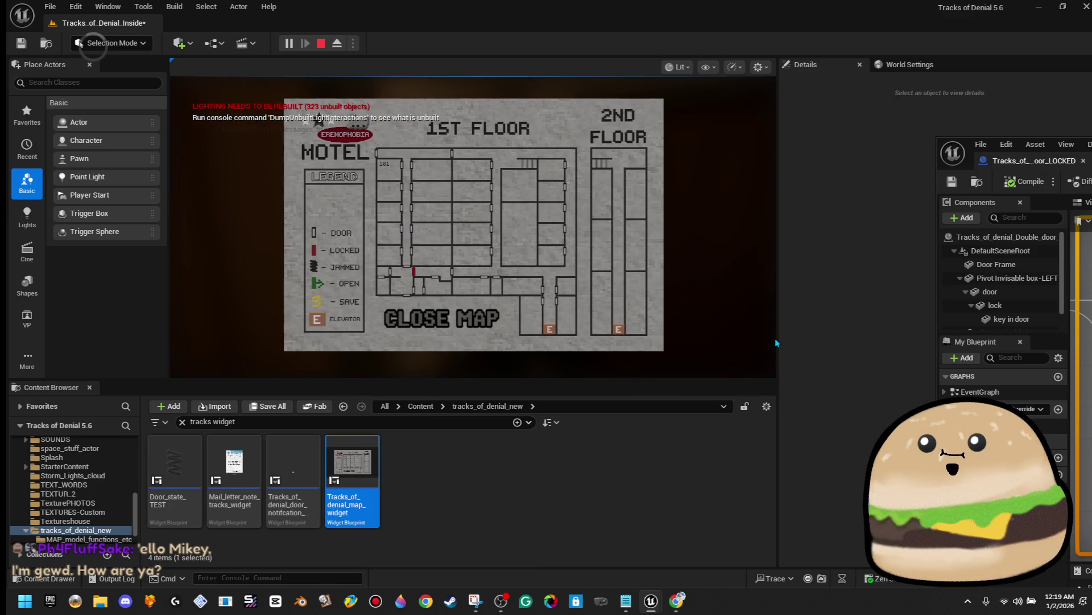
click(427, 326)
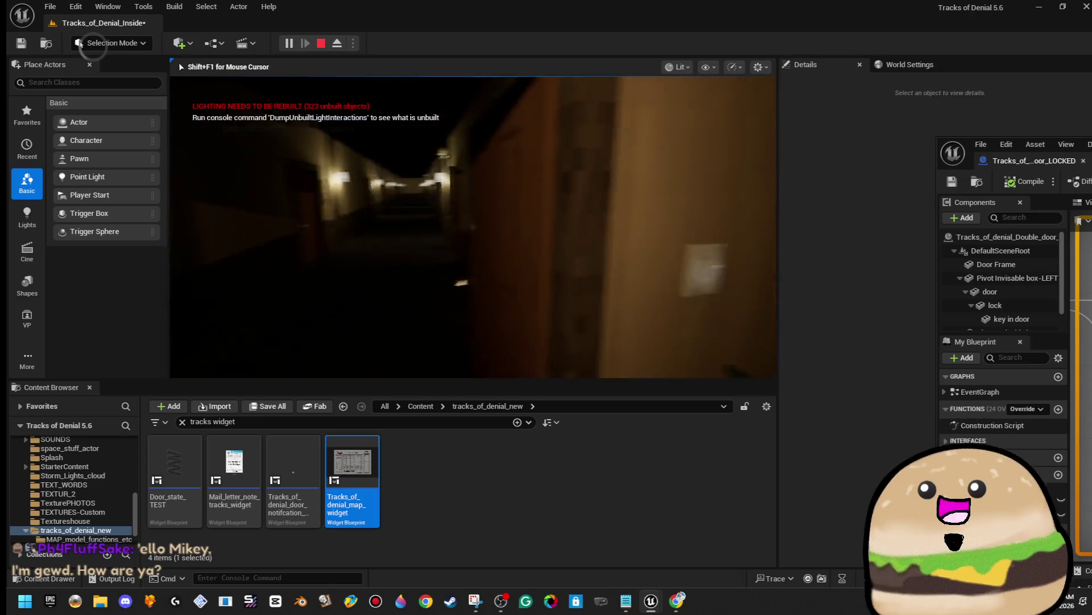
key(Escape)
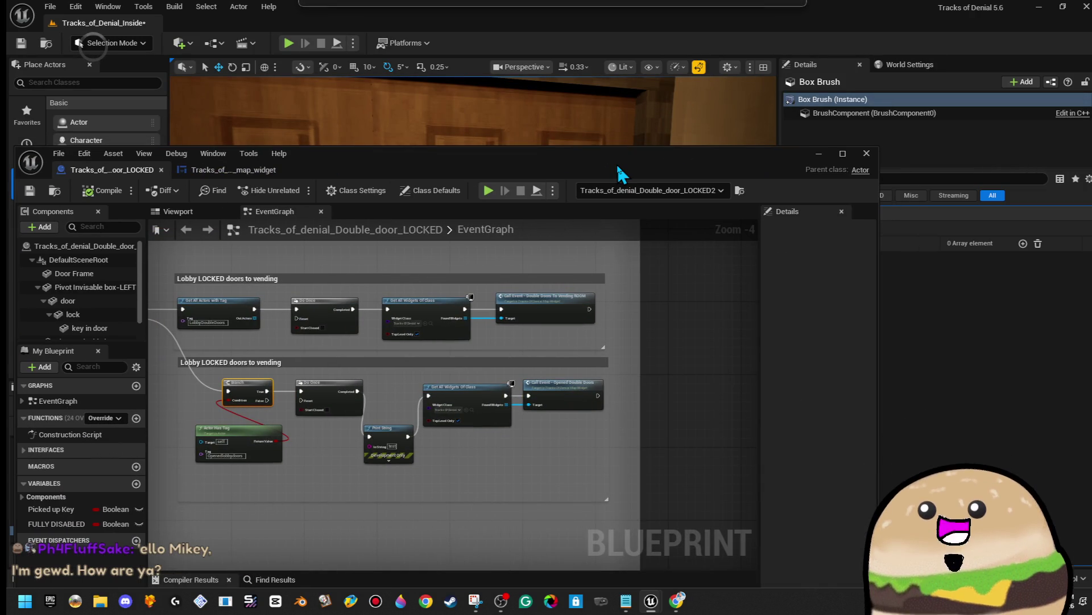
Step: Maximise the door Blueprint editor to show the Branch fed by Actor Has Tag
mouse_move(616, 163)
mouse_down()
mouse_move(508, 418)
mouse_move(520, 430)
mouse_up()
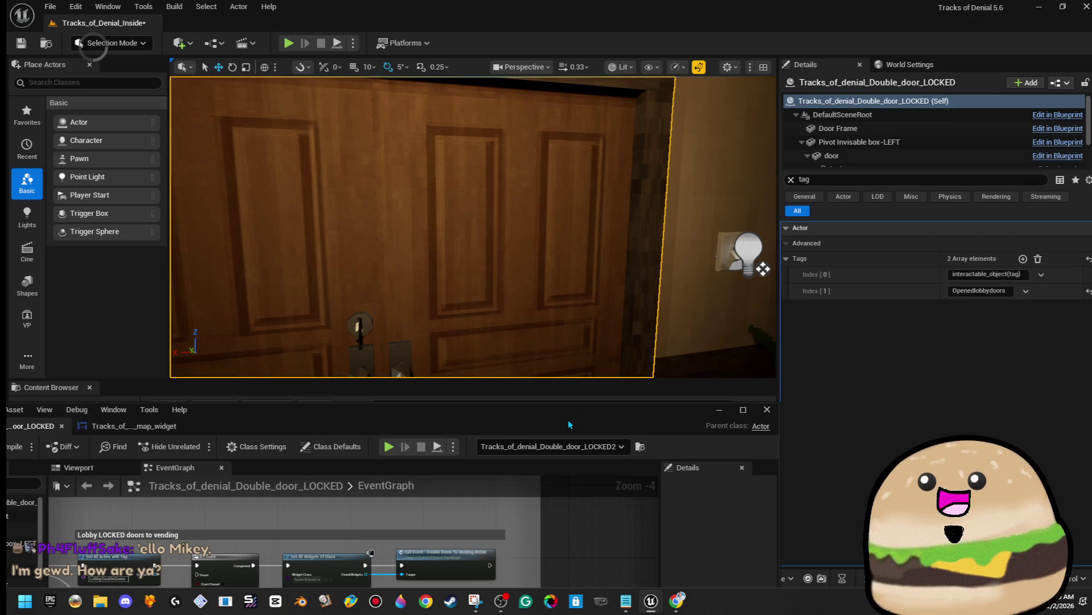
mouse_move(568, 418)
mouse_down()
mouse_move(762, 312)
mouse_move(825, 162)
mouse_move(845, 142)
mouse_move(842, 4)
mouse_up()
scroll(527, 330, up, 5)
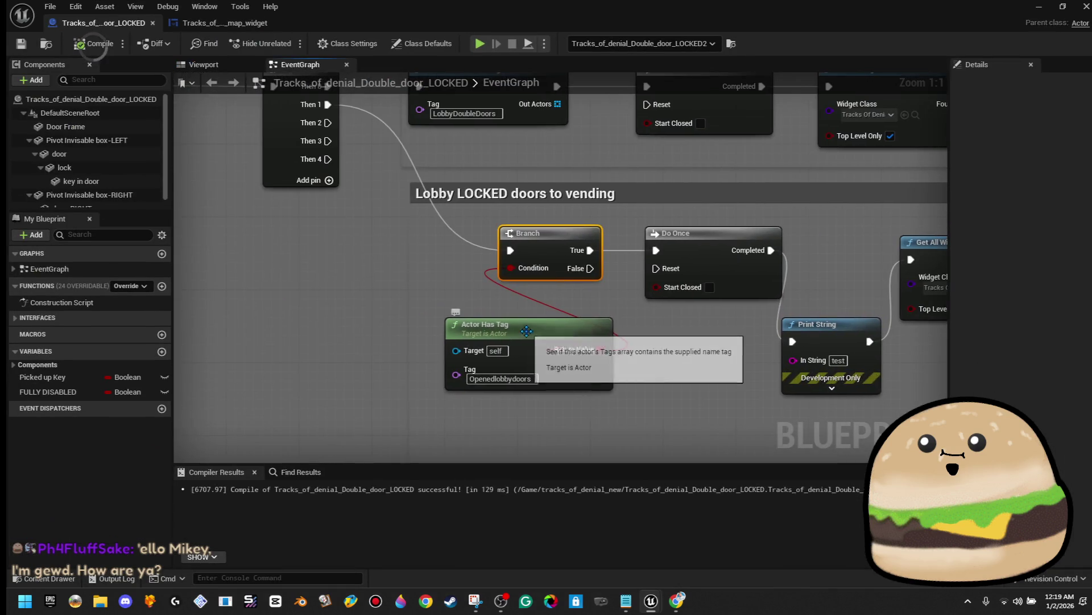
Step: Rearrange the nodes, break Do Once's Completed link, compile, and delete the old Print String
drag(527, 330, 366, 307)
mouse_move(793, 341)
mouse_down()
mouse_move(645, 319)
mouse_move(581, 271)
mouse_up()
scroll(595, 329, down, 2)
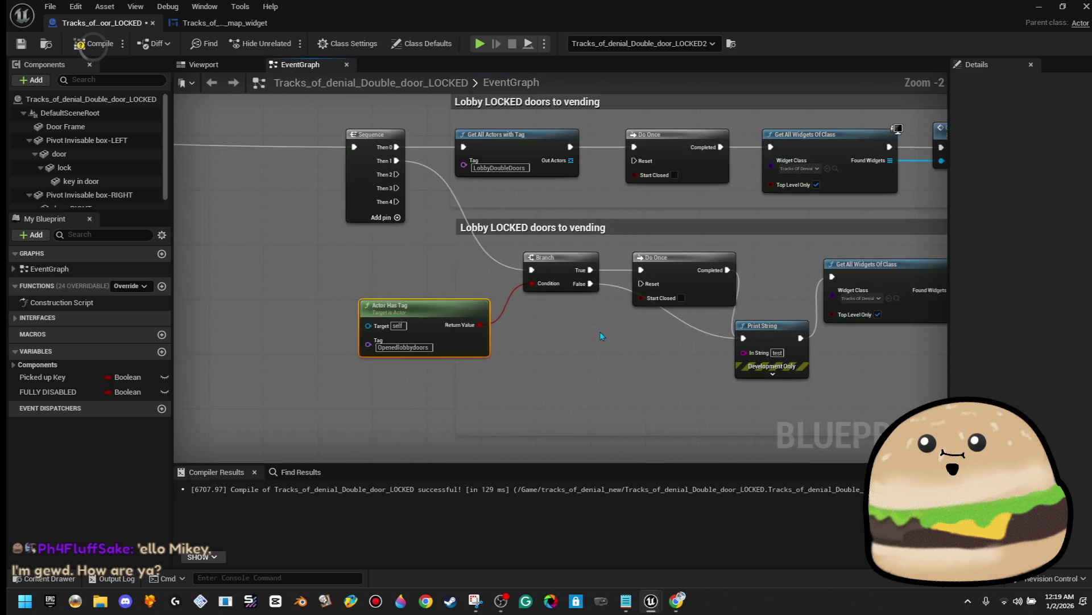
right_click(727, 270)
click(766, 303)
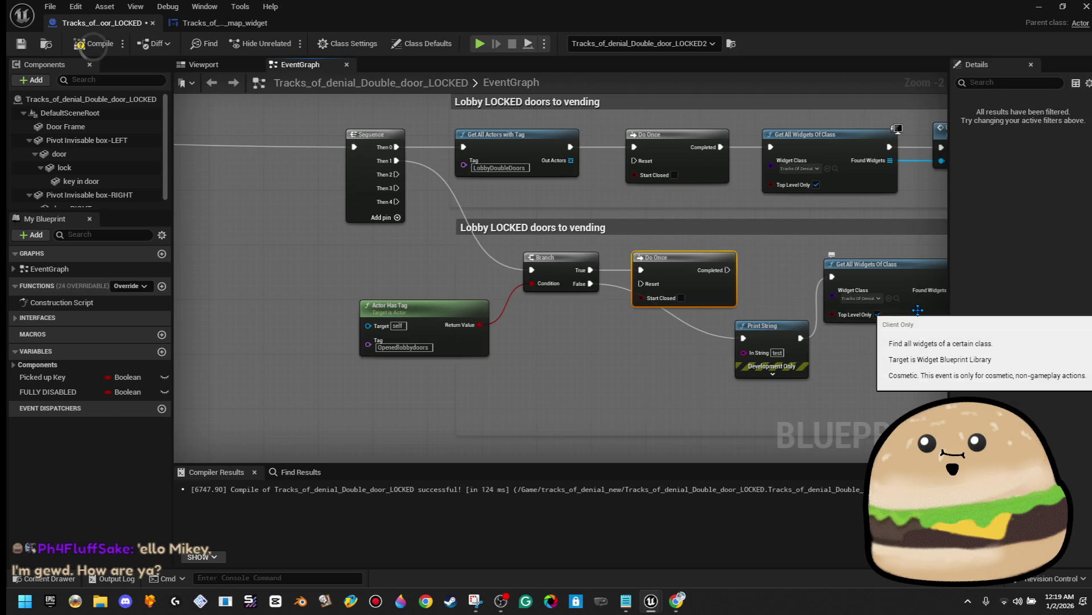
click(94, 44)
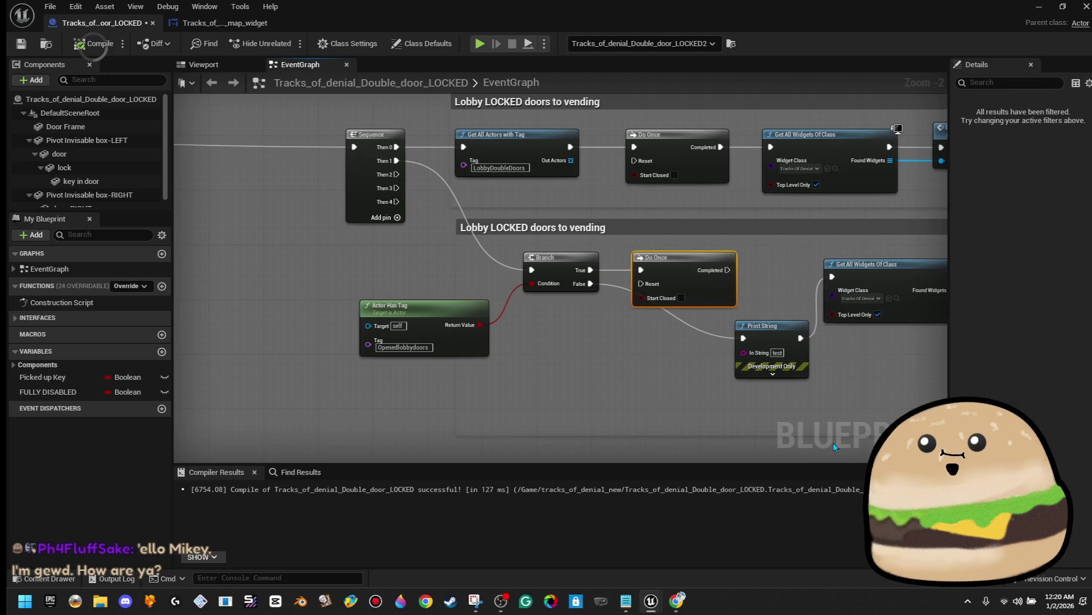
drag(782, 348, 784, 382)
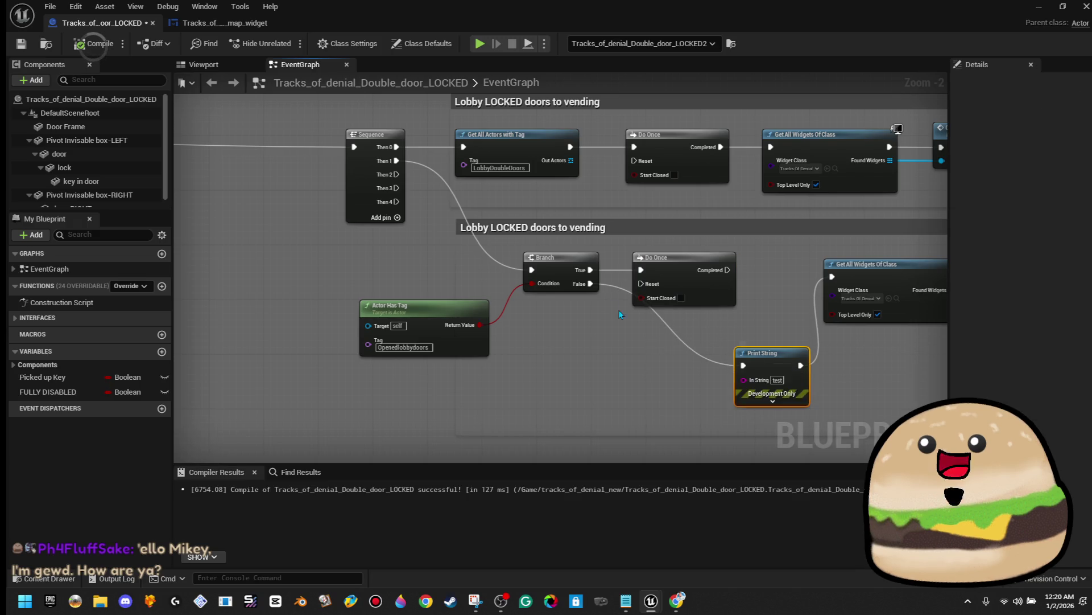
key(Delete)
Step: Add a Print String reading 'is NOT valid' on the Branch's False output, then compile and save
drag(591, 285, 630, 352)
text(faLSE)
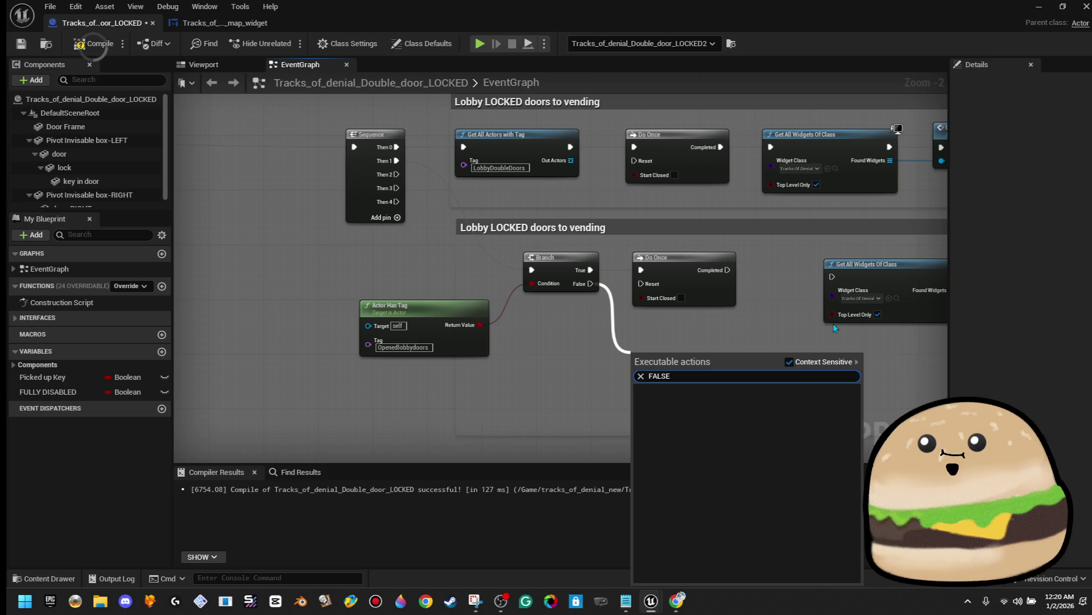
click(777, 345)
drag(591, 283, 638, 343)
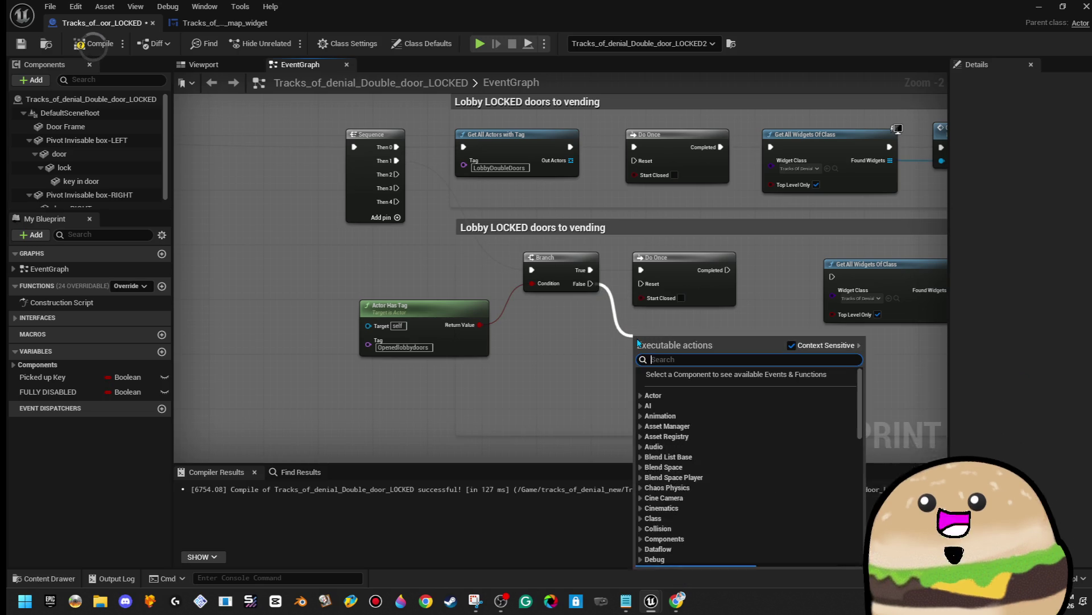
scroll(638, 343, down, 15)
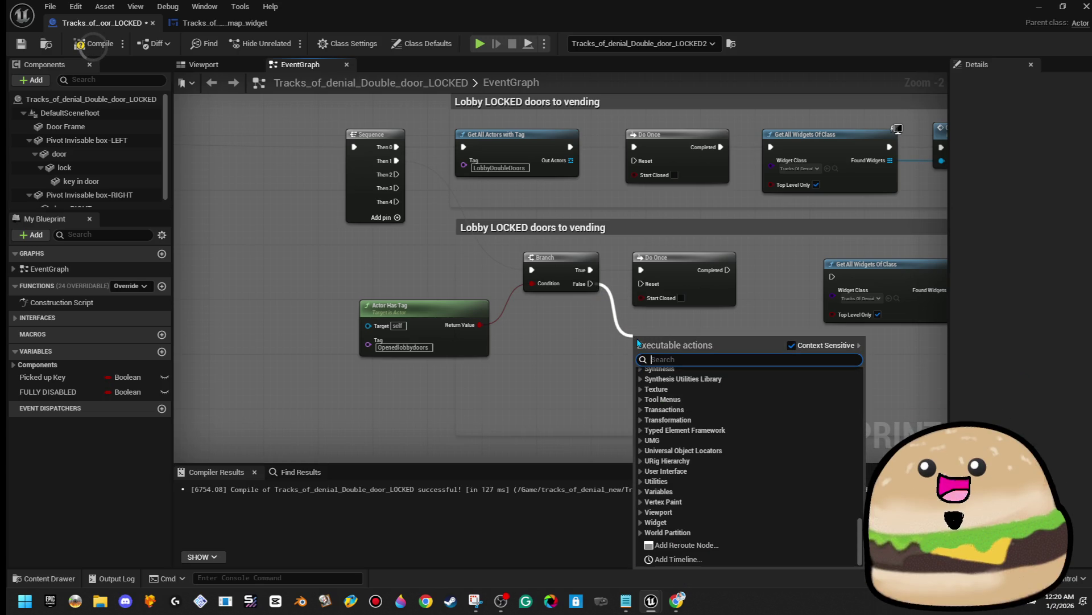
text(print st)
key(Return)
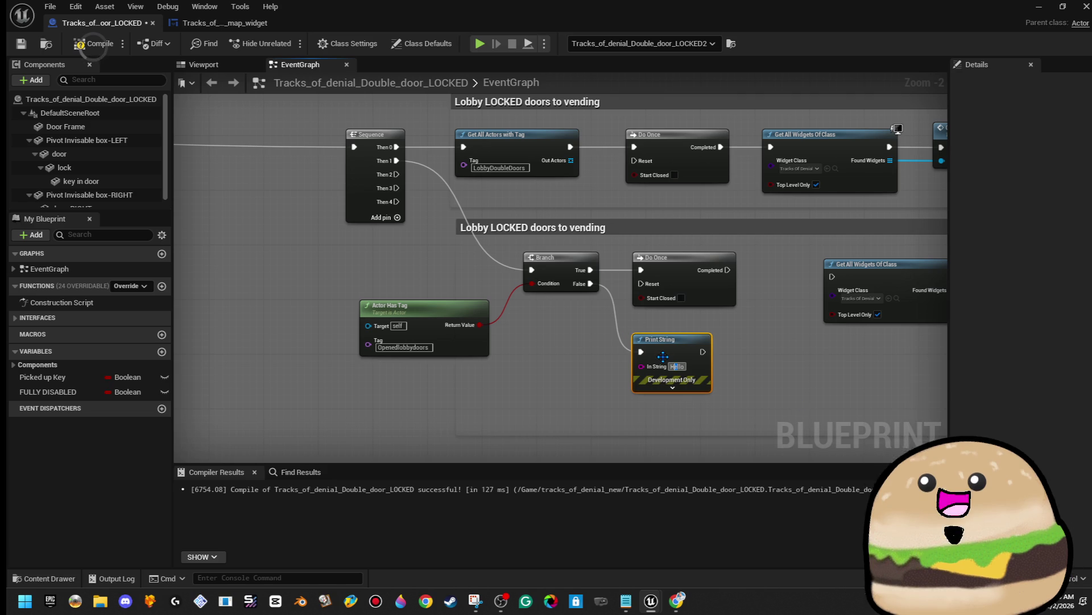
click(678, 366)
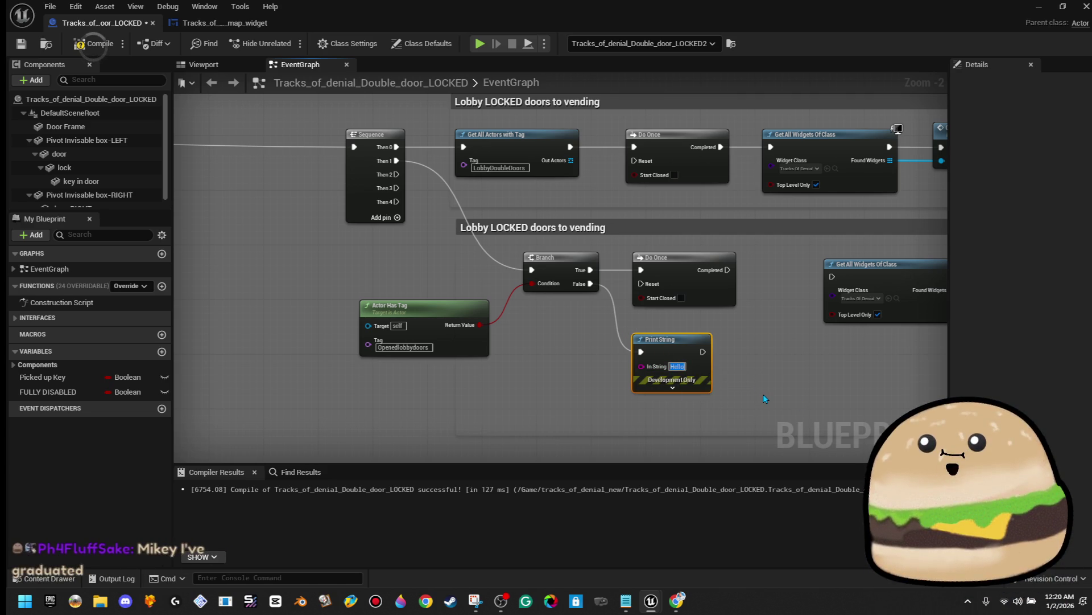
text(is NOT valid)
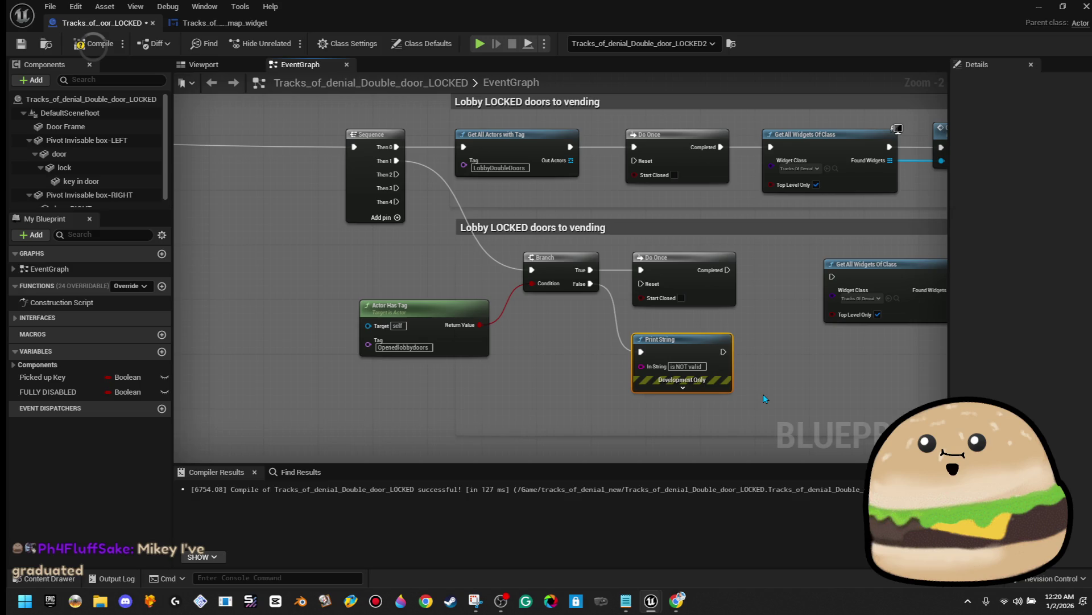
click(88, 44)
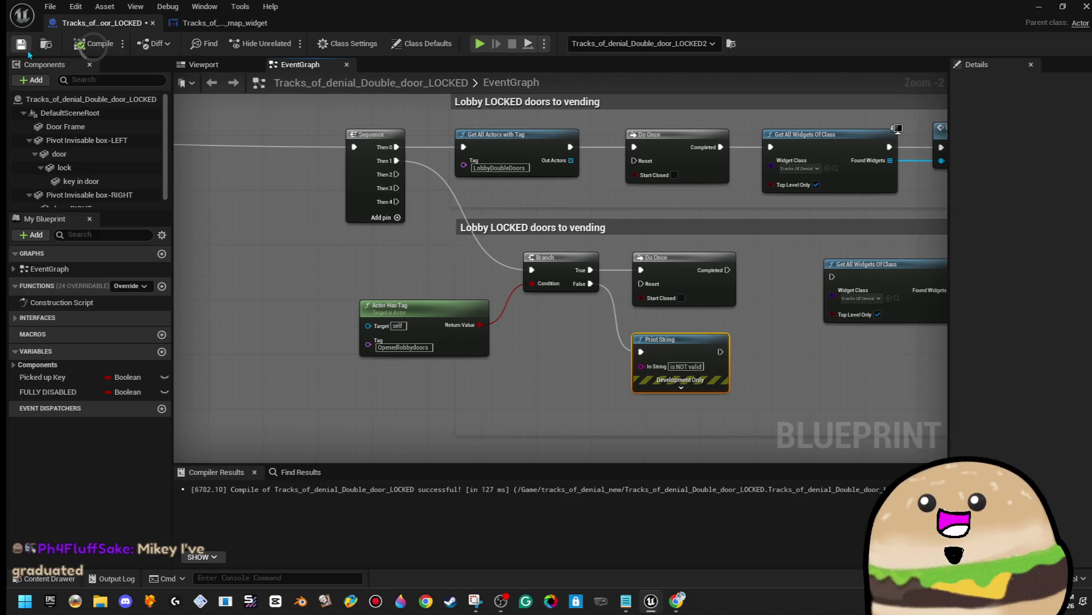
Step: Set the Print String's text colour to red, then return to the level editor
click(680, 388)
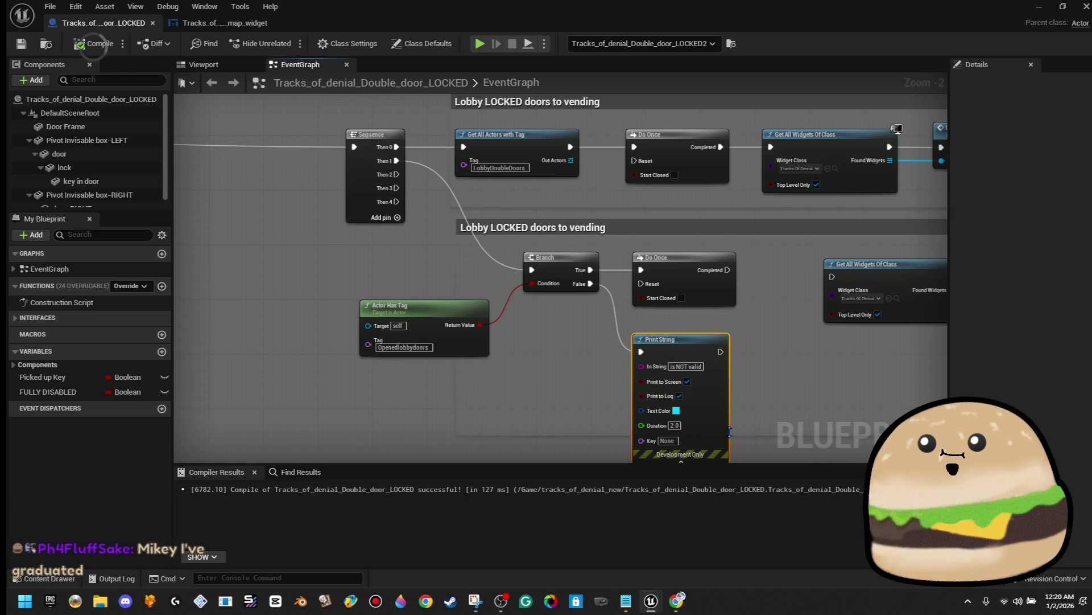
click(674, 411)
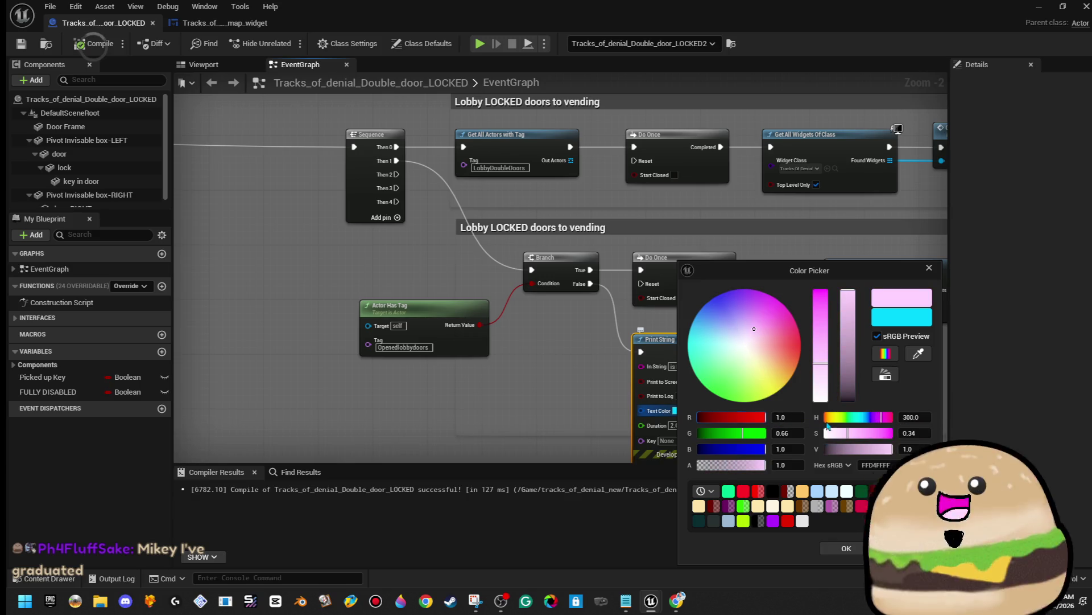
click(801, 347)
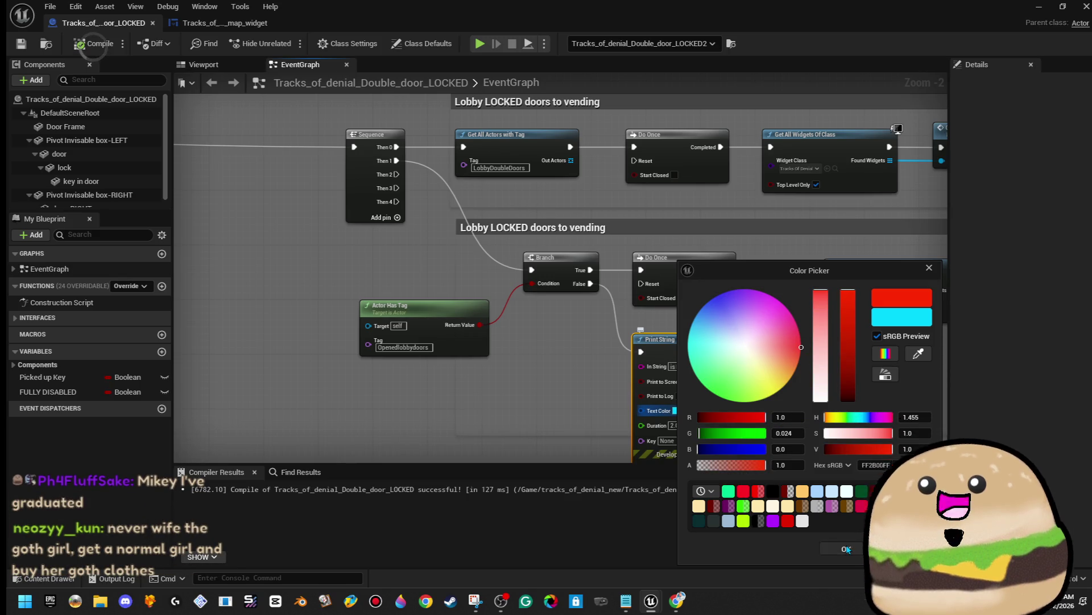
click(846, 548)
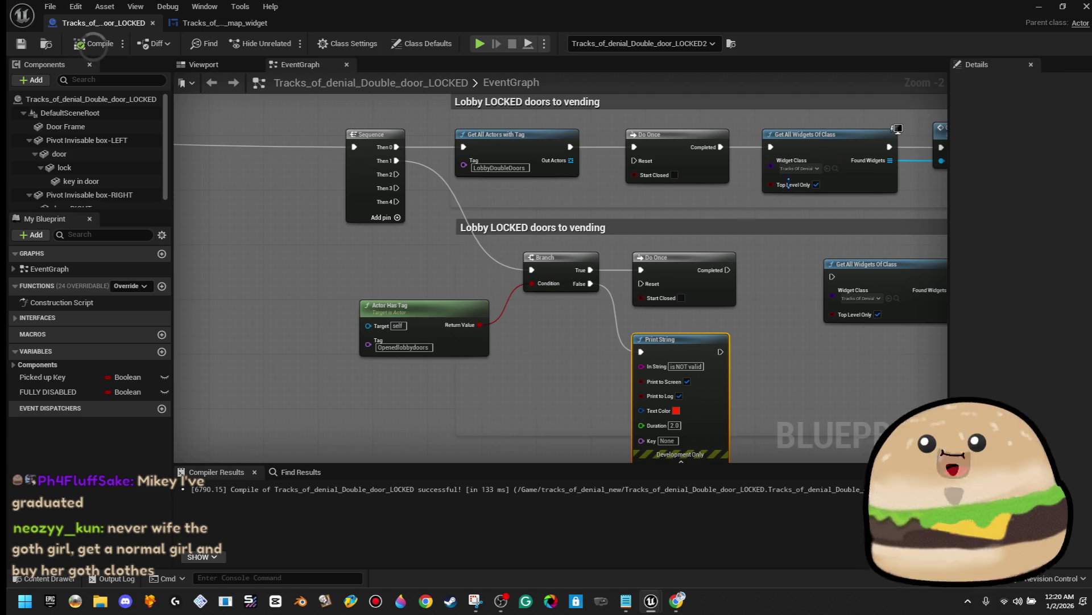
click(1037, 7)
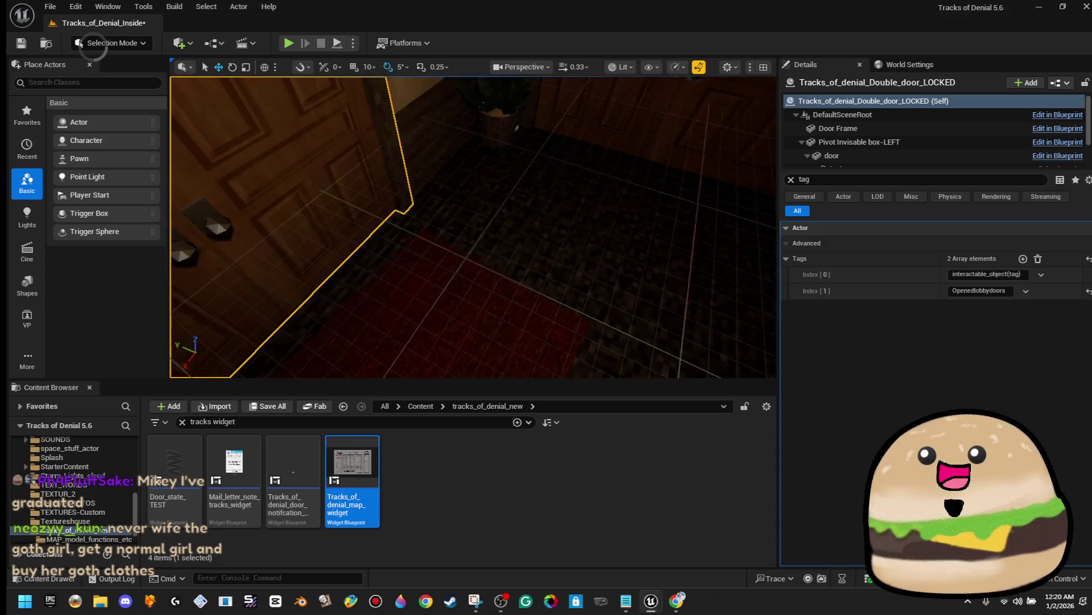
Step: Run a brief play test, open the map widget, then switch back to the LOCKED door Blueprint
right_click(509, 211)
mouse_move(592, 440)
click(555, 576)
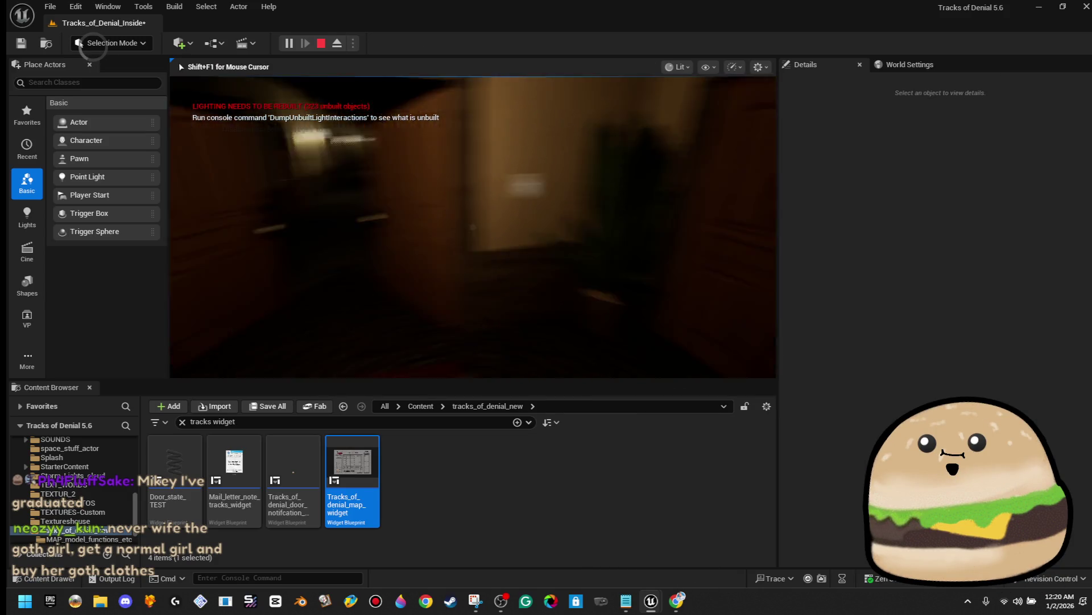
key(Escape)
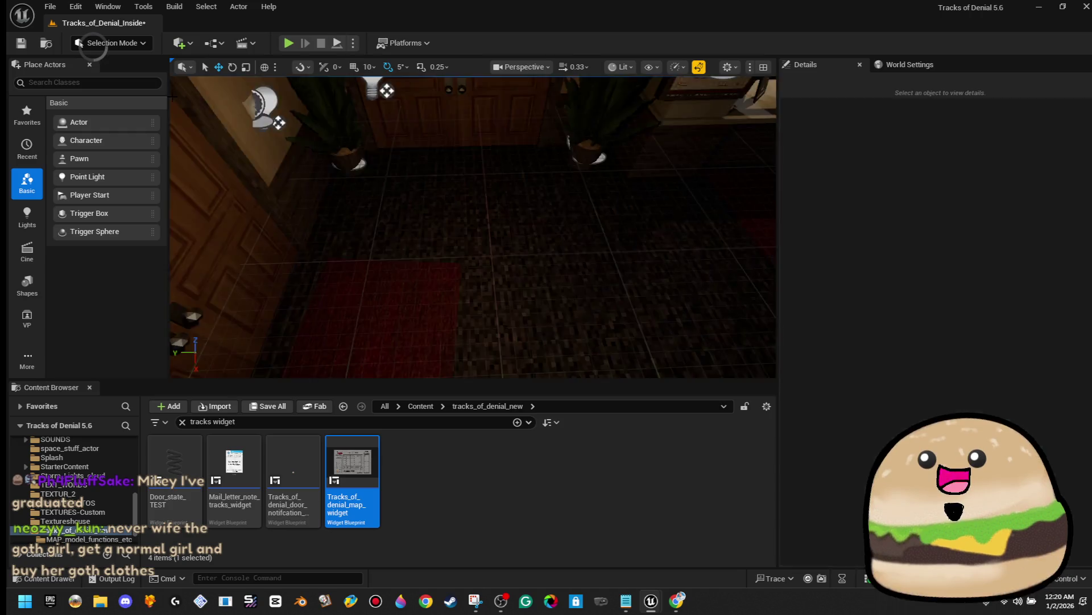
double_click(320, 461)
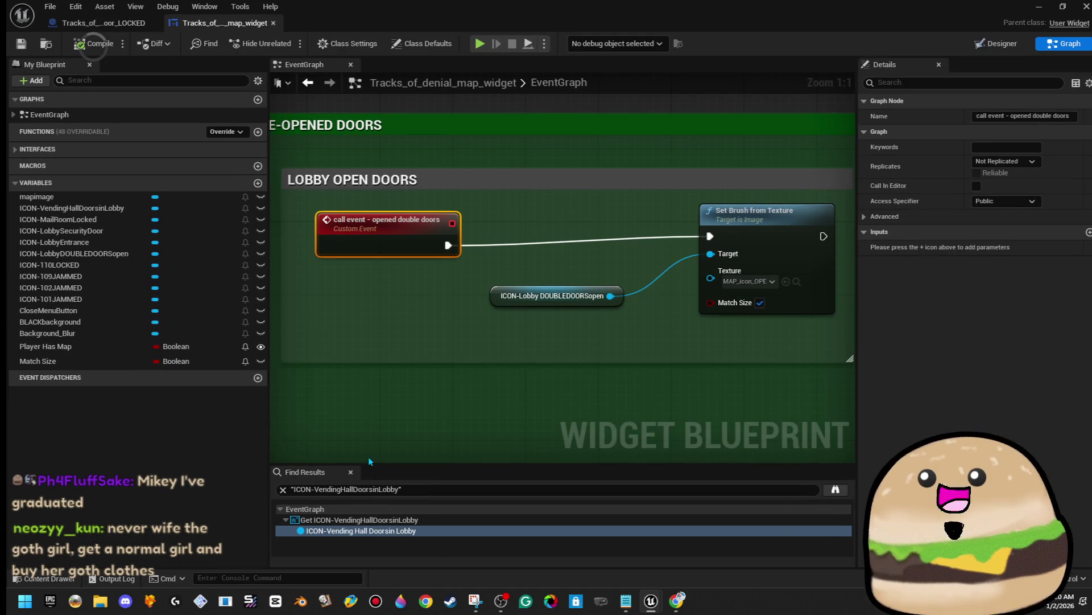
click(98, 23)
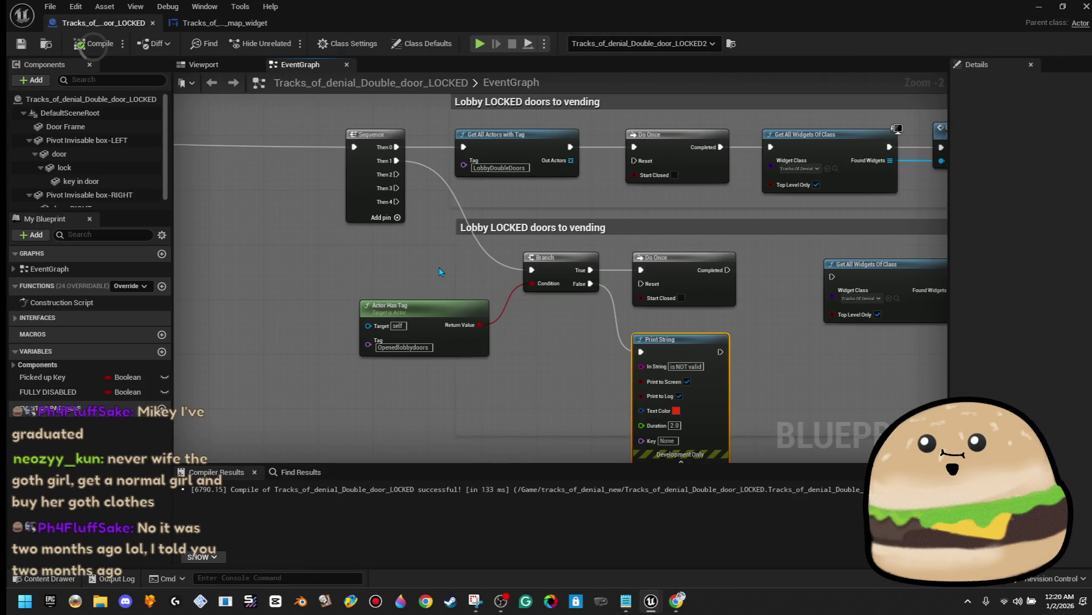
Step: Raise the Sequence node, shift the bottom-wire reroute node left, and save the door Blueprint
scroll(438, 279, down, 1)
mouse_move(438, 279)
mouse_down()
mouse_move(654, 444)
mouse_move(911, 370)
mouse_move(513, 318)
mouse_up()
scroll(447, 193, down, 4)
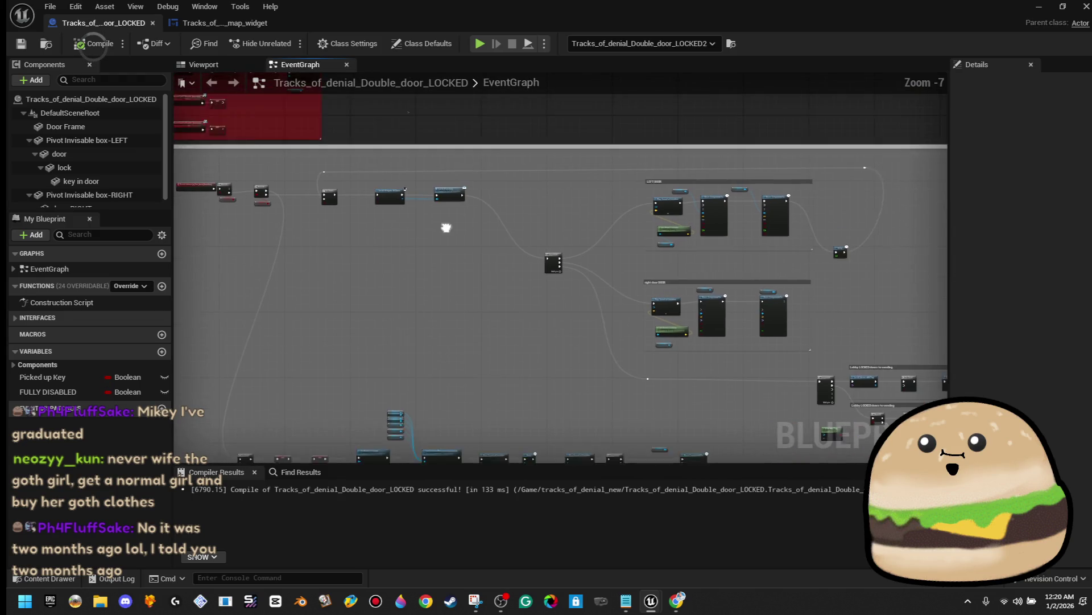
scroll(548, 251, up, 2)
drag(646, 208, 374, 202)
drag(595, 331, 594, 223)
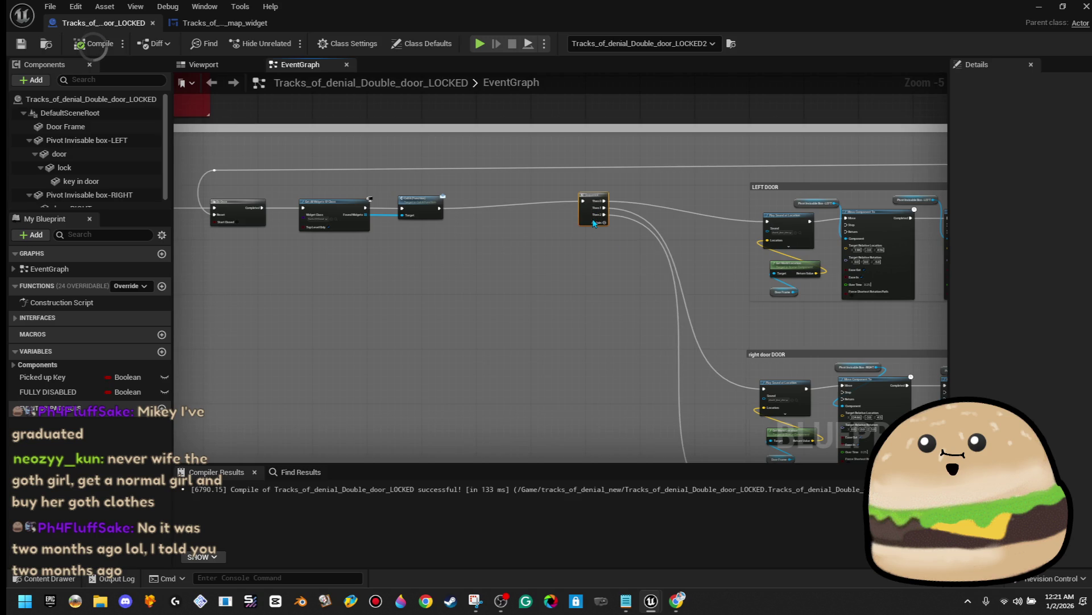
mouse_move(577, 329)
mouse_down()
mouse_move(477, 276)
mouse_move(483, 284)
mouse_up()
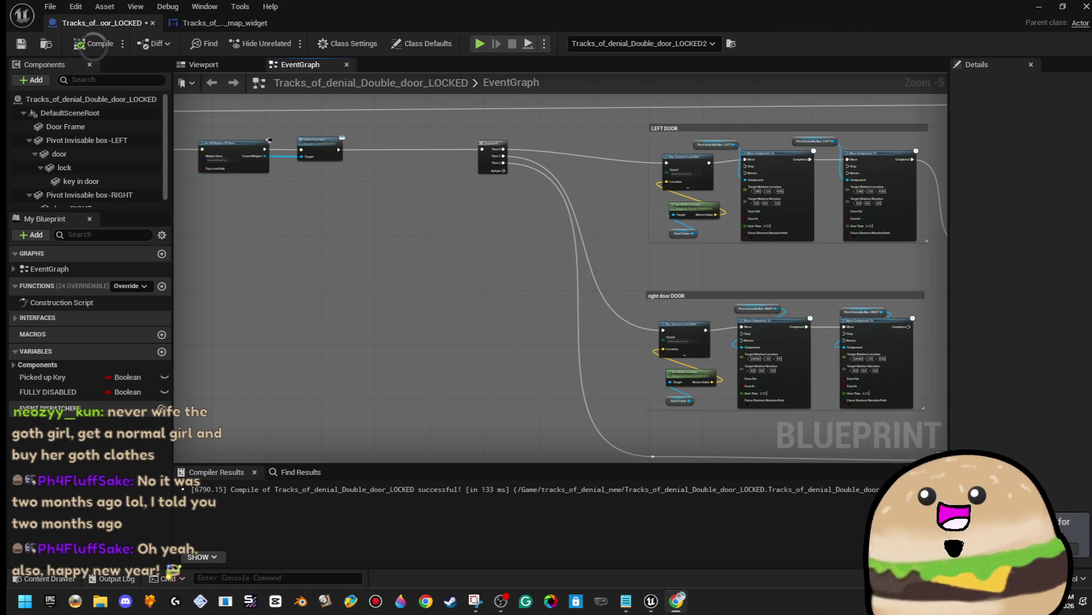
right_click(653, 462)
click(654, 441)
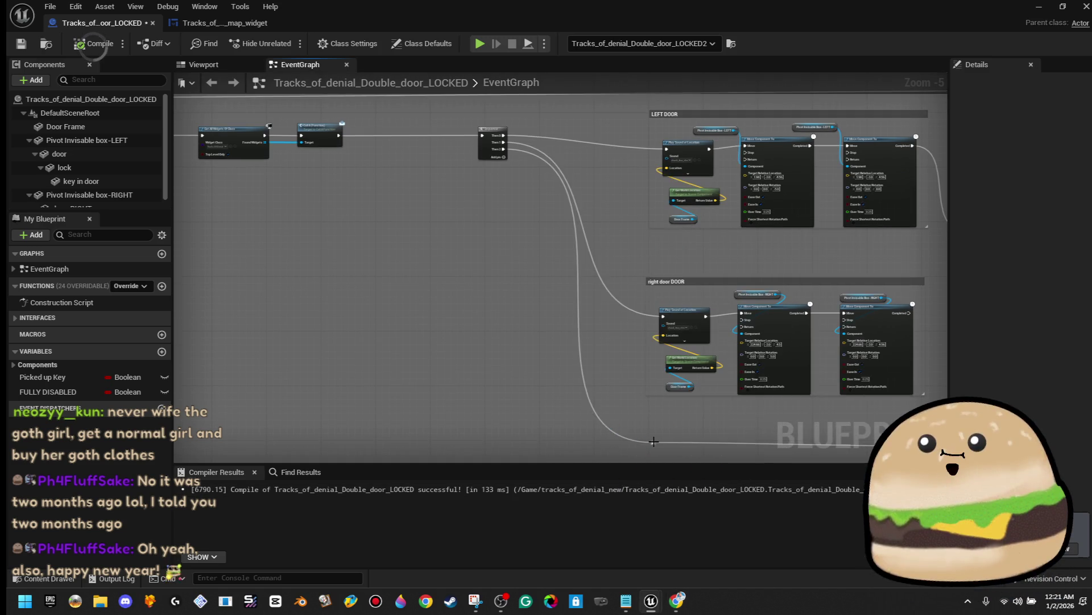
drag(656, 446, 595, 445)
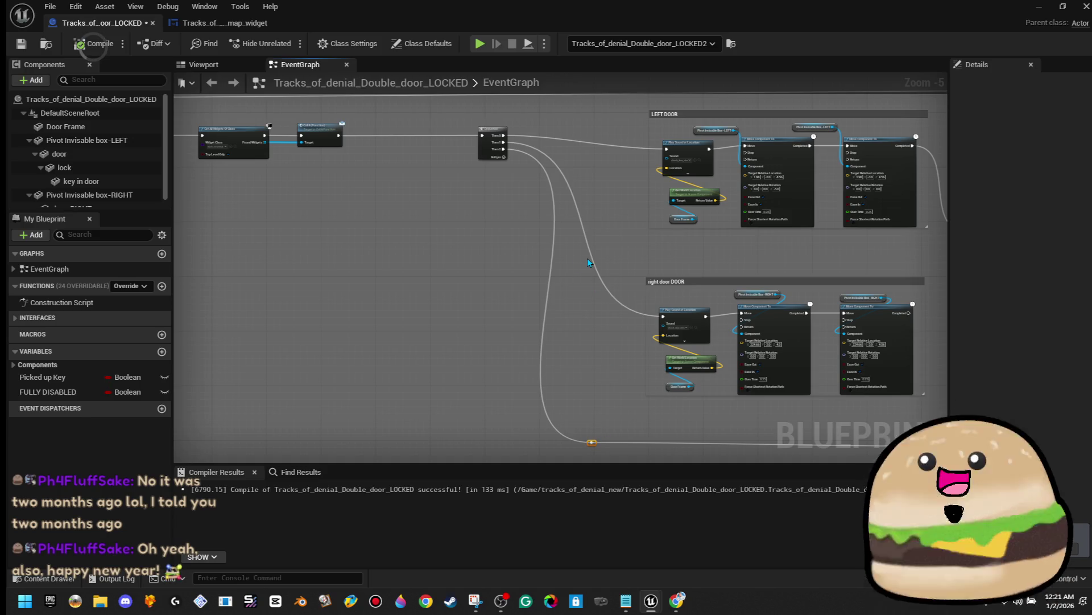
click(24, 44)
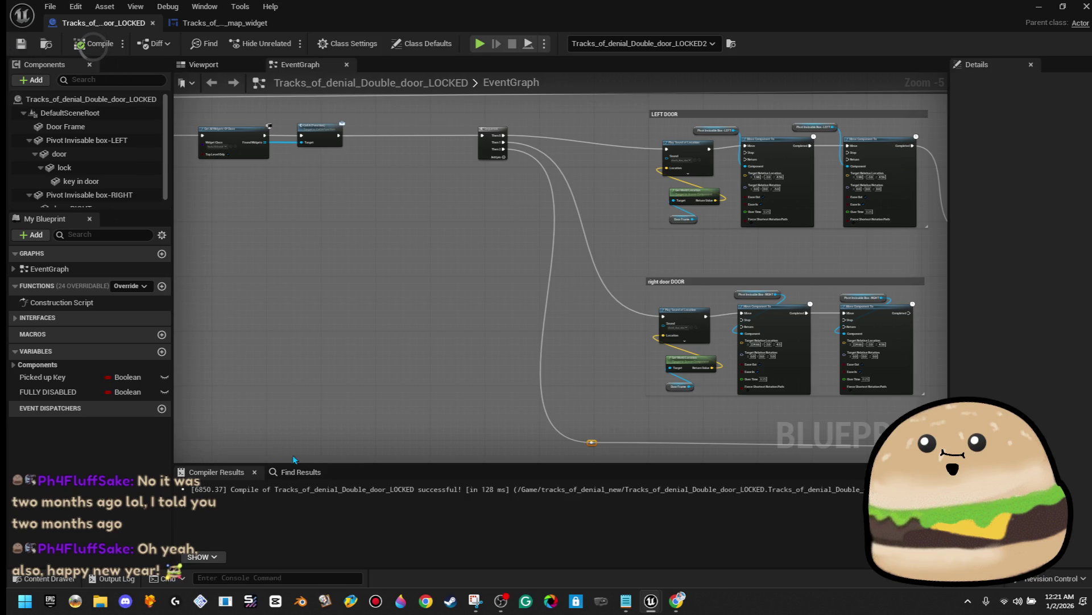
Step: Delete the Do Once node after the Branch's True output in the lower lobby group
mouse_move(572, 363)
mouse_down()
mouse_move(310, 301)
mouse_move(252, 221)
mouse_move(29, 152)
mouse_up()
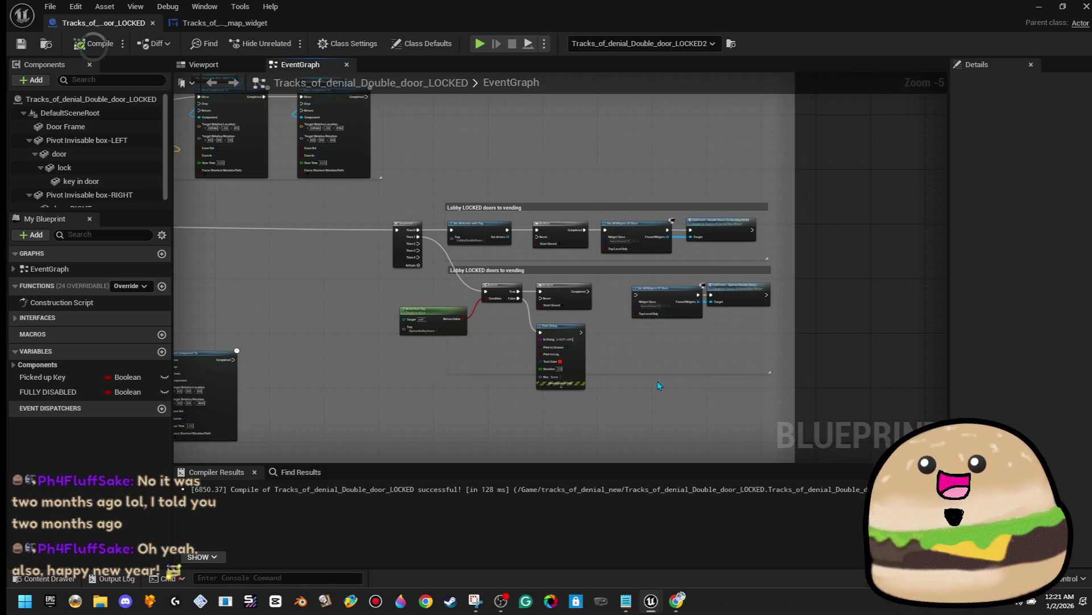
scroll(610, 315, up, 4)
mouse_move(609, 315)
mouse_down()
mouse_move(606, 206)
mouse_move(745, 358)
mouse_up()
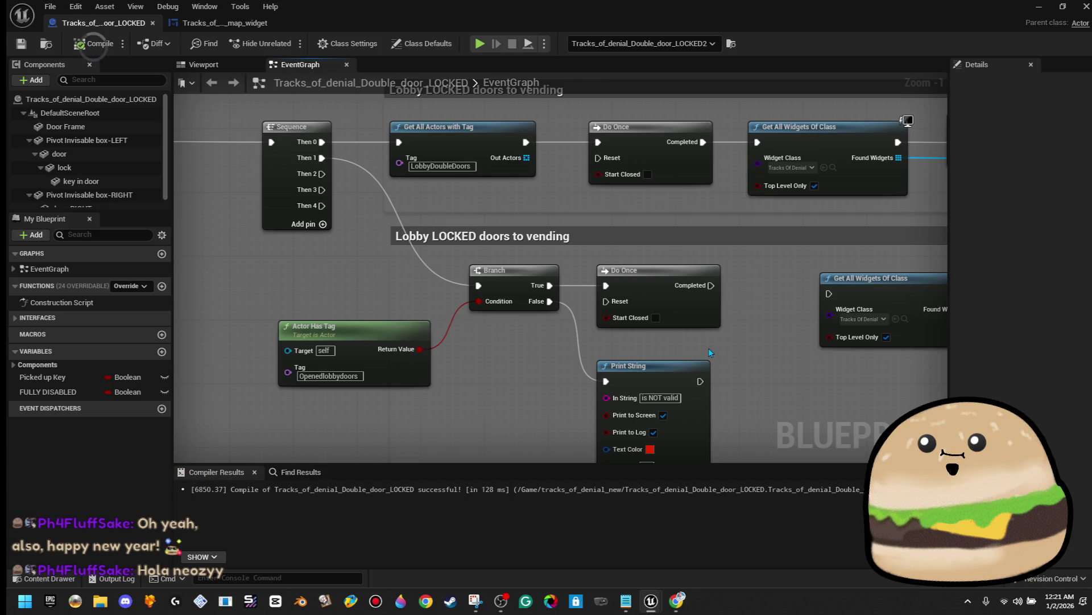
click(677, 302)
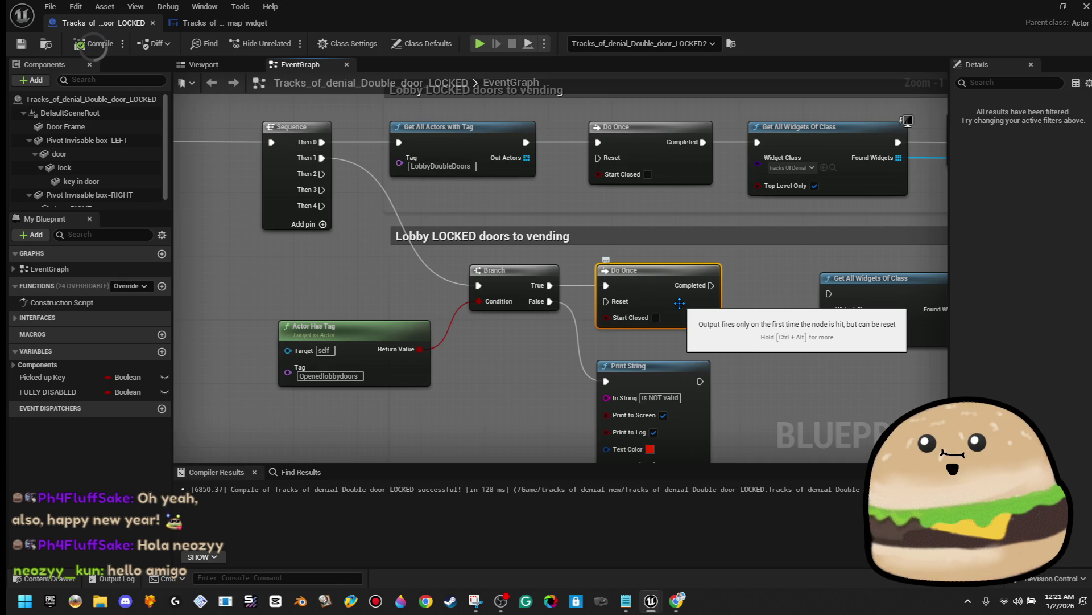
key(Delete)
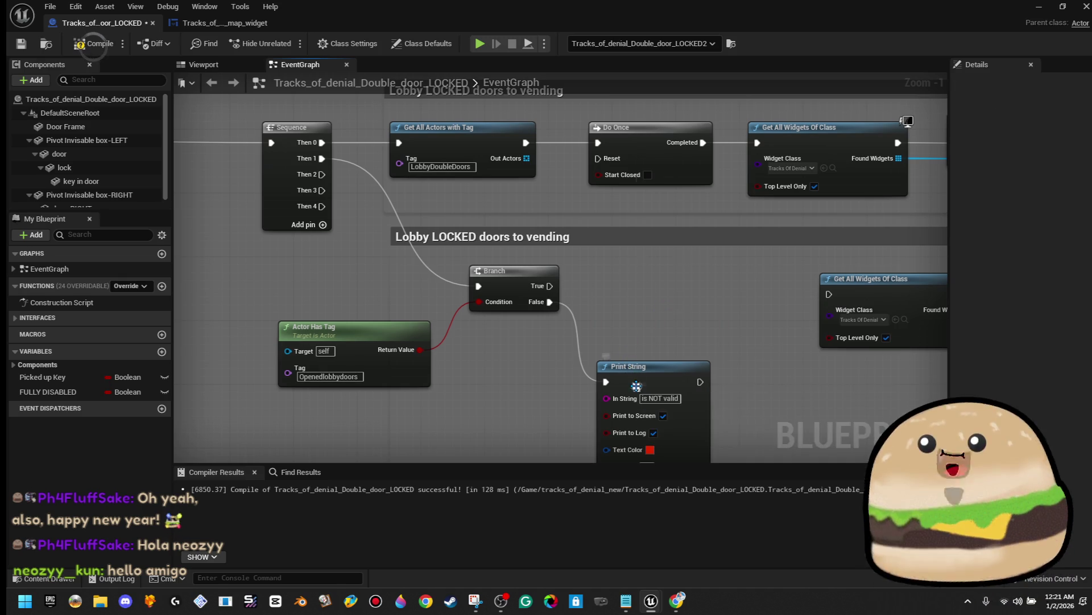
Step: Duplicate the 'is NOT valid' Print String and place the copy beside the Branch's True output
right_click(637, 387)
click(712, 152)
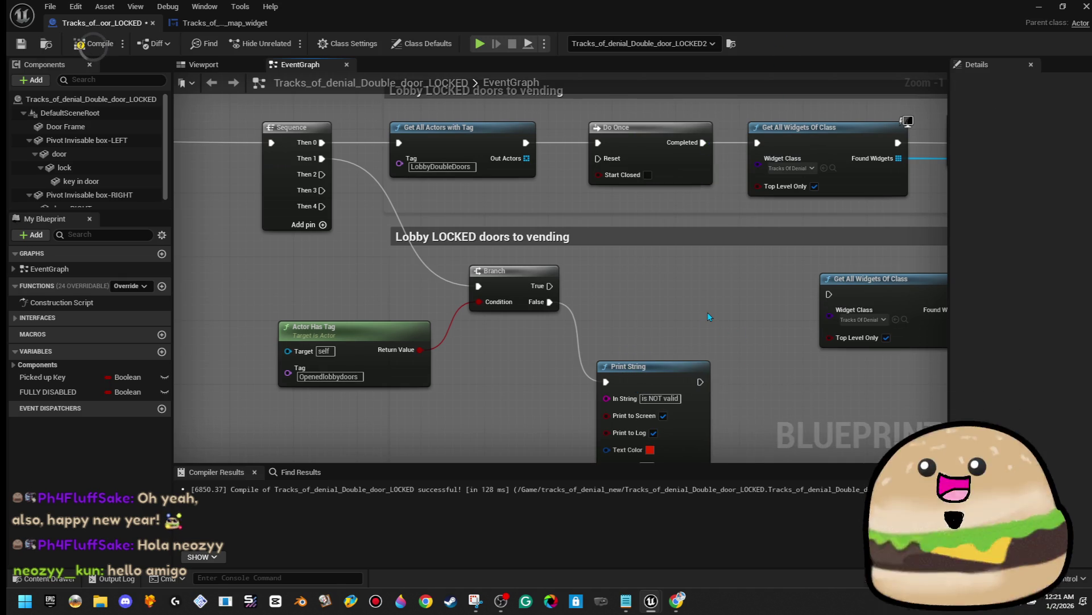
key(ctrl+v)
drag(765, 306, 700, 257)
Step: Make the copy read 'is valid' in green, wire Branch True to it, and compile
double_click(695, 295)
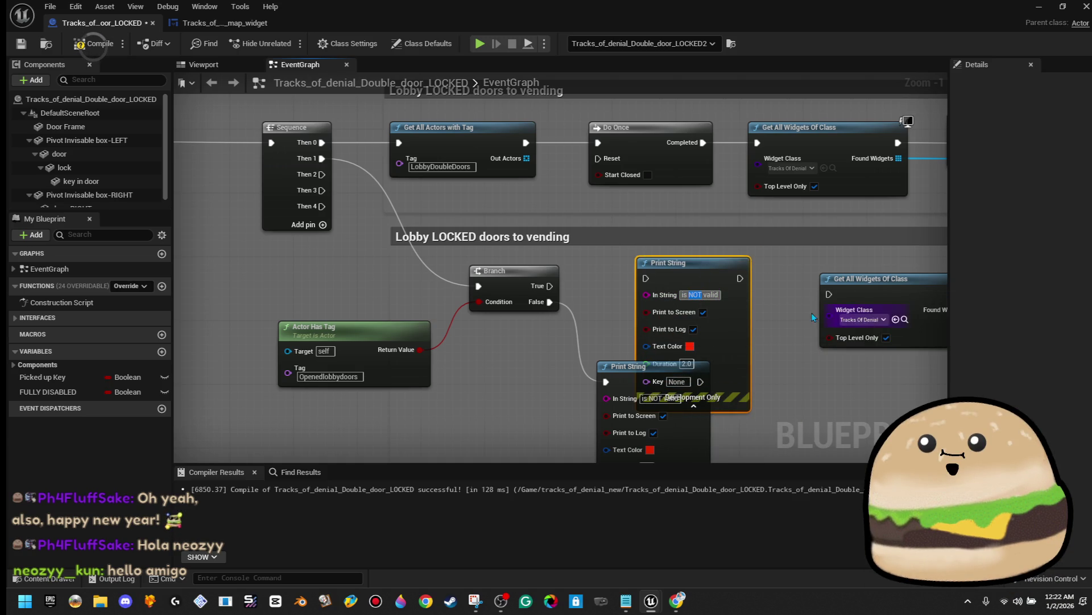
click(690, 346)
click(738, 397)
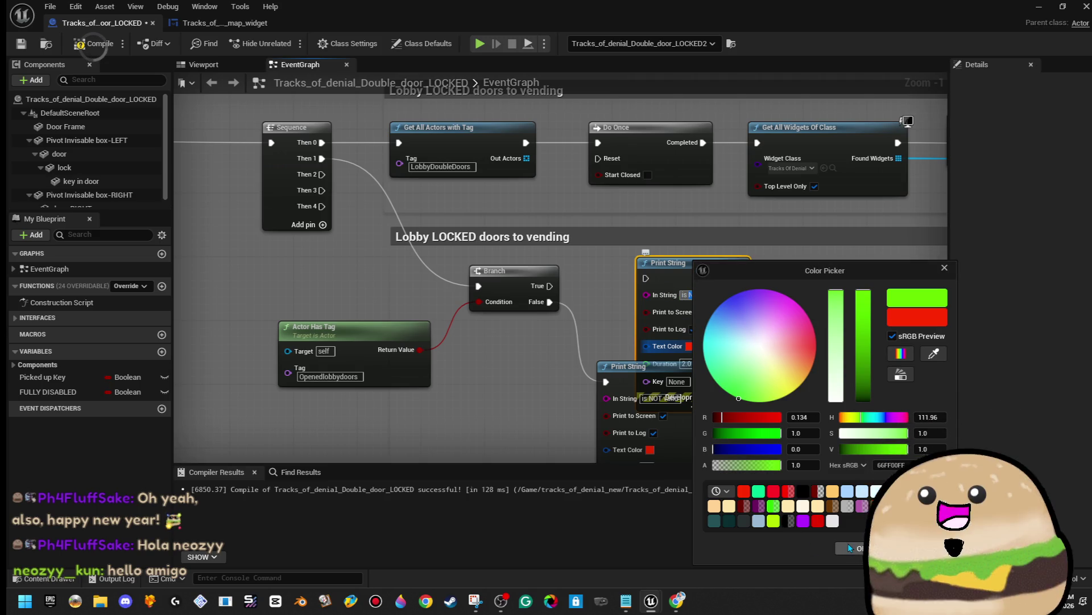
click(720, 239)
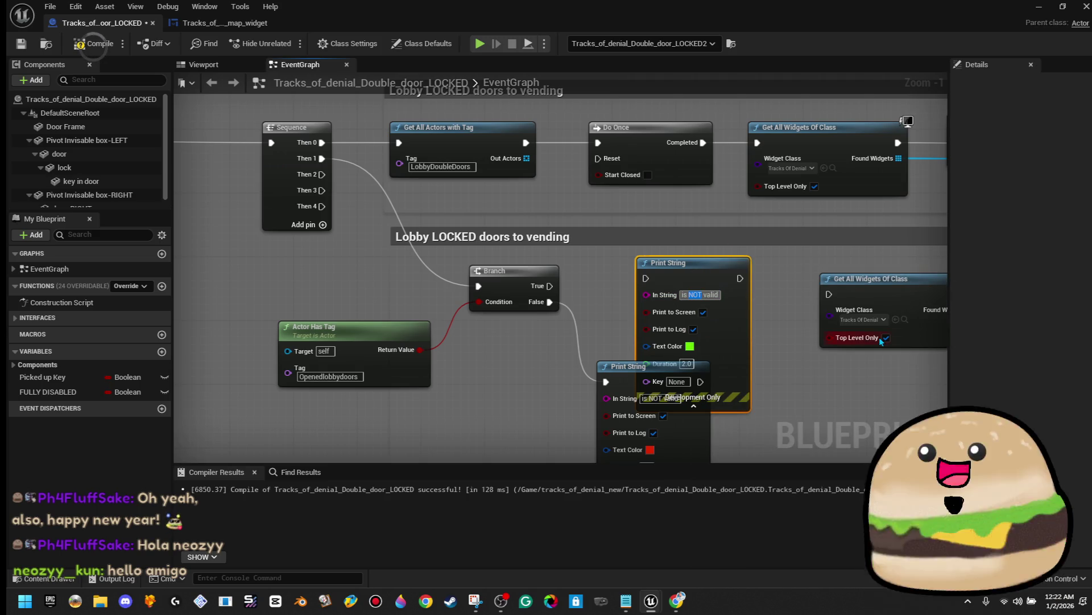
key(BackSpace)
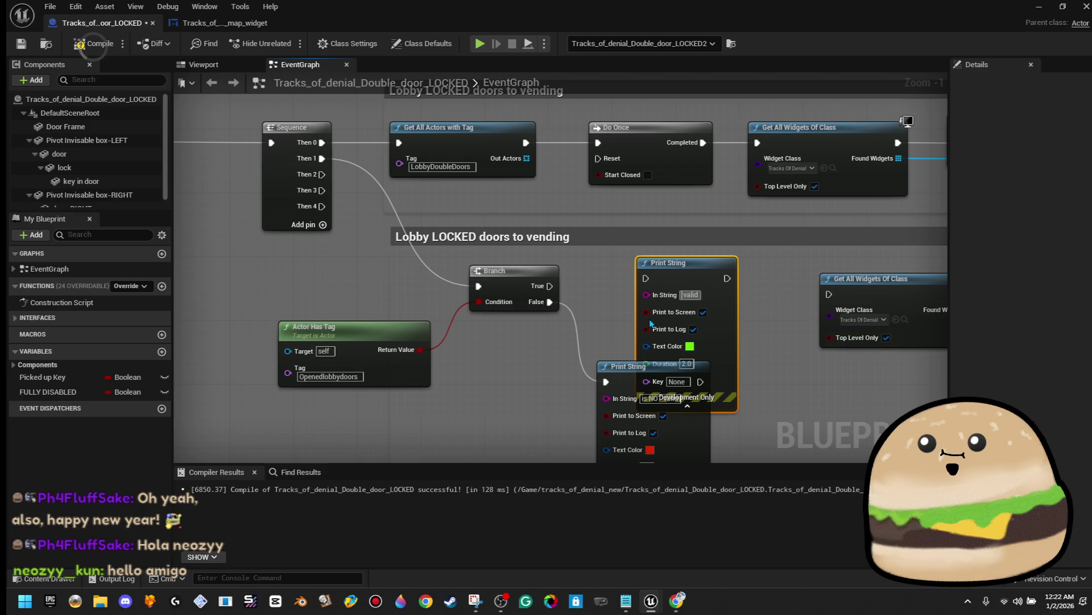
double_click(690, 294)
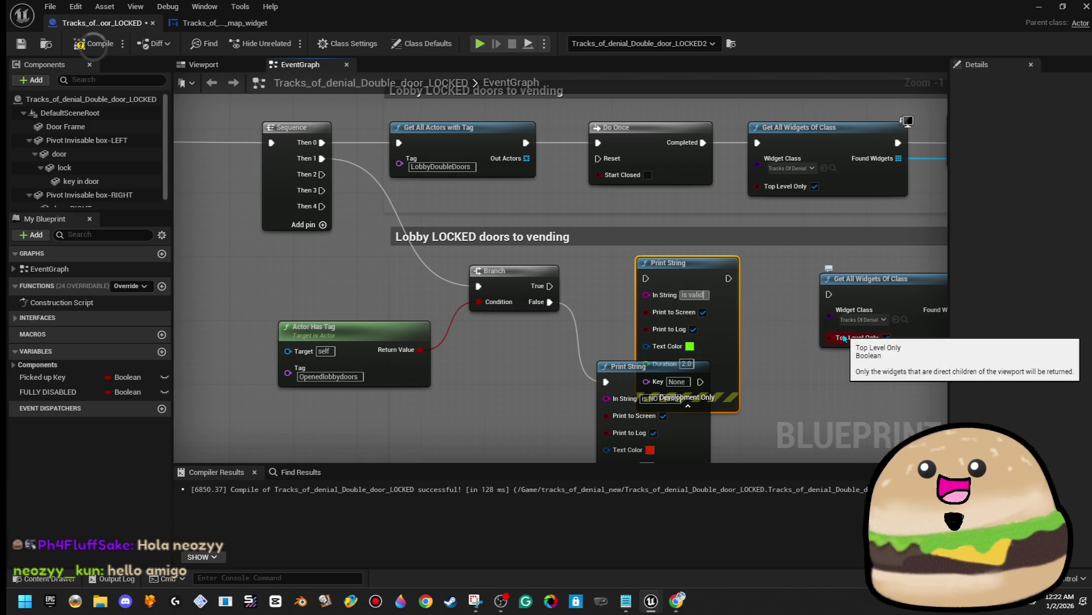
mouse_move(645, 278)
mouse_down()
mouse_move(580, 301)
mouse_move(551, 286)
mouse_up()
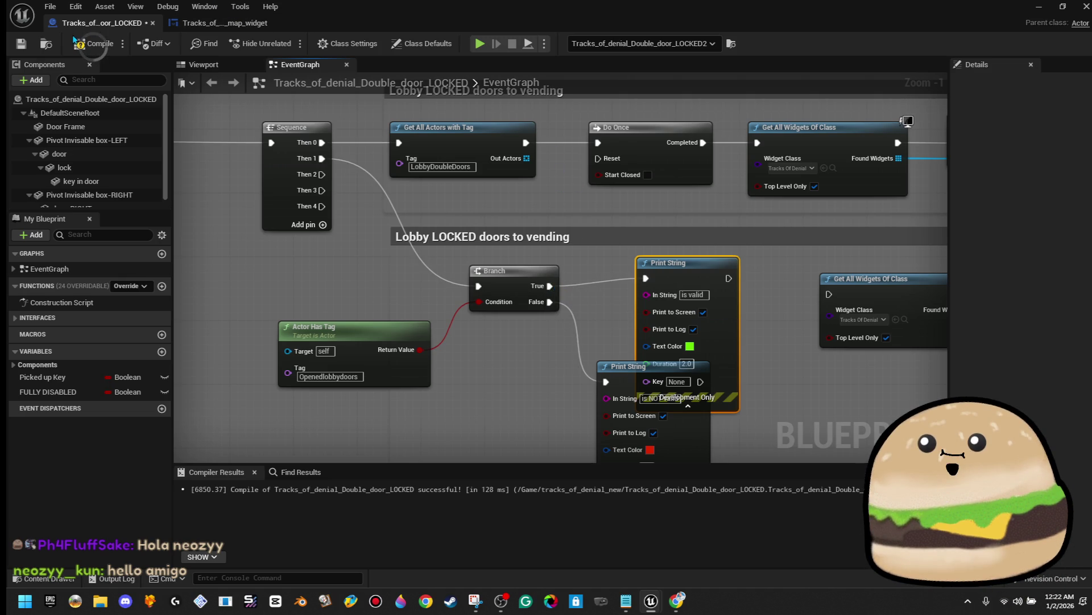
click(93, 45)
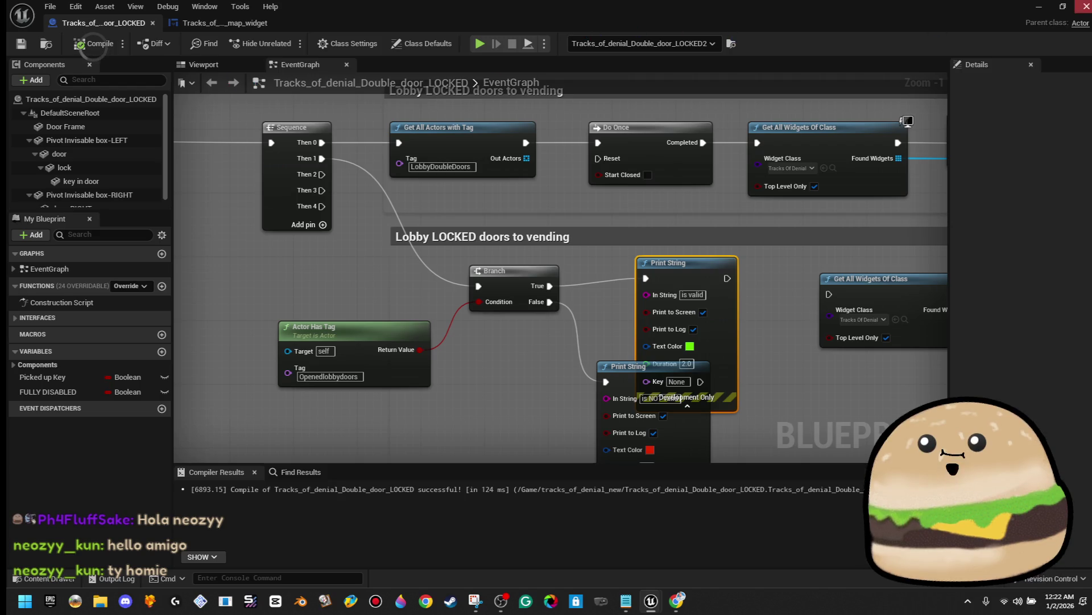
click(1039, 6)
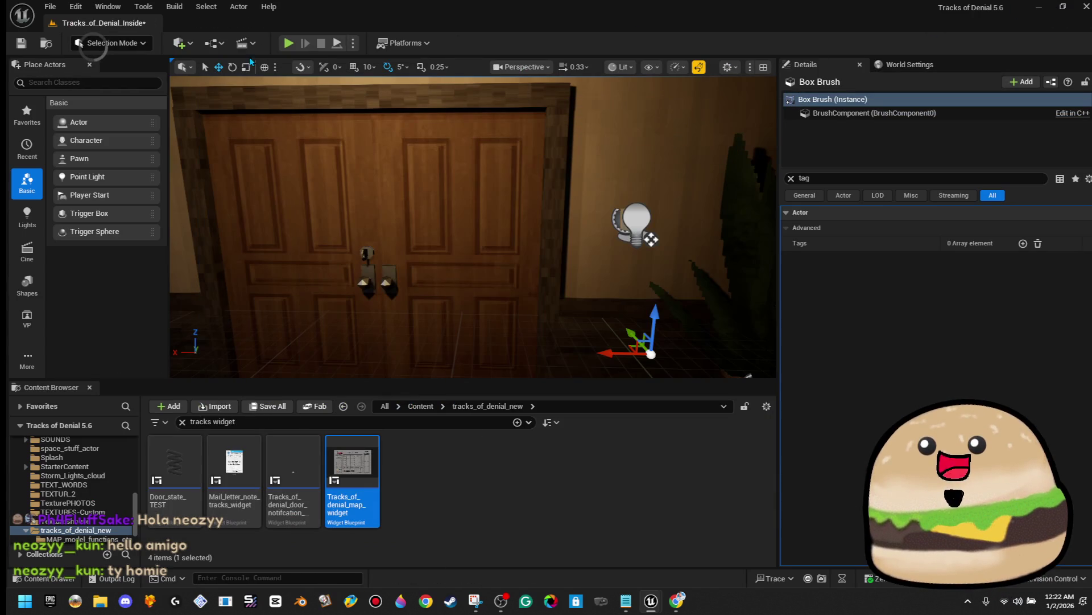
click(287, 44)
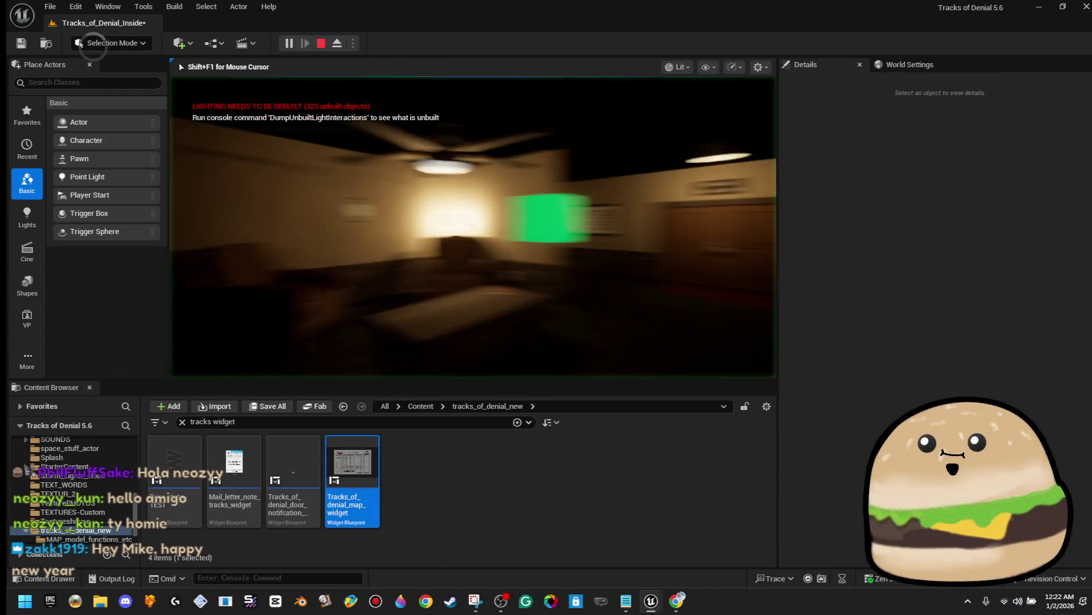
key(w)
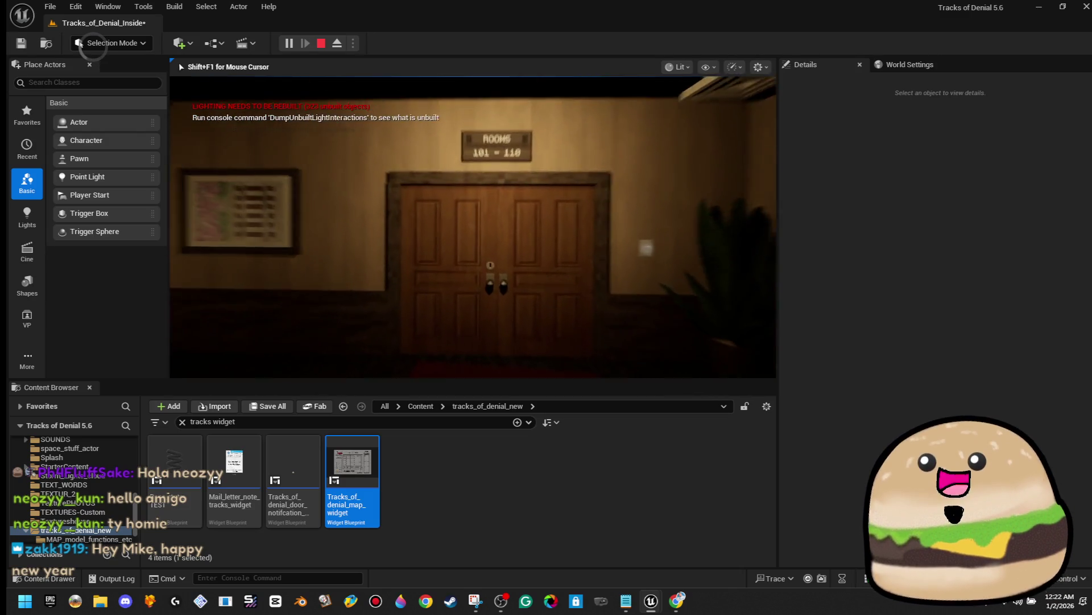
key(e)
key(w)
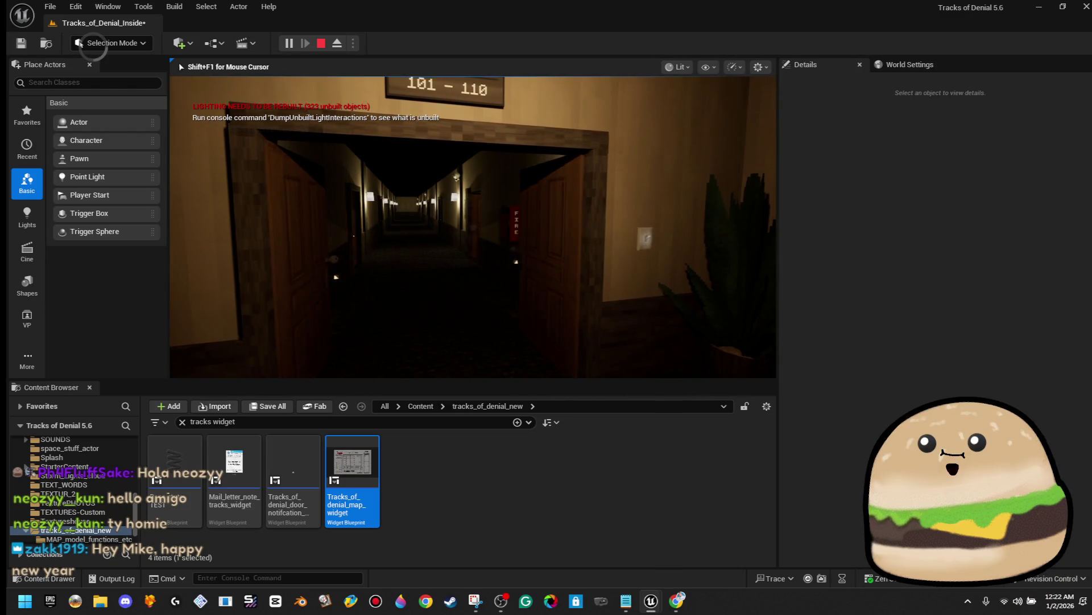
key(e)
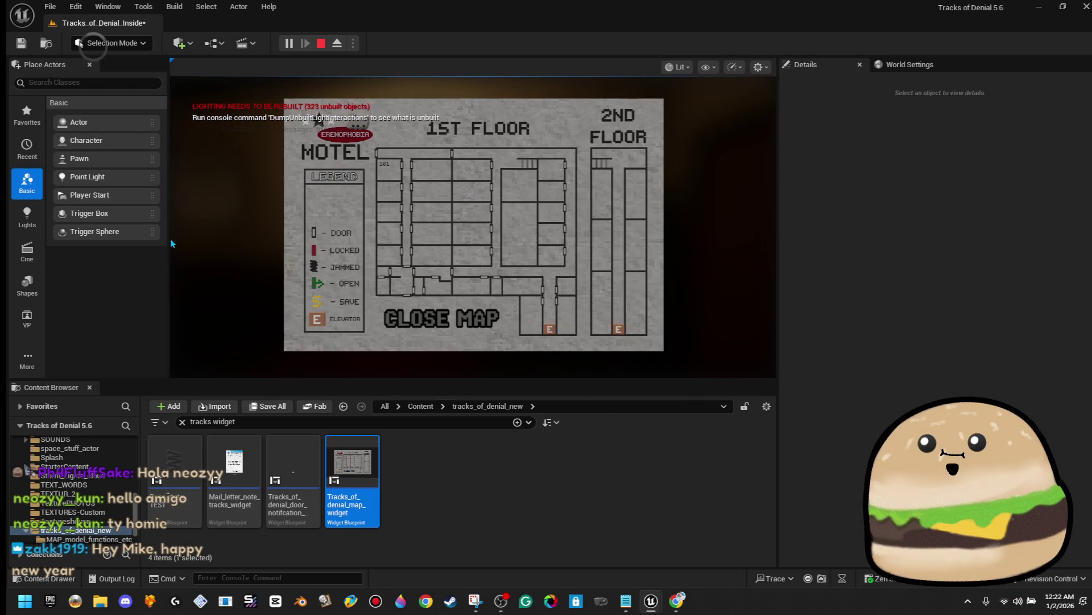
click(441, 317)
key(Escape)
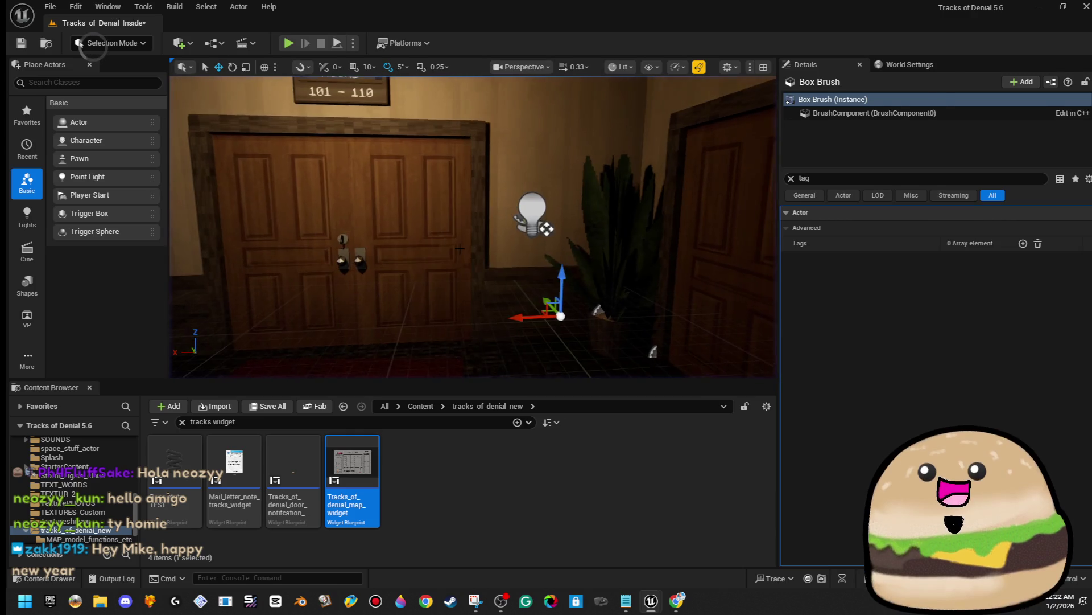
right_click(403, 220)
click(483, 255)
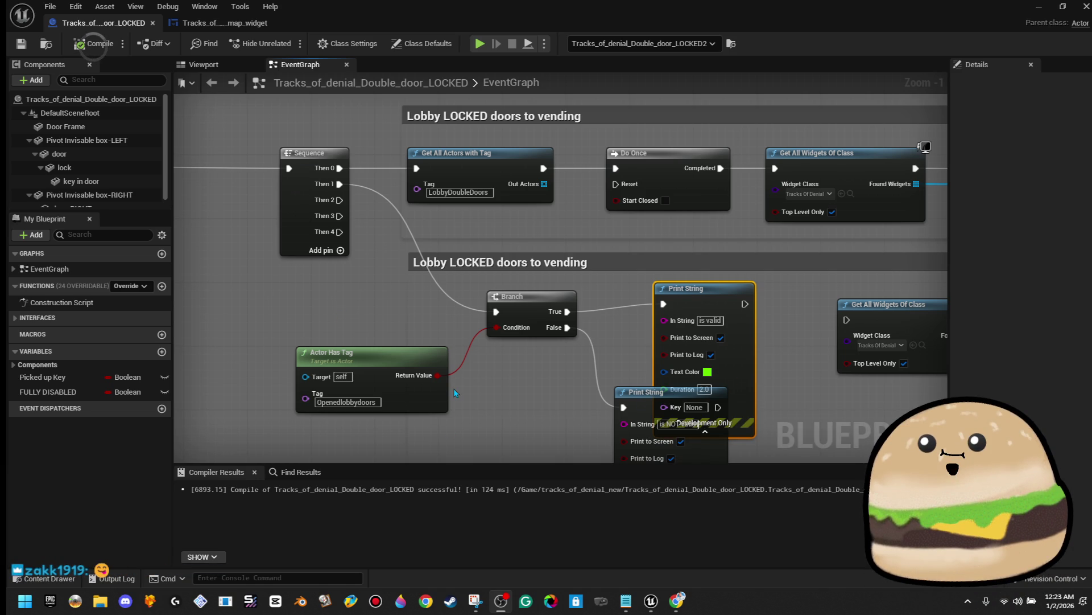
Step: Move the upper Print String clear of the overlapping nodes after a cancelled search from Then 1
drag(340, 184, 364, 311)
text(acto)
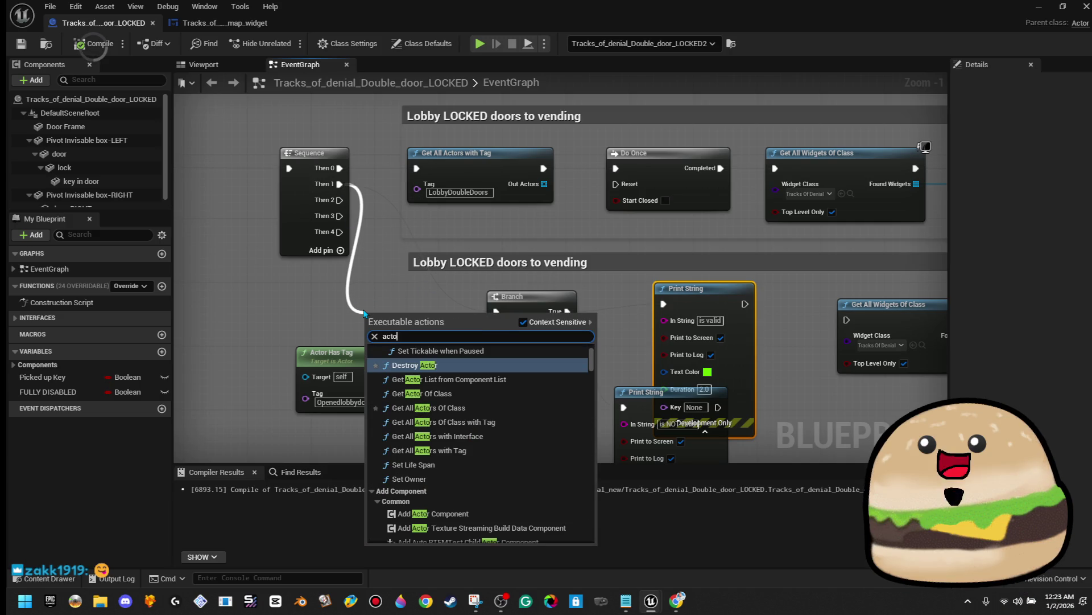
text(r as)
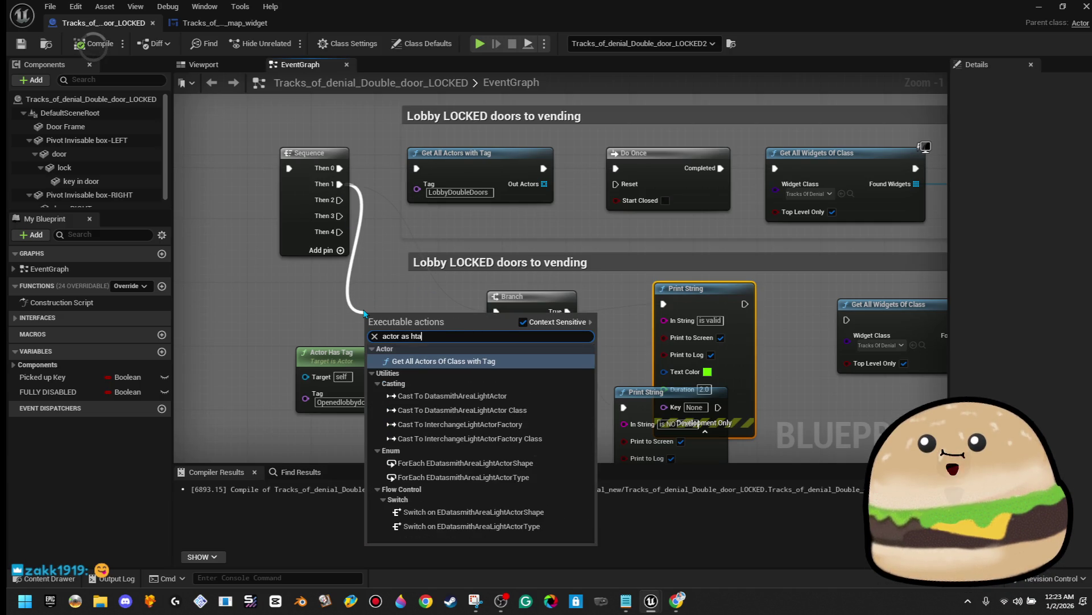
text( tag)
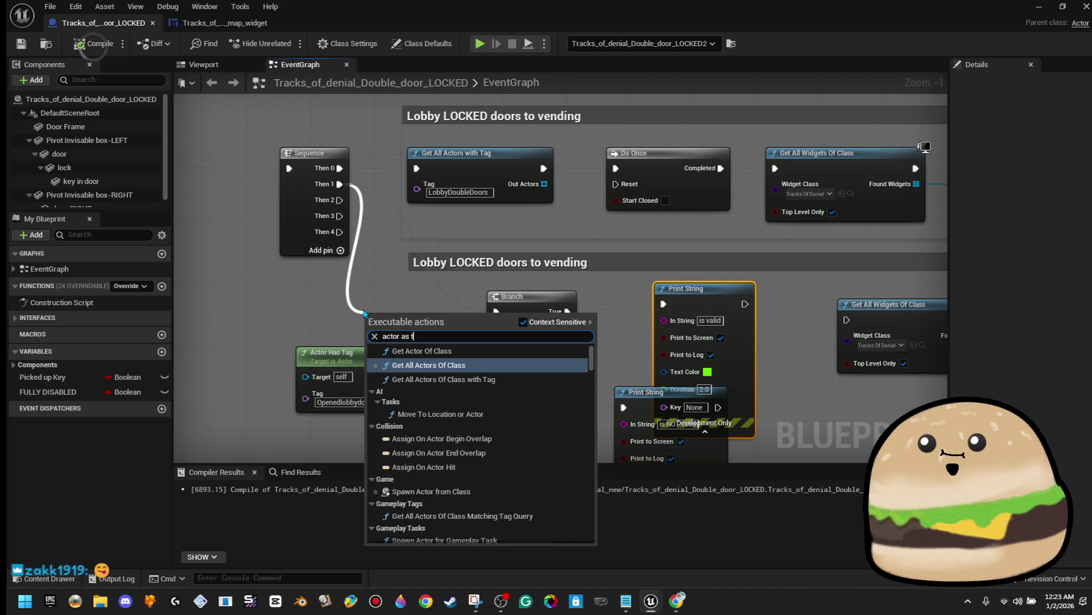
click(457, 294)
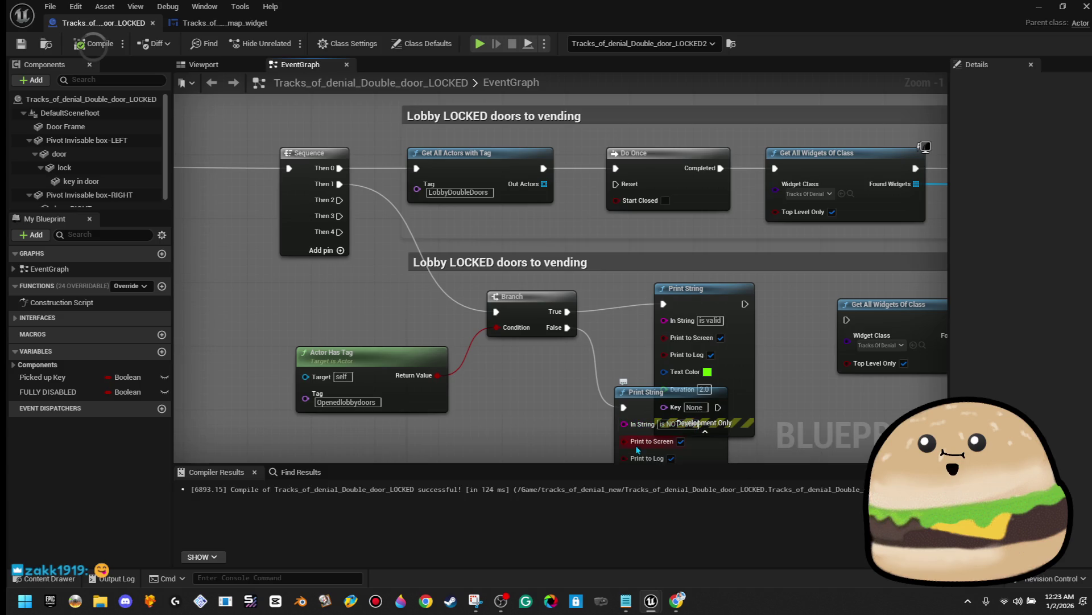
mouse_move(676, 396)
mouse_down()
mouse_move(596, 387)
mouse_move(826, 397)
mouse_move(739, 404)
mouse_up()
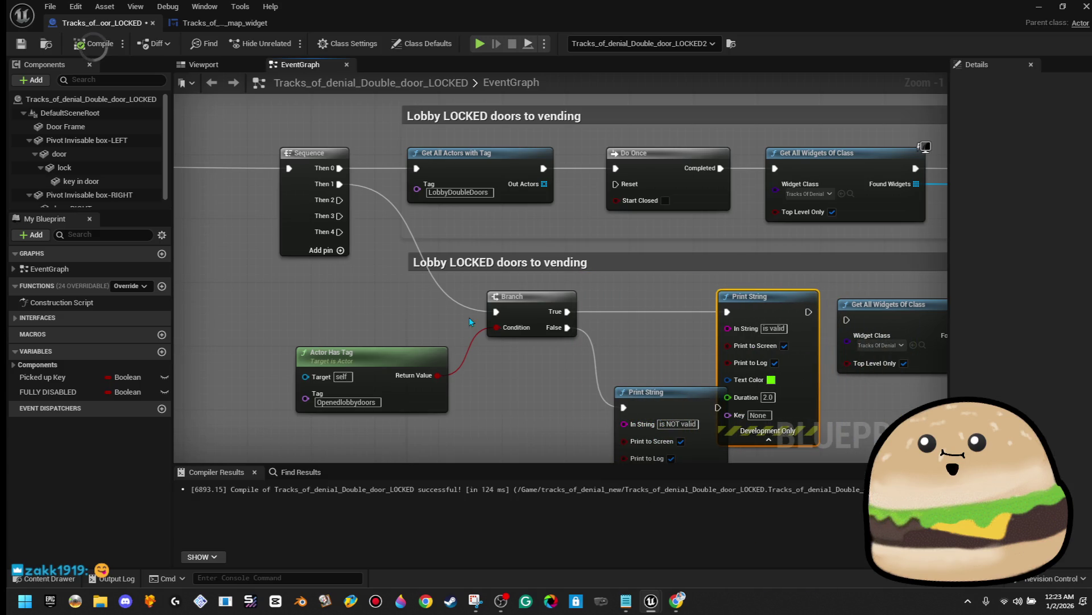
Step: Insert a 'Hello' Print String between Sequence Then 1 and the Branch, then start a play test
drag(343, 186, 360, 295)
text(print str)
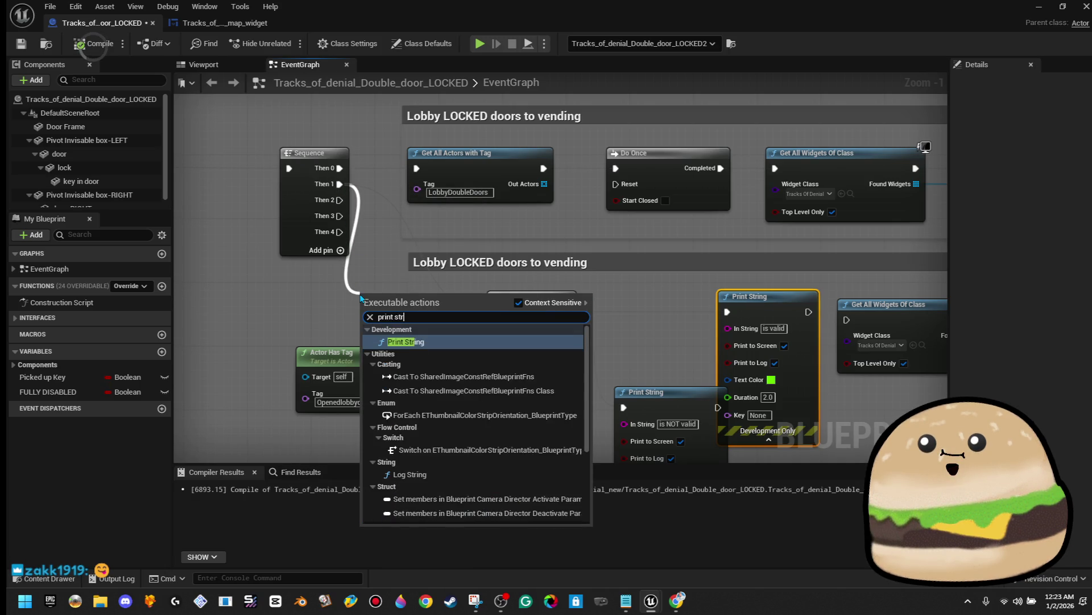
key(Return)
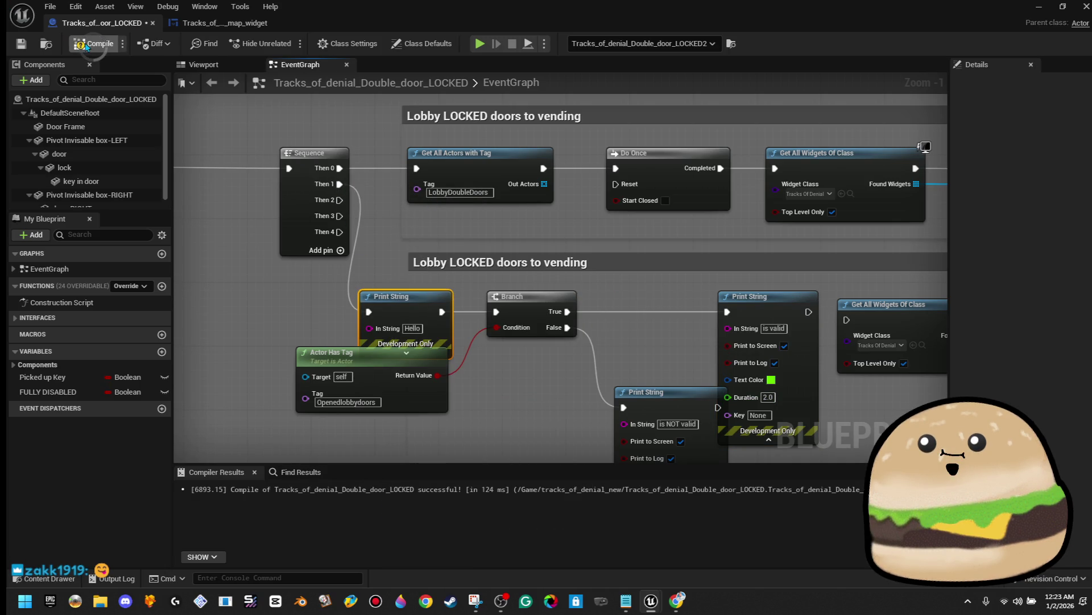
click(1039, 8)
key(F8)
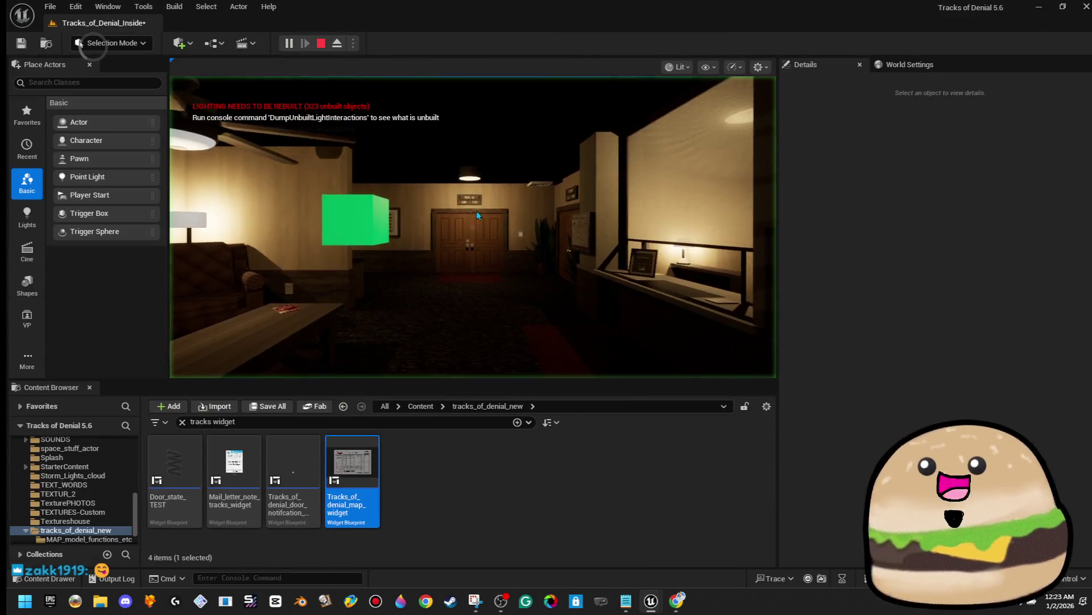
Step: In the play test, approach and open the 101–110 lobby doors, then return to the LOCKED door Blueprint
click(479, 215)
key(w)
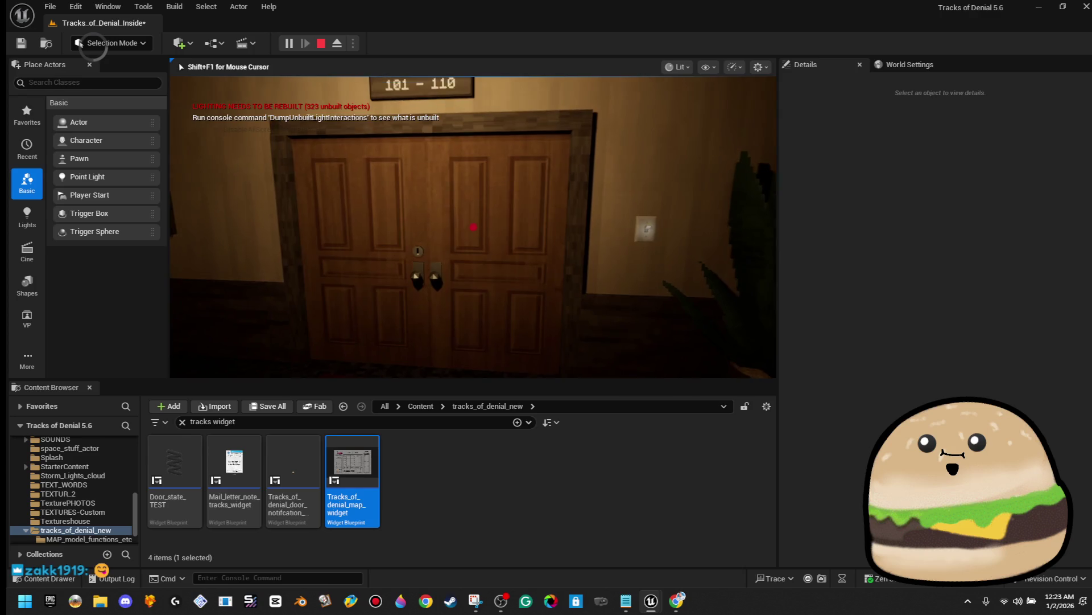
key(s)
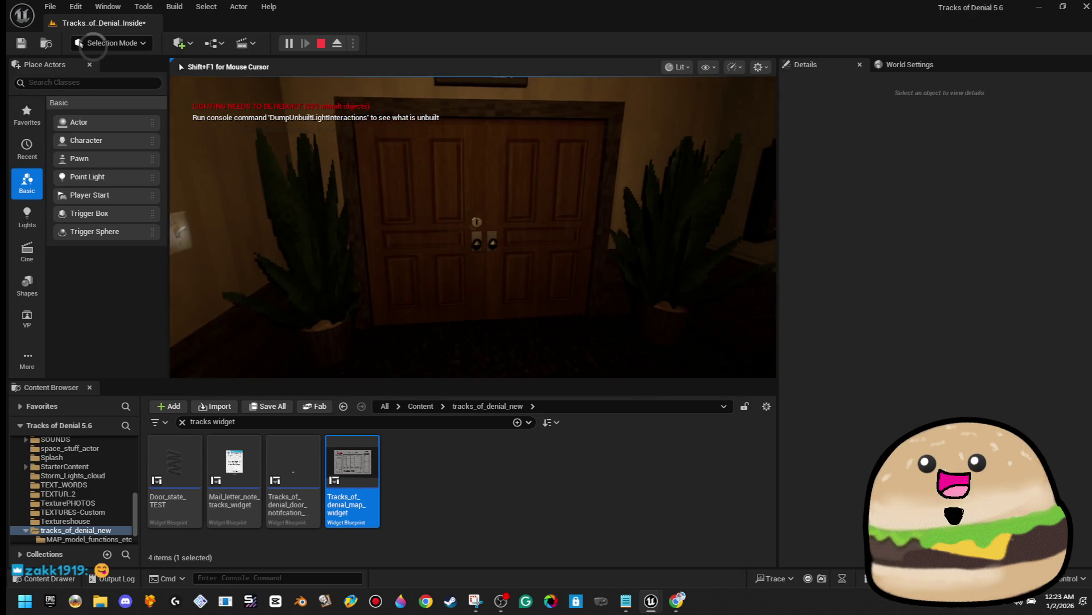
key(e)
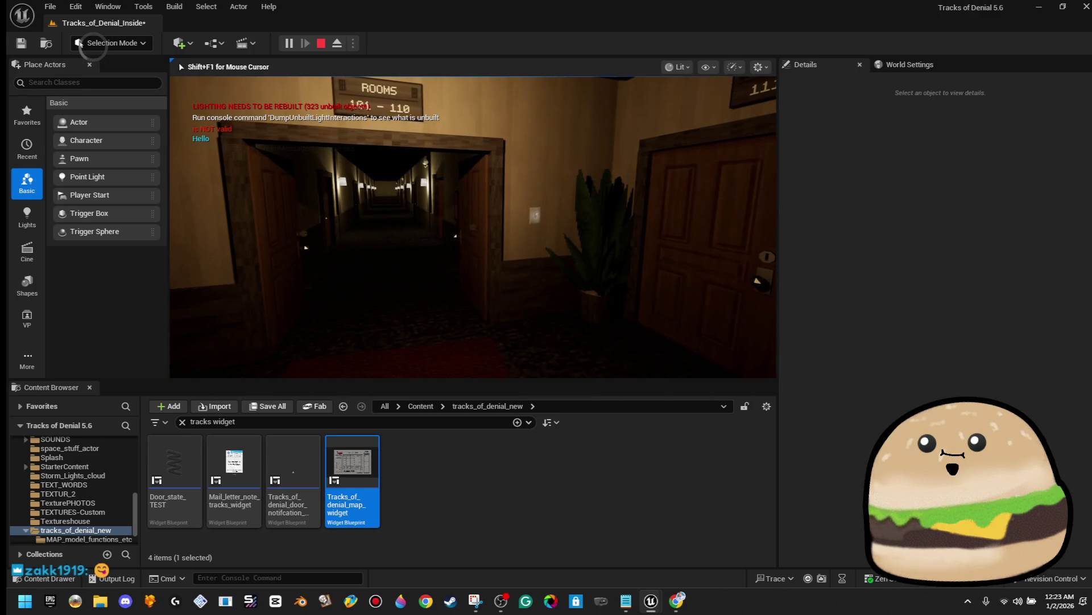
key(Escape)
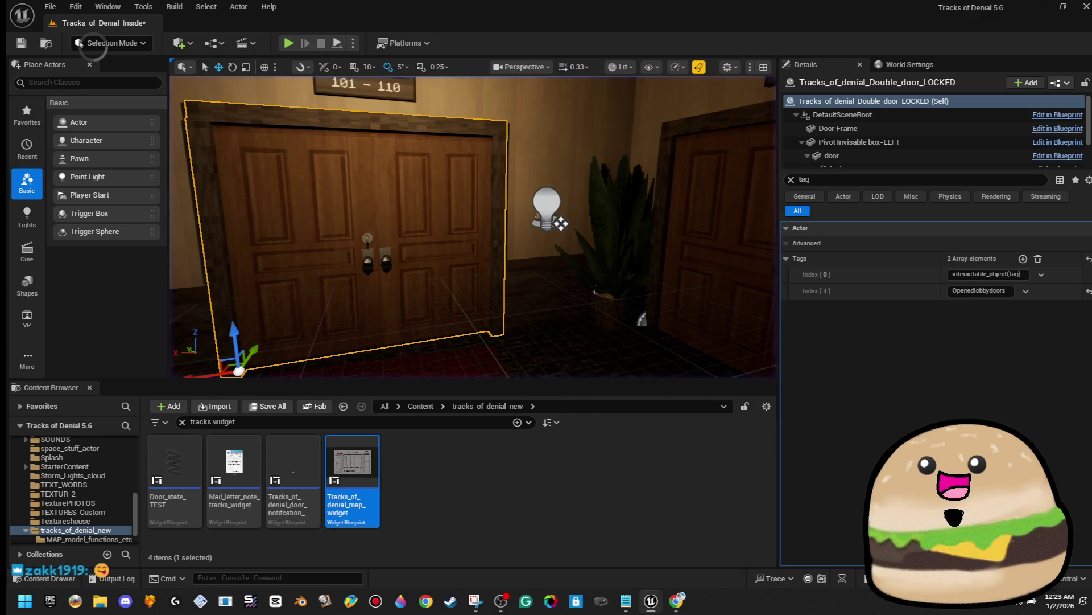
double_click(352, 463)
scroll(426, 301, down, 3)
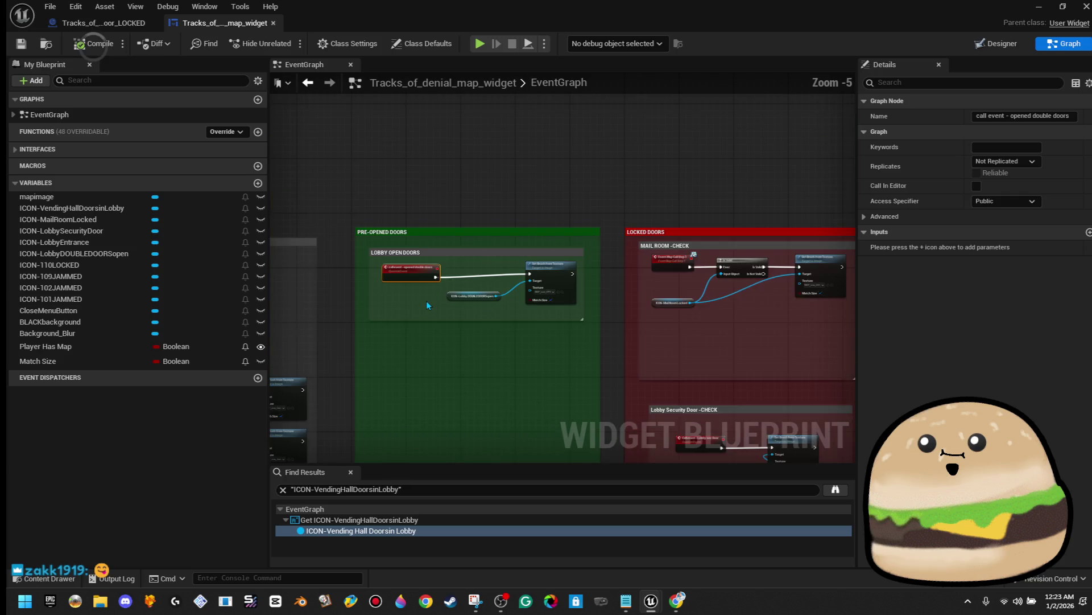
click(112, 24)
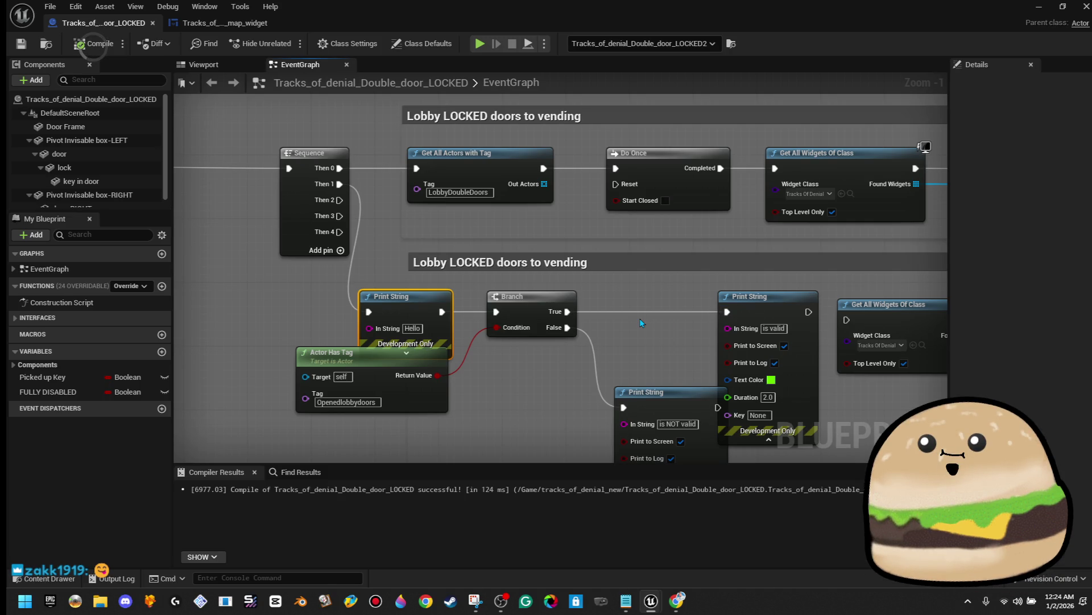
Step: Change the Hello Print String text to 'print to LOCKED DOORS' and return to the level editor
scroll(640, 320, down, 2)
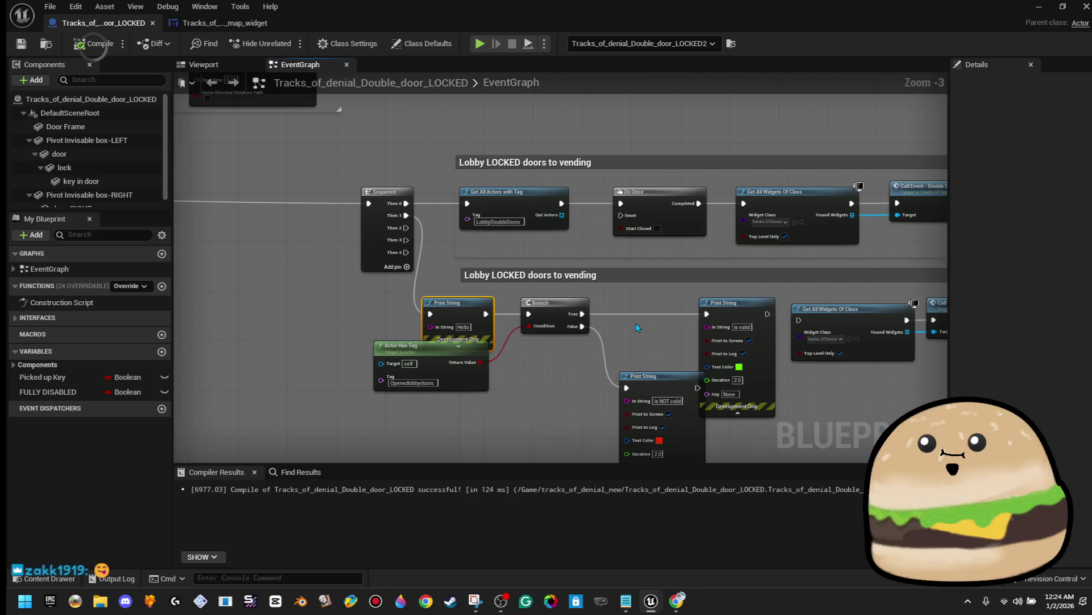
scroll(503, 384, up, 1)
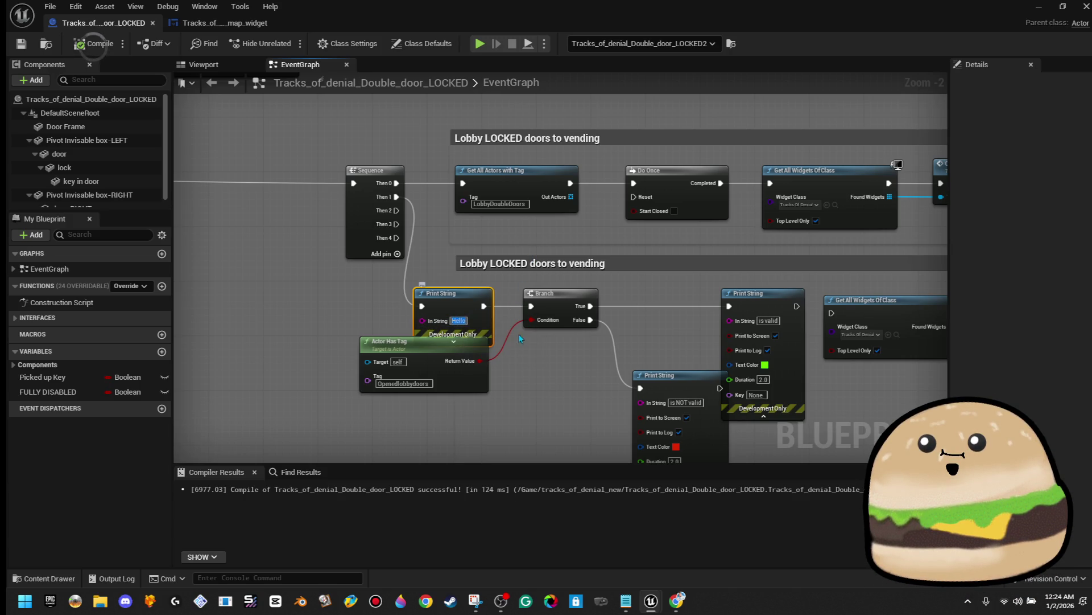
text(print toLOCKED DOORS)
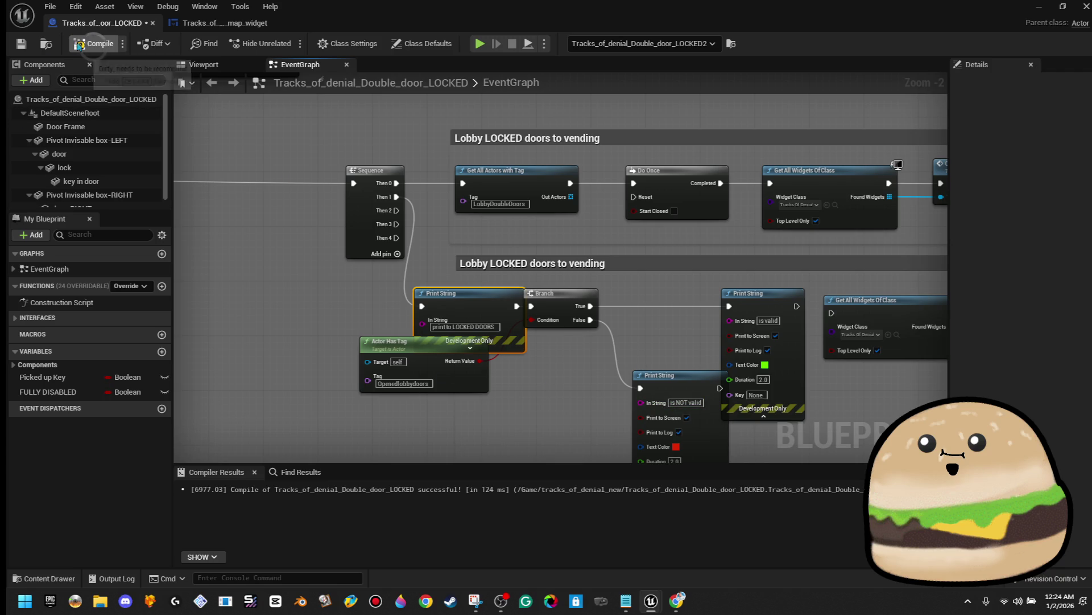
click(1039, 6)
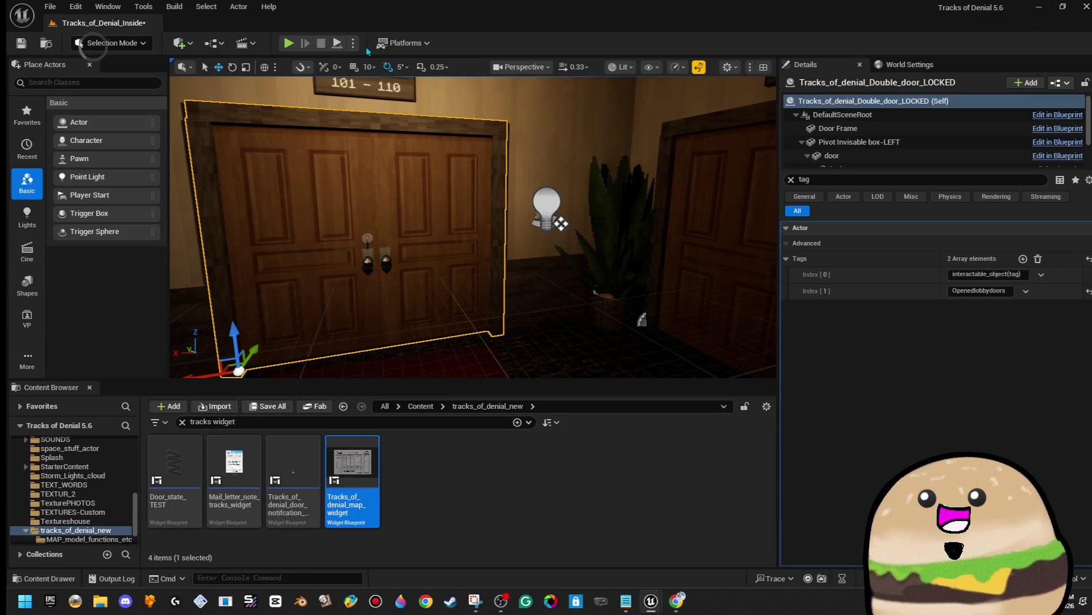
click(288, 44)
click(569, 205)
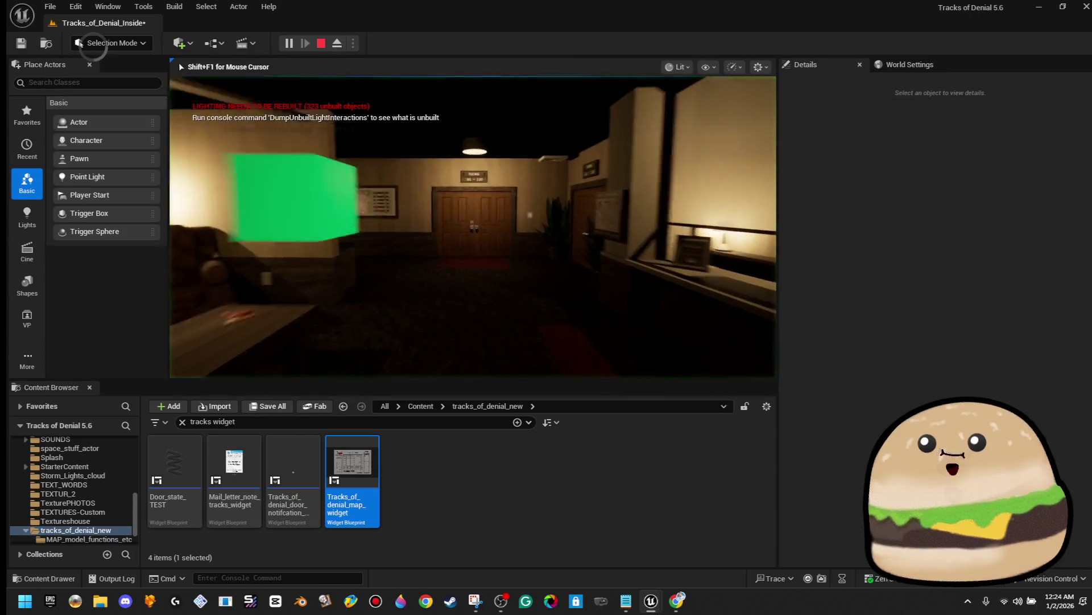
key(w)
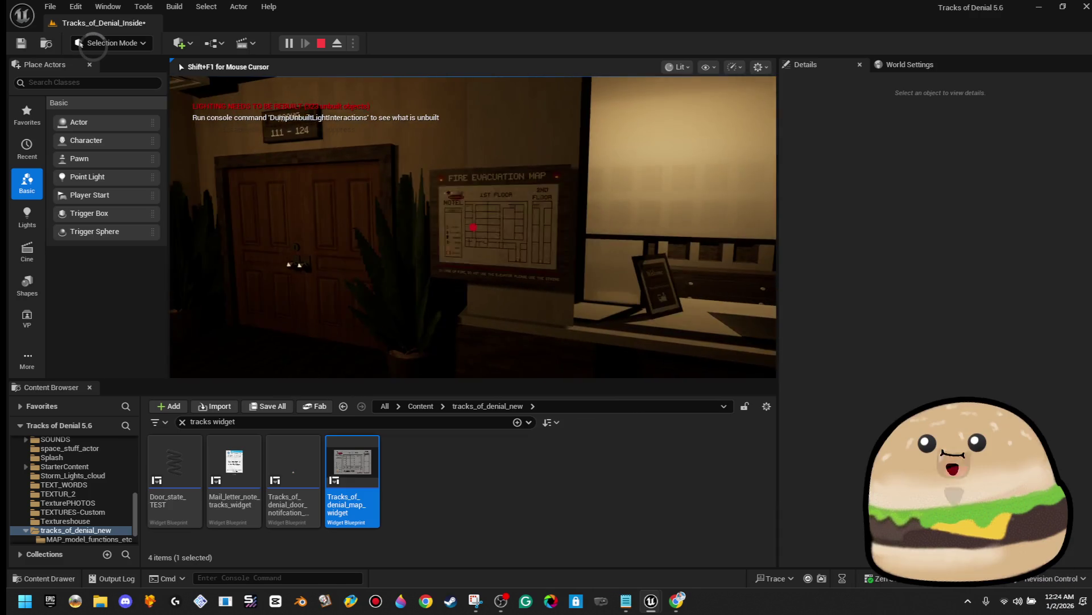
key(e)
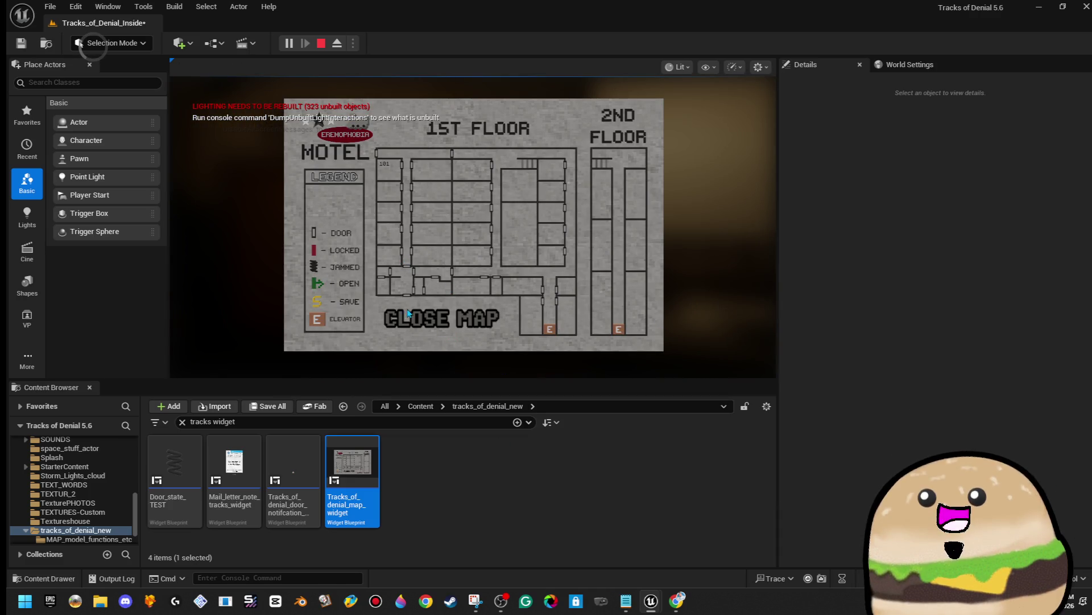
click(433, 317)
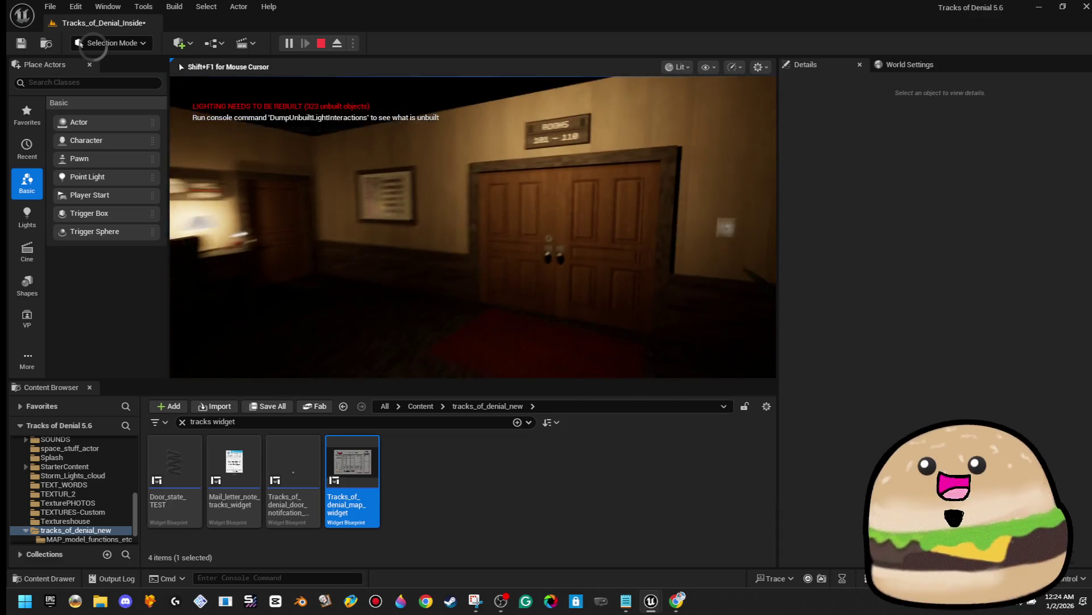
key(w)
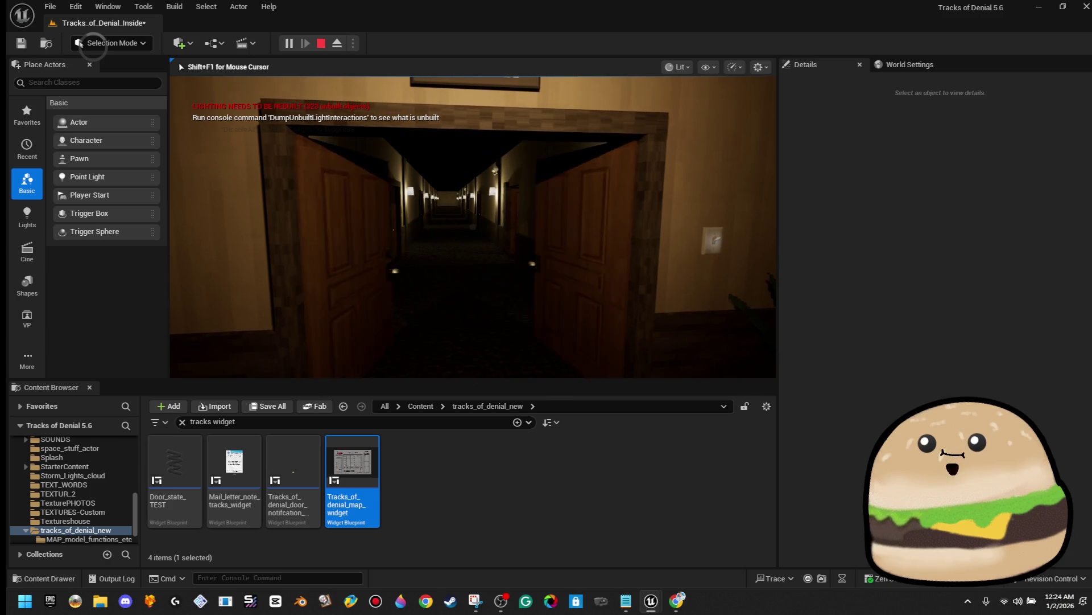
key(m)
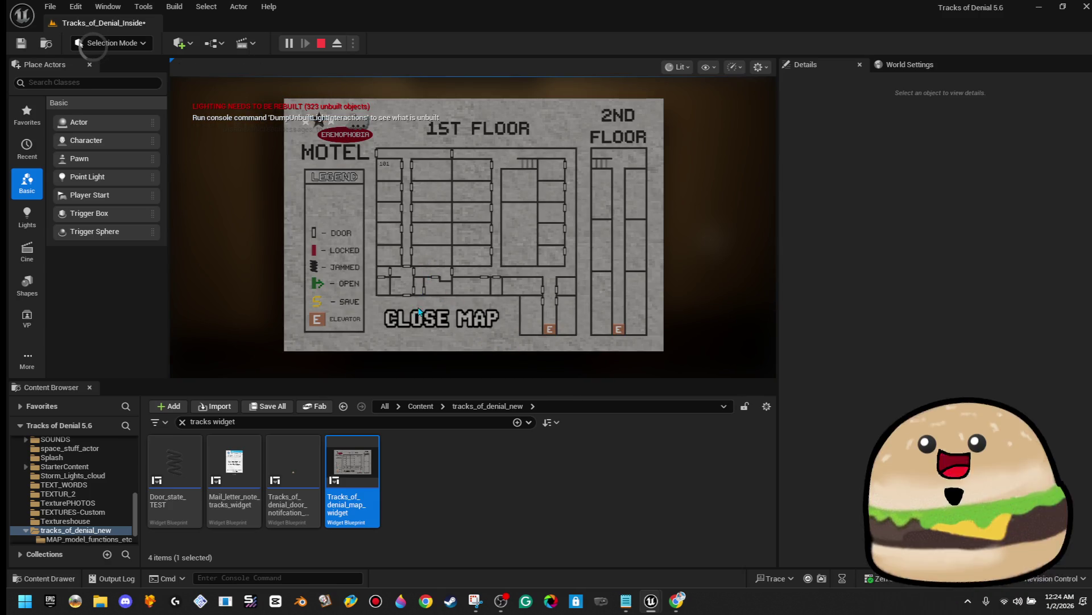
click(432, 318)
key(e)
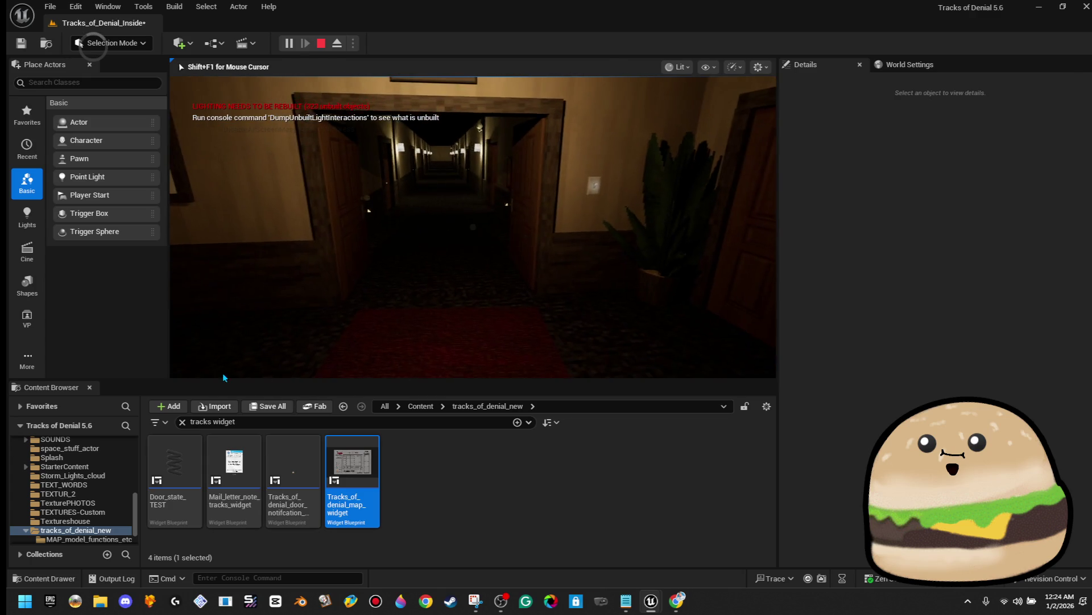
key(Escape)
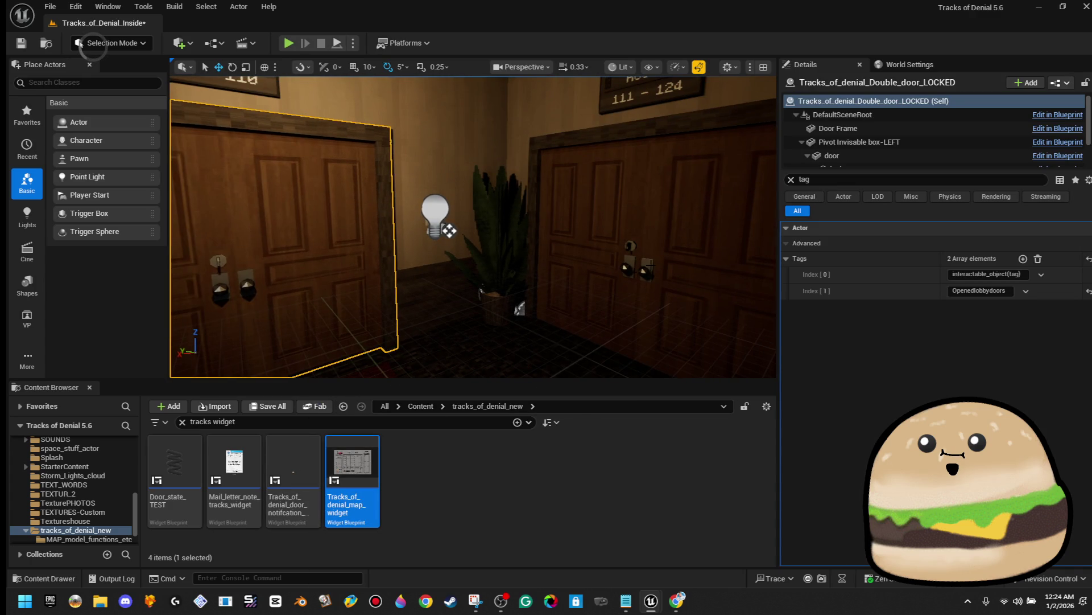
Step: Select the right and left lobby door actors in turn and adjust the view around them
click(649, 239)
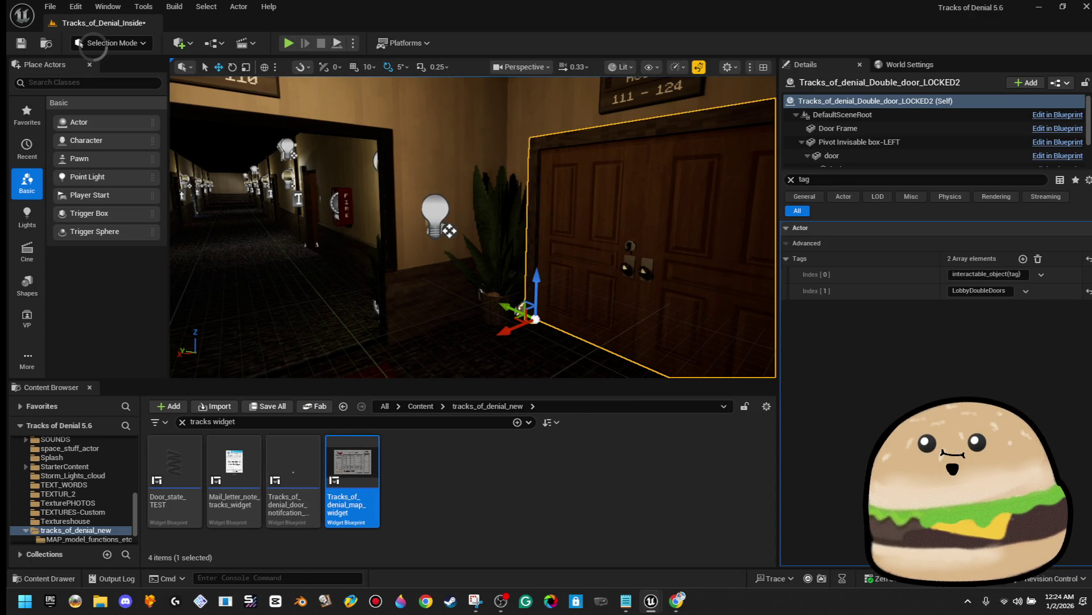
click(409, 260)
click(314, 251)
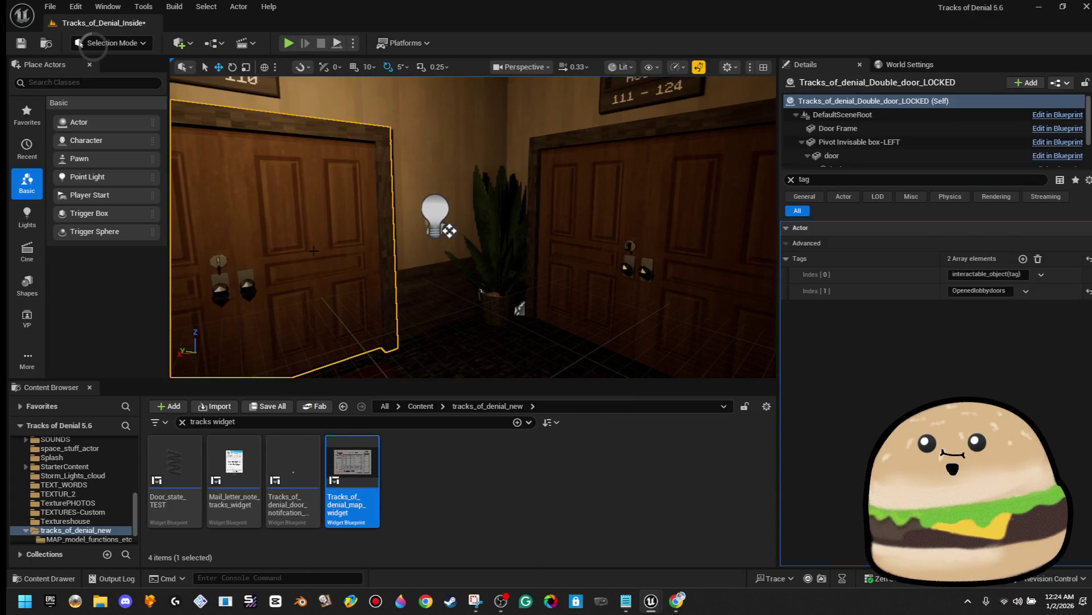
click(704, 188)
mouse_move(704, 188)
mouse_down()
mouse_move(683, 185)
mouse_move(706, 179)
mouse_up()
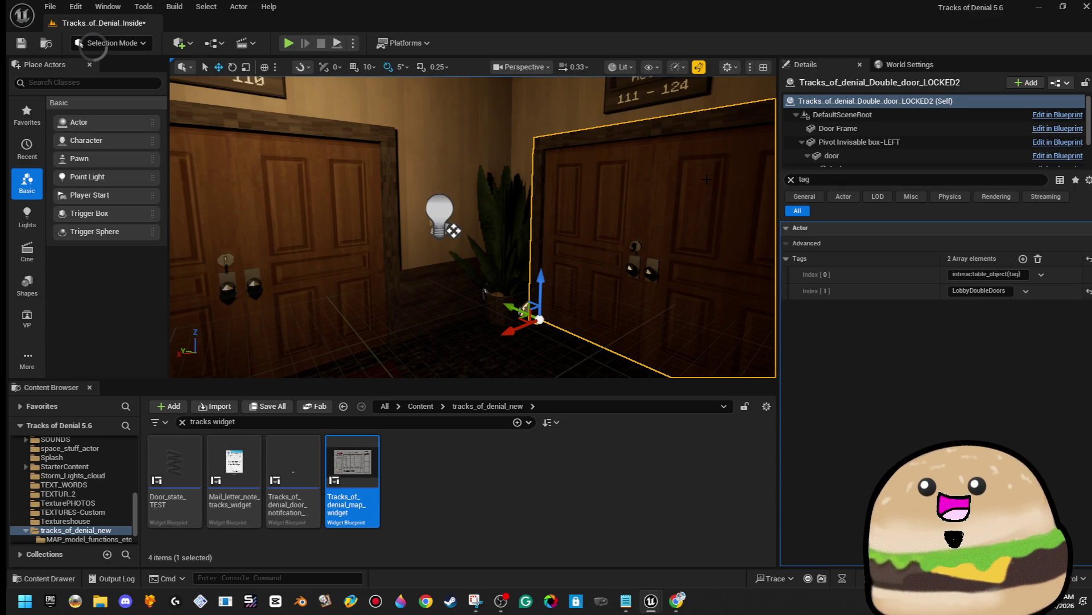
drag(700, 182, 530, 188)
Step: Compare the doors' tags, Openedlobbydoors versus LobbyDoubleDoors, and open the left door's actor options
click(656, 225)
drag(656, 225, 656, 225)
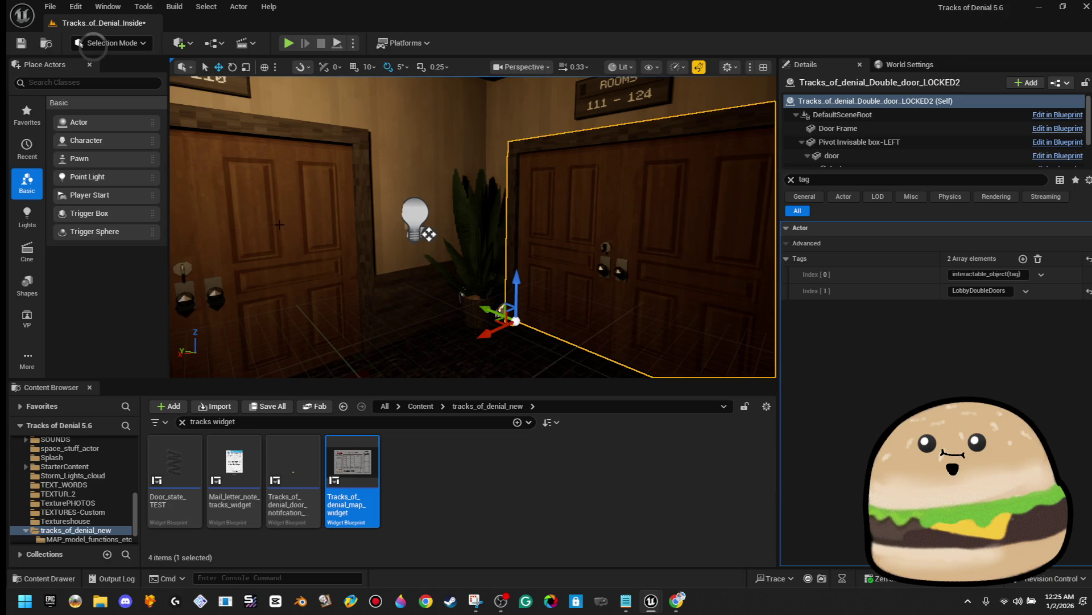
click(340, 224)
click(615, 217)
click(266, 212)
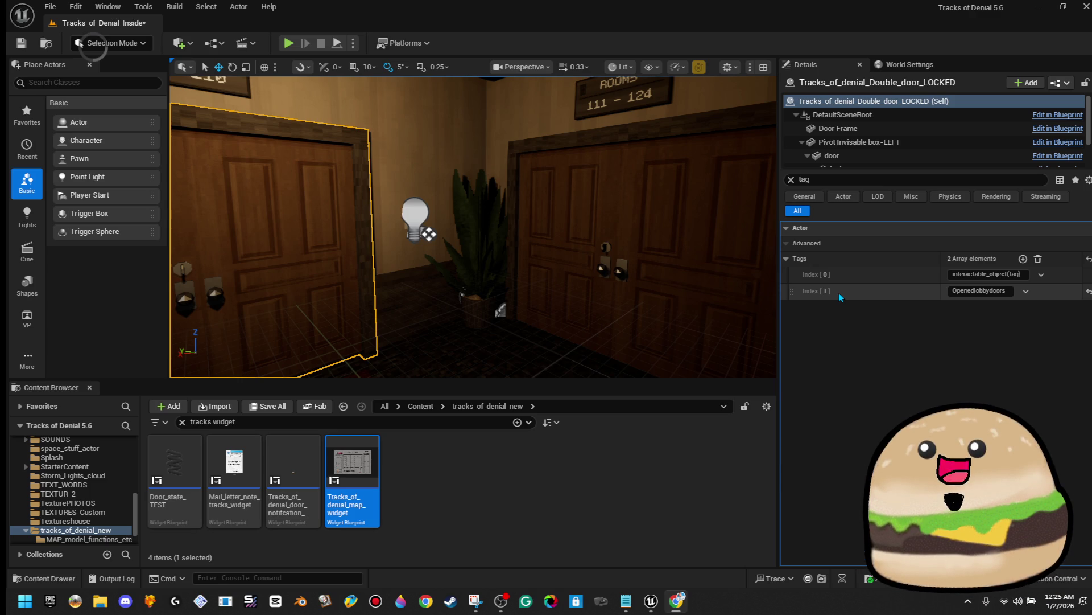
right_click(331, 149)
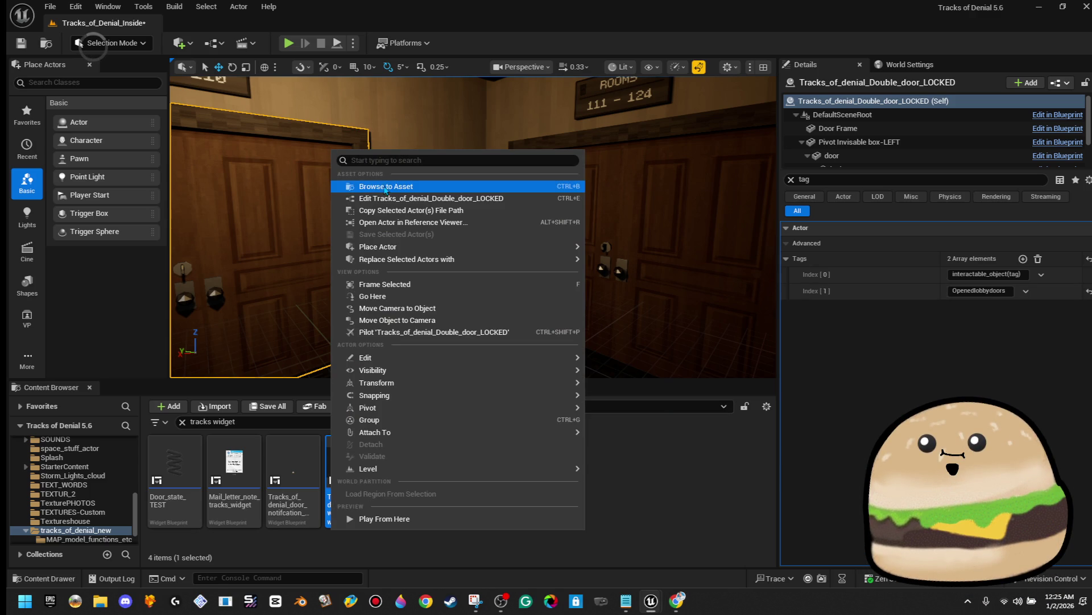
Step: In the left door's Blueprint, move the print-to-LOCKED-DOORS Print String beside the Branch node
click(422, 199)
scroll(367, 354, up, 1)
mouse_move(398, 323)
mouse_down()
mouse_move(393, 359)
mouse_move(423, 373)
mouse_up()
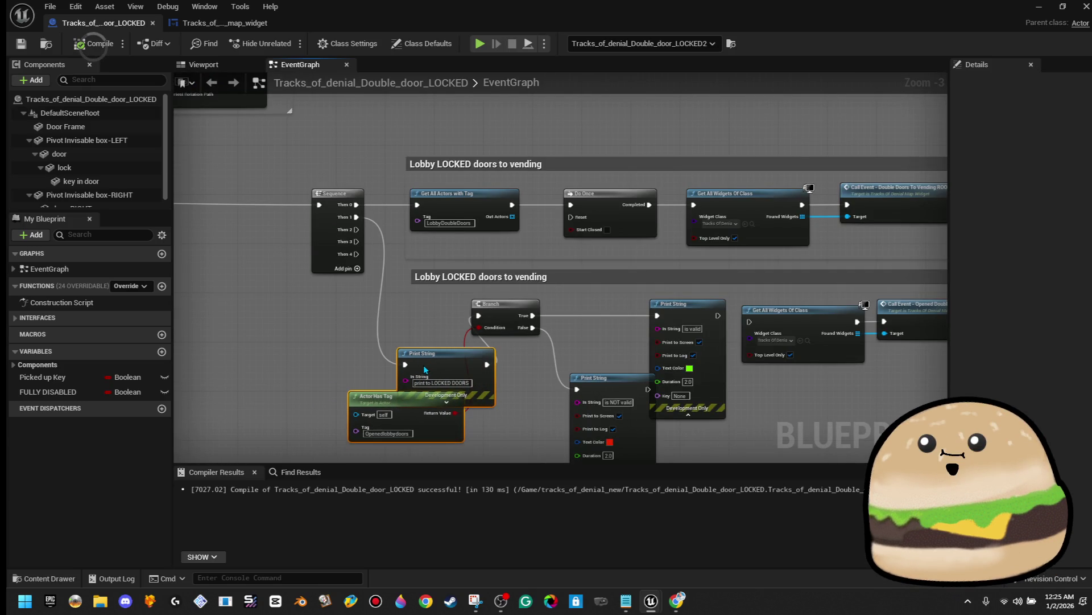
mouse_move(386, 407)
mouse_down()
mouse_move(297, 406)
mouse_move(297, 382)
mouse_up()
click(464, 377)
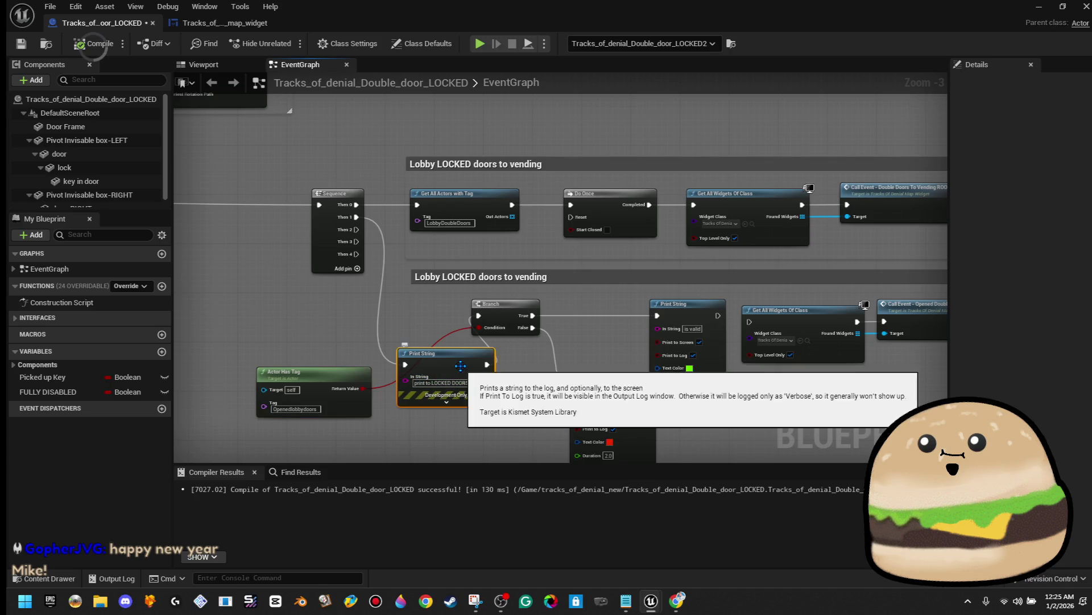
drag(459, 350, 419, 320)
Step: Review the BeginPlay and opening/closing Door comment blocks, then return to the level editor
scroll(419, 320, down, 4)
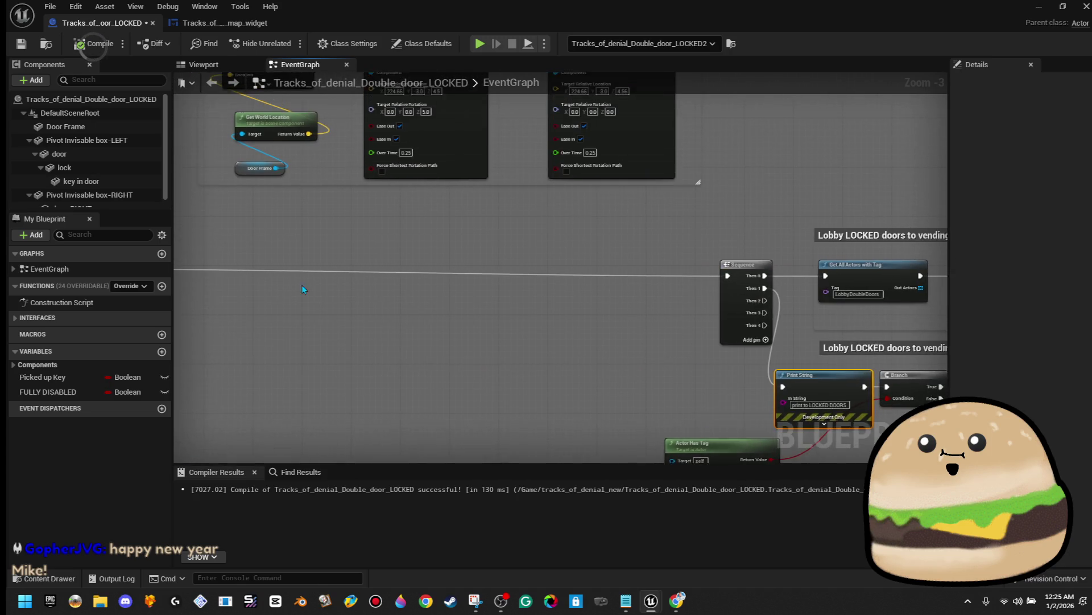
scroll(405, 317, up, 3)
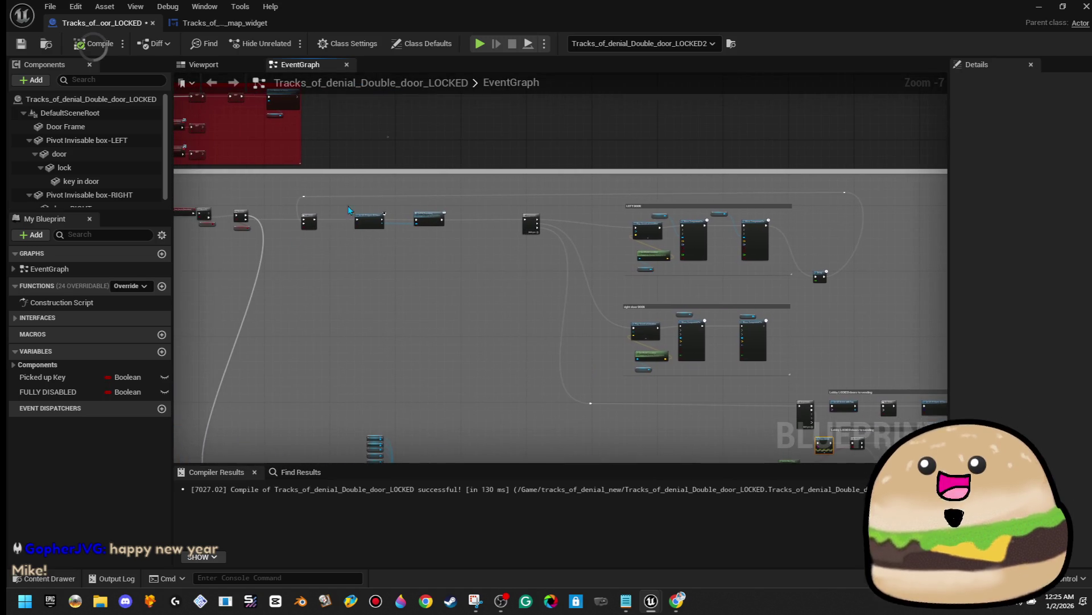
mouse_move(462, 285)
mouse_down()
mouse_move(776, 317)
mouse_move(561, 382)
mouse_up()
mouse_move(834, 420)
mouse_down()
mouse_move(863, 271)
mouse_move(795, 234)
mouse_move(703, 149)
mouse_up()
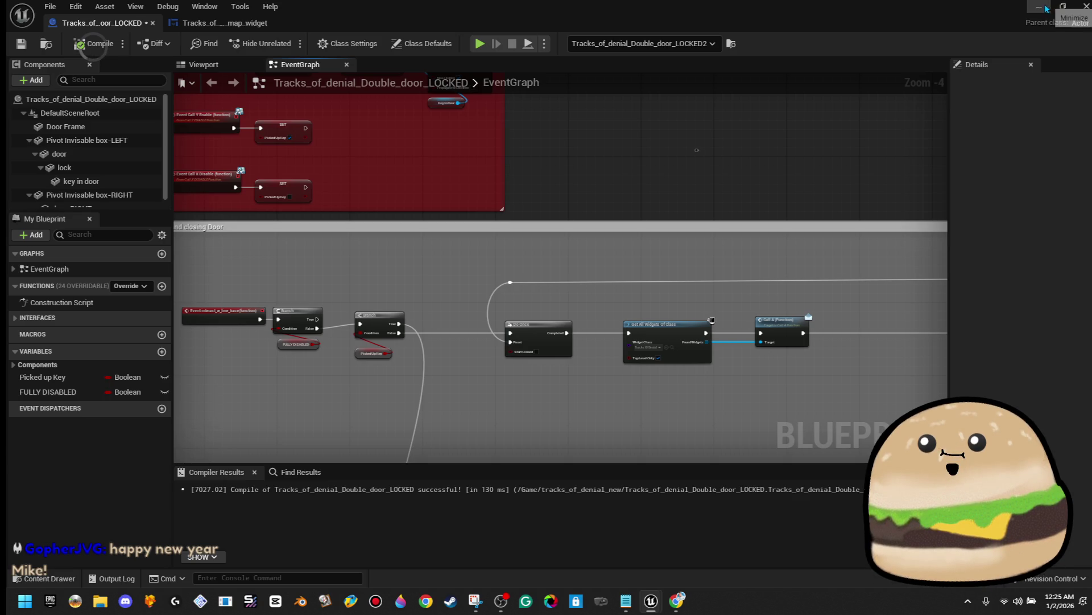
click(1064, 6)
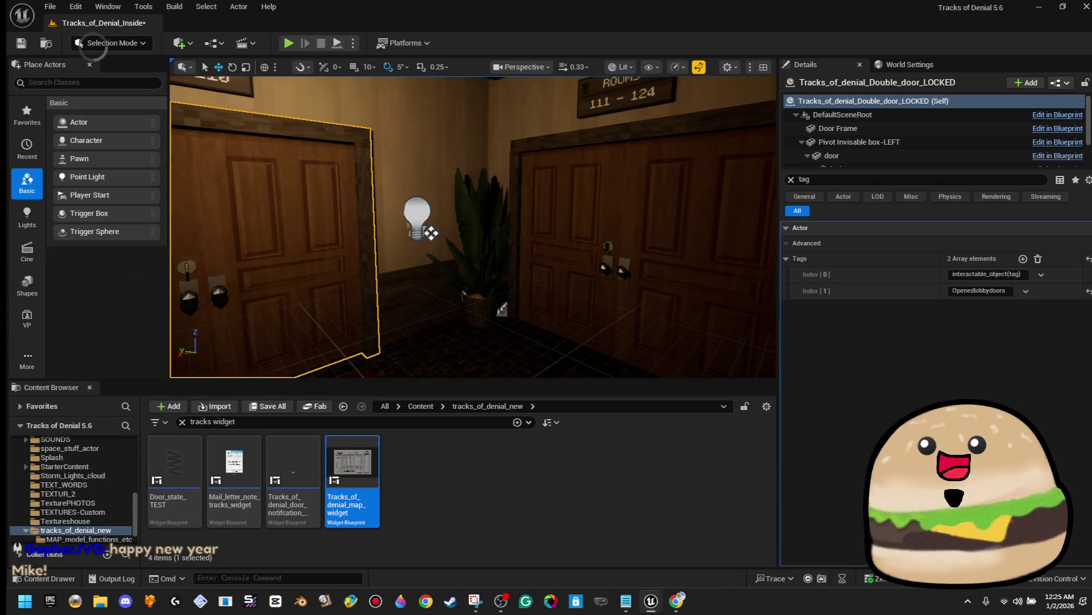
key(f)
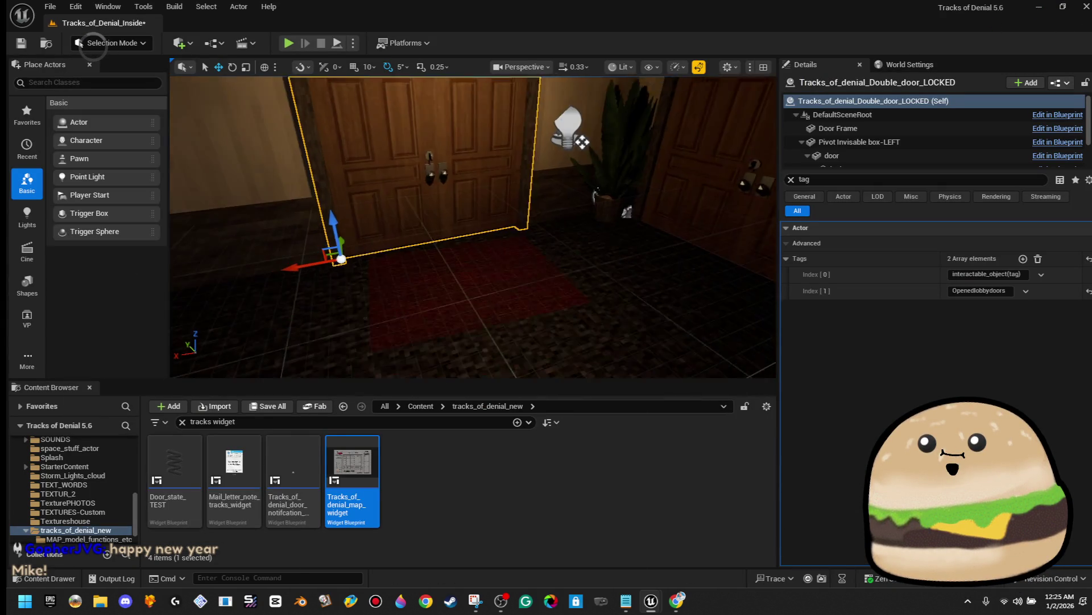
right_click(524, 208)
click(585, 575)
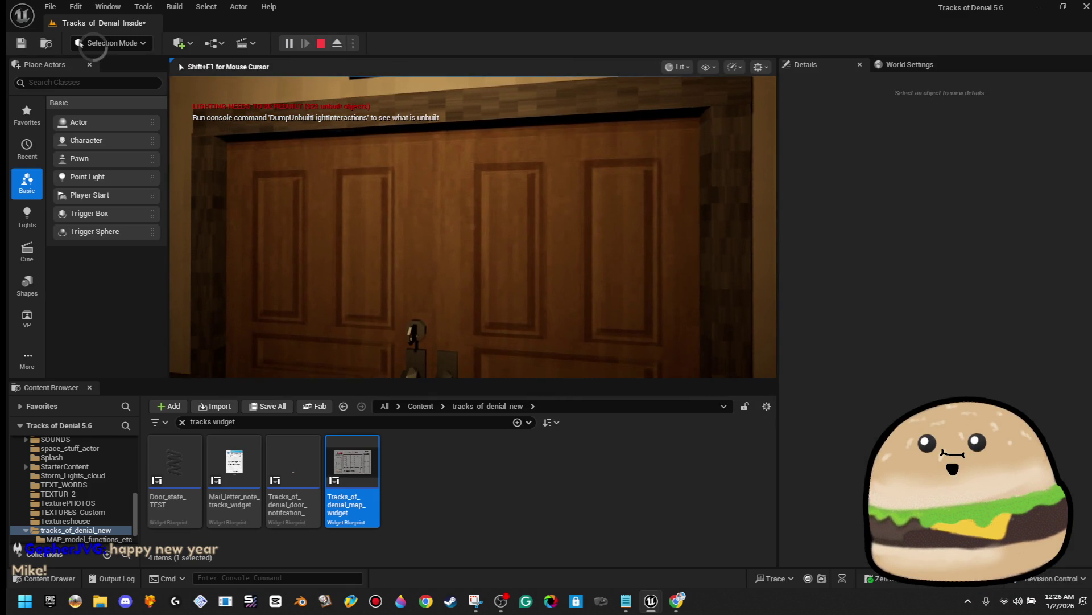
key(w)
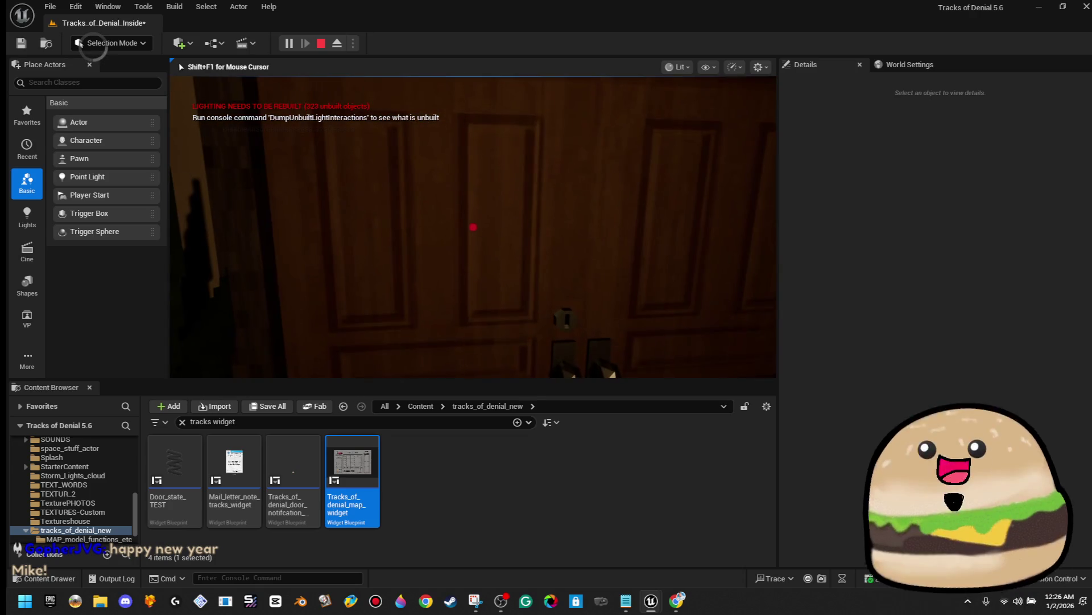
key(e)
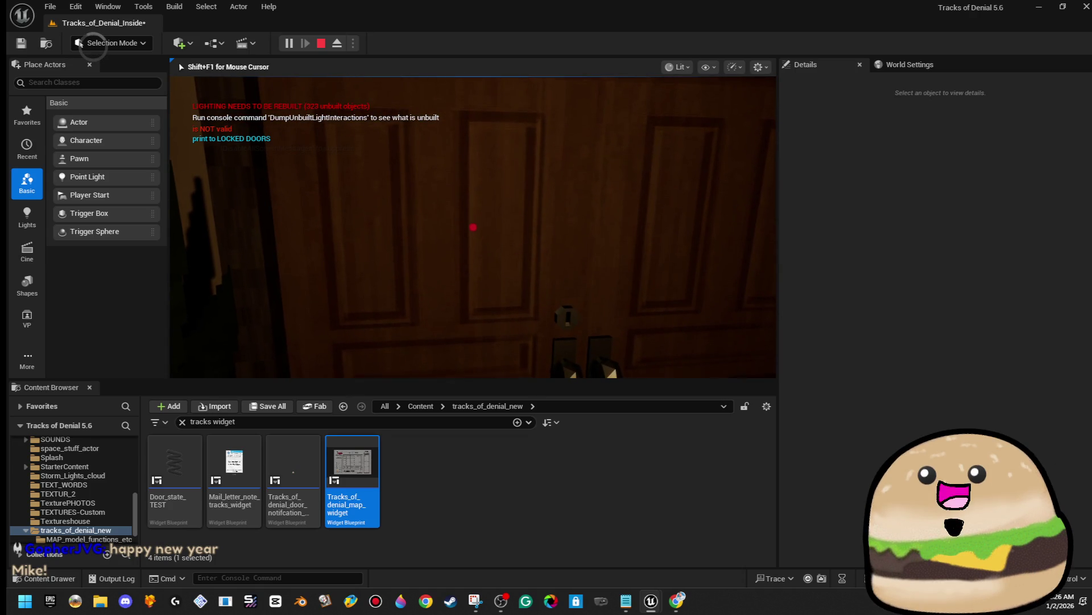
key(s)
key(e)
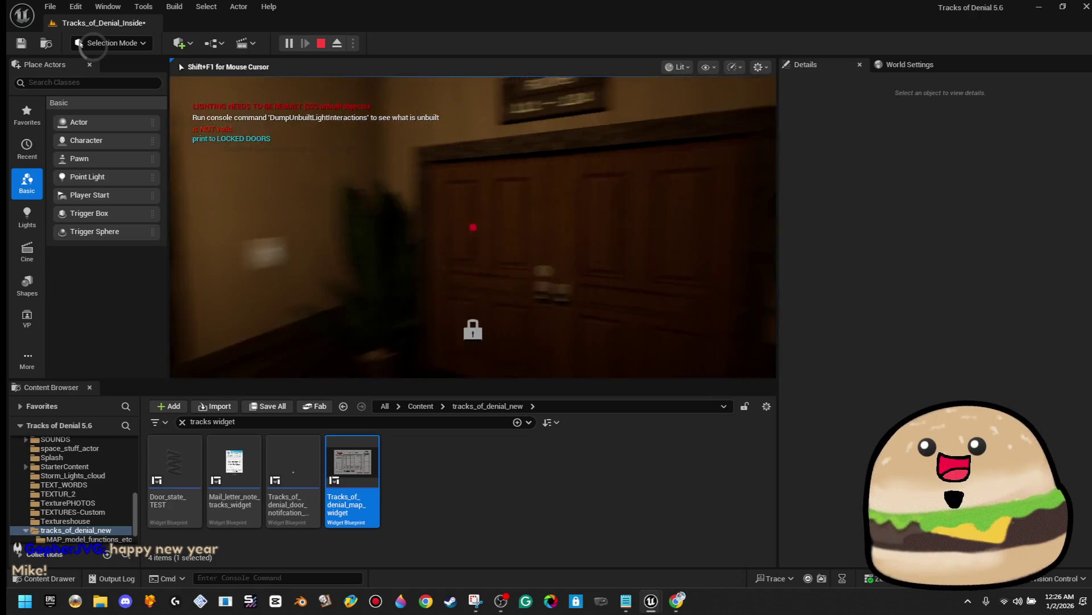
key(s)
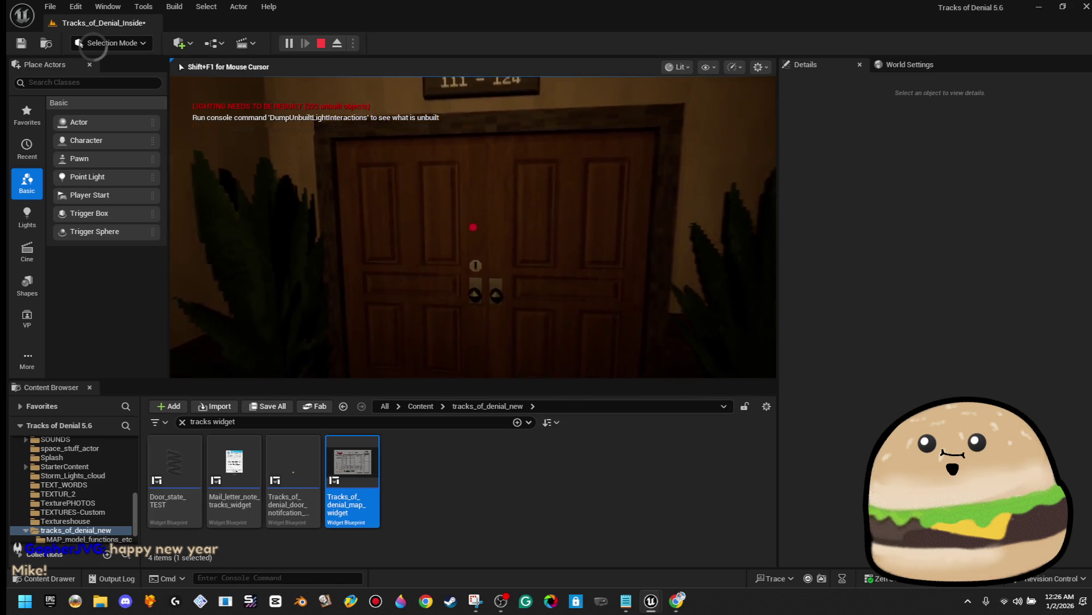
key(e)
key(w)
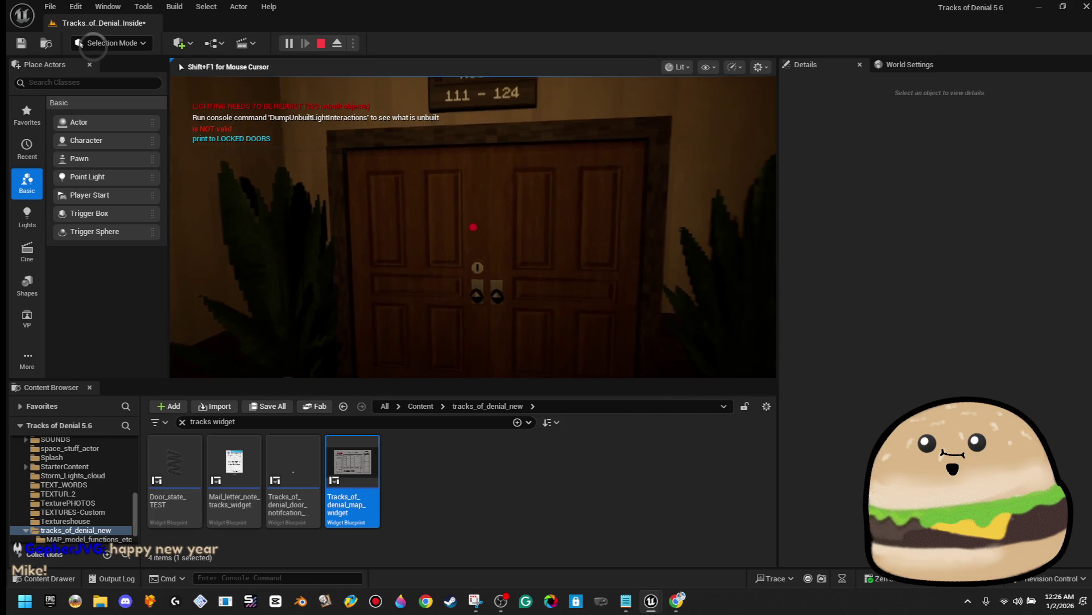
key(e)
key(Escape)
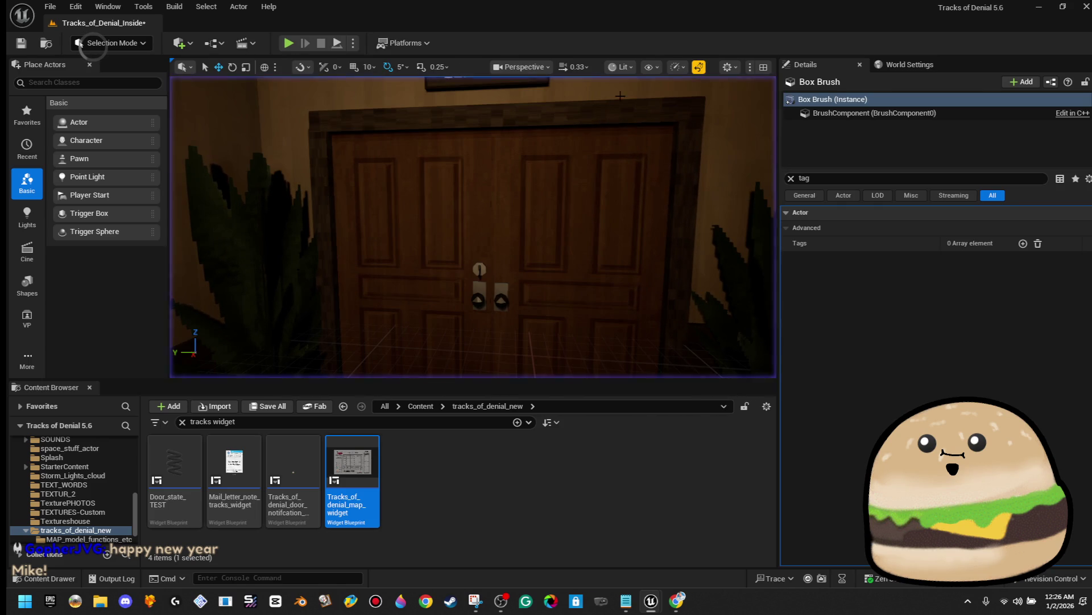
Step: Edit the locked double door's Blueprint and zoom in on its Sequence and Branch nodes
right_click(525, 208)
click(570, 257)
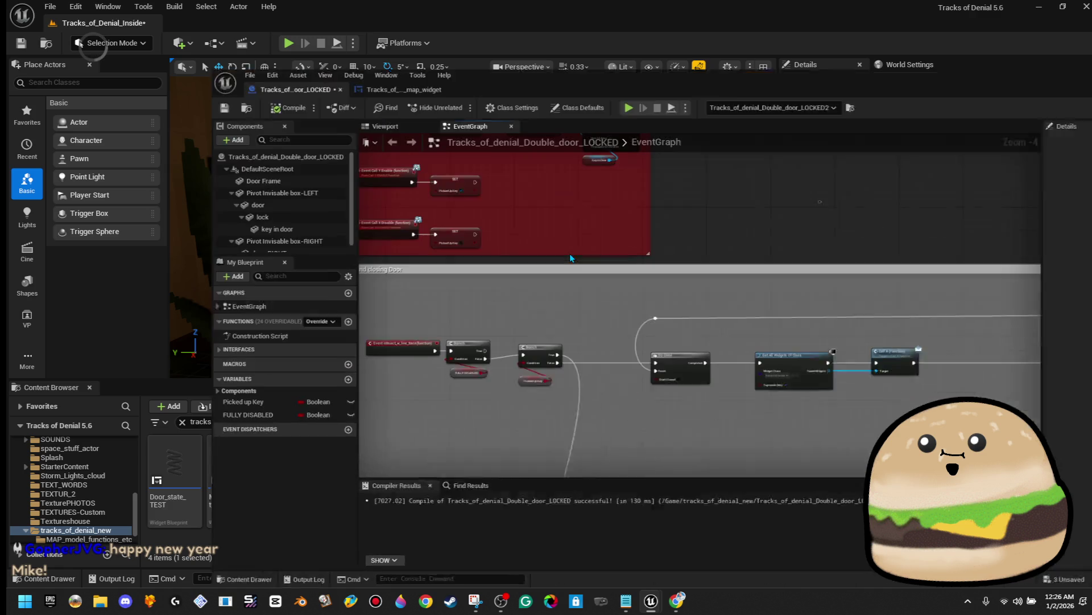
scroll(431, 383, up, 5)
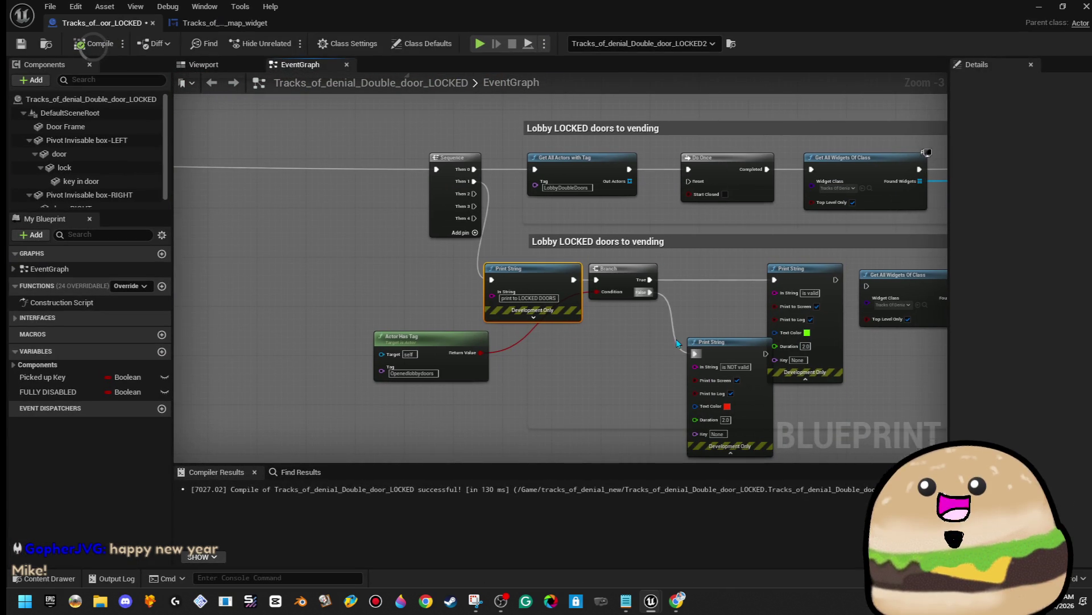
scroll(605, 402, up, 1)
drag(609, 400, 508, 380)
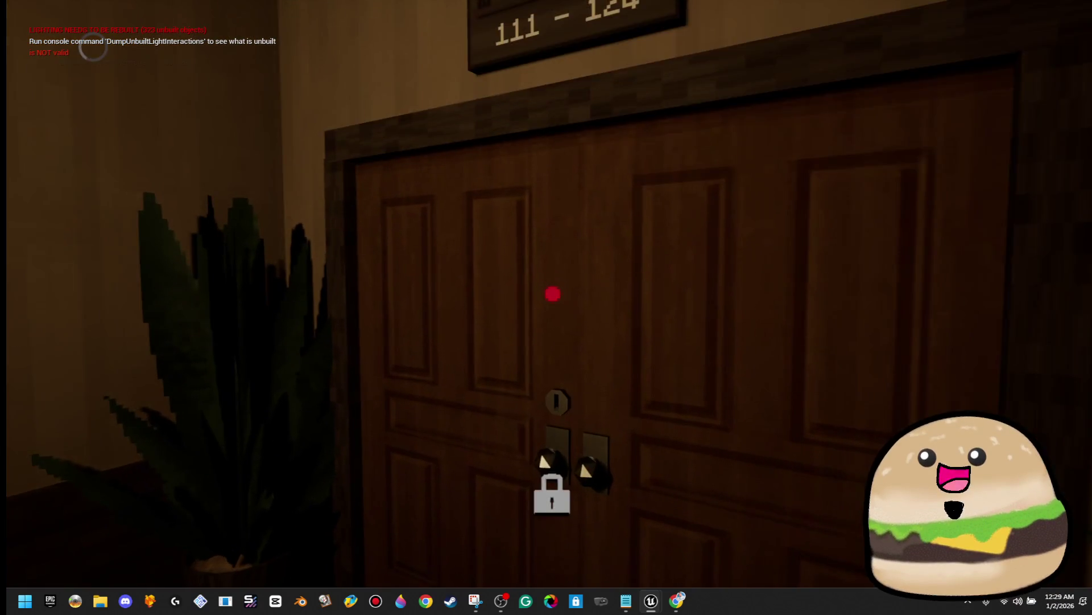
Step: Exit the game with Esc and Edit the door actor's Blueprint from its context menu
key(Escape)
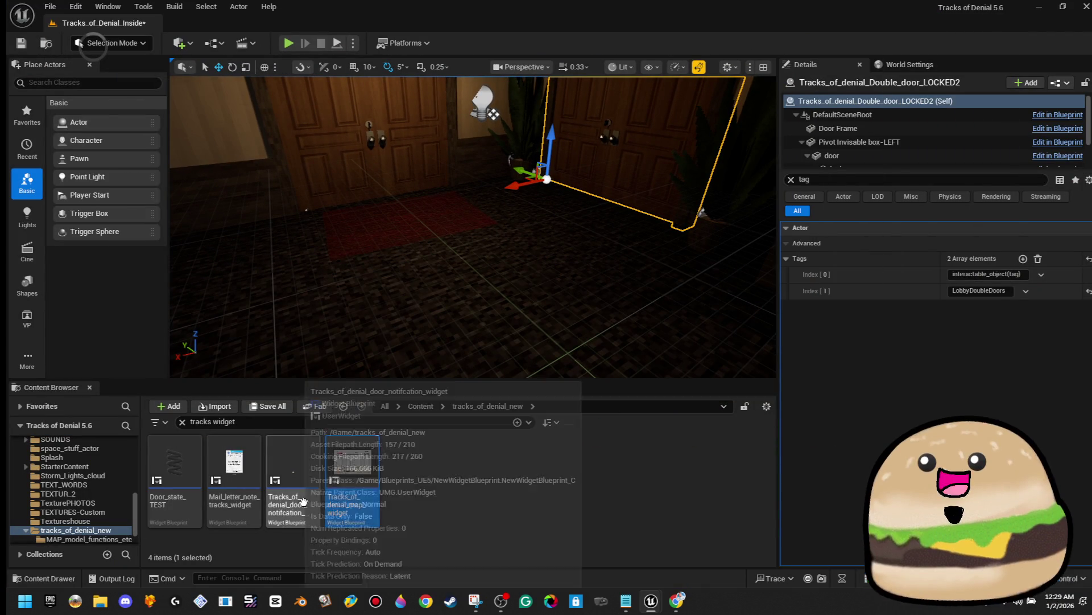
right_click(618, 173)
click(705, 218)
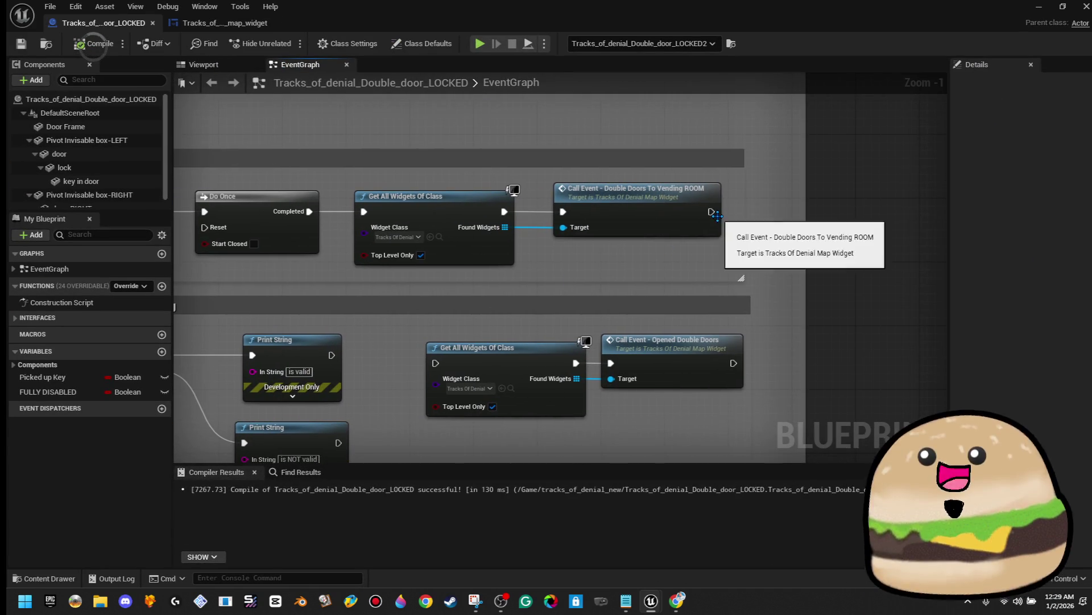
Step: Add a Print String node after the Double Doors To Vending ROOM call event
click(717, 209)
drag(711, 211, 800, 212)
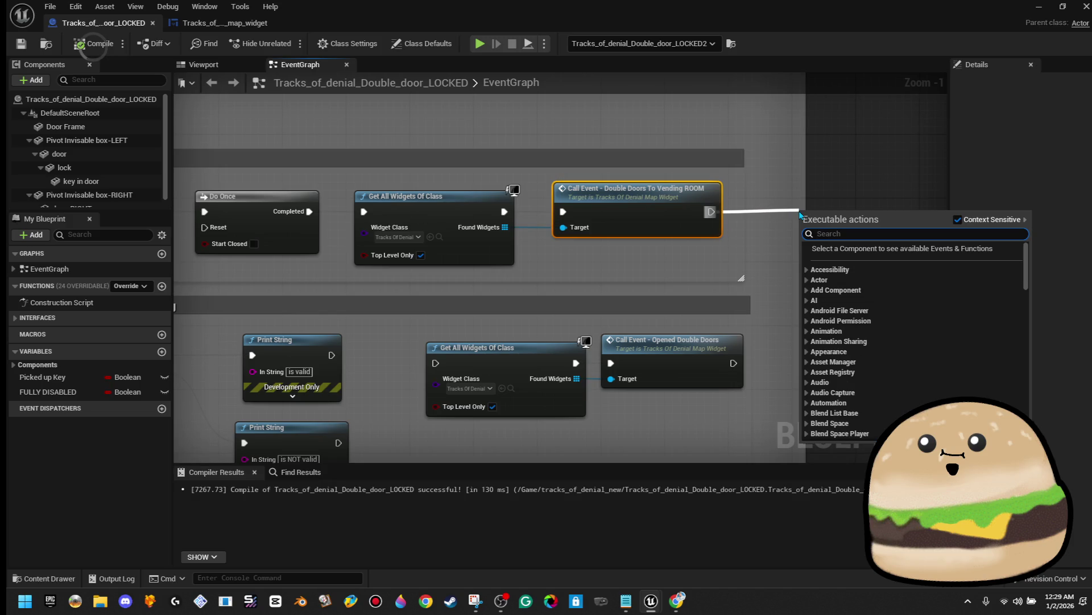
text(TE)
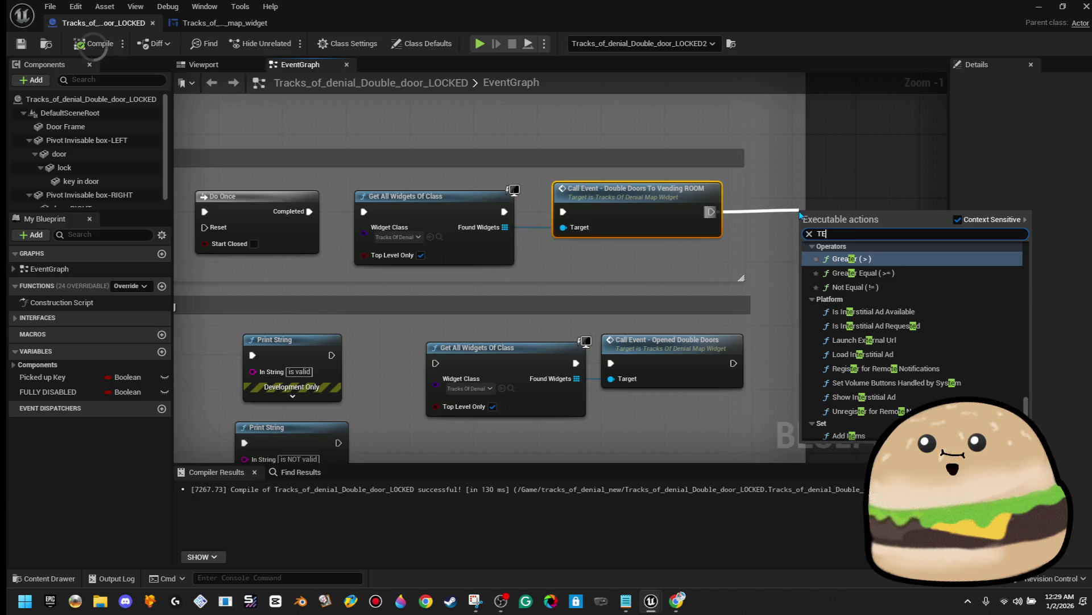
key(BackSpace)
key(BackSpace)
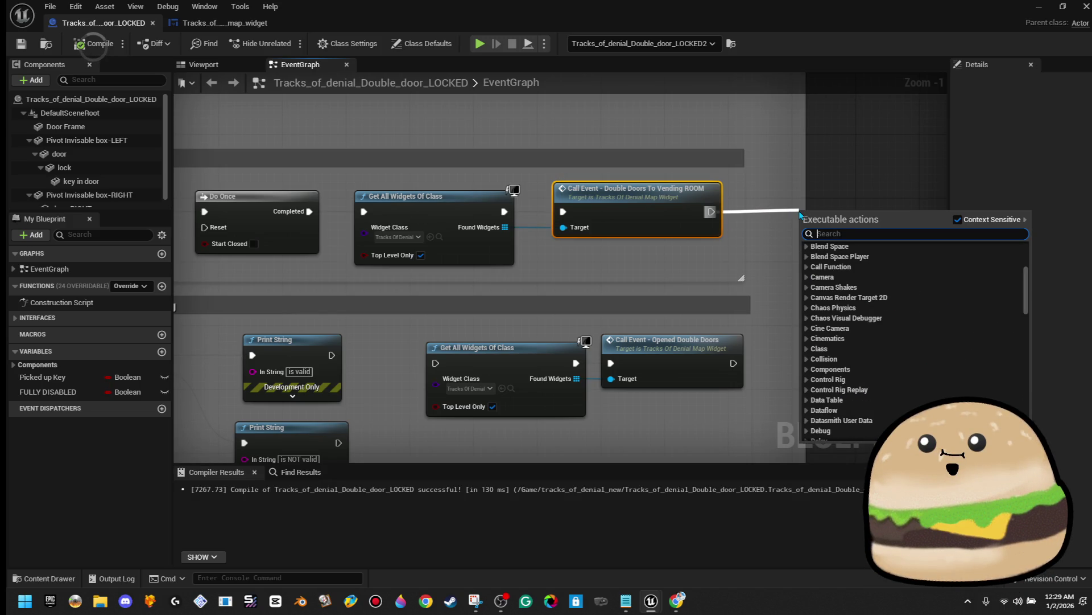
text(print)
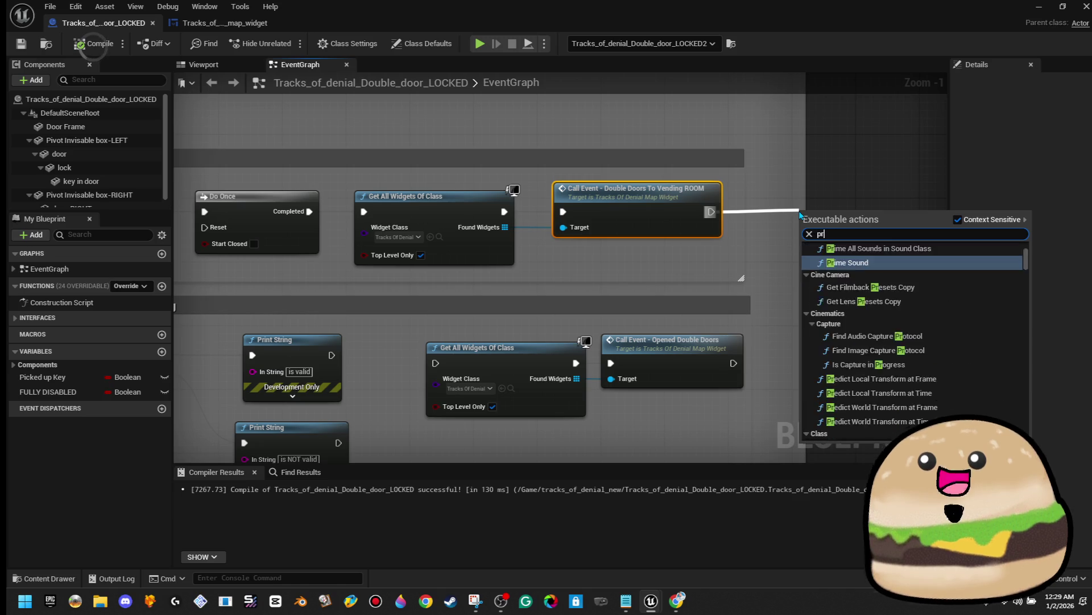
key(Return)
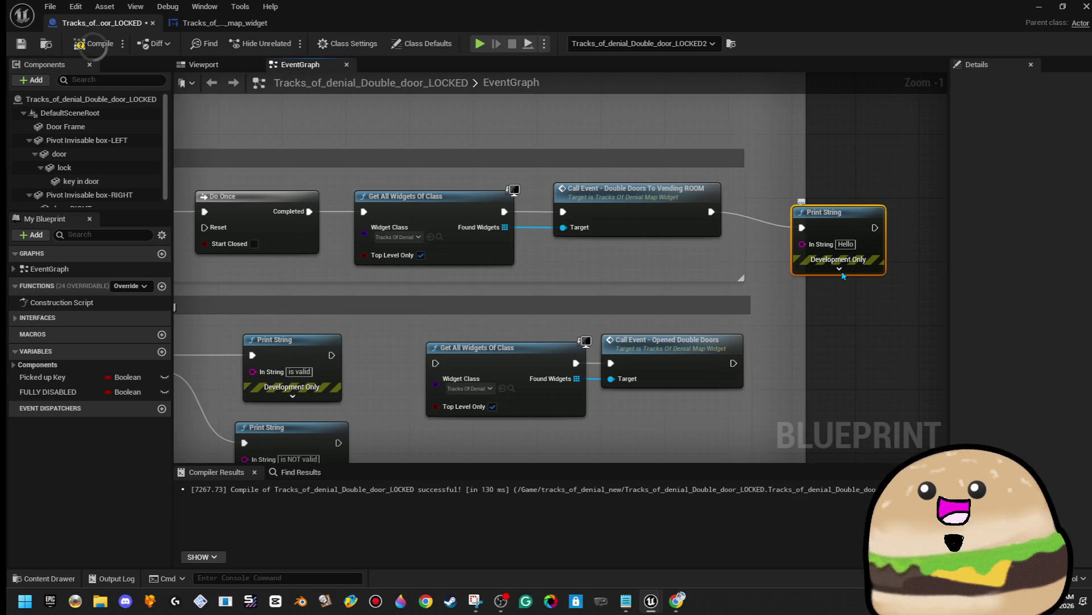
Step: Set the new Print String's text to 'test' and compile the door Blueprint
drag(856, 232, 895, 224)
click(886, 236)
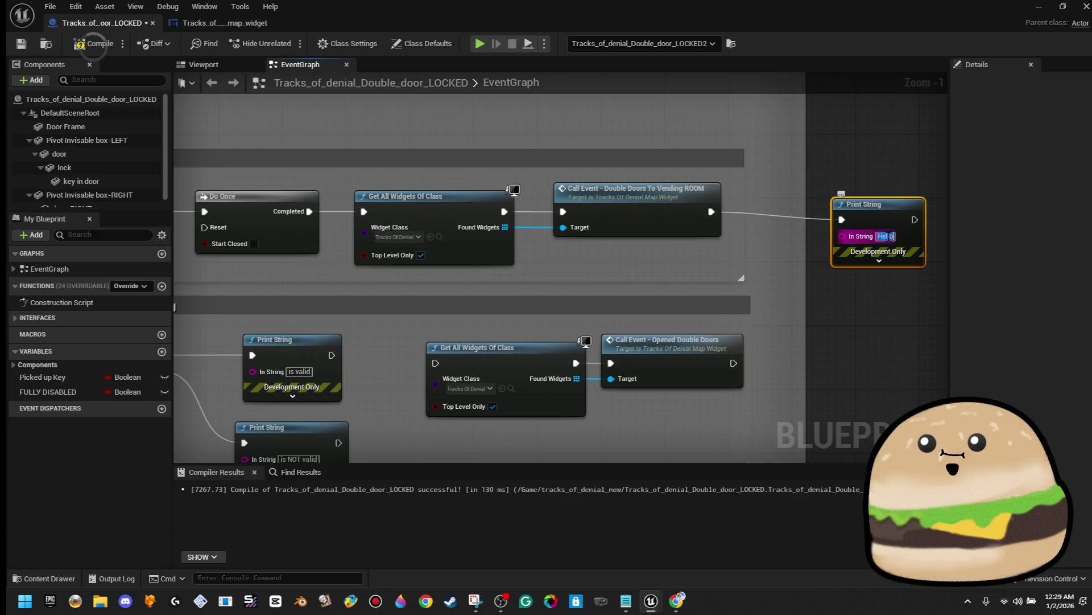
text(test)
scroll(872, 132, down, 2)
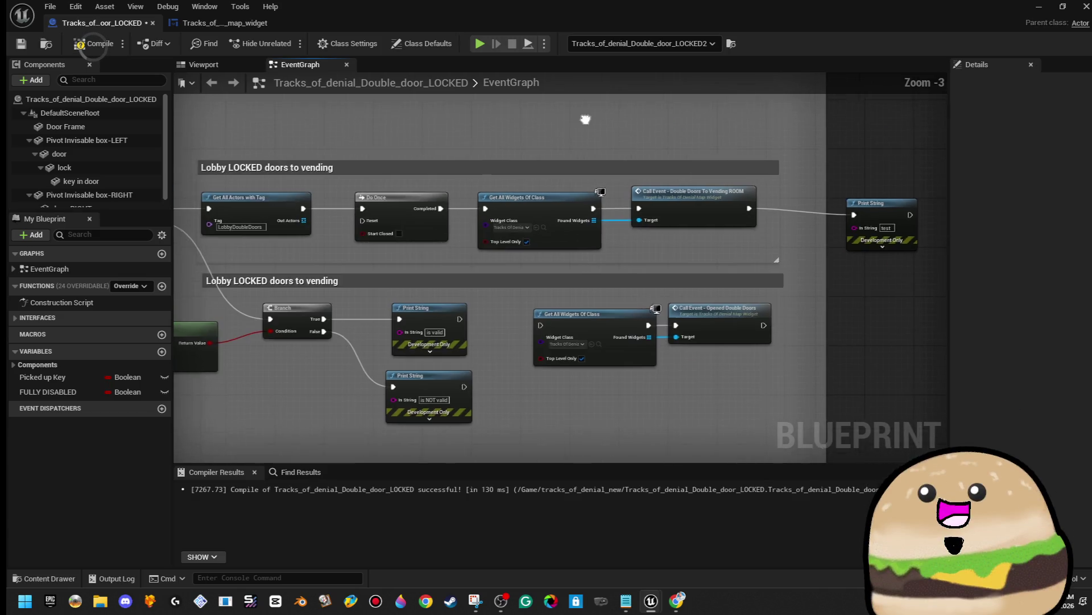
drag(668, 135, 560, 122)
click(86, 49)
click(1039, 6)
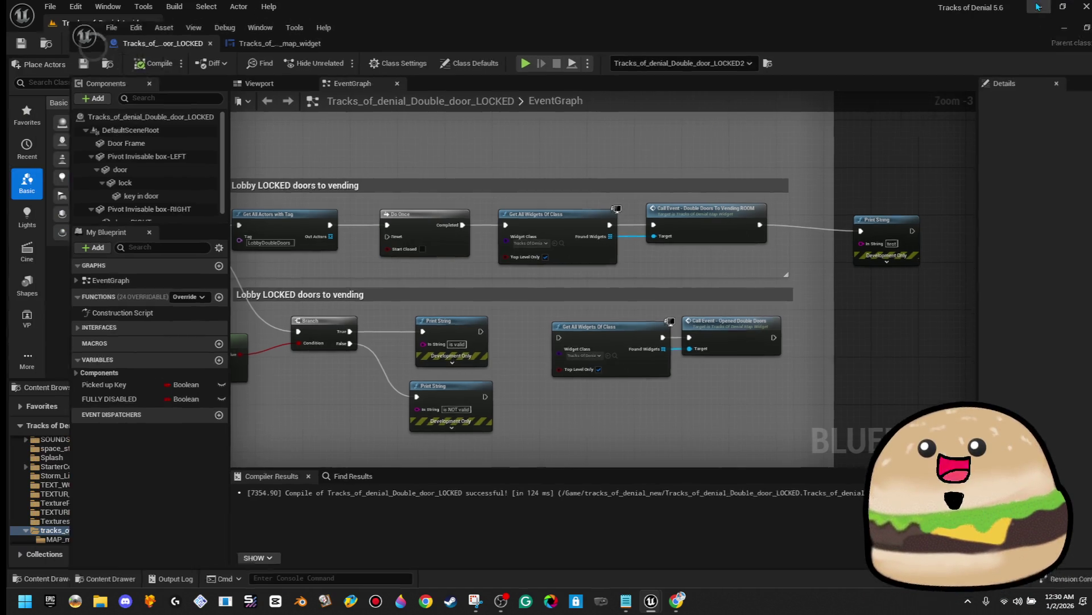
Step: Play from this viewport spot and interact with the locked door to test its message
right_click(539, 284)
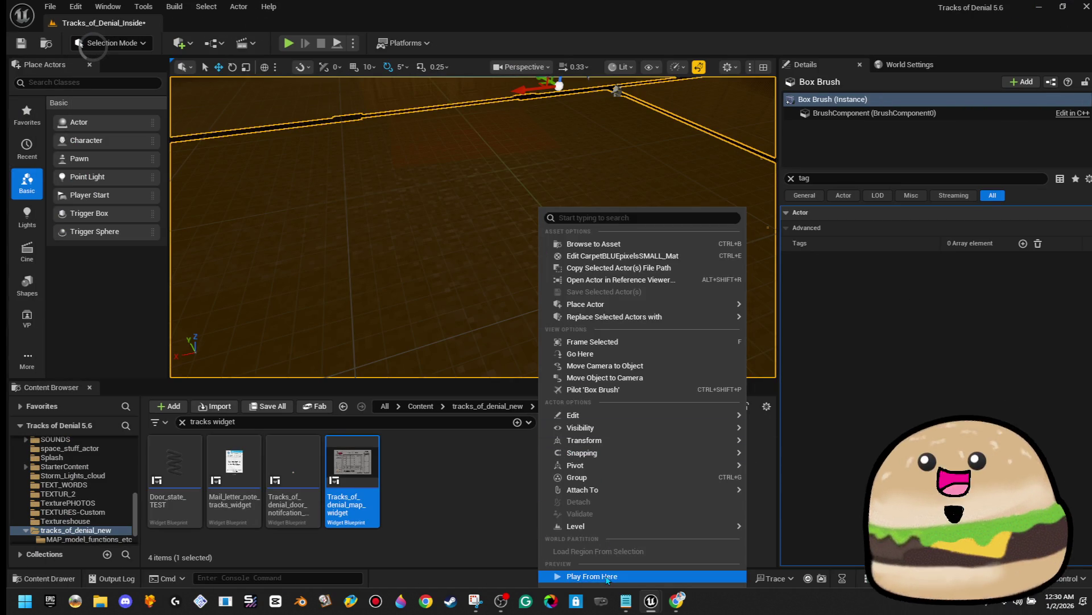
click(589, 576)
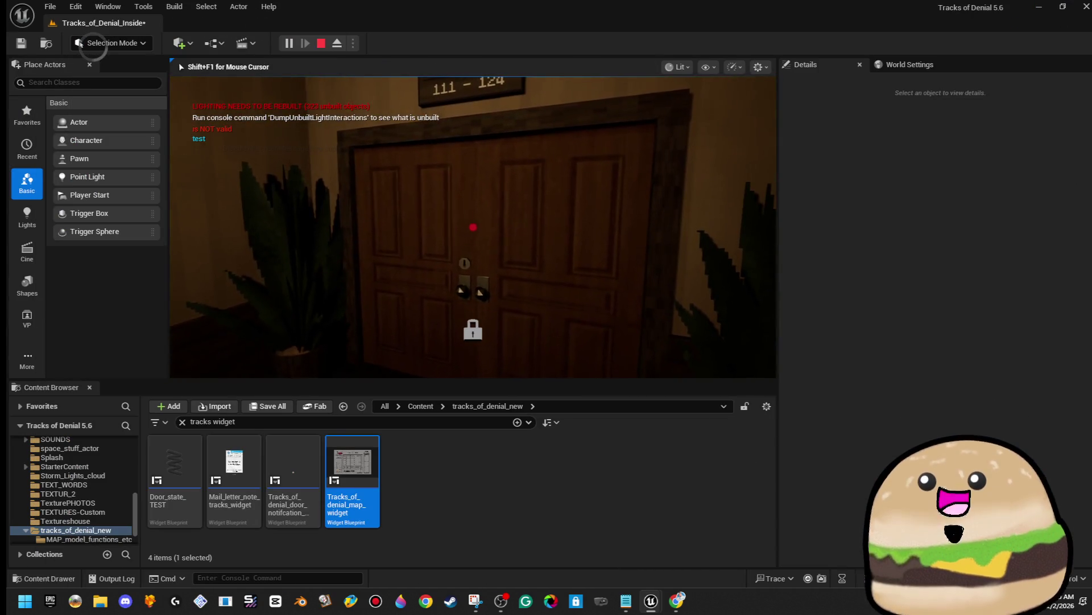
key(e)
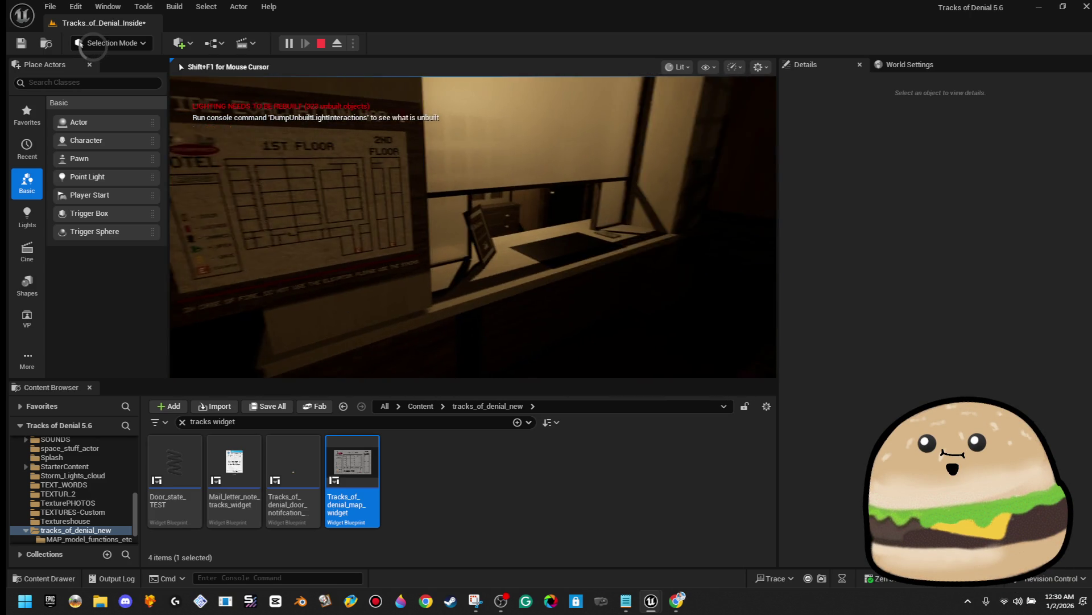
Step: Check the in-game motel map, then open the map widget and locked door Blueprint graphs
key(e)
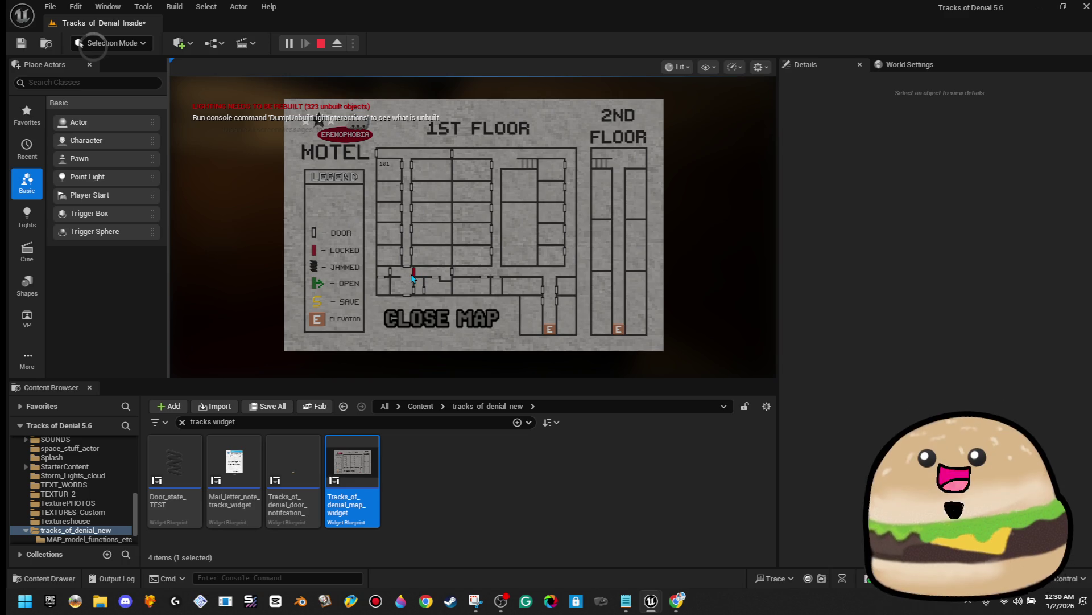
click(449, 319)
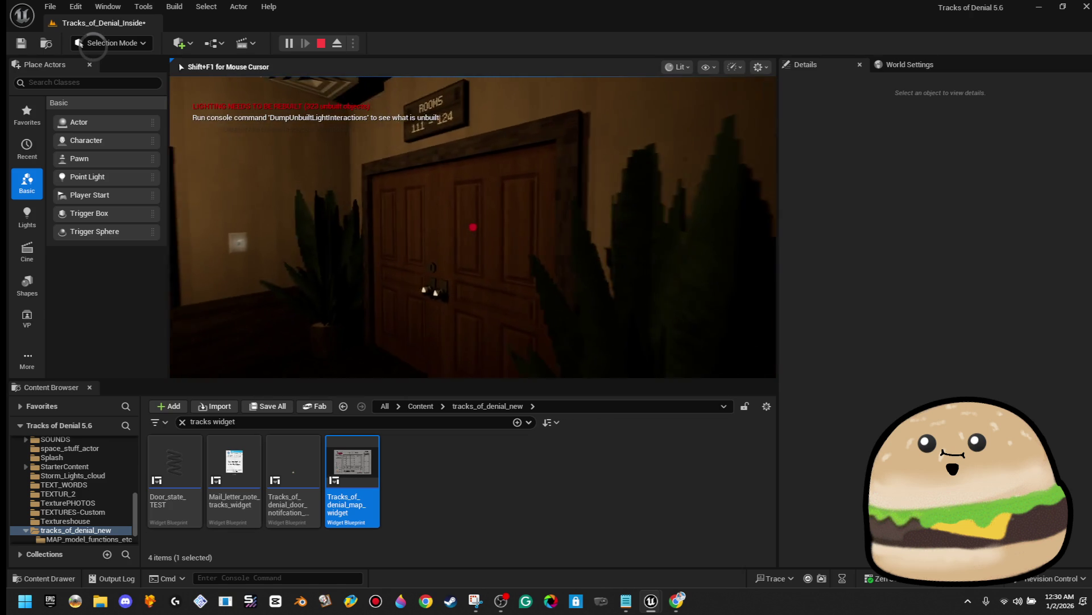
key(m)
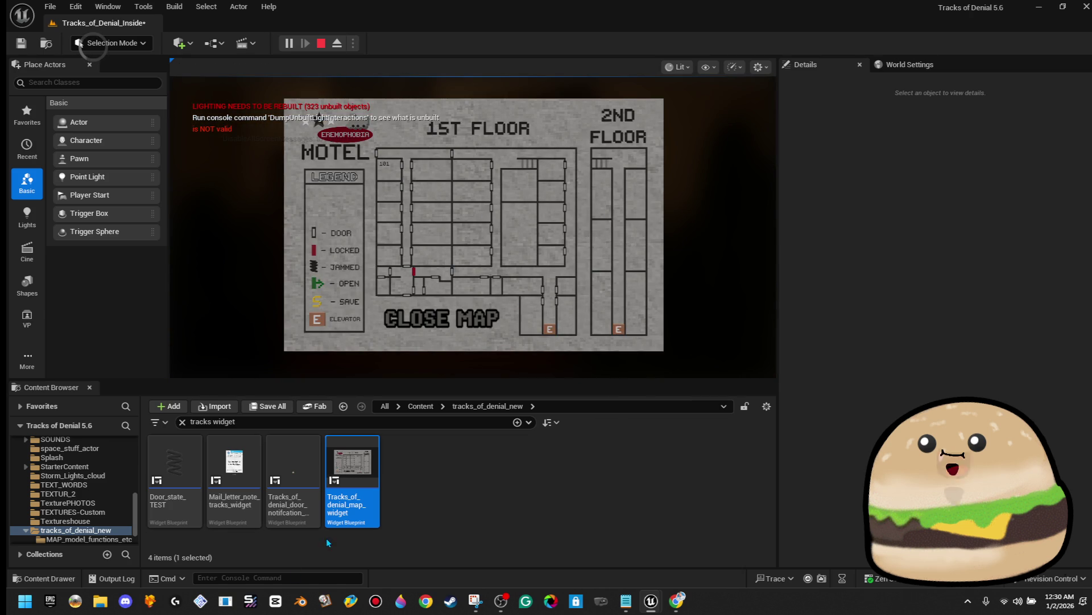
double_click(354, 474)
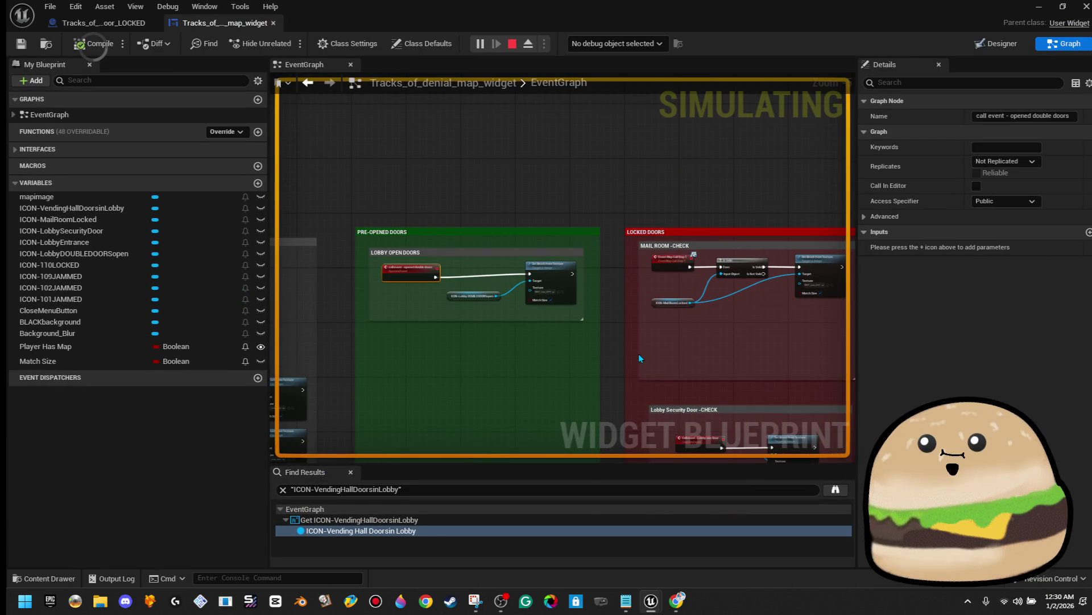
click(97, 23)
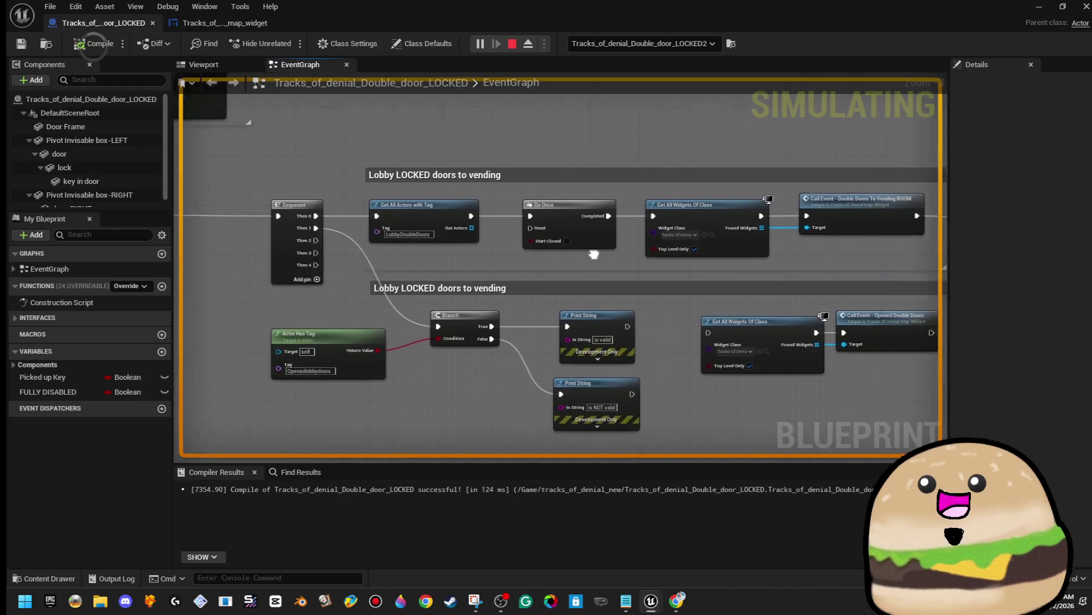
Step: Move the top Lobby LOCKED doors comment group and its Print String node higher
scroll(927, 273, up, 2)
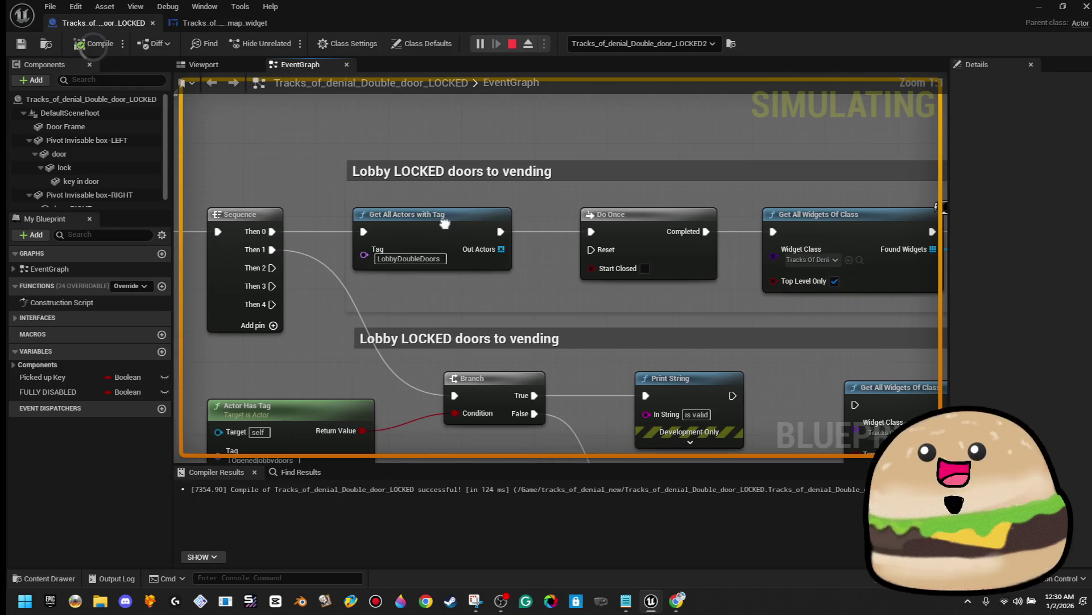
mouse_move(450, 225)
mouse_down()
mouse_move(460, 250)
mouse_move(439, 237)
mouse_move(465, 261)
mouse_move(449, 264)
mouse_move(466, 230)
mouse_up()
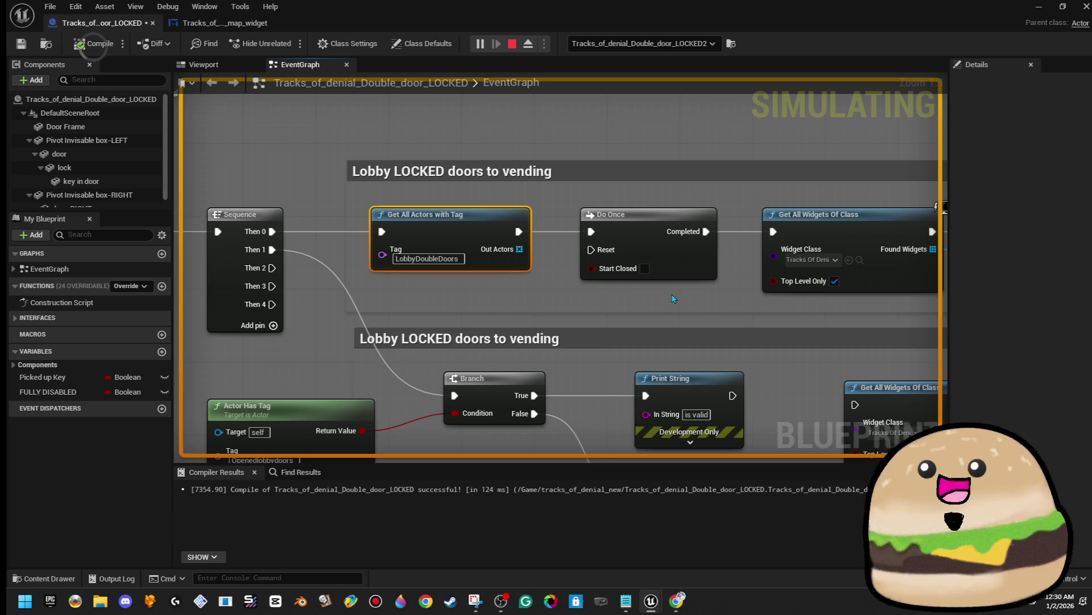
scroll(671, 294, down, 5)
click(352, 168)
ctrl+click(818, 201)
mouse_move(820, 204)
mouse_down()
mouse_move(821, 169)
mouse_move(837, 163)
mouse_move(826, 159)
mouse_up()
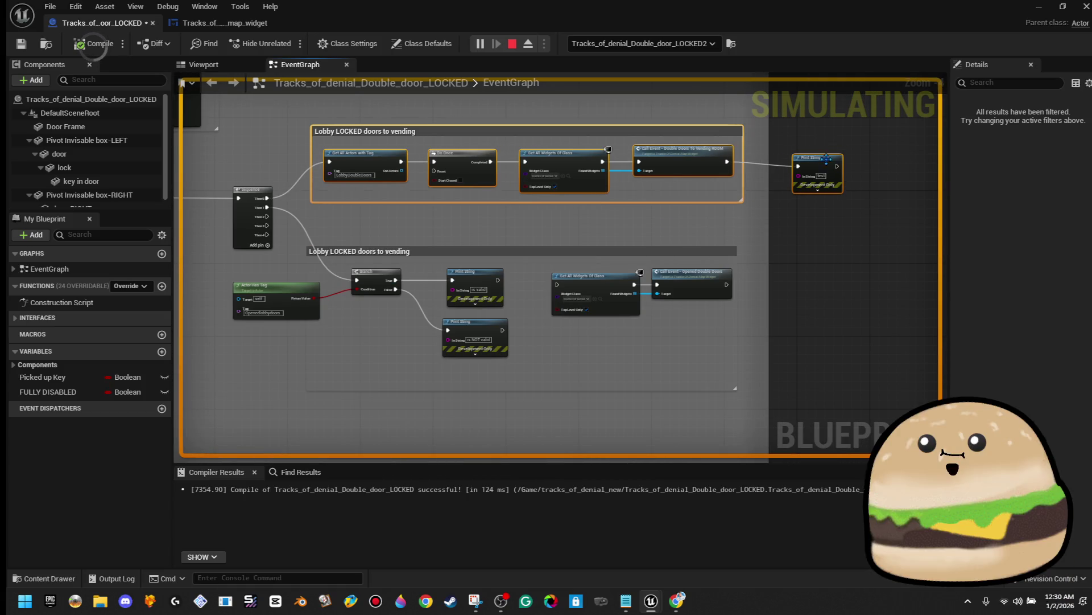
click(657, 207)
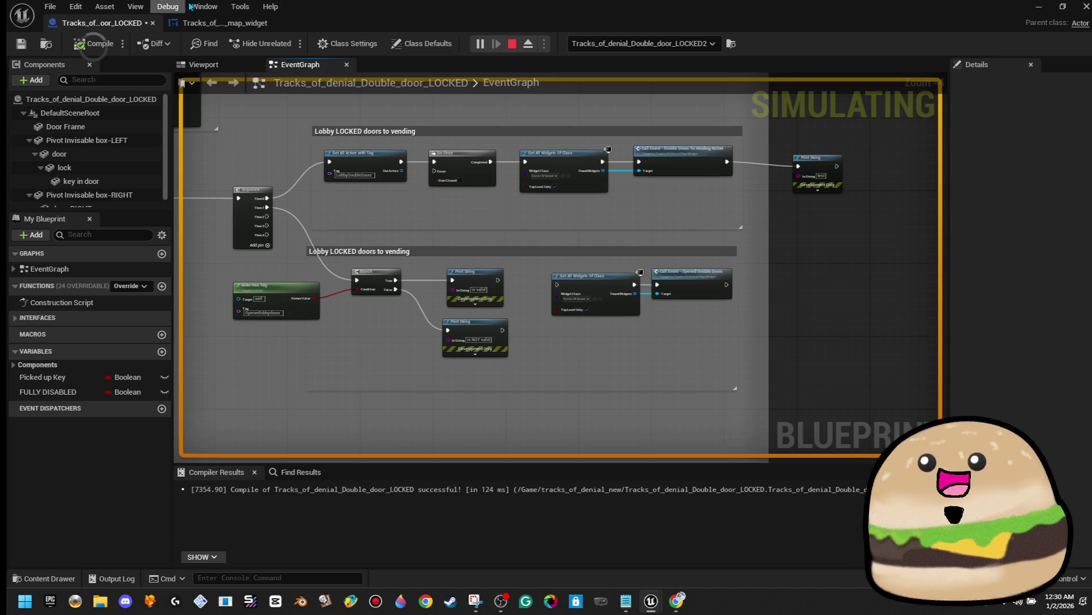
click(217, 24)
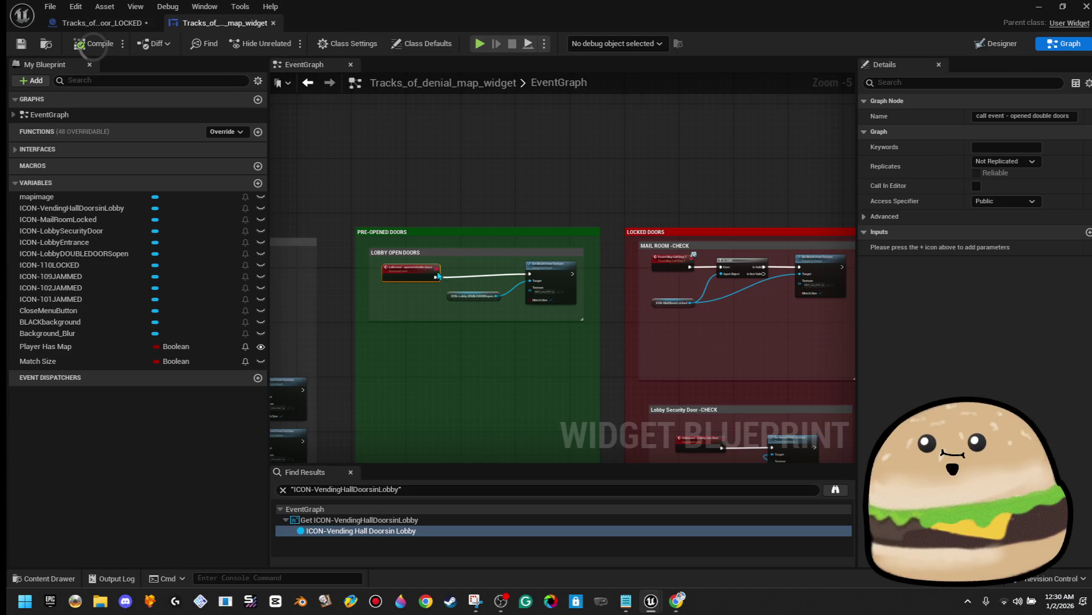
click(1017, 44)
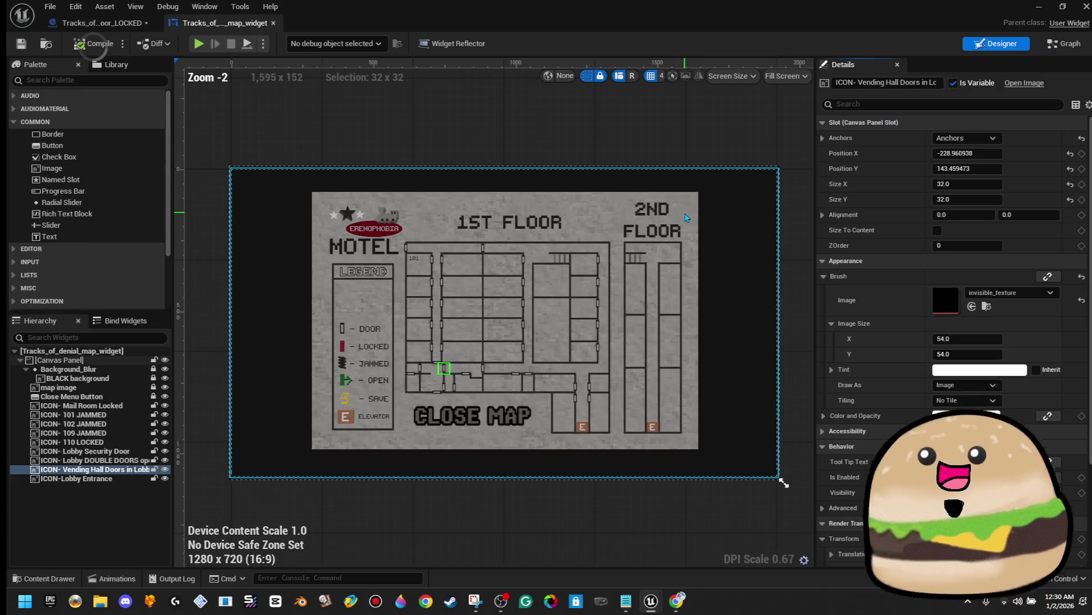
scroll(614, 415, up, 14)
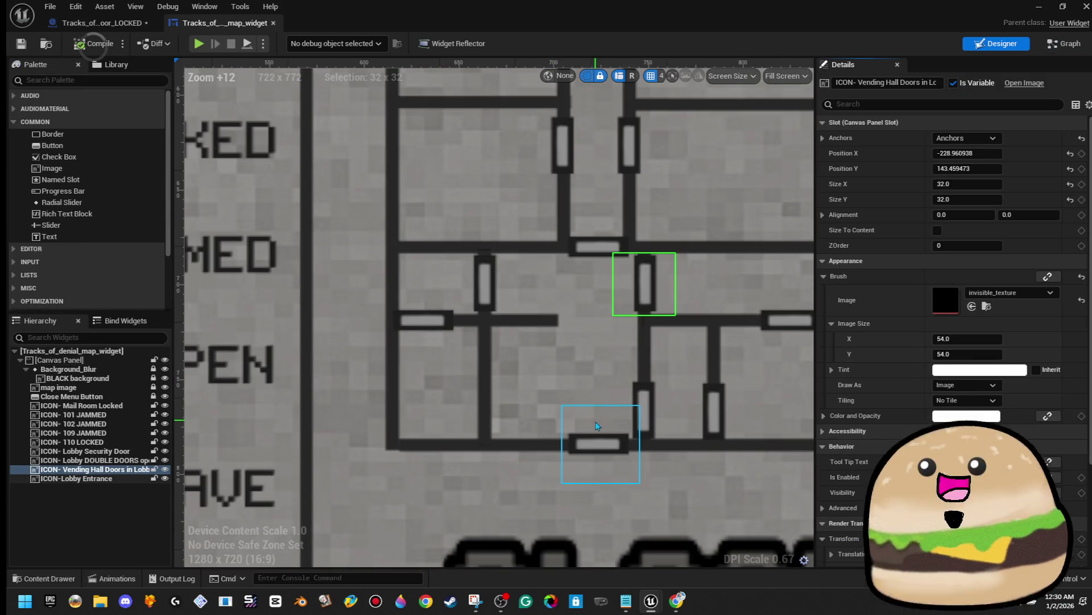
click(598, 444)
click(647, 401)
click(644, 284)
click(608, 248)
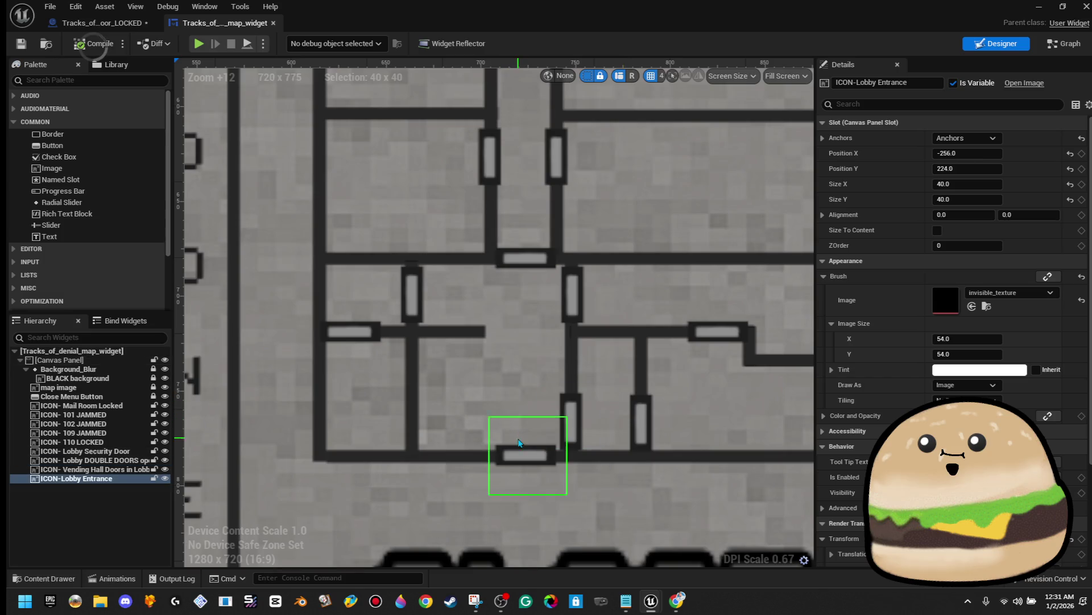
click(519, 443)
click(570, 424)
click(562, 295)
click(532, 239)
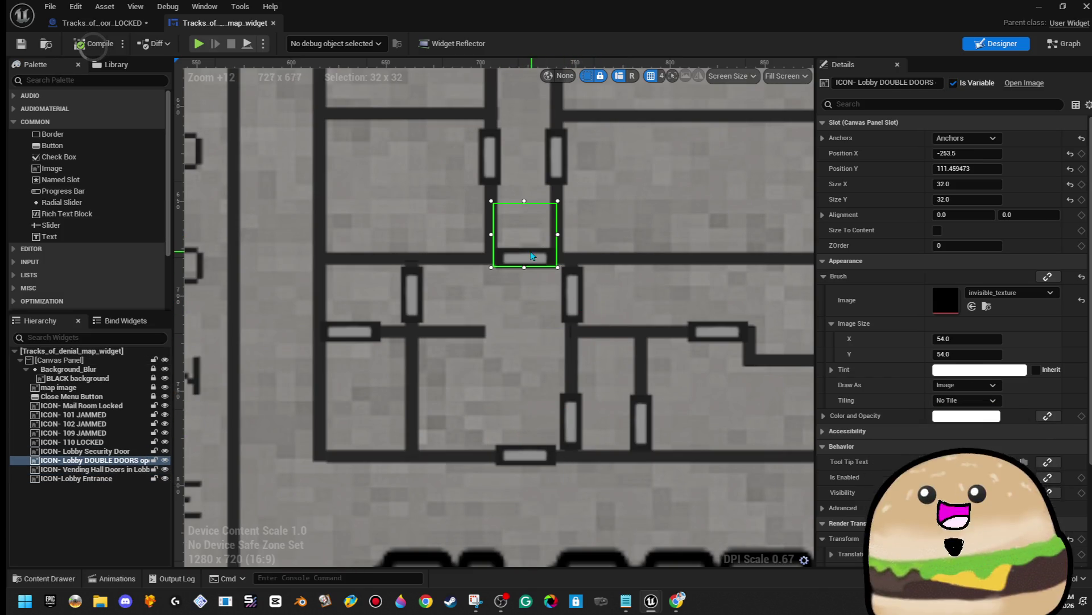
click(524, 297)
click(572, 295)
click(535, 250)
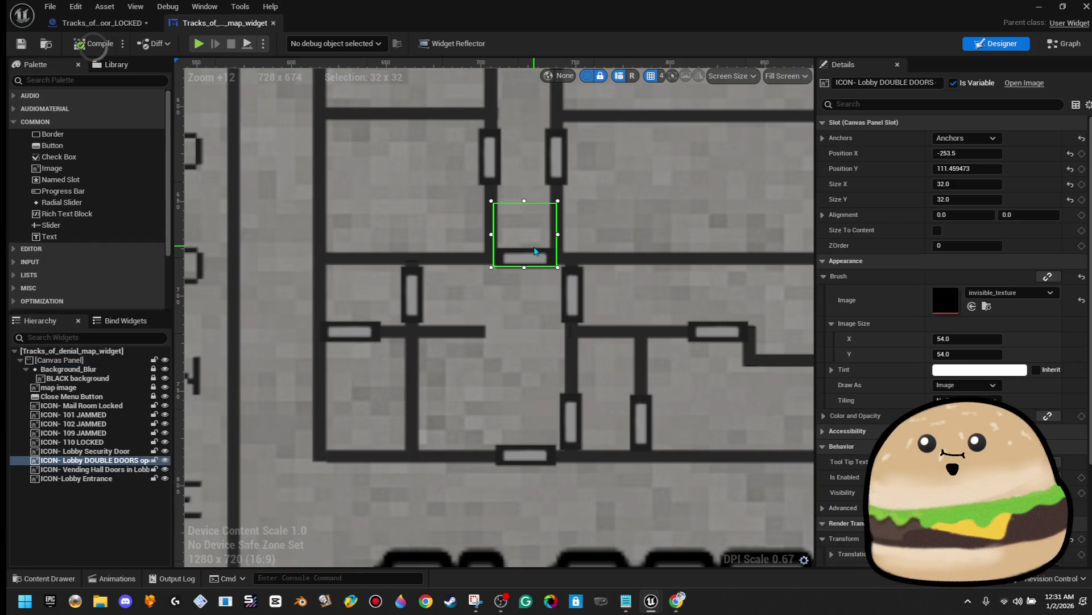
click(582, 317)
click(571, 413)
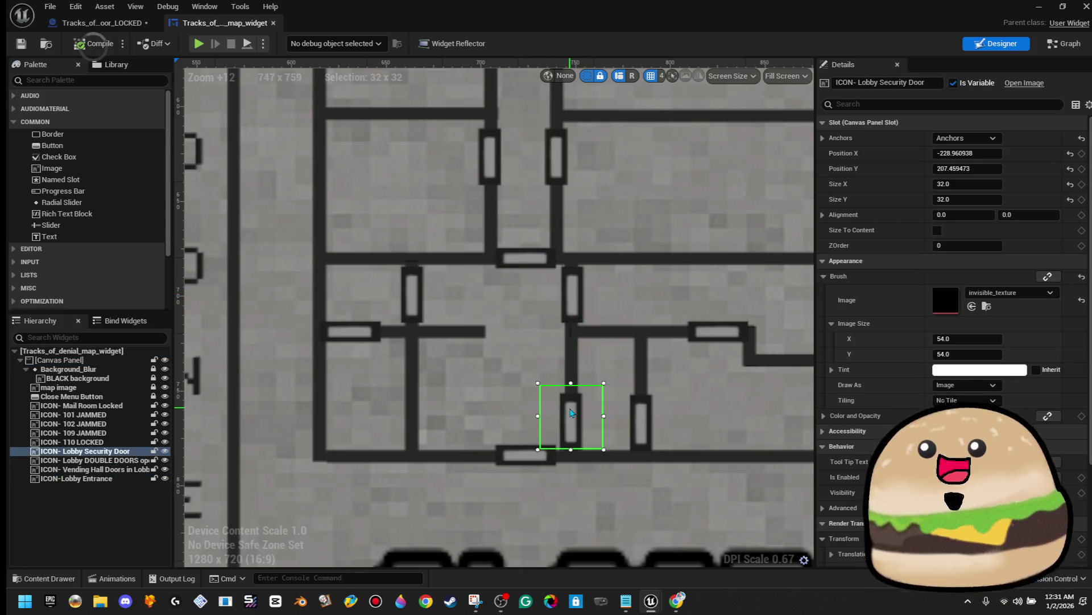
click(521, 465)
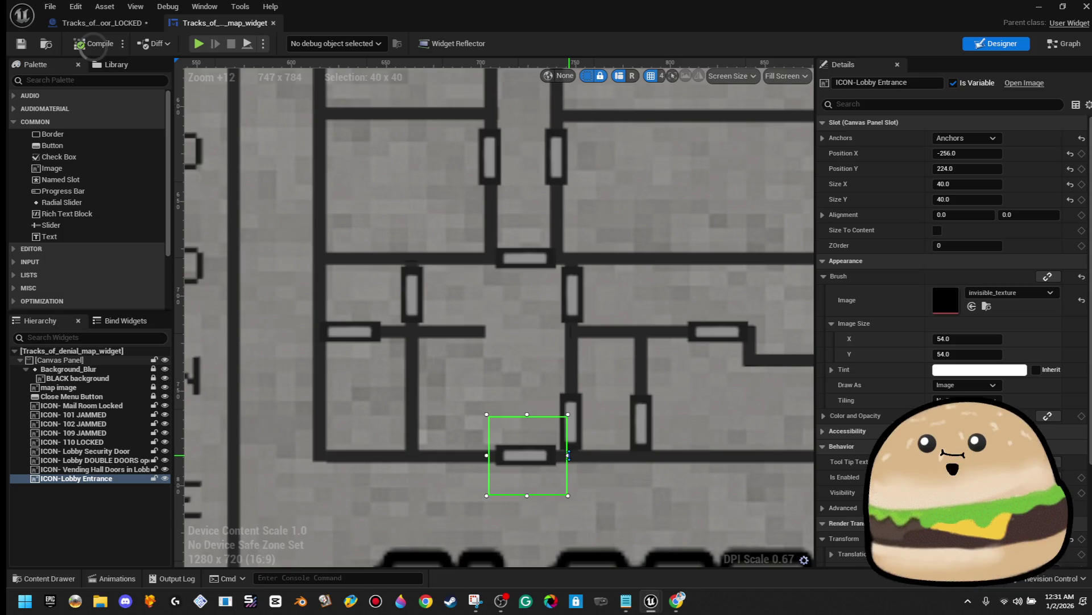
click(487, 358)
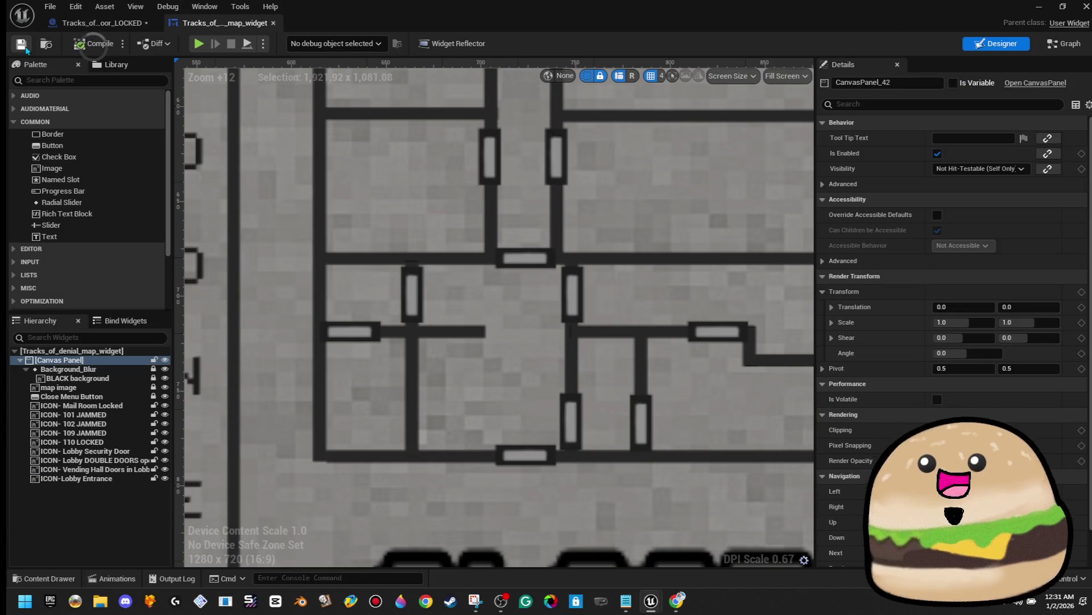
click(1070, 49)
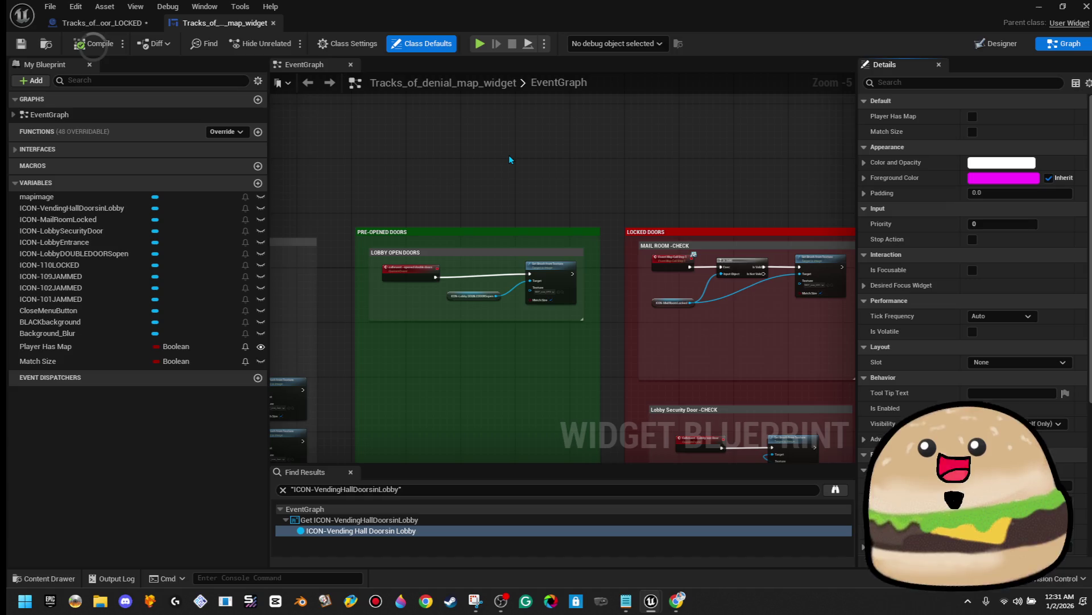
Step: Review the locked door's EventGraph, minimize the Blueprint window, and frame the selected floor brush
click(92, 28)
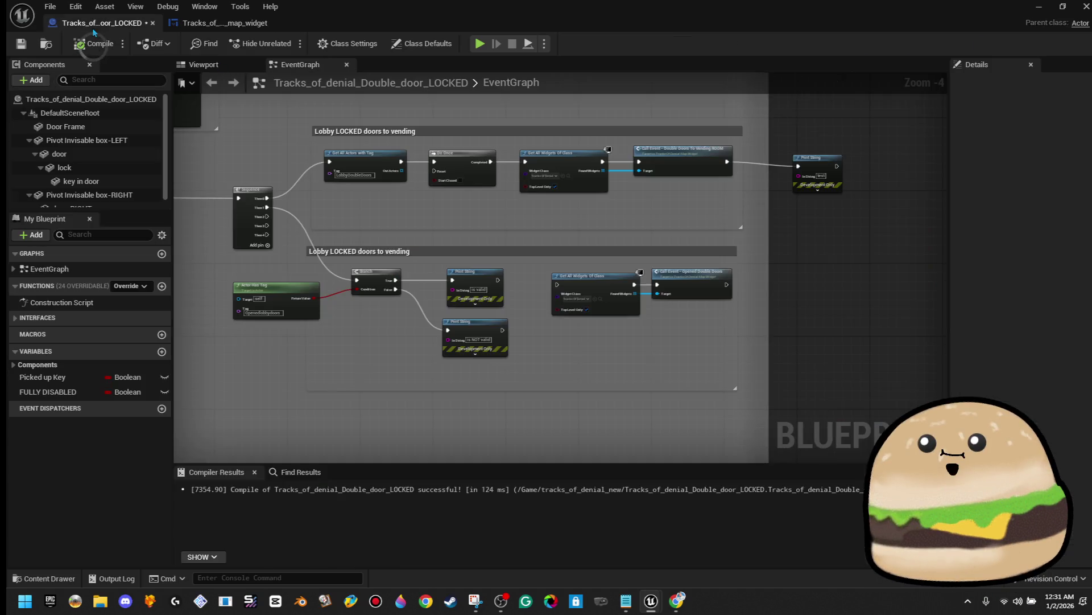
scroll(388, 293, up, 3)
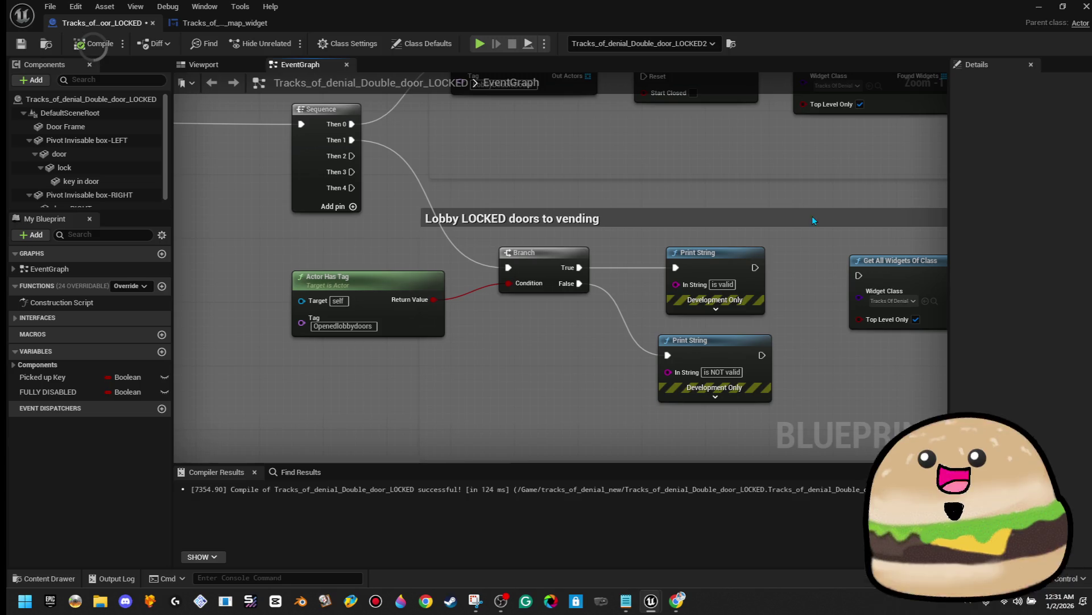
scroll(598, 278, down, 3)
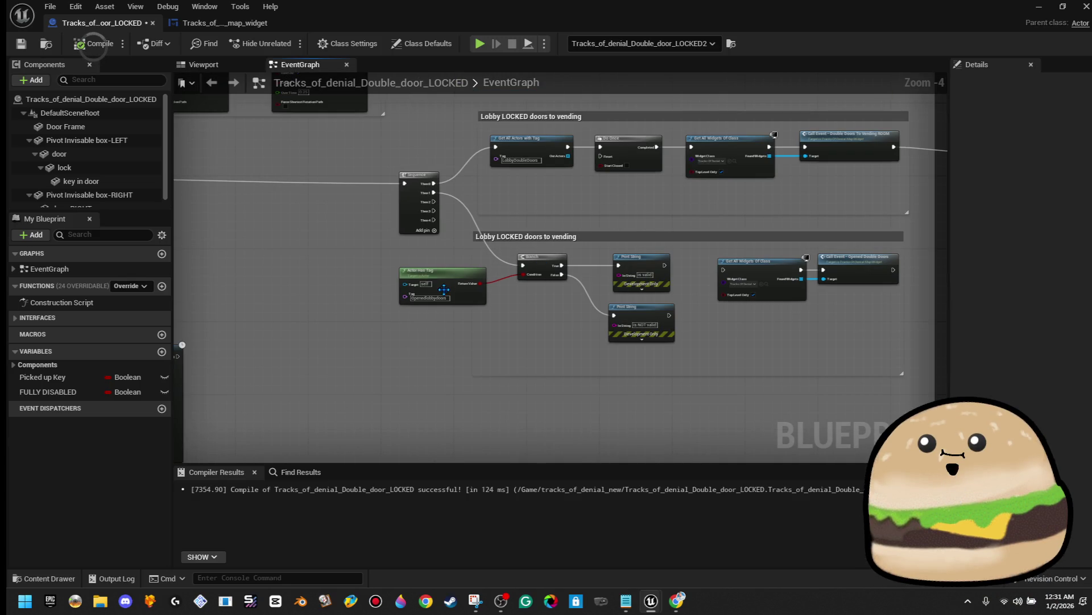
click(1039, 6)
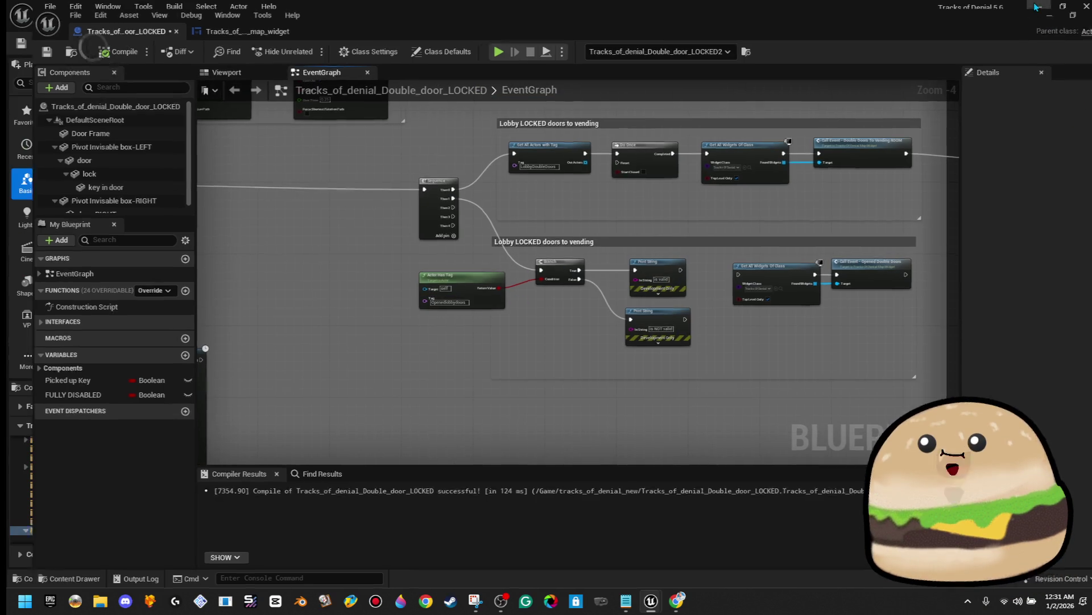
key(f)
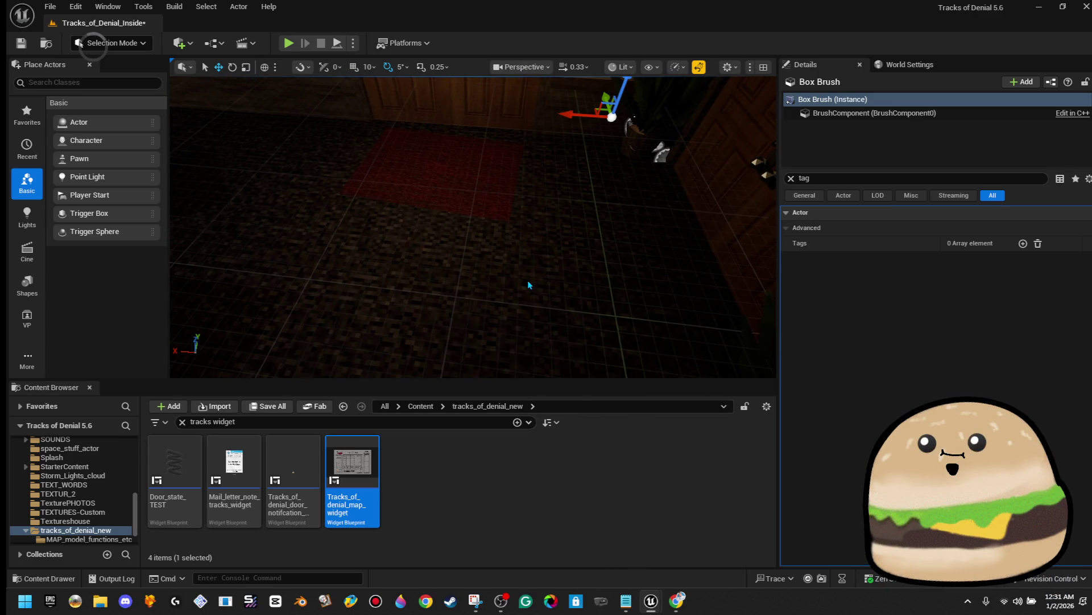
Step: Play from the lobby floor, try the locked door several times, then reopen the map widget Blueprint
right_click(529, 285)
click(288, 43)
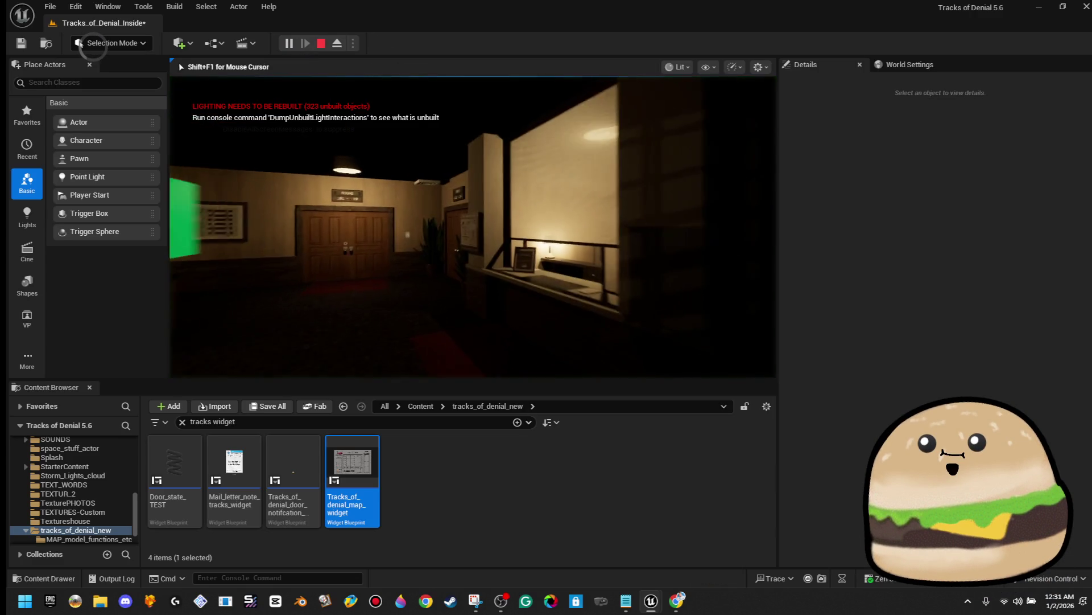
key(w)
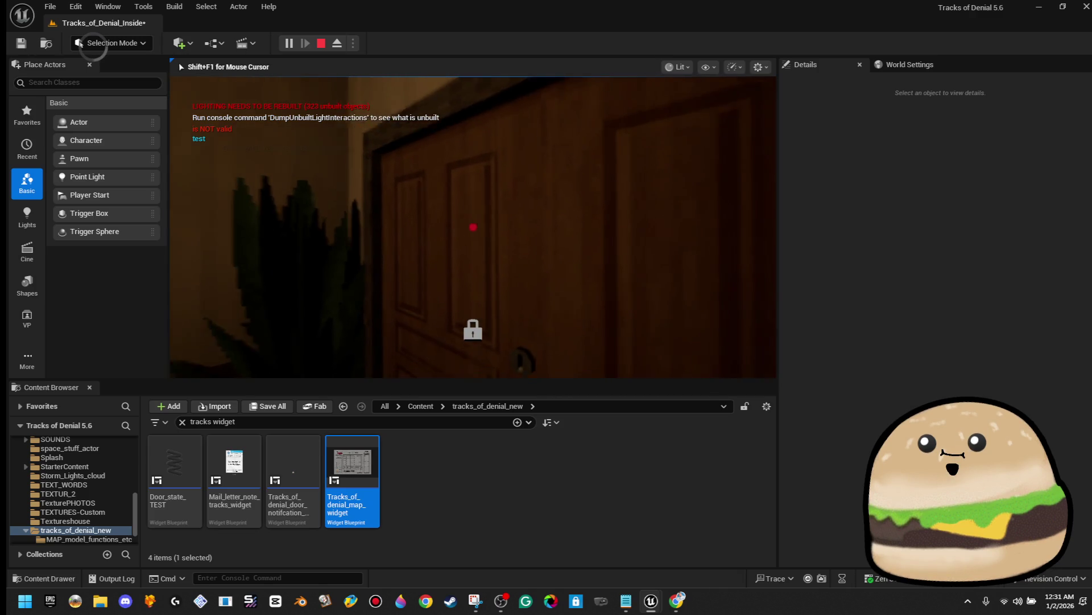
key(e)
key(s)
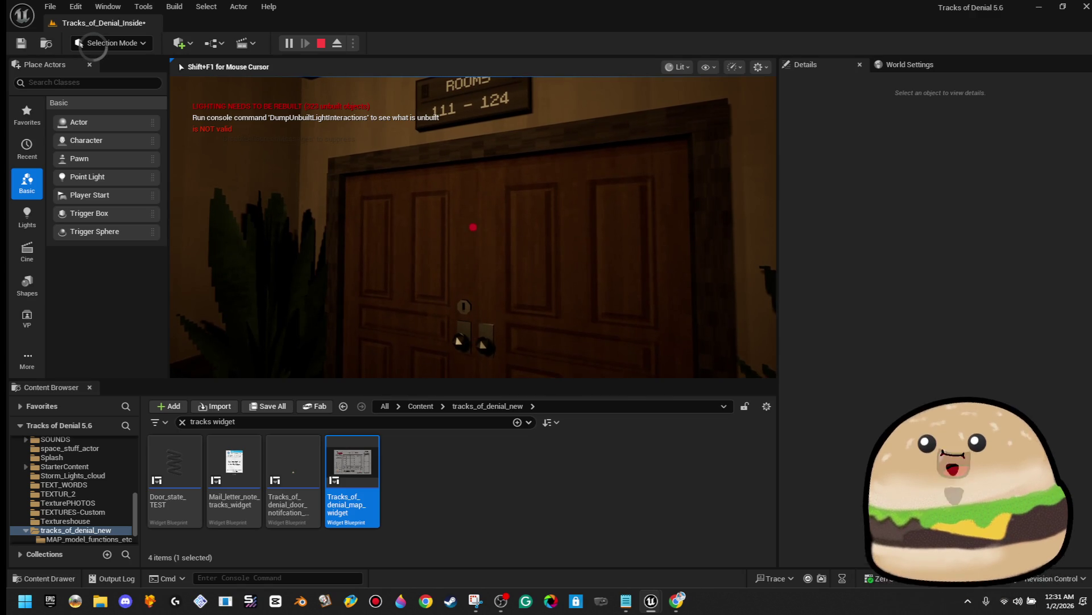
key(e)
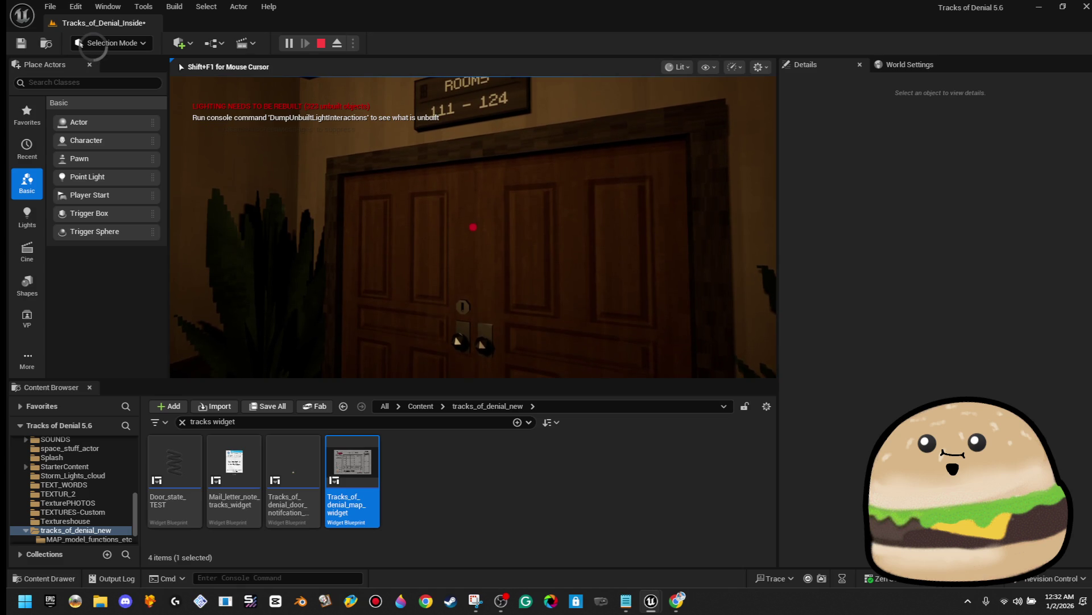
key(e)
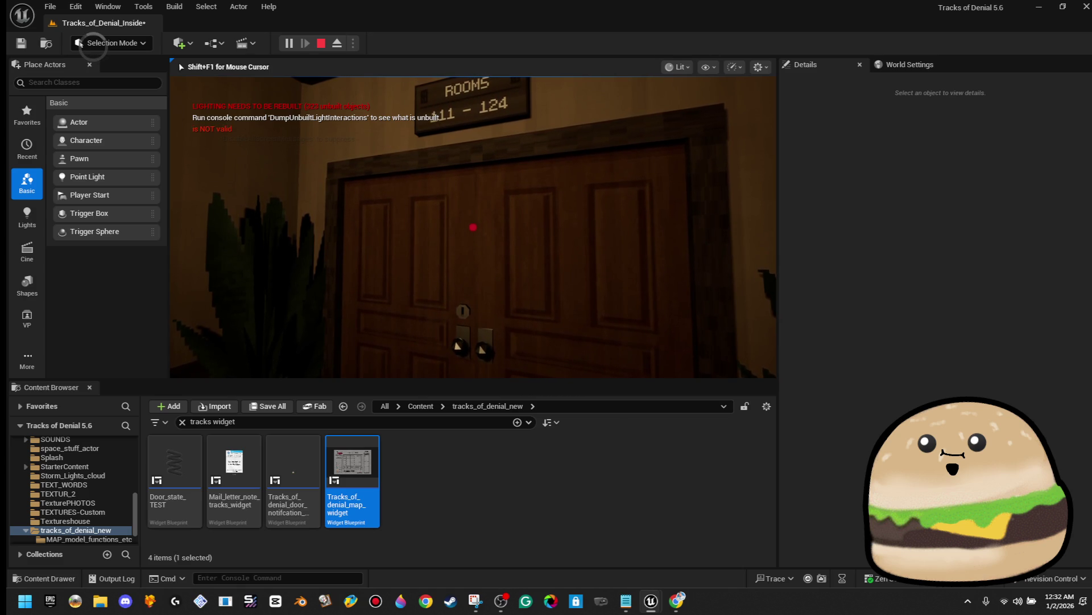
key(Escape)
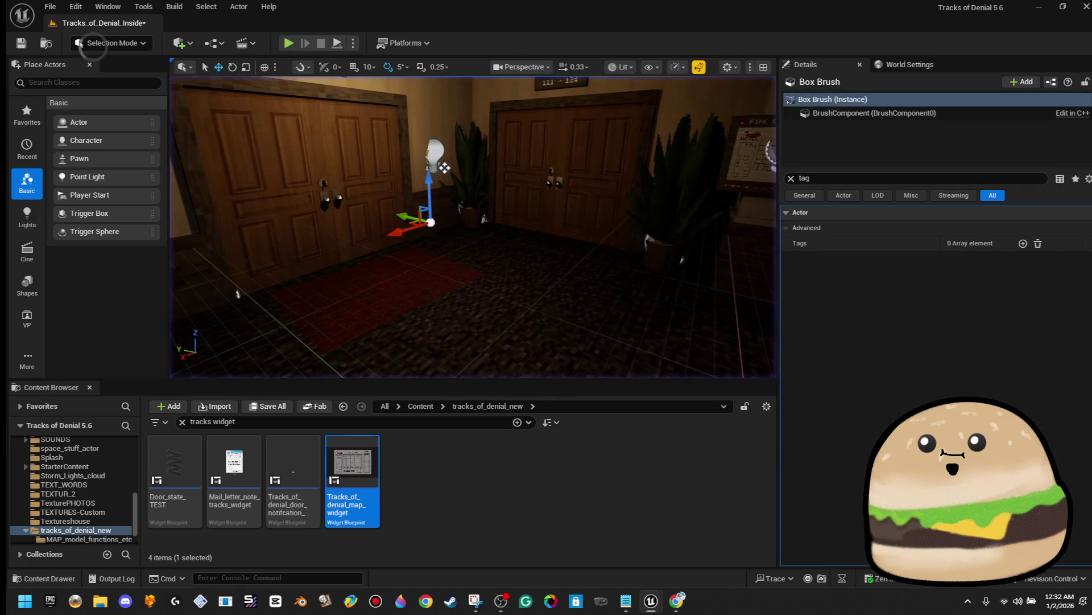
double_click(342, 487)
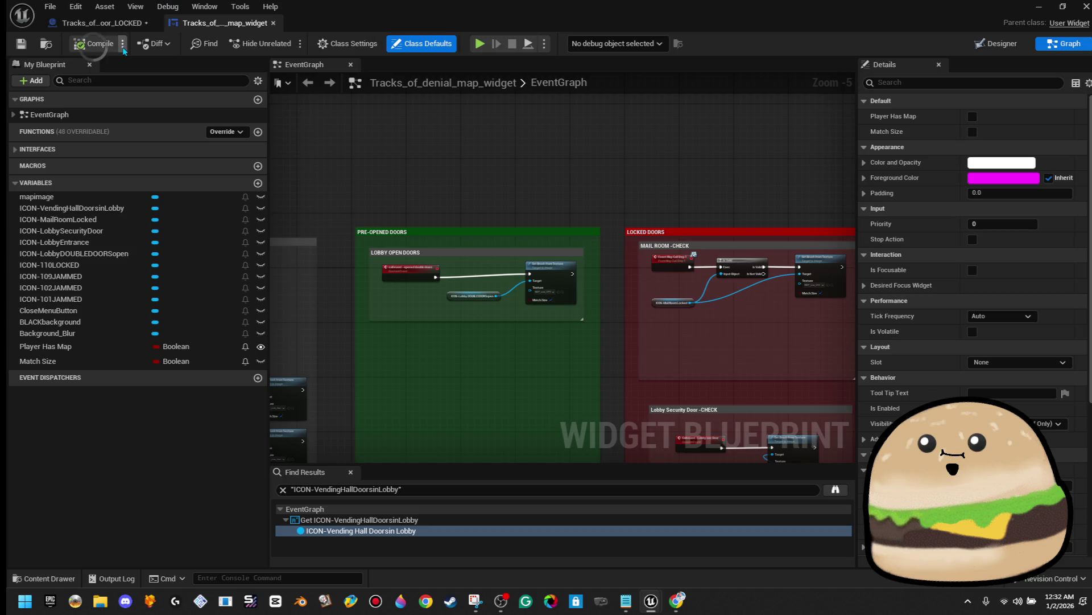
Step: Wire Get All Actors with Tag straight to Get All Widgets Of Class, moving Do Once aside
click(119, 28)
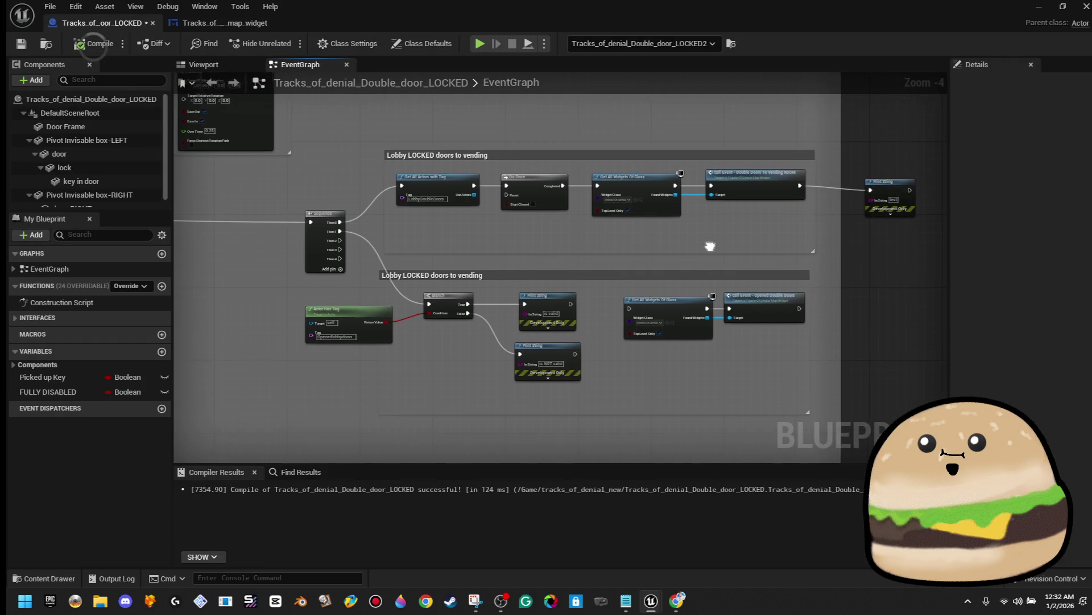
scroll(563, 197, up, 5)
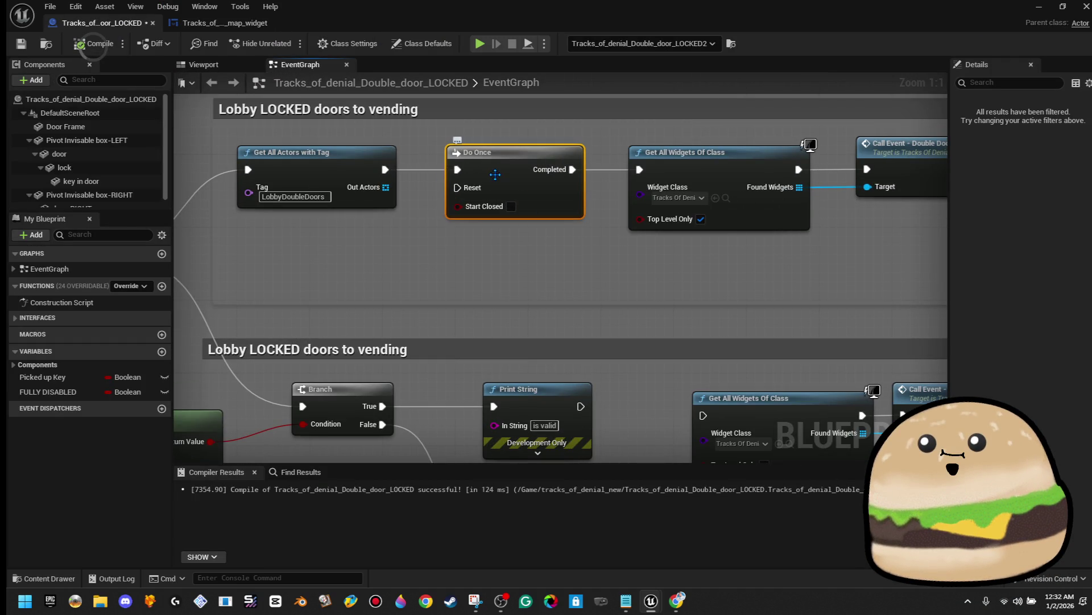
drag(520, 182, 511, 279)
key(Delete)
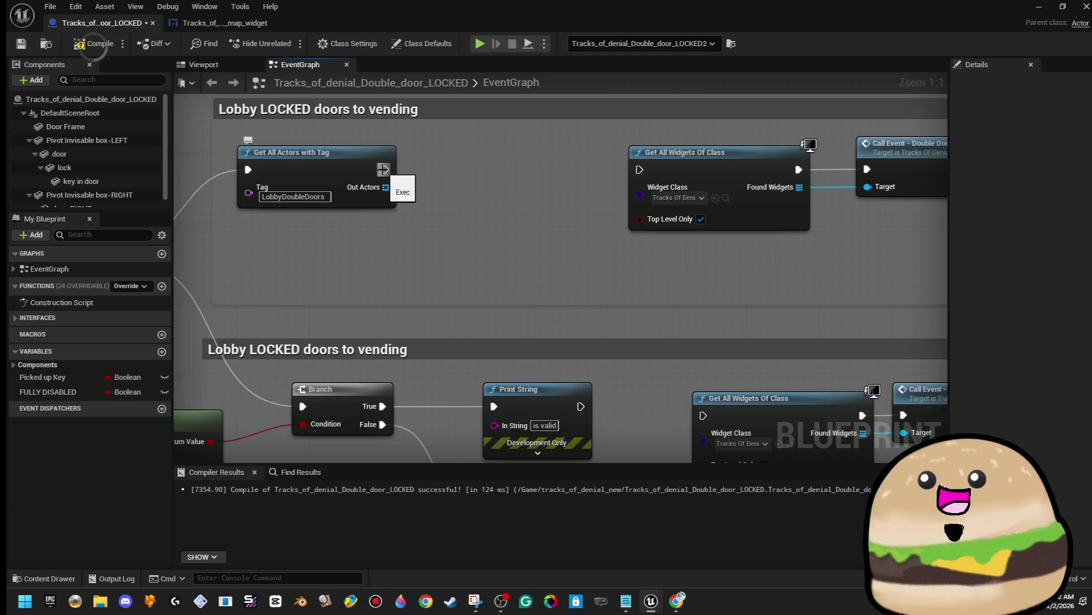
key(ctrl+z)
mouse_move(382, 169)
mouse_down()
mouse_move(650, 168)
mouse_move(640, 169)
mouse_up()
drag(506, 270, 505, 251)
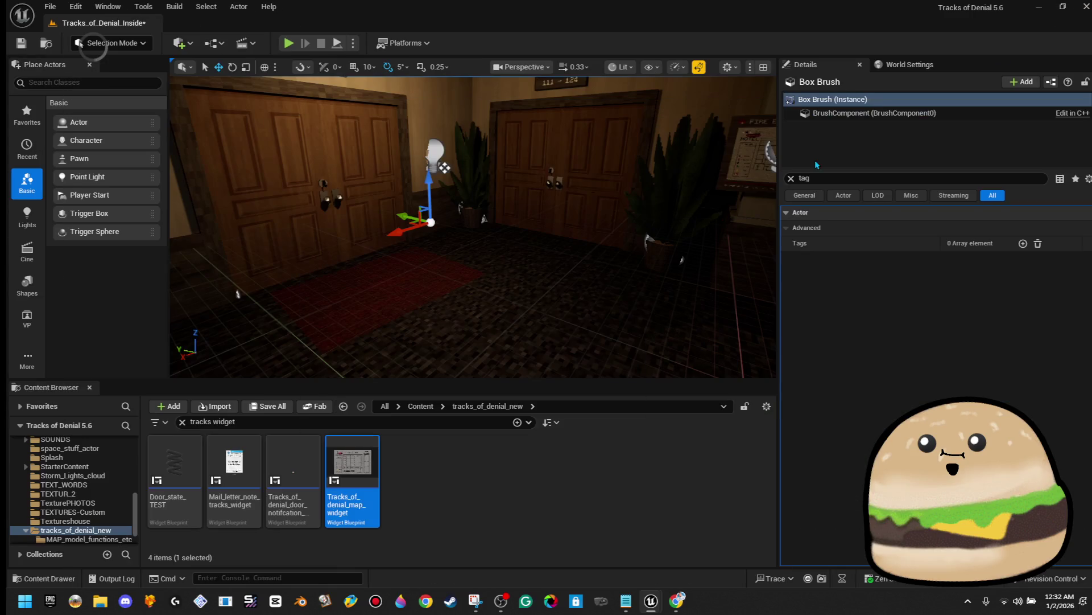
Step: Play-test the locked lobby double door, which prints 'is NOT valid', then reopen Tracks_of_denial_map_widget
click(288, 44)
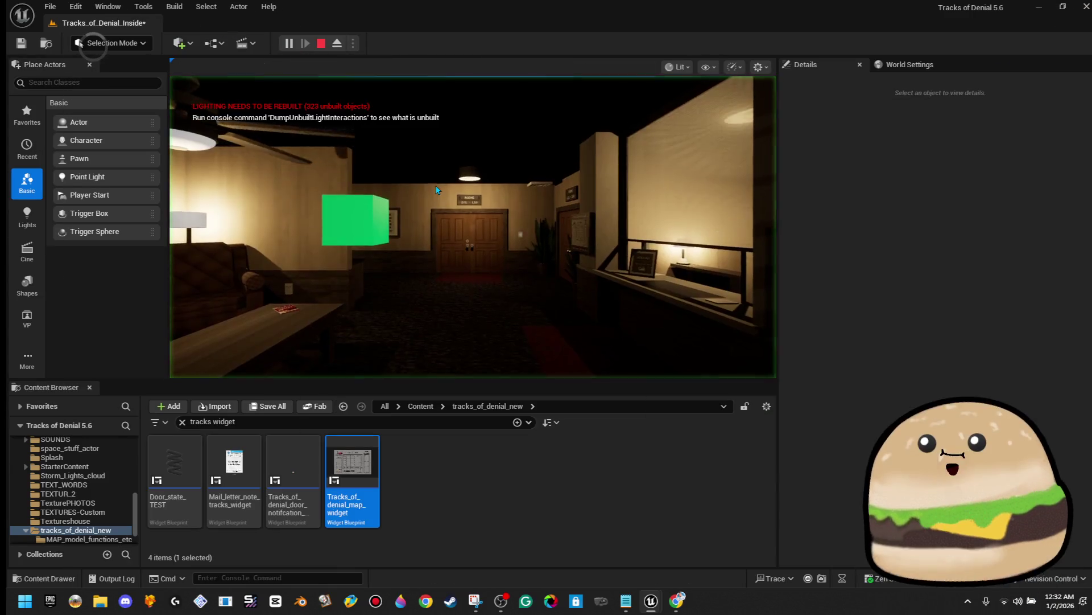
key(w)
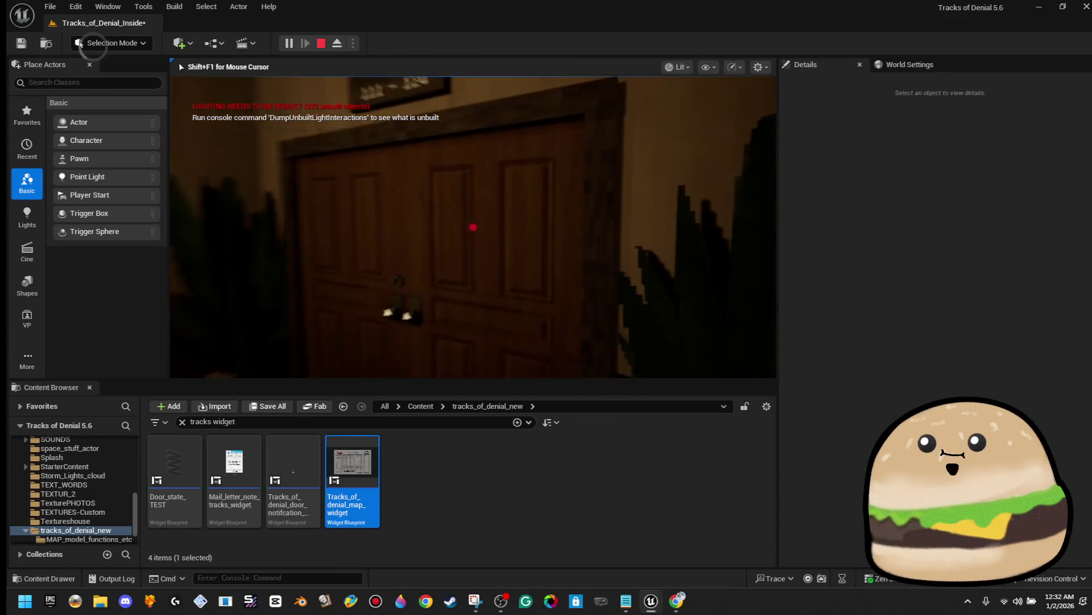
key(e)
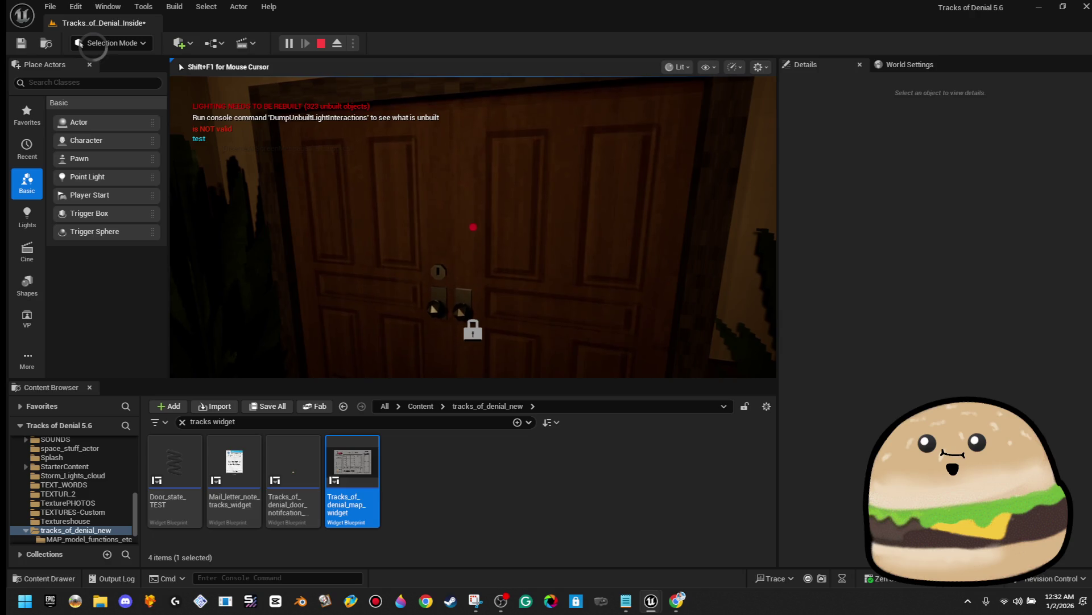
key(e)
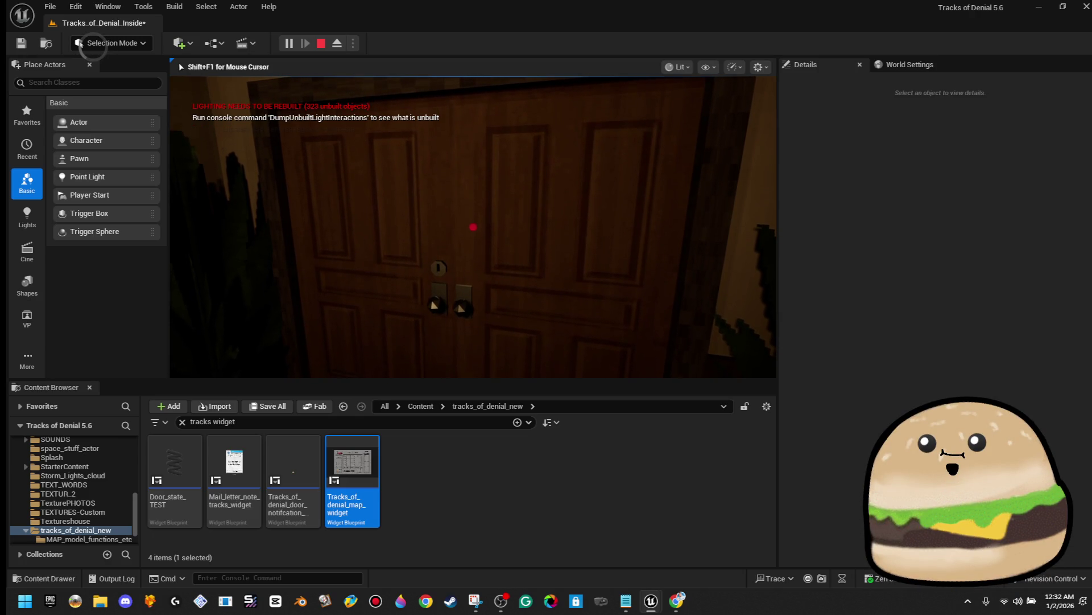
key(Escape)
double_click(372, 464)
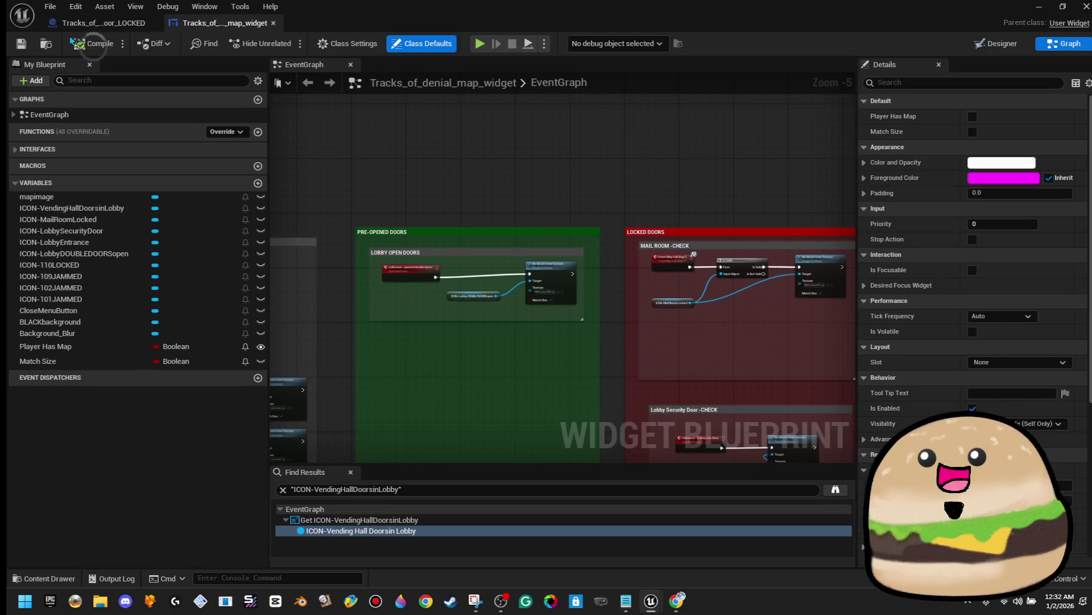
Step: In Double_door_LOCKED, move the lower 'Lobby LOCKED doors to vending' comment group further down
click(85, 24)
right_click(441, 370)
click(472, 413)
scroll(483, 285, down, 2)
drag(383, 165, 677, 275)
drag(772, 276, 771, 276)
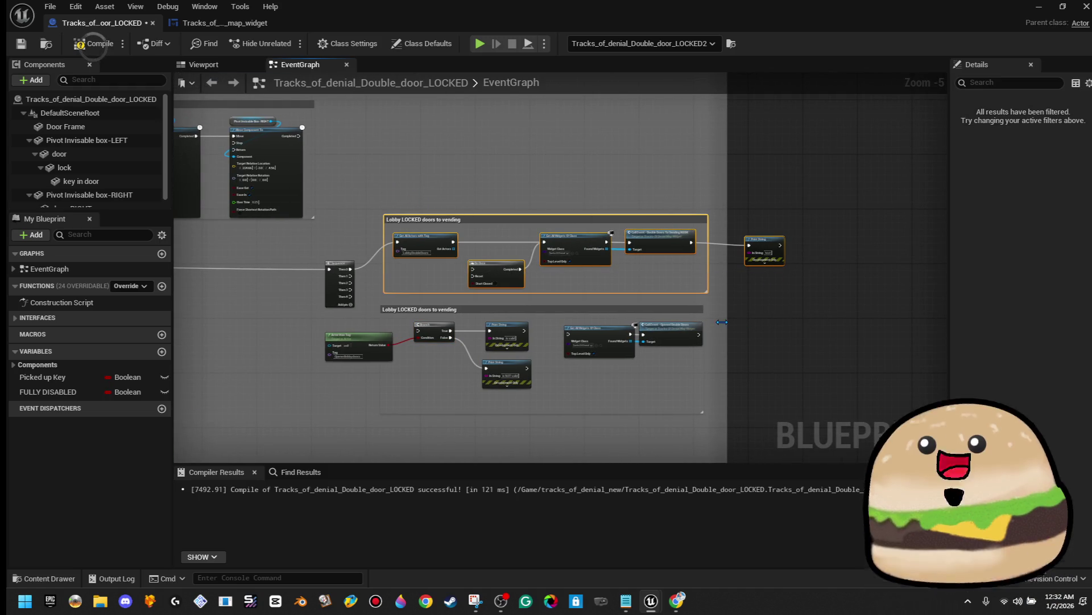
click(380, 327)
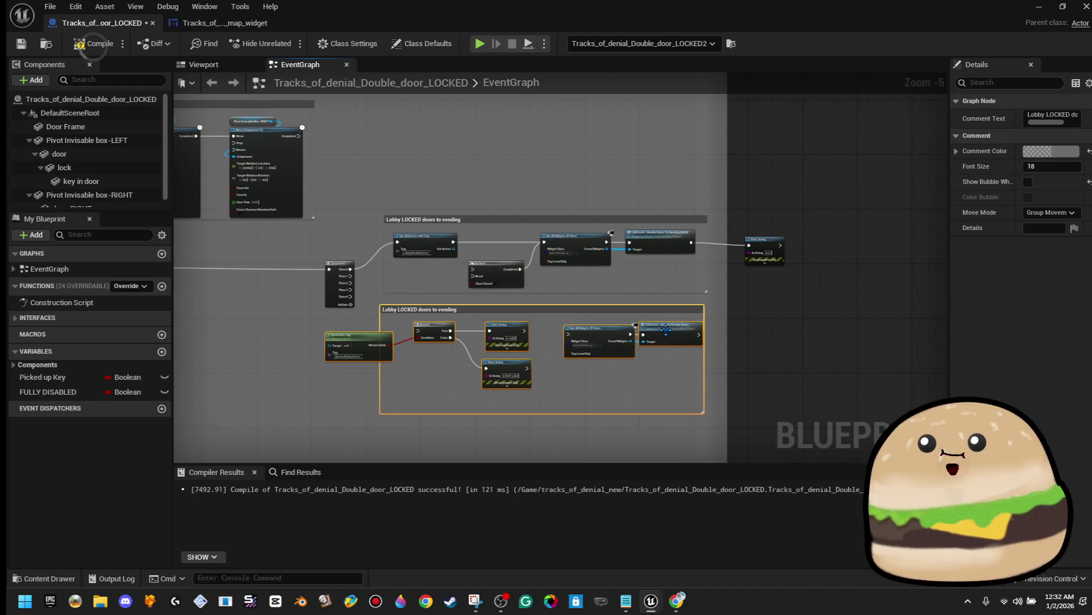
drag(660, 312, 655, 425)
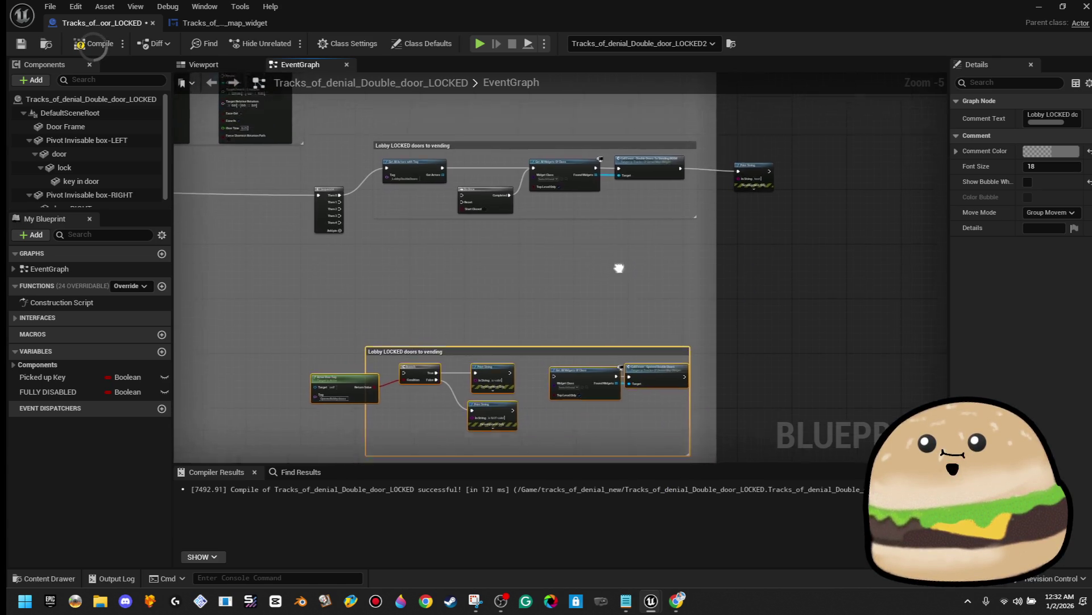
scroll(626, 357, up, 3)
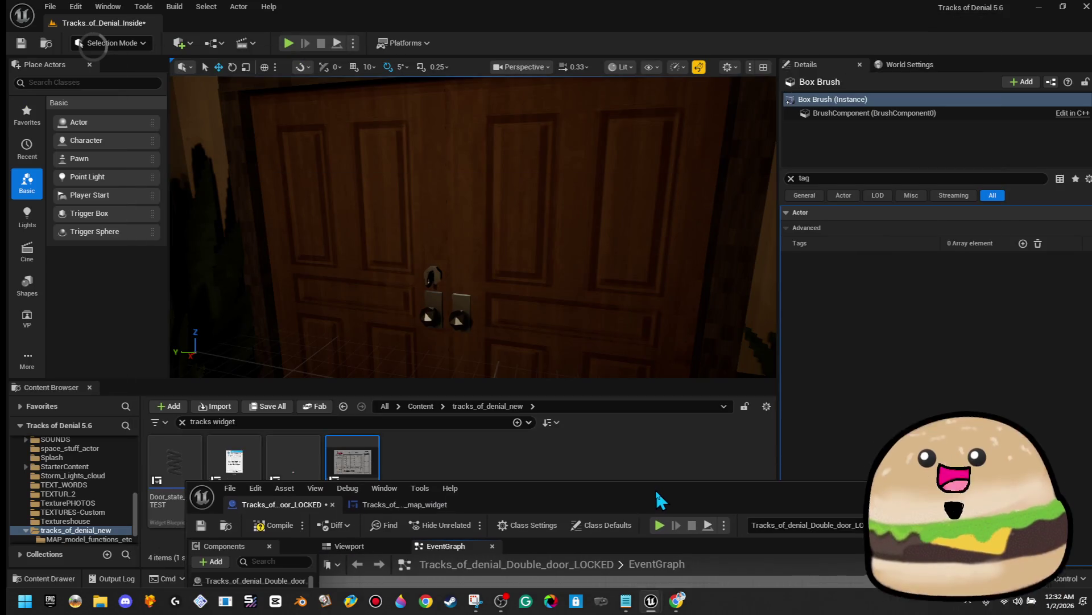
Step: Hide the blueprint editor and Play From Here at the lobby double door
mouse_move(655, 488)
mouse_down()
mouse_move(631, 11)
mouse_move(637, 389)
mouse_move(662, 120)
mouse_up()
double_click(658, 121)
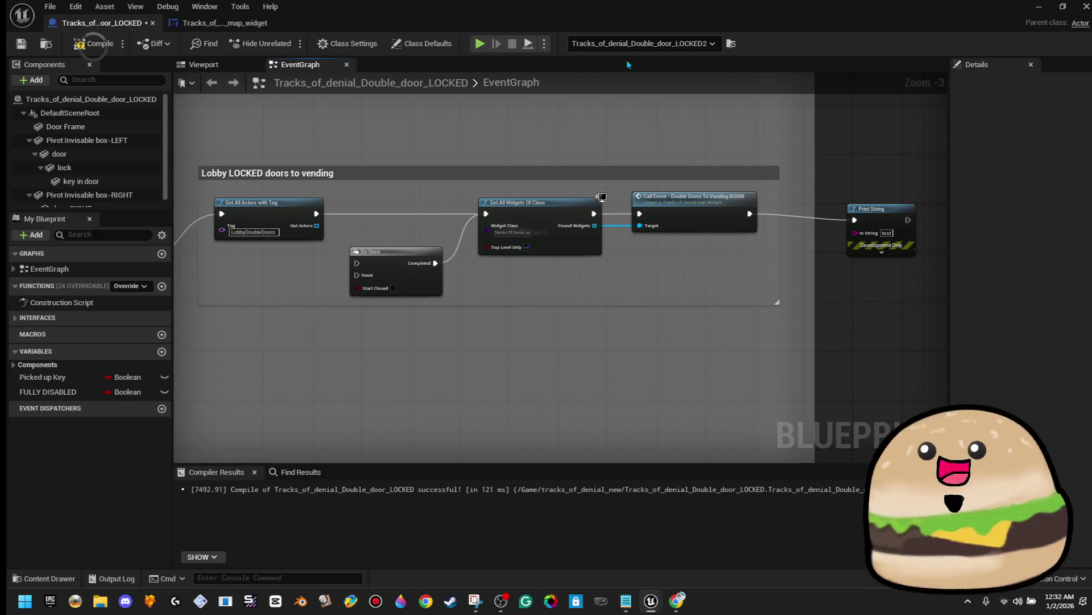
click(1046, 7)
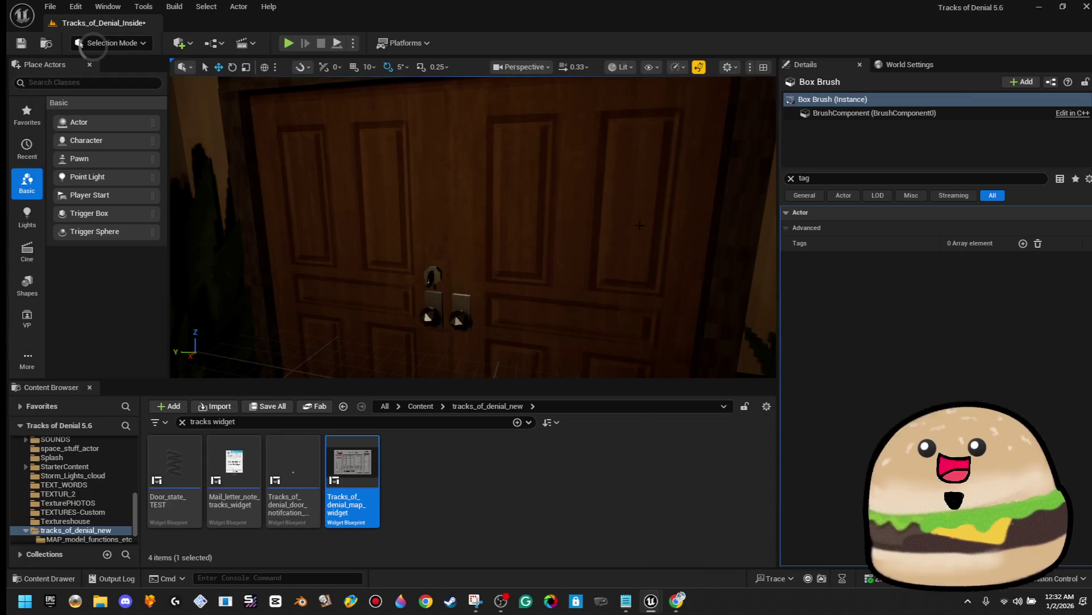
right_click(464, 206)
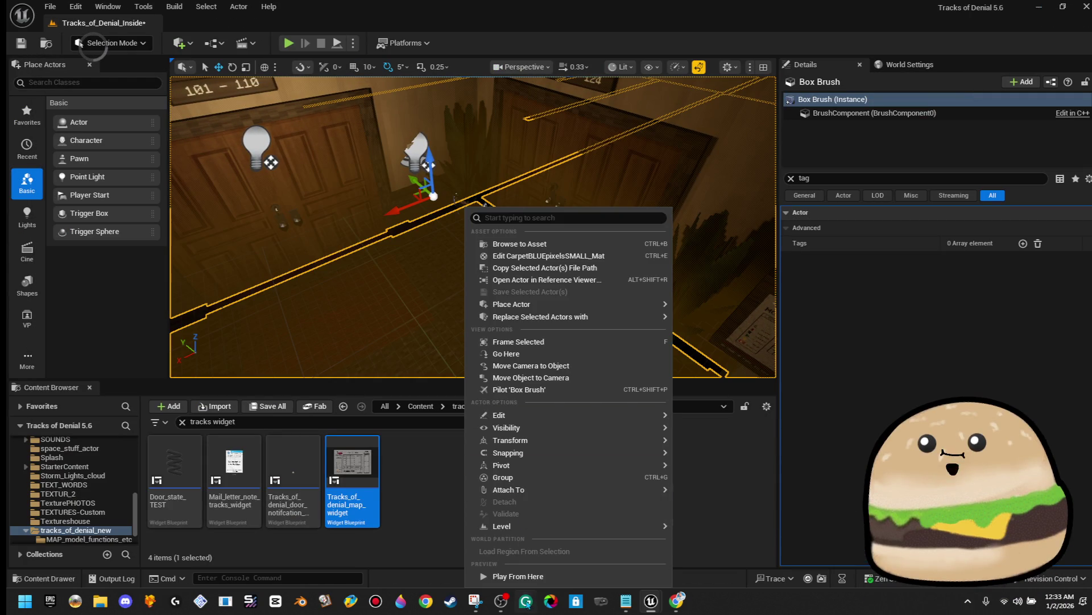
click(561, 575)
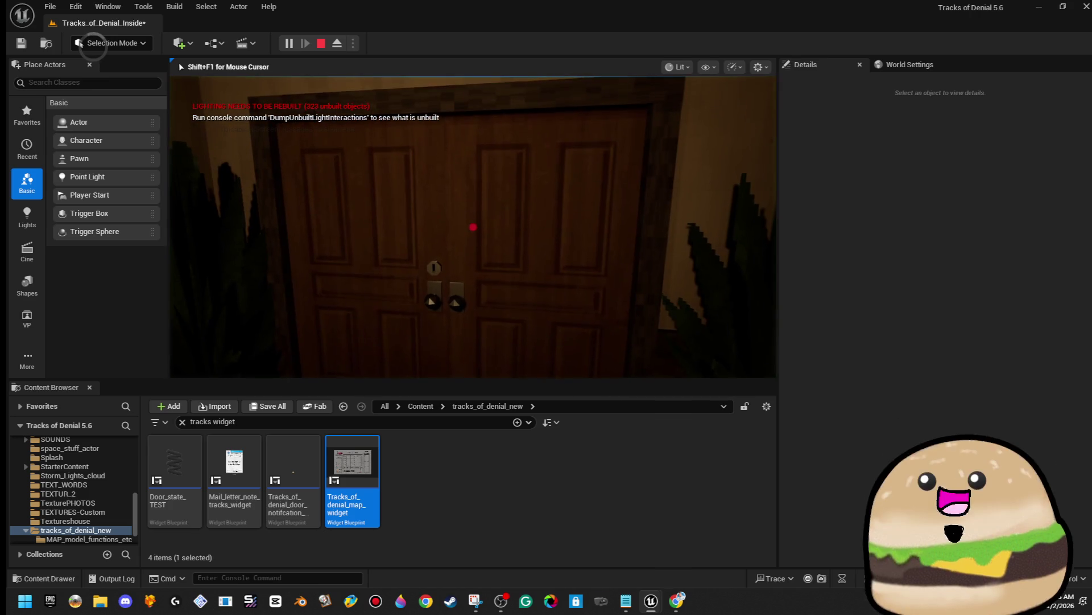
Step: Place the door Blueprint beside the running game, walk to the door, and stop play
key(s)
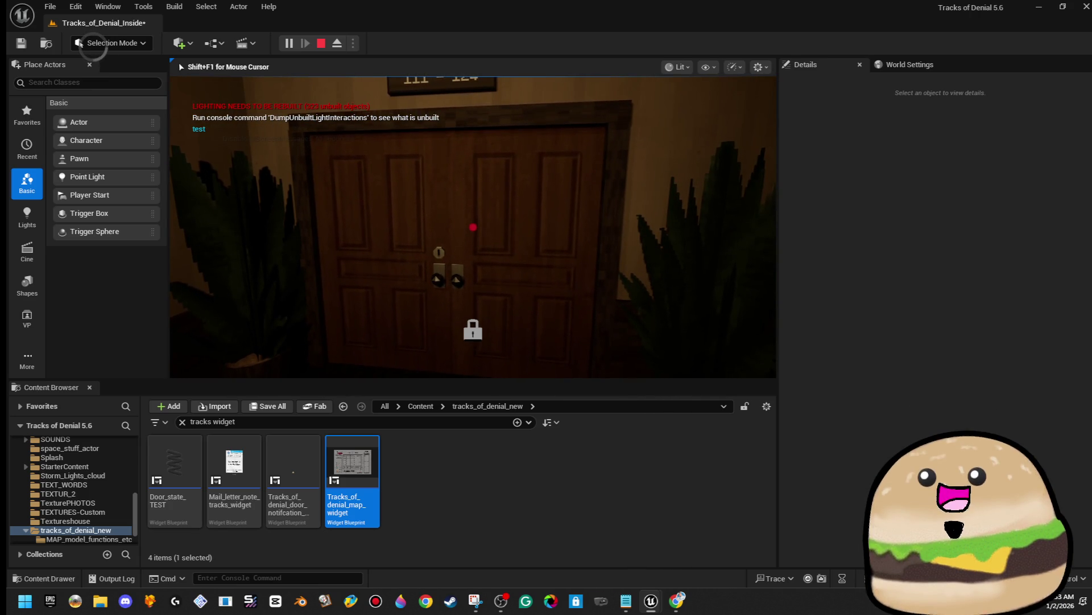
key(alt+Tab)
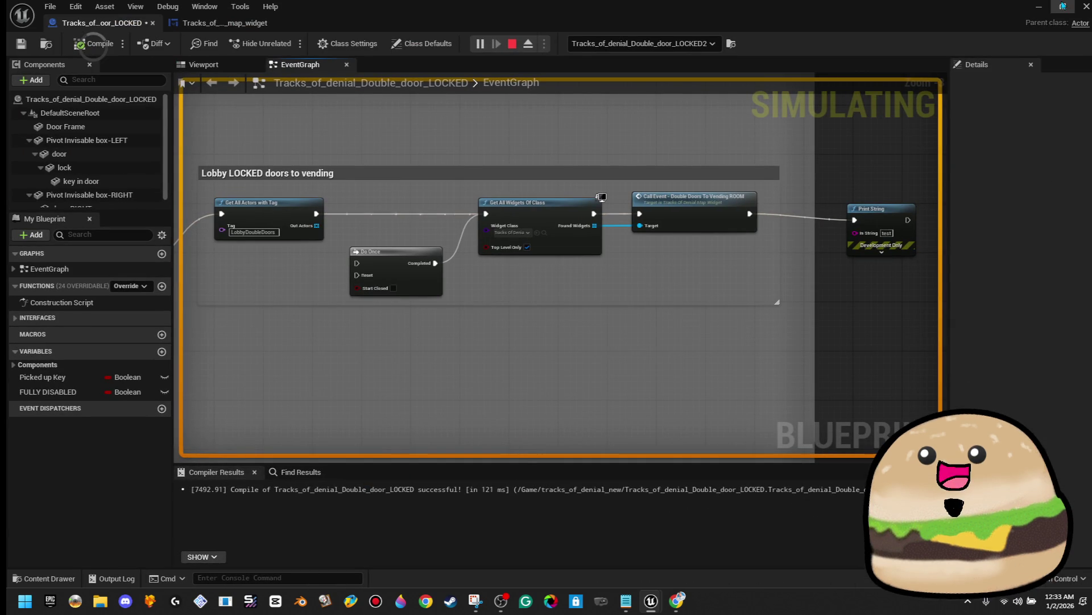
mouse_move(828, 6)
mouse_down()
mouse_move(1002, 145)
mouse_move(931, 293)
mouse_up()
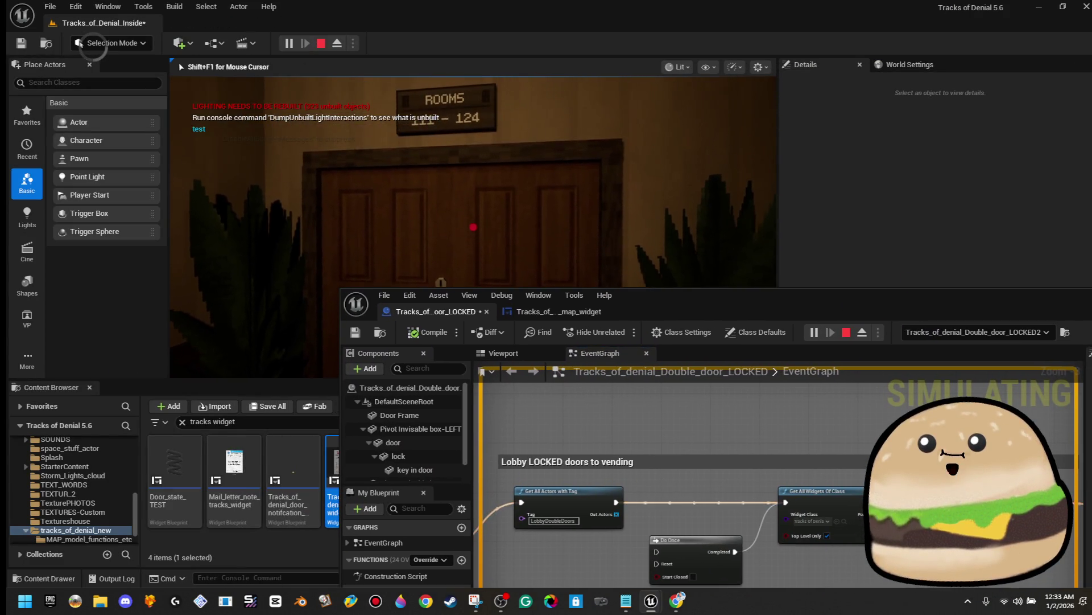
key(alt+Tab)
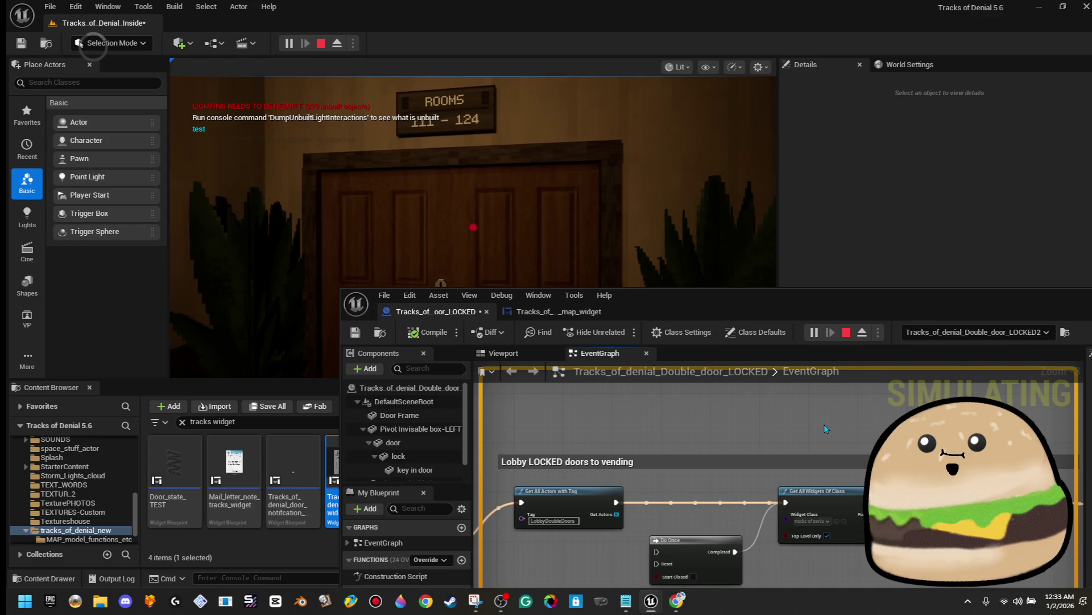
scroll(824, 425, down, 5)
scroll(820, 424, up, 1)
drag(820, 425, 725, 403)
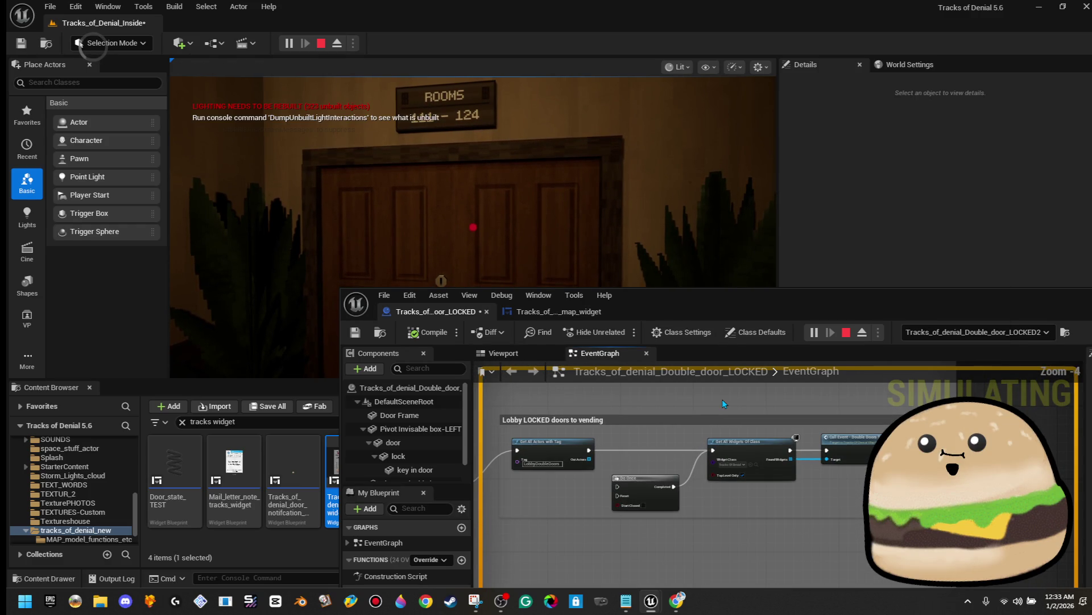
click(569, 251)
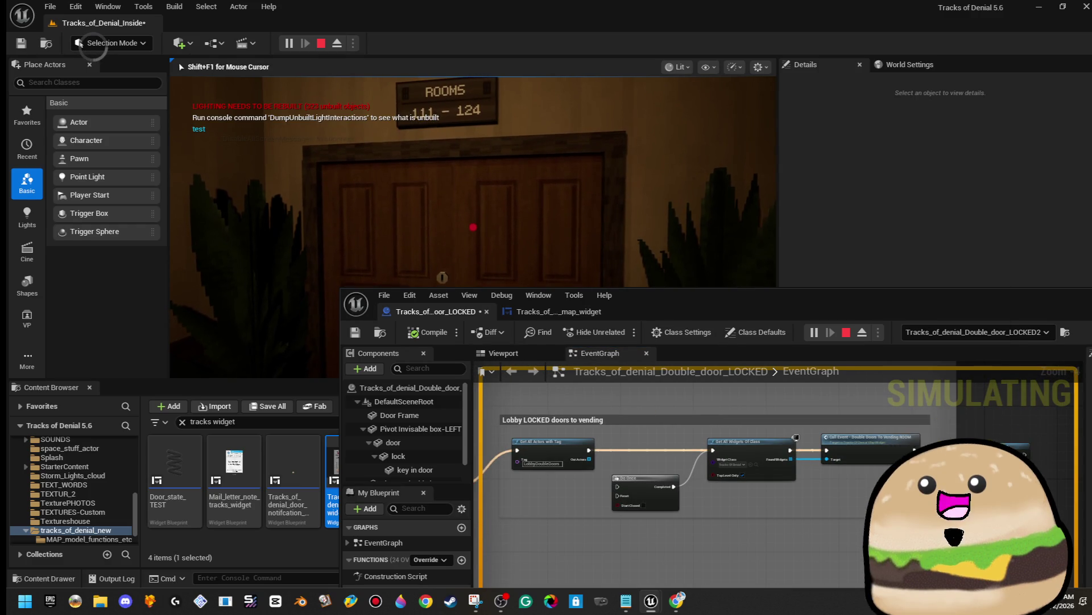
key(w)
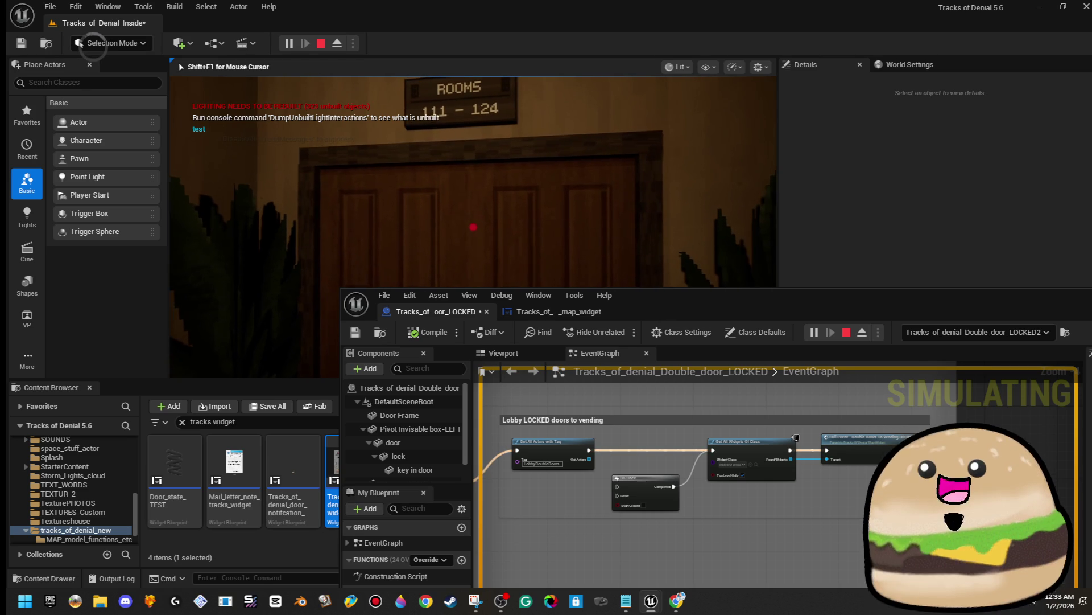
key(w)
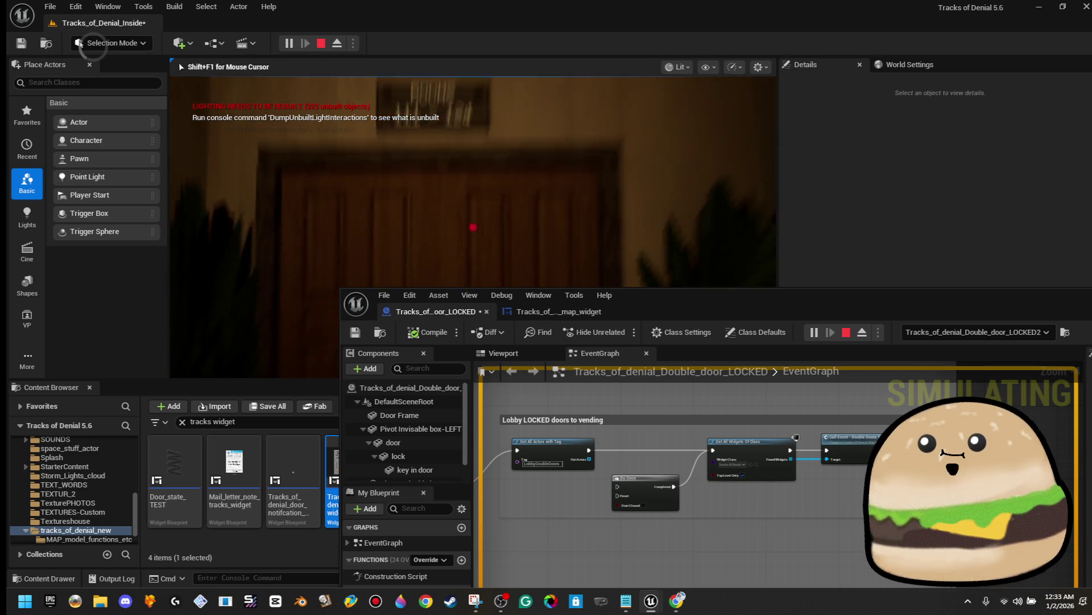
key(Escape)
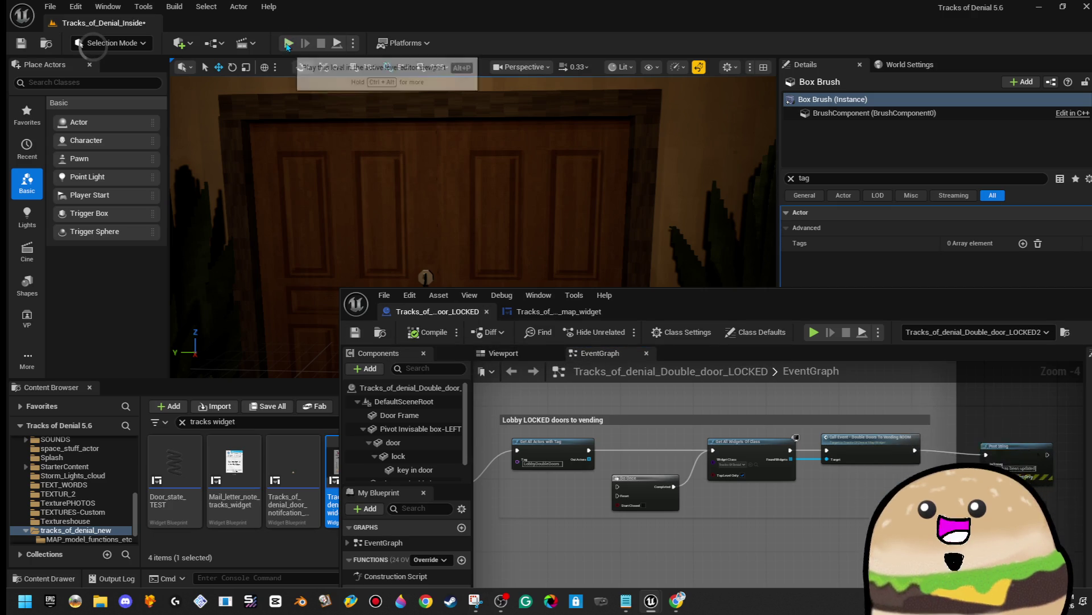
Step: Run a new play test, open the lobby double doors onto the corridor, then stop
key(alt+p)
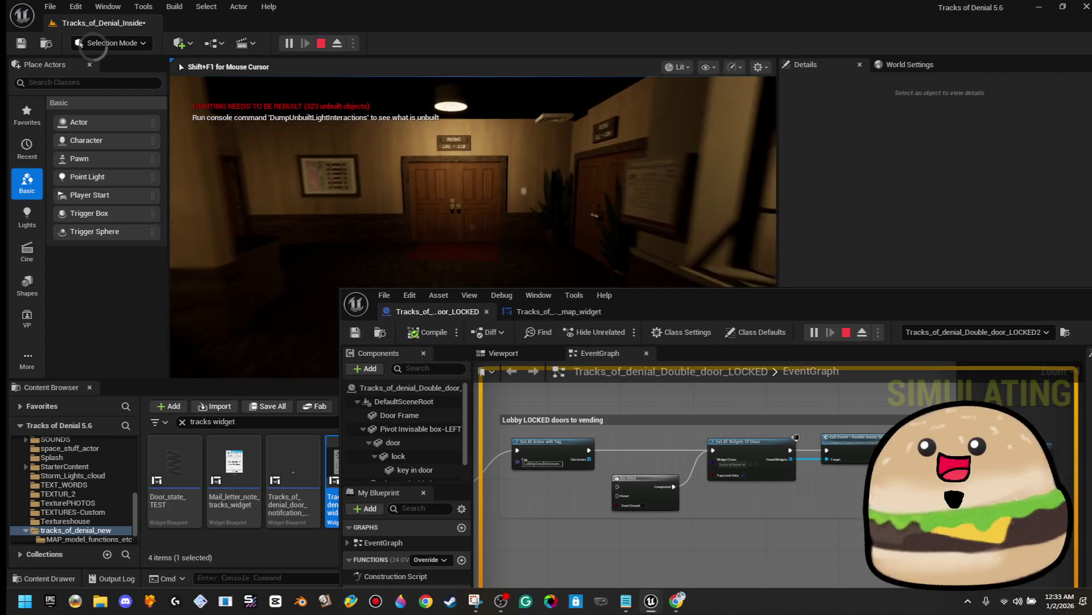
key(w)
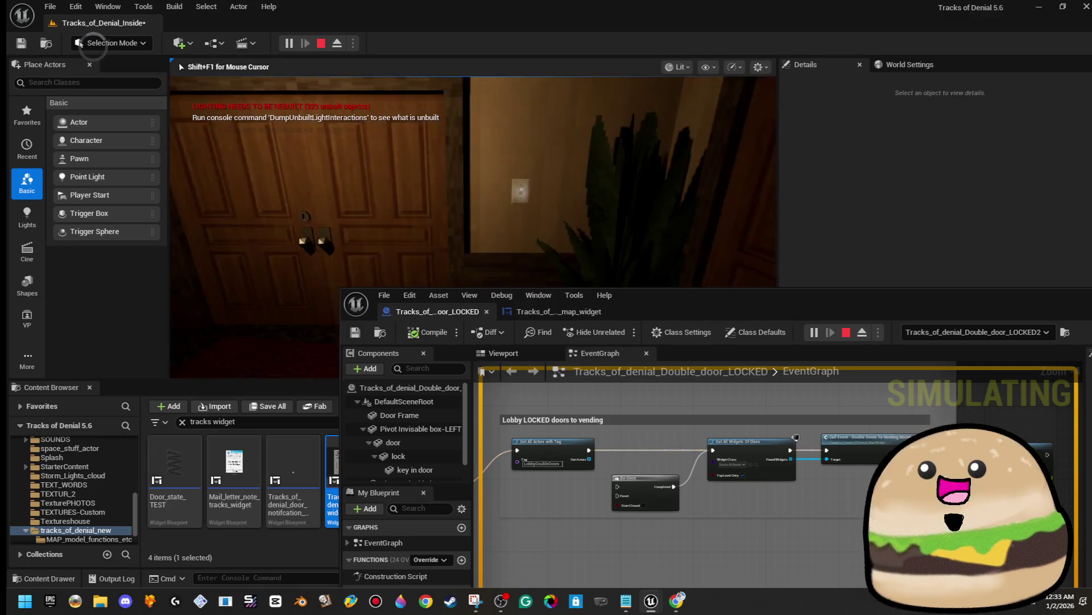
key(w)
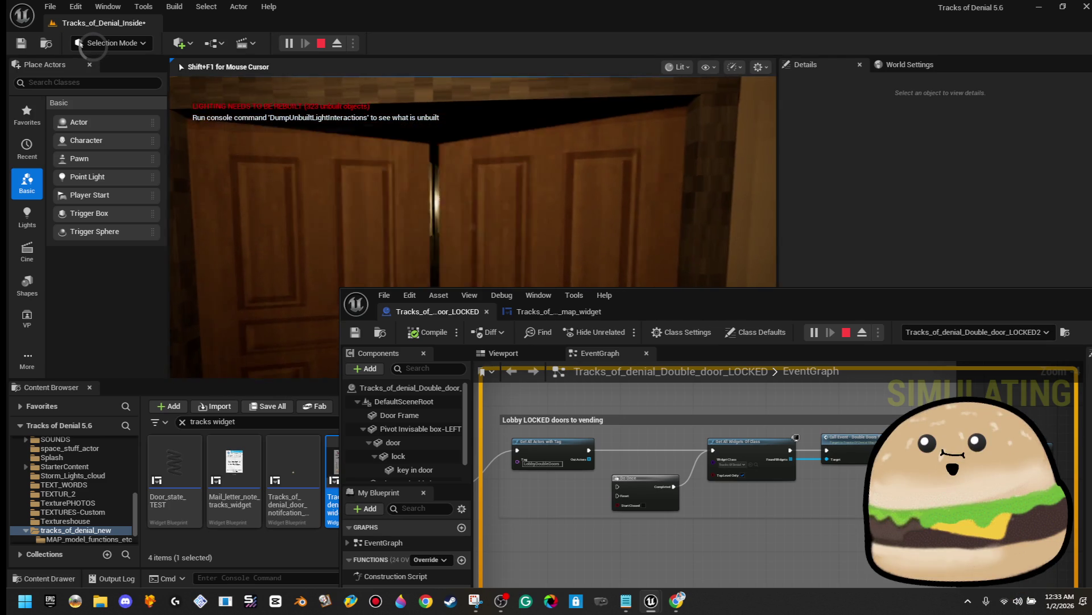
key(s)
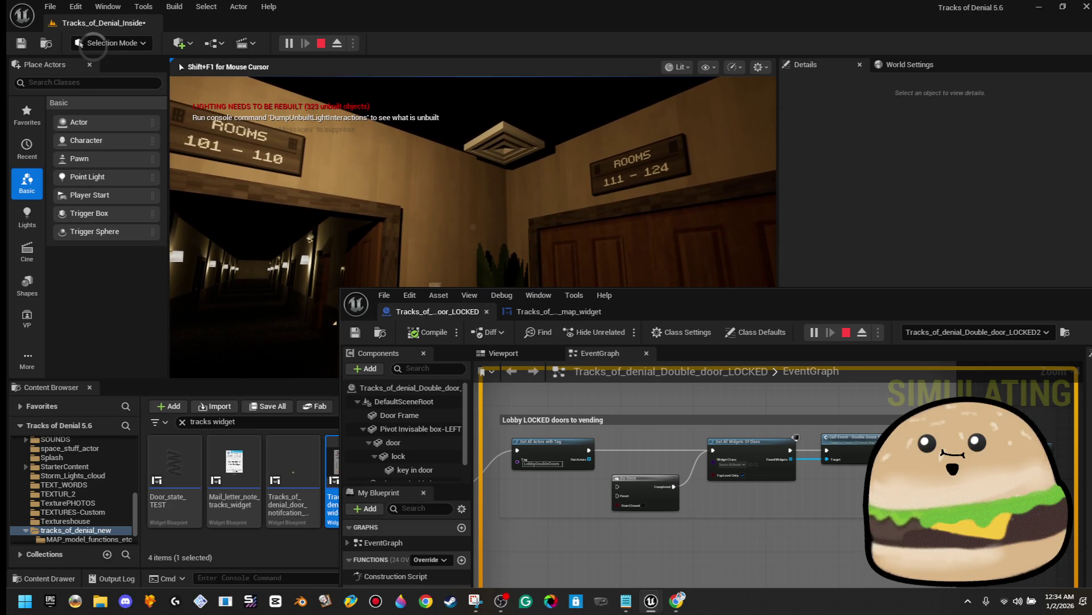
key(Escape)
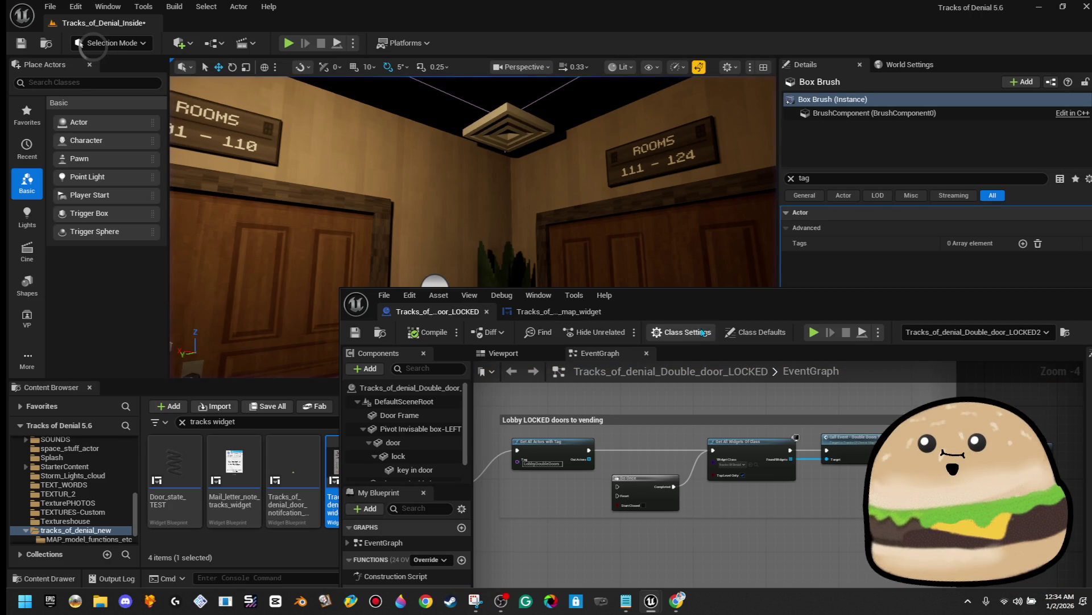
Step: Maximize the door Blueprint and line the Do Once node up with its neighbours
double_click(711, 323)
scroll(449, 333, down, 2)
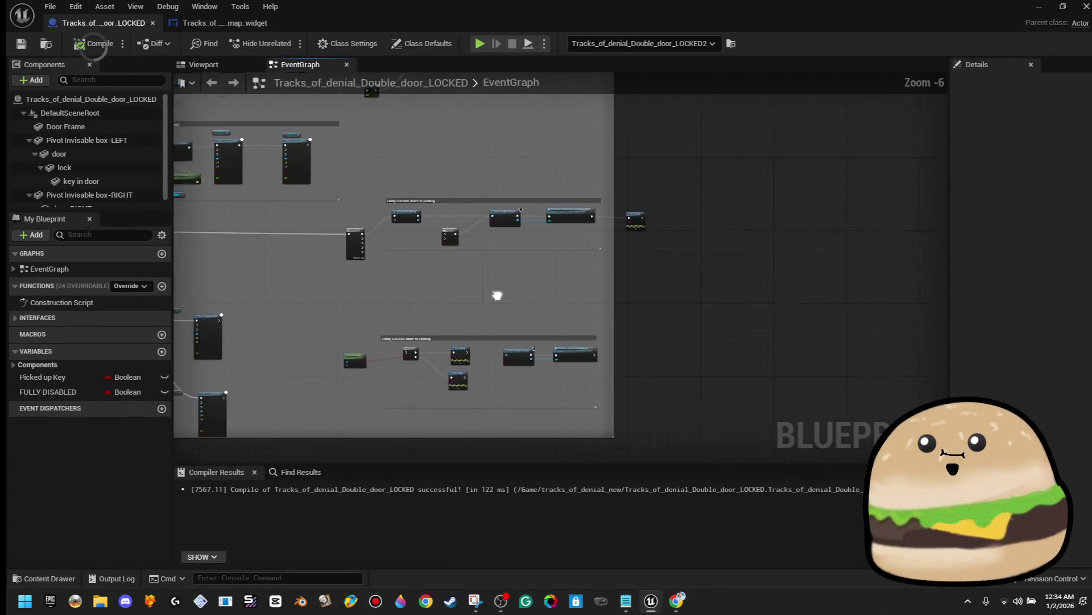
scroll(529, 295, up, 3)
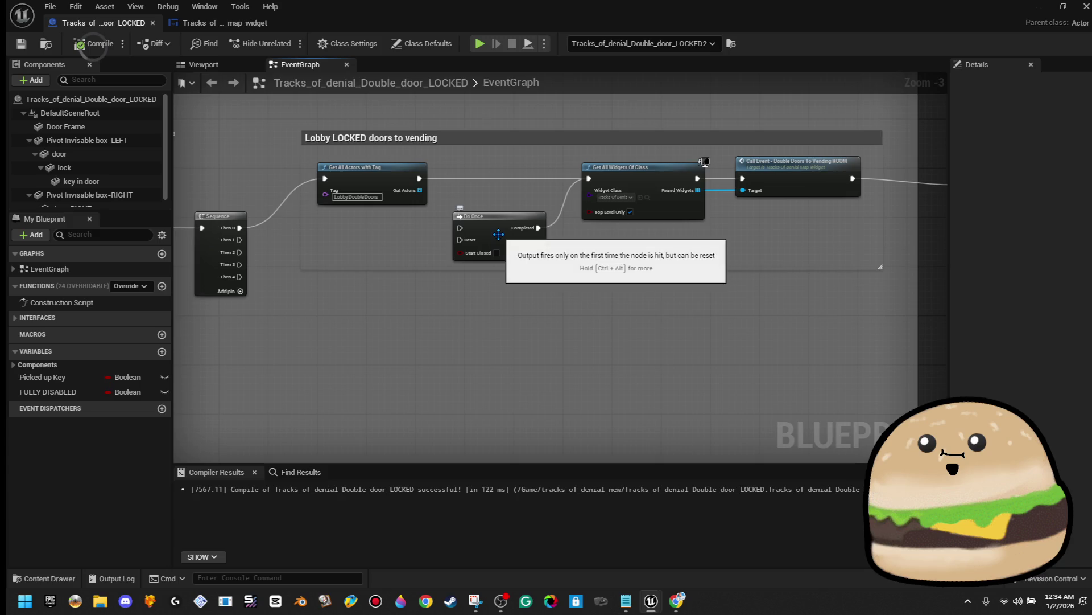
mouse_move(498, 234)
mouse_down()
mouse_move(507, 190)
mouse_move(420, 182)
mouse_up()
scroll(459, 209, down, 5)
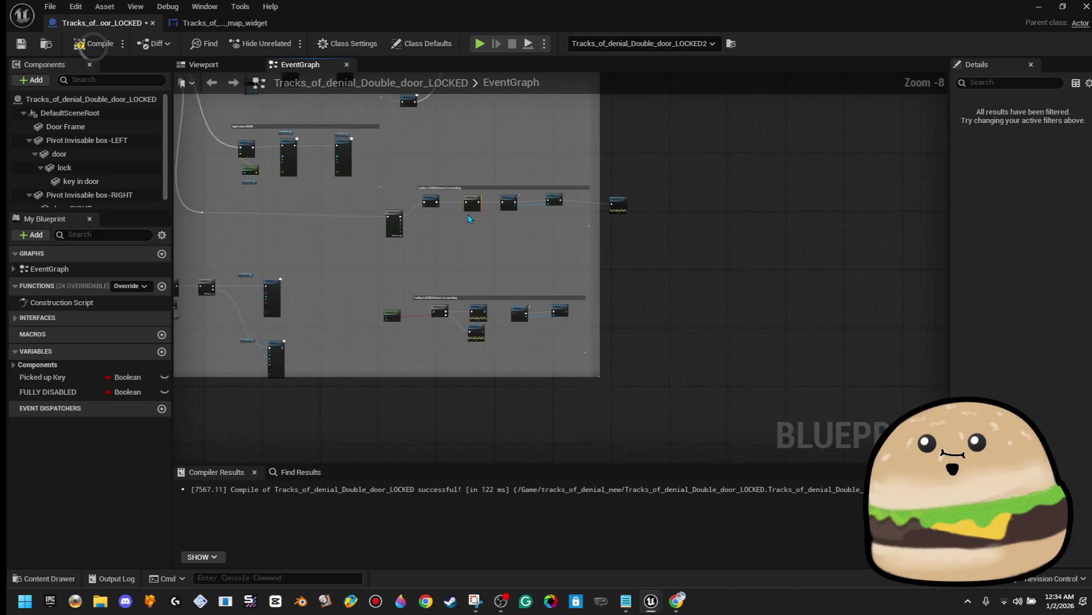
scroll(404, 281, up, 3)
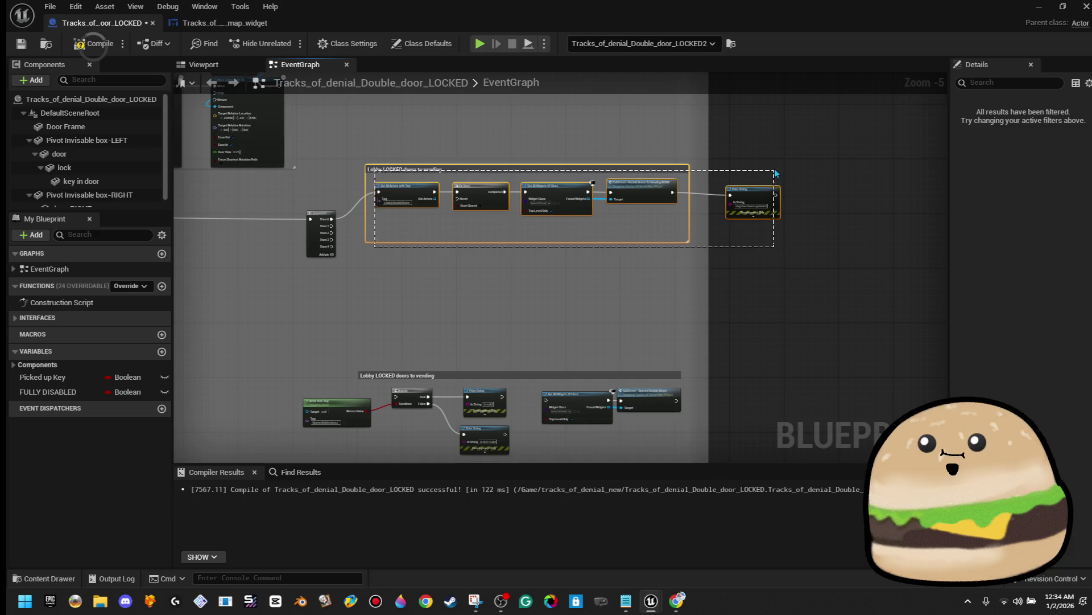
Step: Copy the selected comment group and its nodes
right_click(736, 195)
click(785, 262)
scroll(341, 257, down, 6)
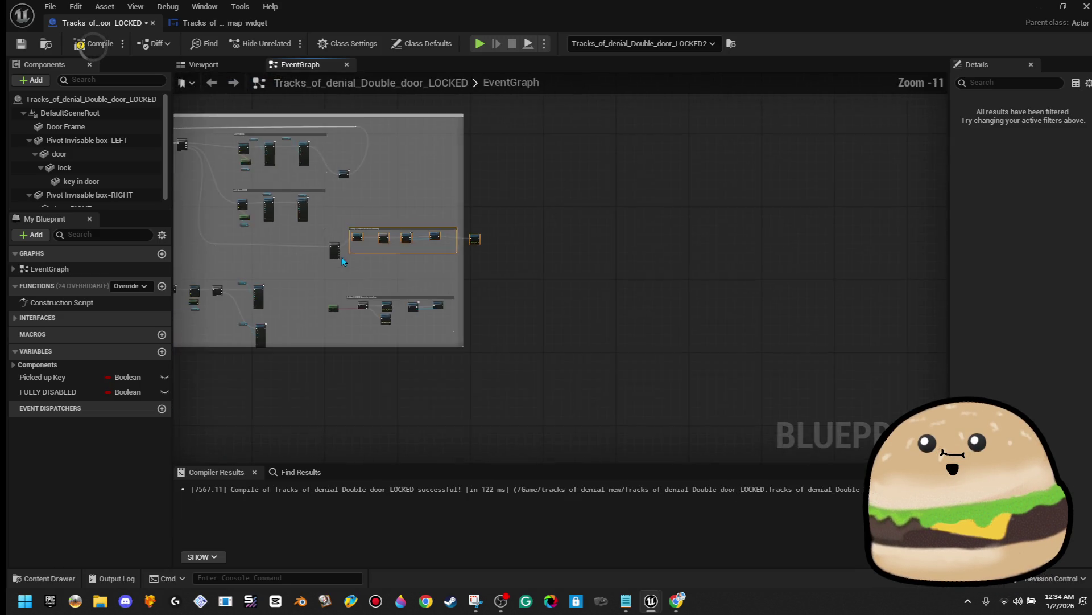
scroll(431, 220, up, 5)
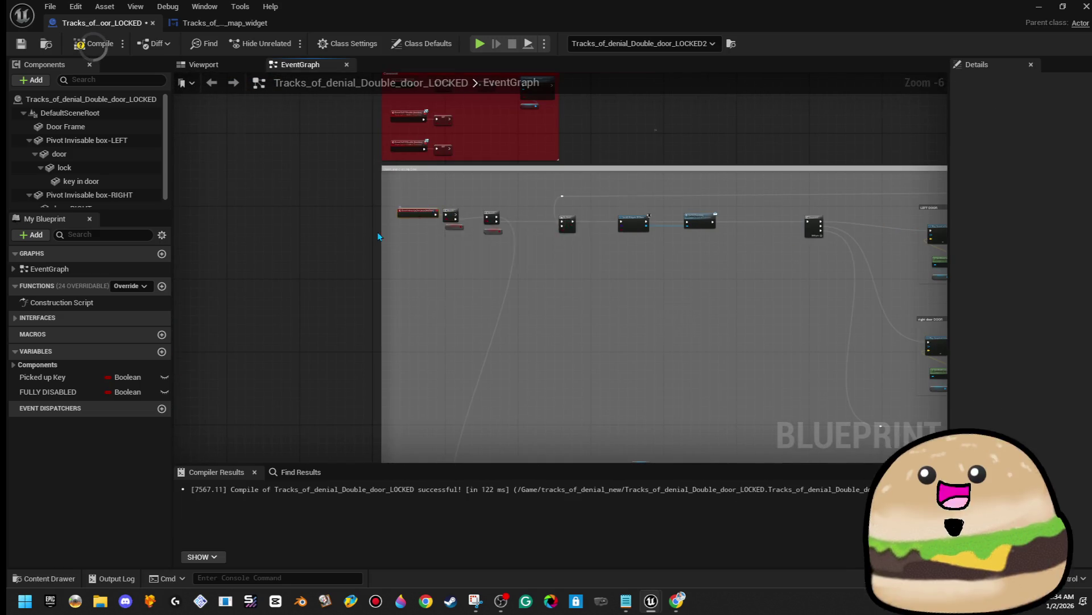
scroll(432, 210, up, 6)
Step: Pan to the Lobby LOCKED doors to vending group and select its nodes
mouse_move(487, 261)
mouse_down()
mouse_move(680, 402)
mouse_move(623, 367)
mouse_move(385, 378)
mouse_move(387, 367)
mouse_up()
mouse_move(561, 264)
mouse_down()
mouse_move(472, 285)
mouse_move(457, 314)
mouse_up()
scroll(556, 321, down, 6)
drag(536, 332, 425, 230)
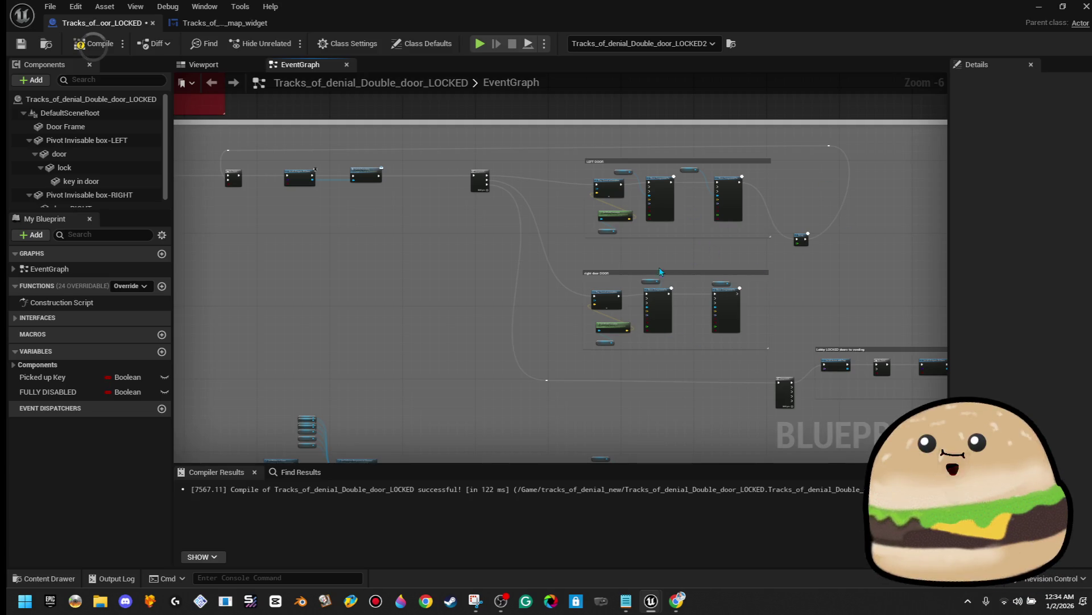
mouse_move(620, 221)
mouse_down()
mouse_move(410, 190)
mouse_move(325, 164)
mouse_up()
scroll(662, 310, up, 4)
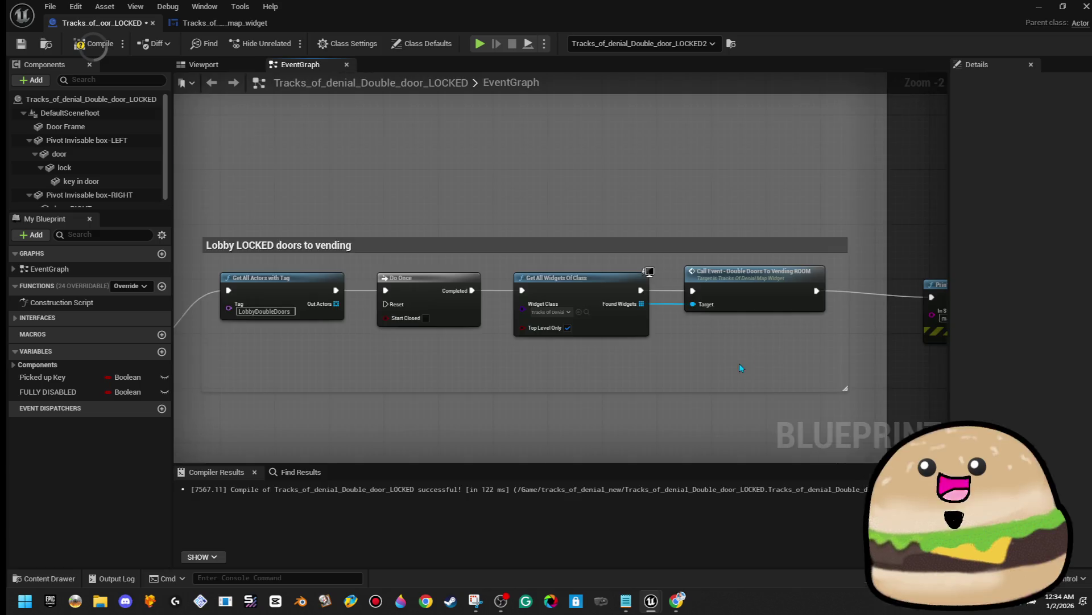
scroll(743, 366, down, 5)
drag(490, 283, 378, 199)
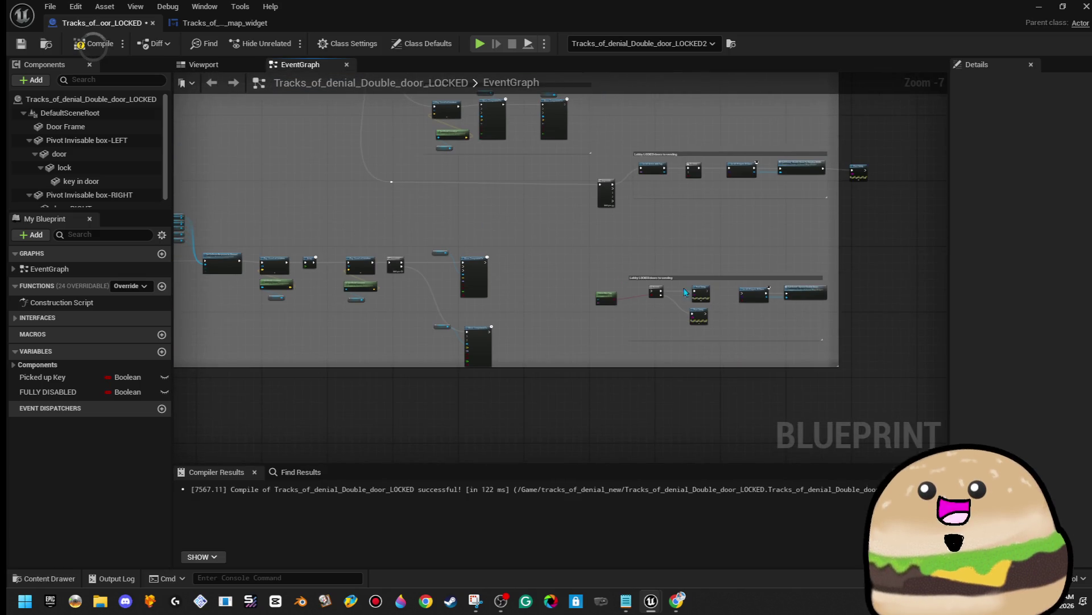
drag(814, 344, 814, 345)
mouse_move(814, 345)
mouse_down()
mouse_move(724, 317)
mouse_move(654, 319)
mouse_move(497, 280)
mouse_move(797, 251)
mouse_move(824, 197)
mouse_move(838, 229)
mouse_move(763, 234)
mouse_up()
Step: Nudge the Picked Up Key getter slightly higher beside its Branch
mouse_move(371, 246)
mouse_down()
mouse_move(512, 256)
mouse_move(475, 280)
mouse_move(449, 231)
mouse_move(450, 275)
mouse_up()
scroll(449, 239, up, 7)
click(448, 233)
drag(452, 264, 464, 236)
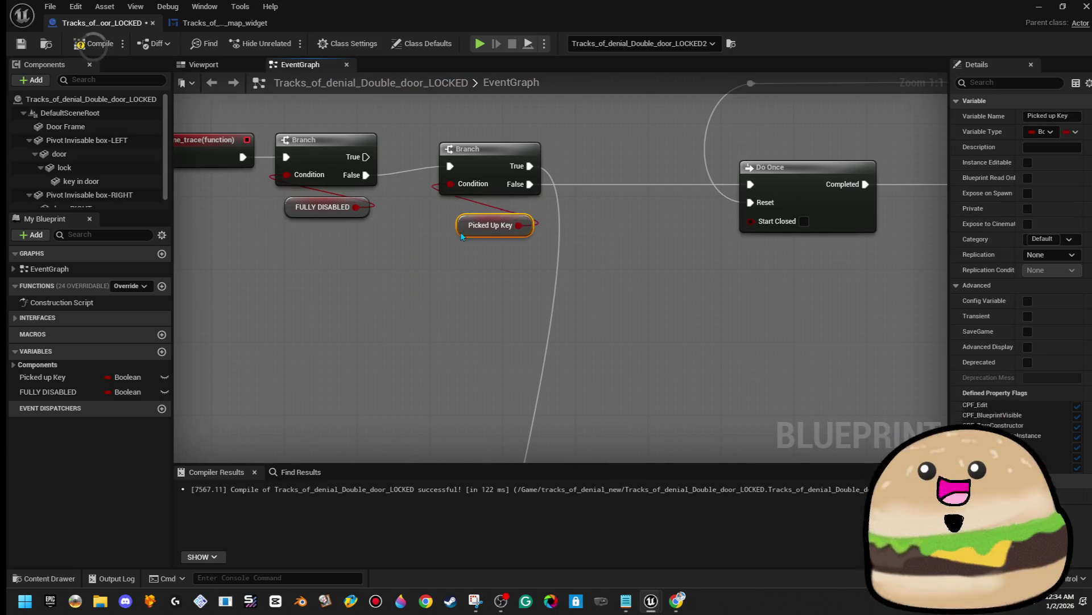
Step: Add a Sequence node from Do Once's Completed output, ahead of SET FULLY DISABLED
drag(538, 351, 537, 165)
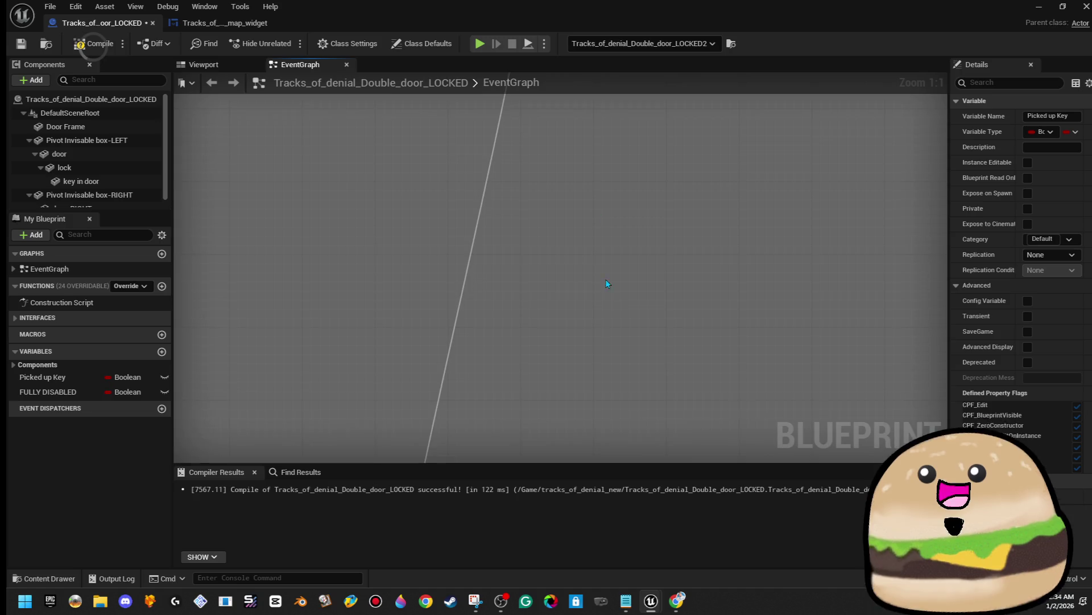
drag(632, 364, 633, 223)
scroll(643, 251, down, 1)
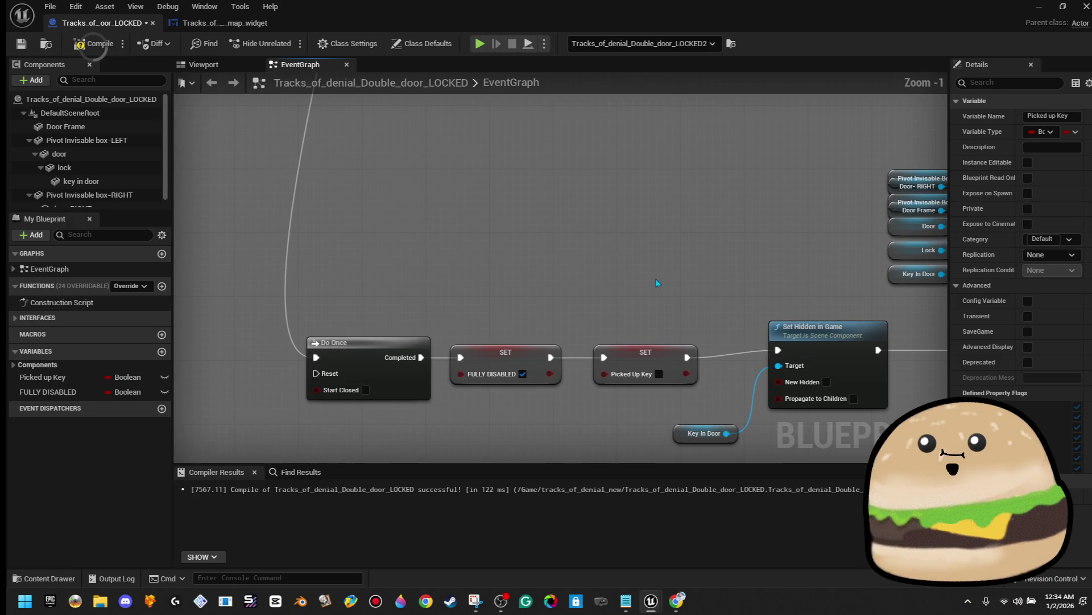
drag(664, 323, 634, 255)
drag(609, 367, 392, 356)
scroll(388, 370, down, 4)
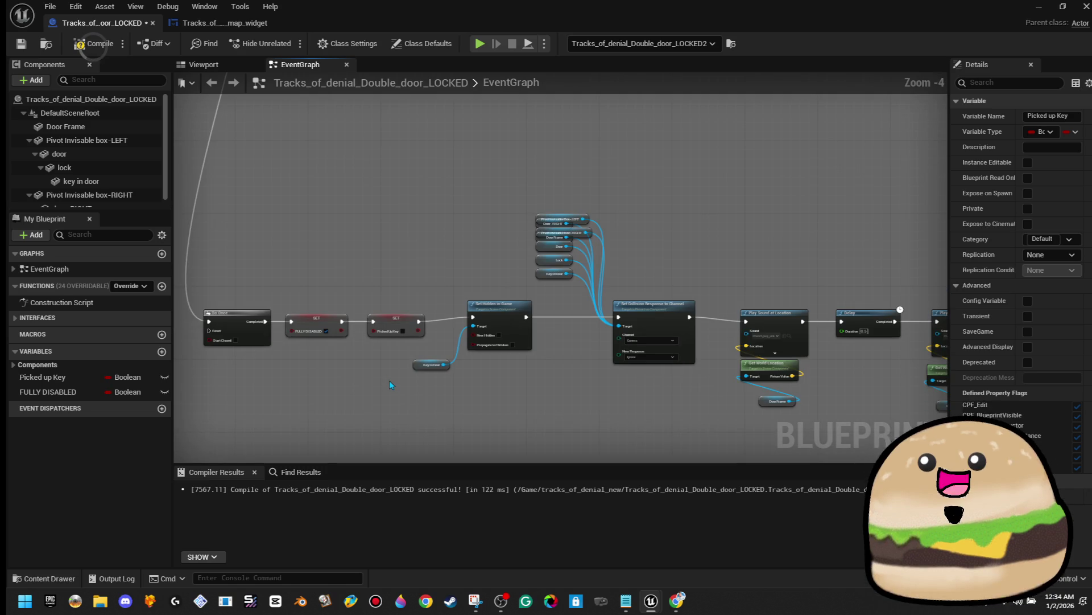
scroll(391, 381, up, 1)
drag(243, 359, 533, 376)
scroll(503, 378, down, 4)
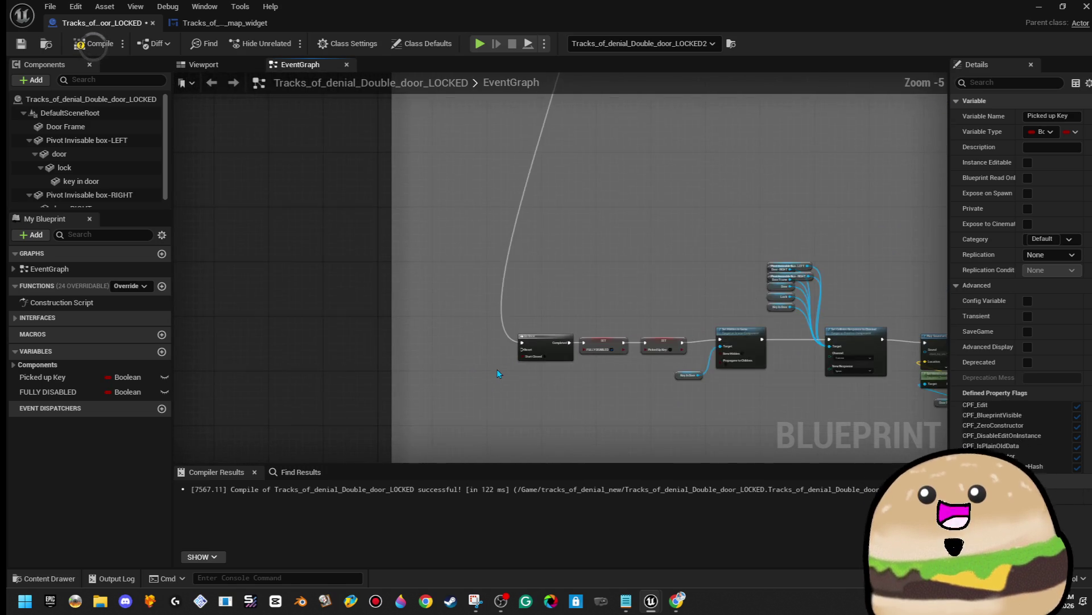
scroll(544, 122, up, 2)
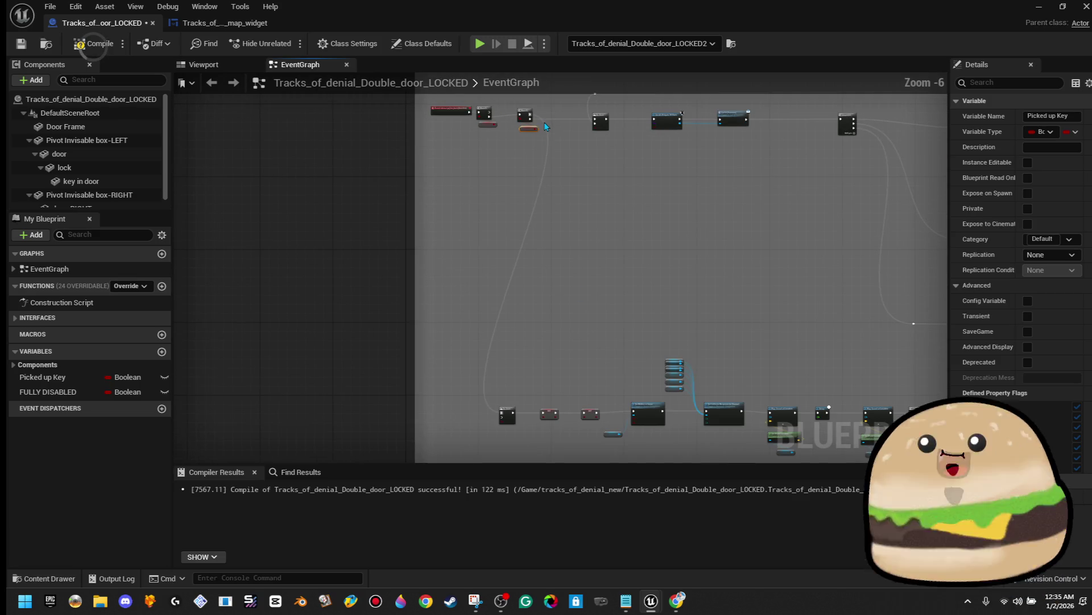
scroll(525, 113, up, 2)
mouse_move(525, 114)
mouse_down()
mouse_move(617, 373)
mouse_move(543, 504)
mouse_move(467, 222)
mouse_move(503, 191)
mouse_move(456, 240)
mouse_move(455, 258)
mouse_move(522, 246)
mouse_move(550, 319)
mouse_move(448, 327)
mouse_up()
text(sequence)
key(Return)
Step: Paste the copied vending comment group with its Print String below the door chain
scroll(626, 374, down, 3)
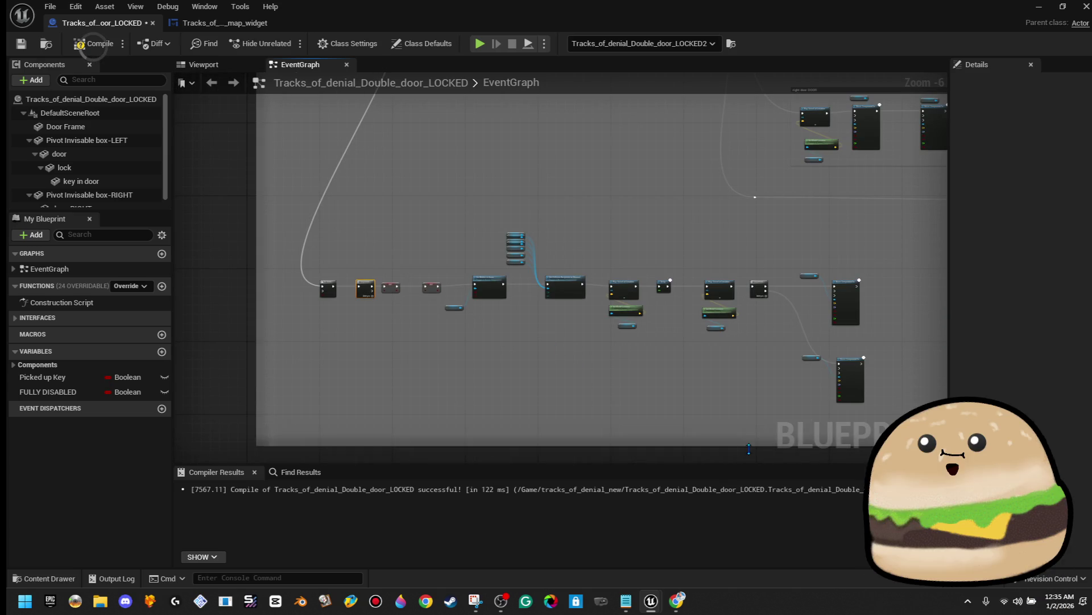
scroll(377, 294, up, 2)
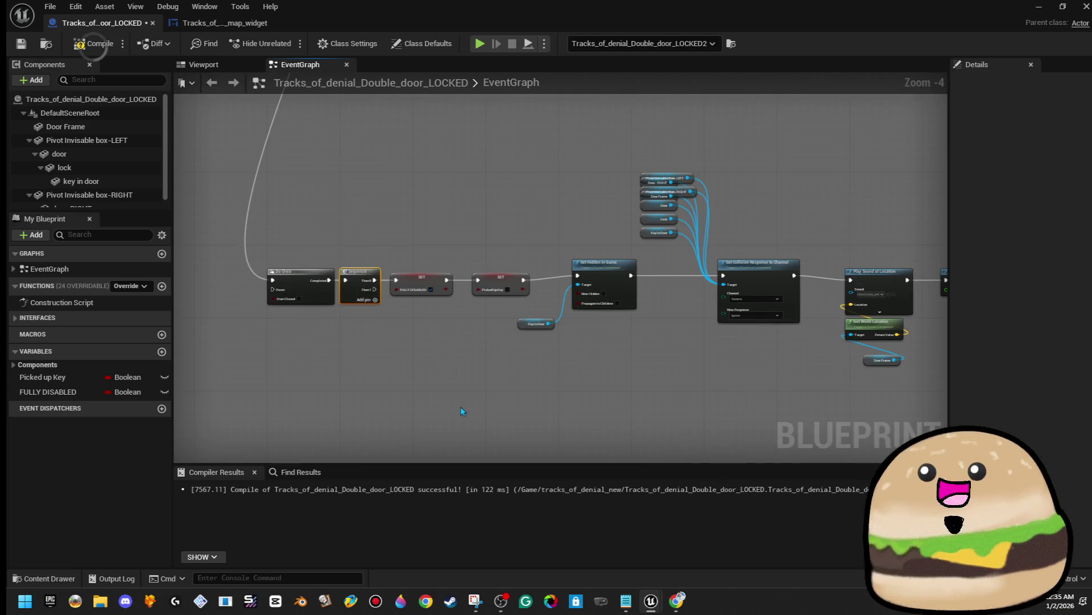
drag(461, 407, 381, 281)
key(ctrl+v)
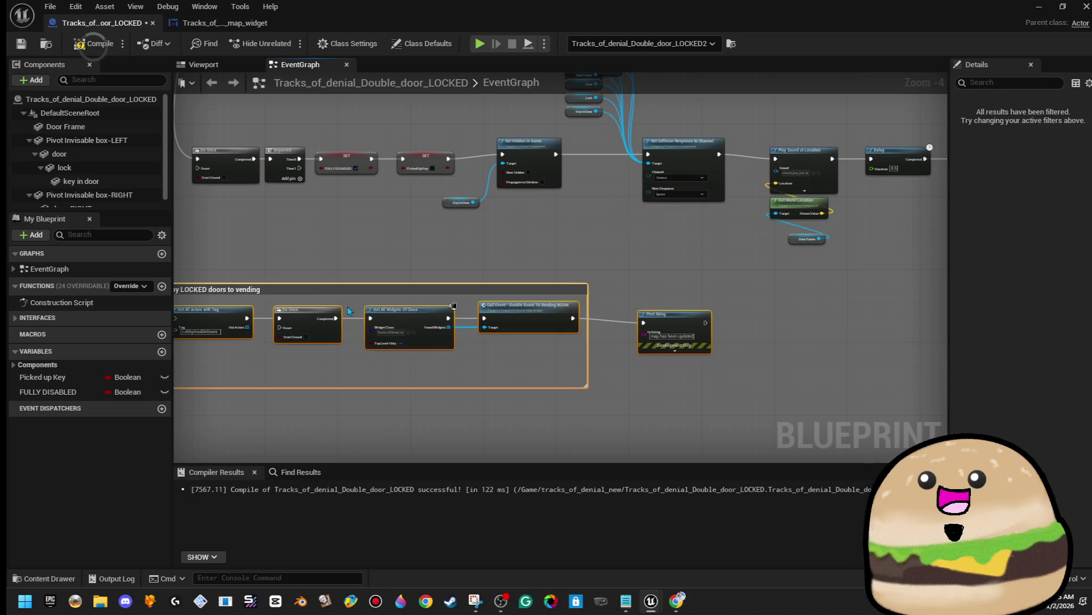
mouse_move(313, 290)
mouse_down()
mouse_move(528, 307)
mouse_move(470, 280)
mouse_up()
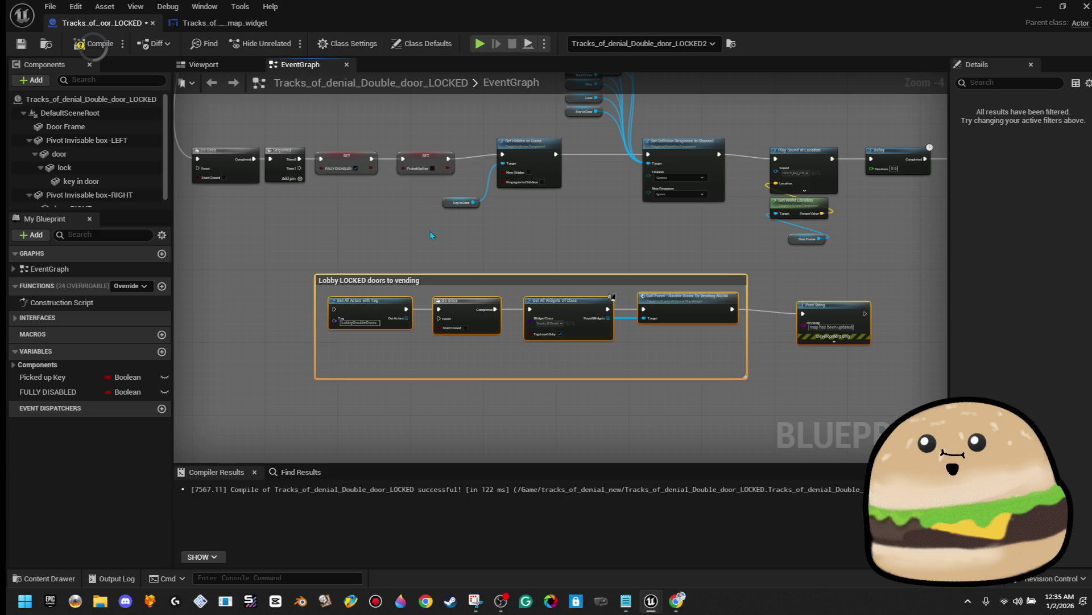
Step: Wire the Sequence's second output to Get All Actors with Tag and retitle the comment 'Opened lobby doors'
mouse_move(297, 171)
mouse_down()
mouse_move(311, 281)
mouse_move(334, 309)
mouse_up()
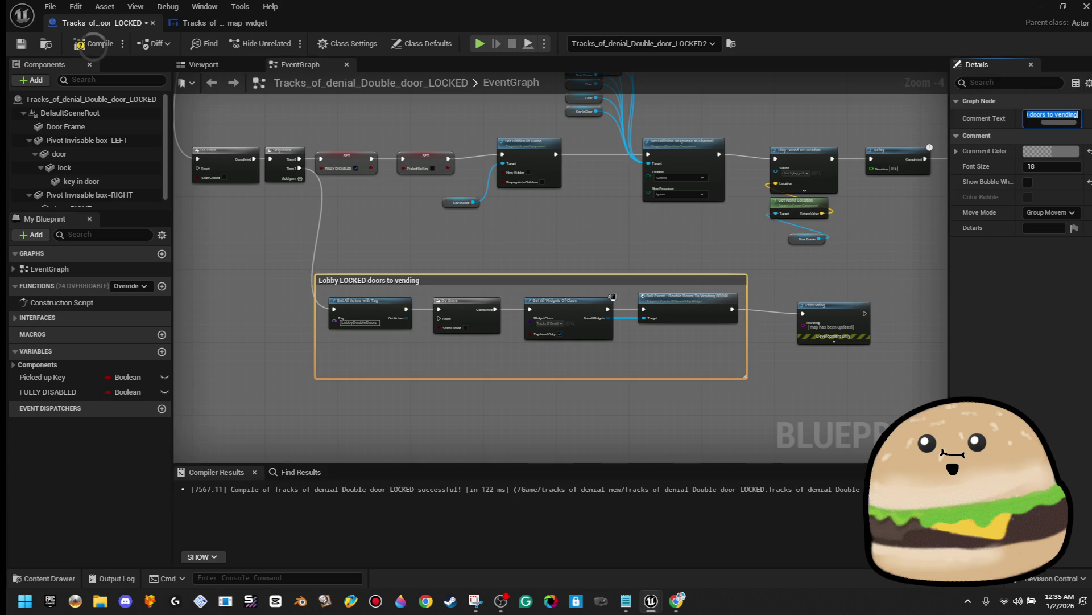
text(Lobby d)
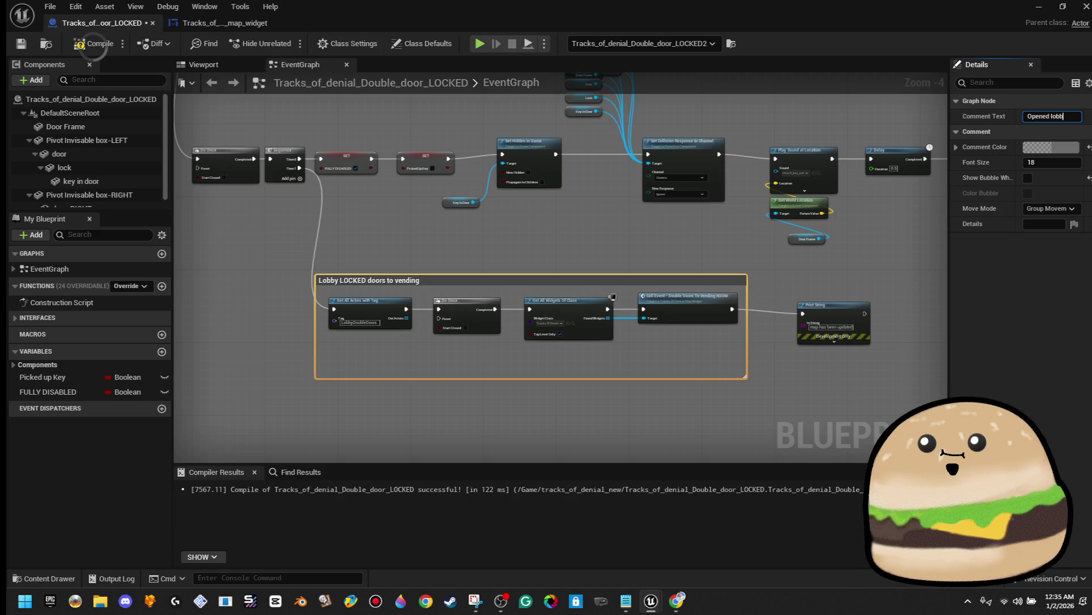
text(oro)
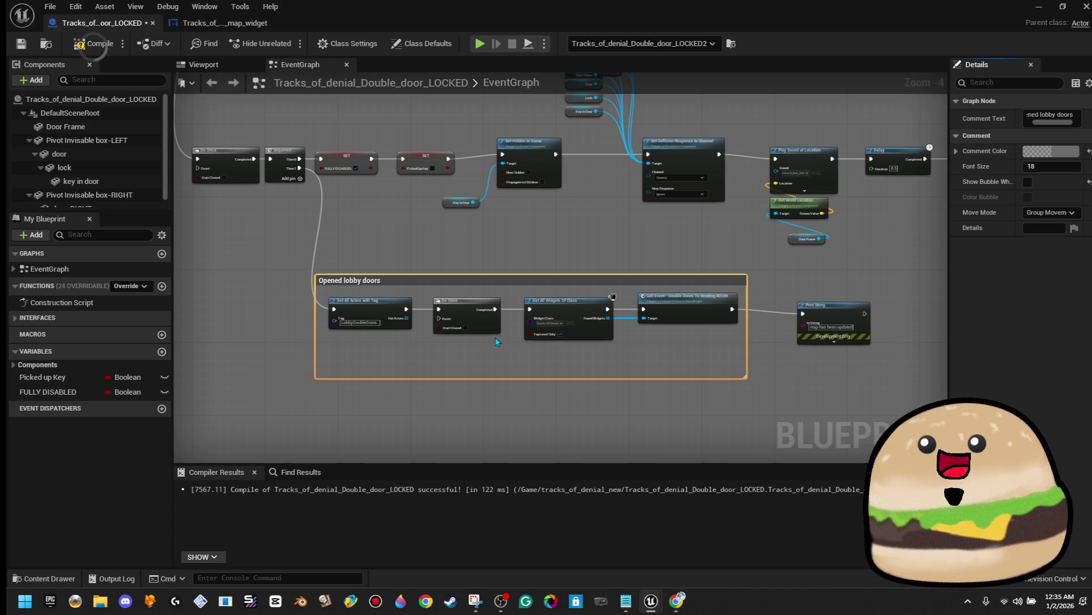
scroll(403, 325, up, 4)
double_click(620, 14)
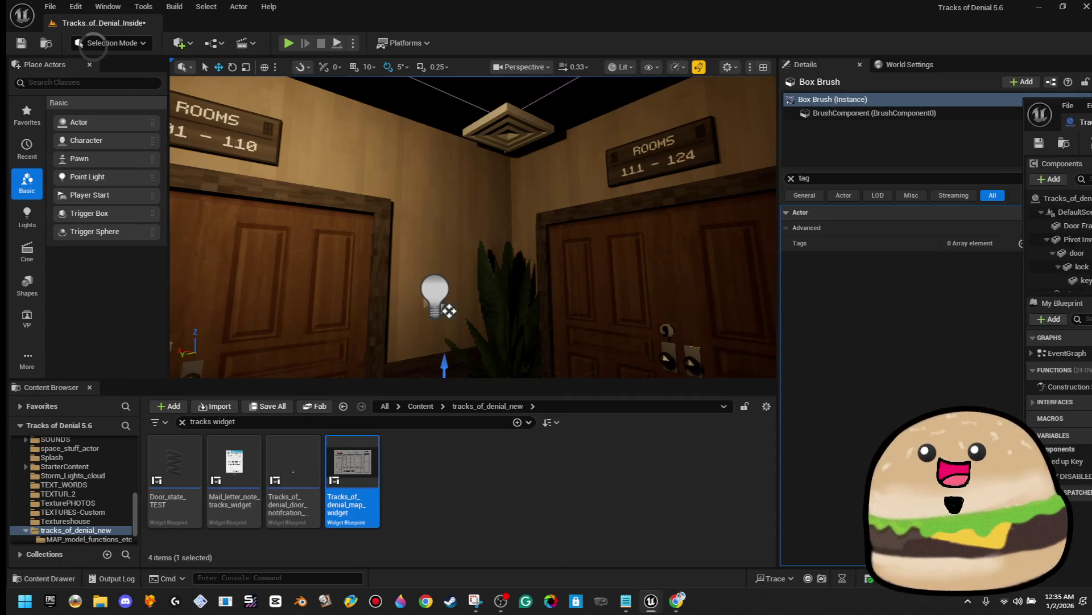
Step: Copy the lobby door's Openedlobbydoors tag and use it as the Get All Actors with Tag lookup
click(532, 209)
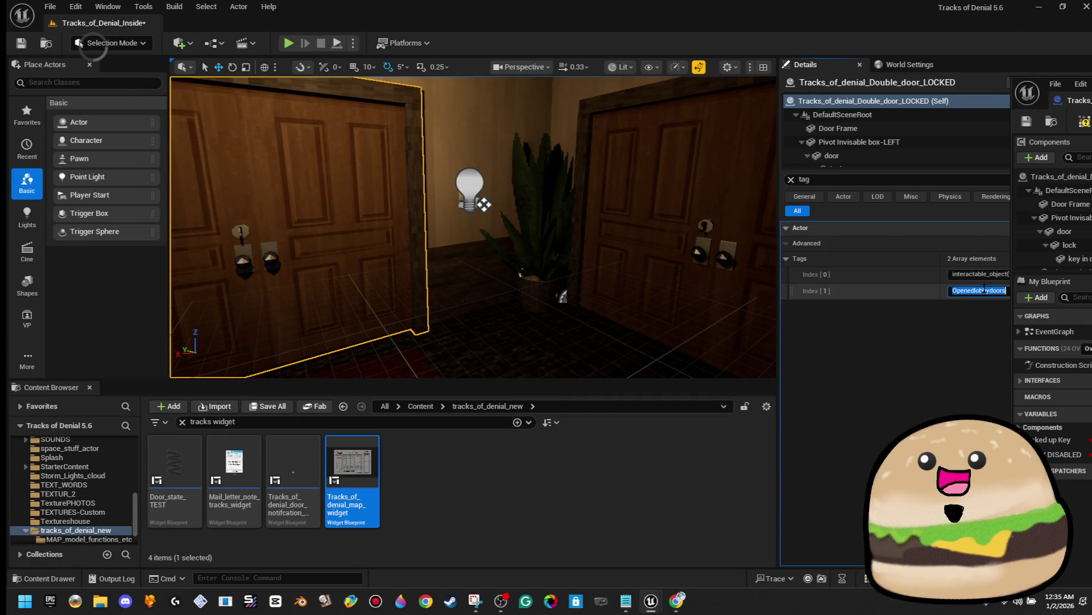
right_click(979, 290)
click(1060, 324)
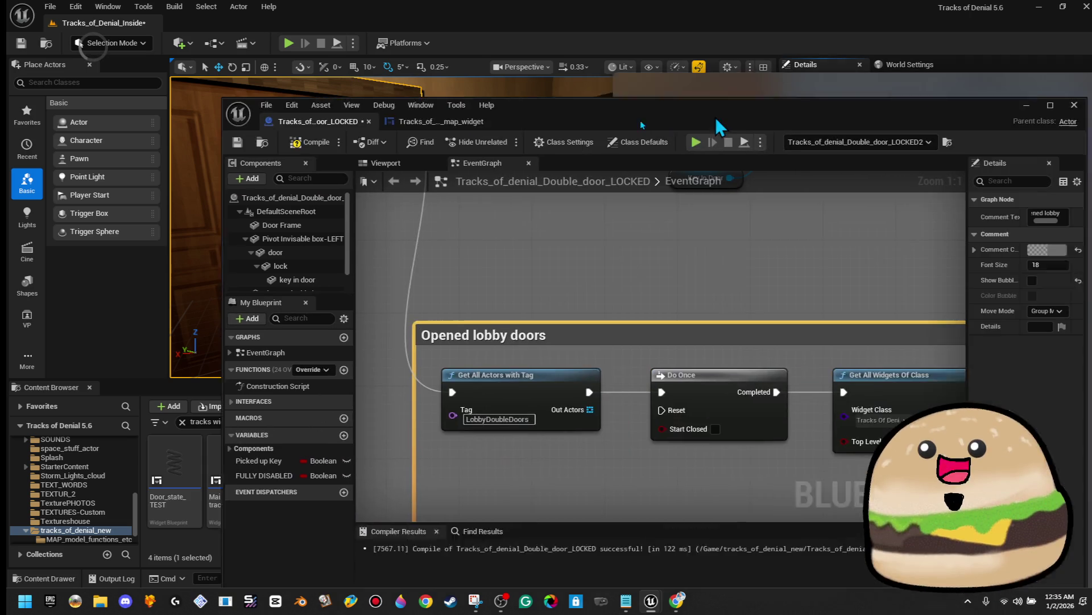
drag(715, 117, 621, 121)
double_click(620, 121)
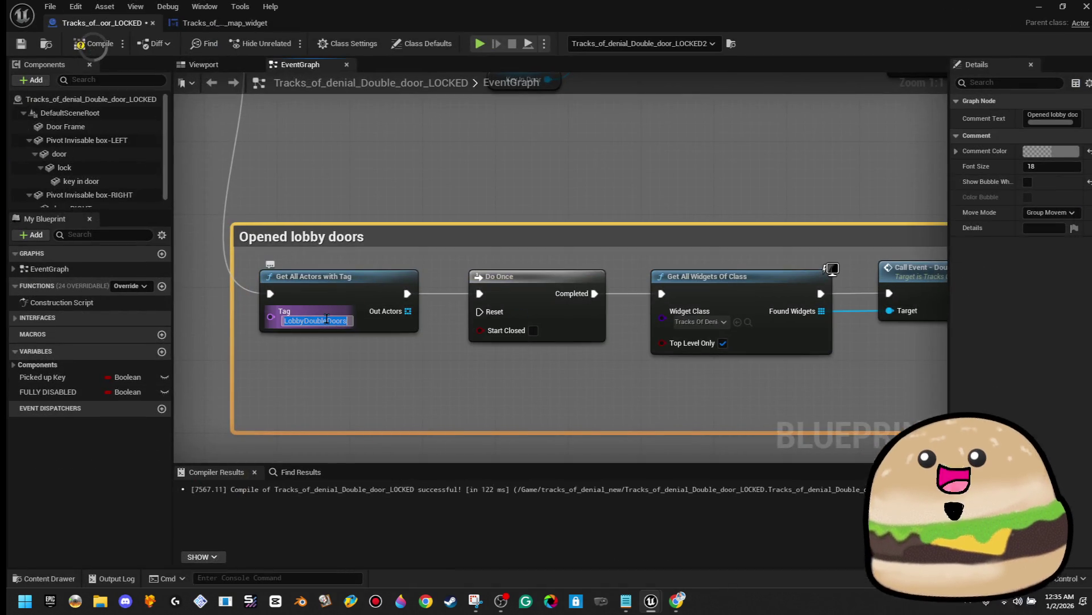
key(ctrl+v)
key(Return)
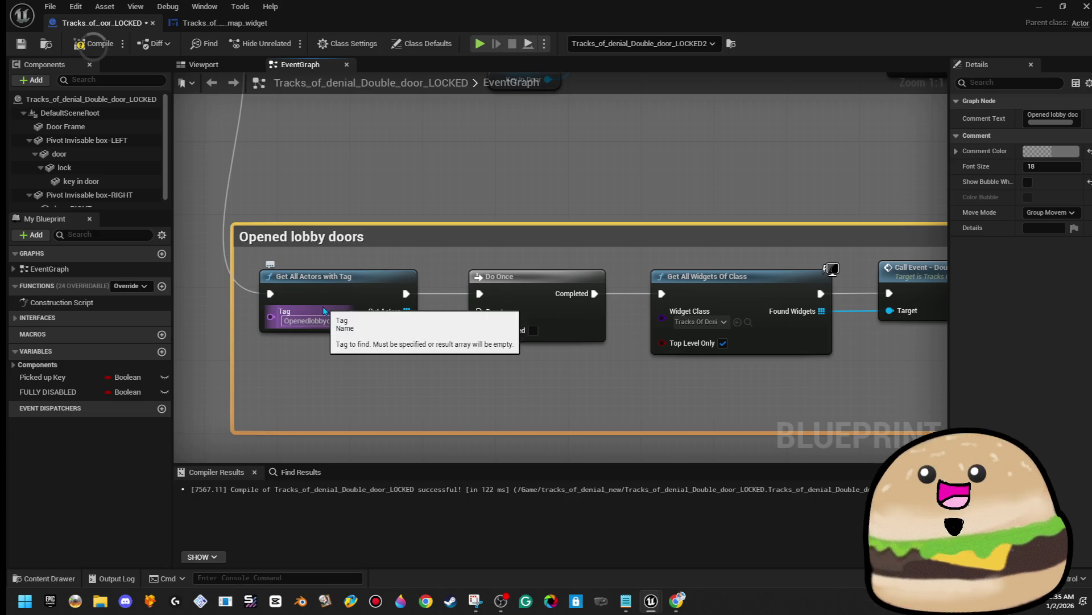
Step: Delete the group's Do Once and Print String, wiring Get All Actors into Get All Widgets Of Class
click(430, 268)
scroll(431, 269, down, 1)
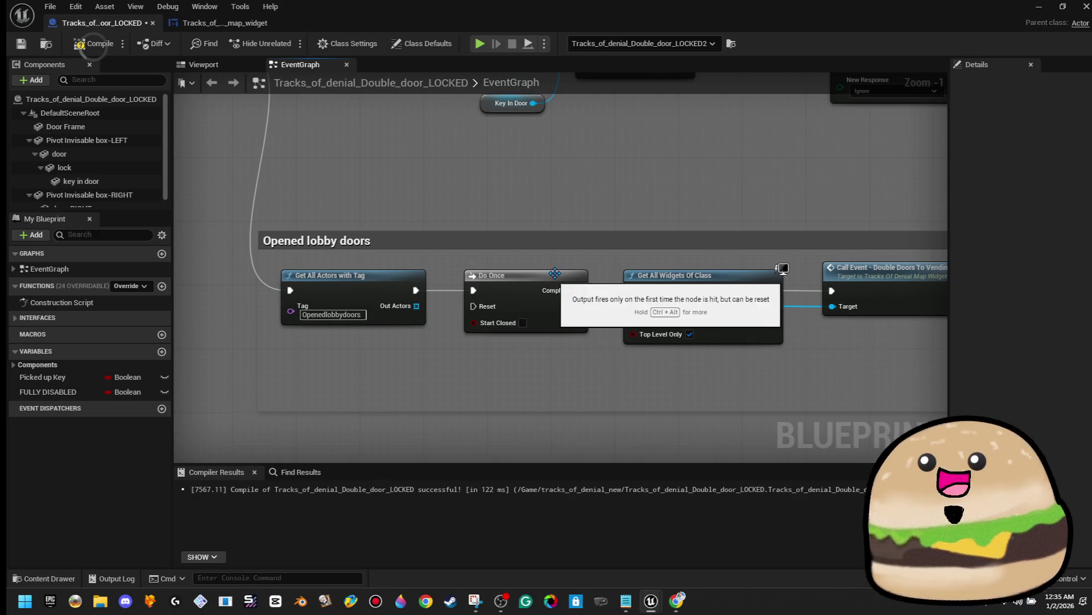
drag(560, 206, 479, 216)
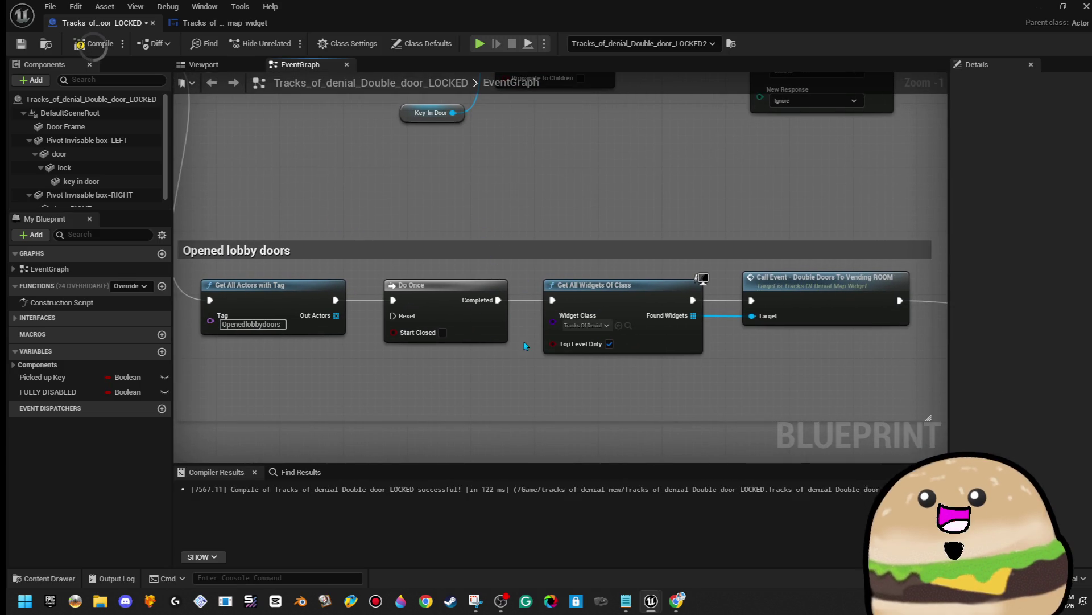
click(663, 347)
scroll(649, 357, down, 2)
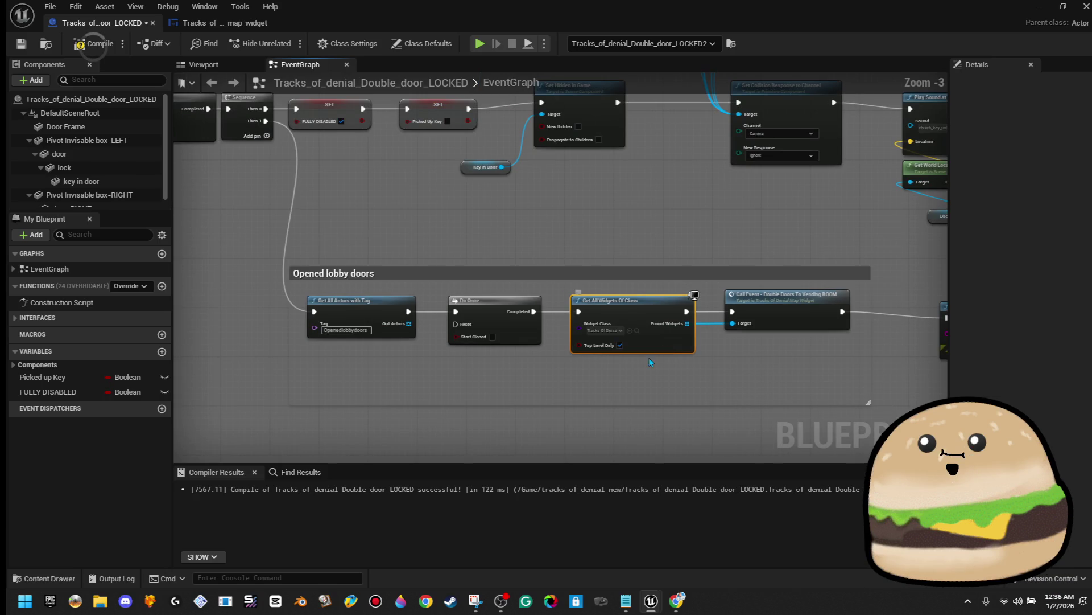
drag(559, 359, 529, 336)
key(Delete)
drag(410, 312, 579, 313)
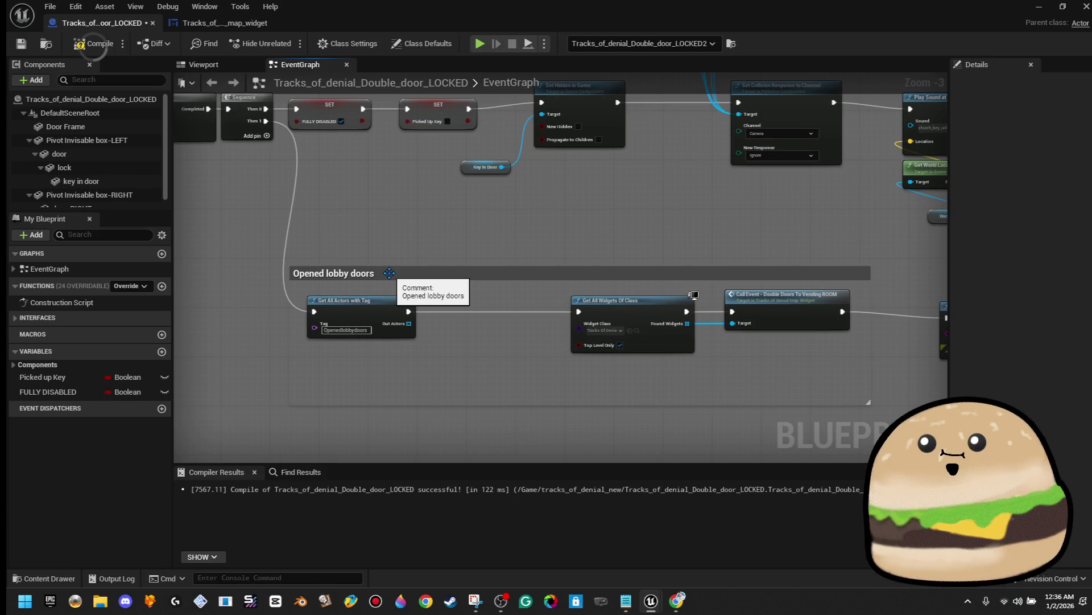
drag(817, 354, 829, 354)
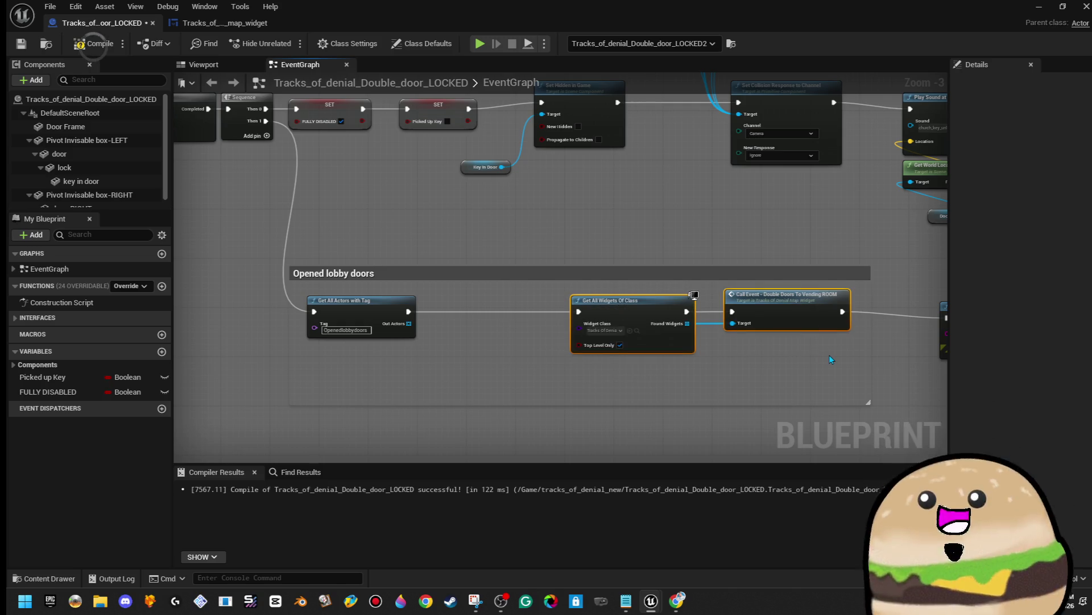
drag(791, 294, 734, 297)
drag(819, 363, 645, 371)
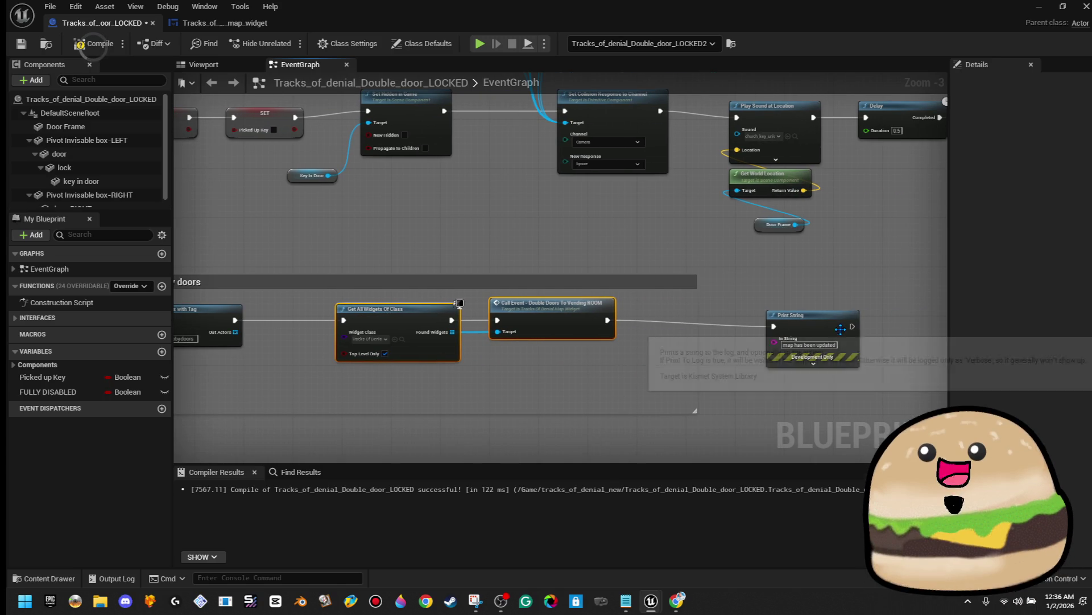
key(Delete)
Step: Remove the Double Doors To Vending ROOM call and tighten the remaining nodes
scroll(512, 336, up, 3)
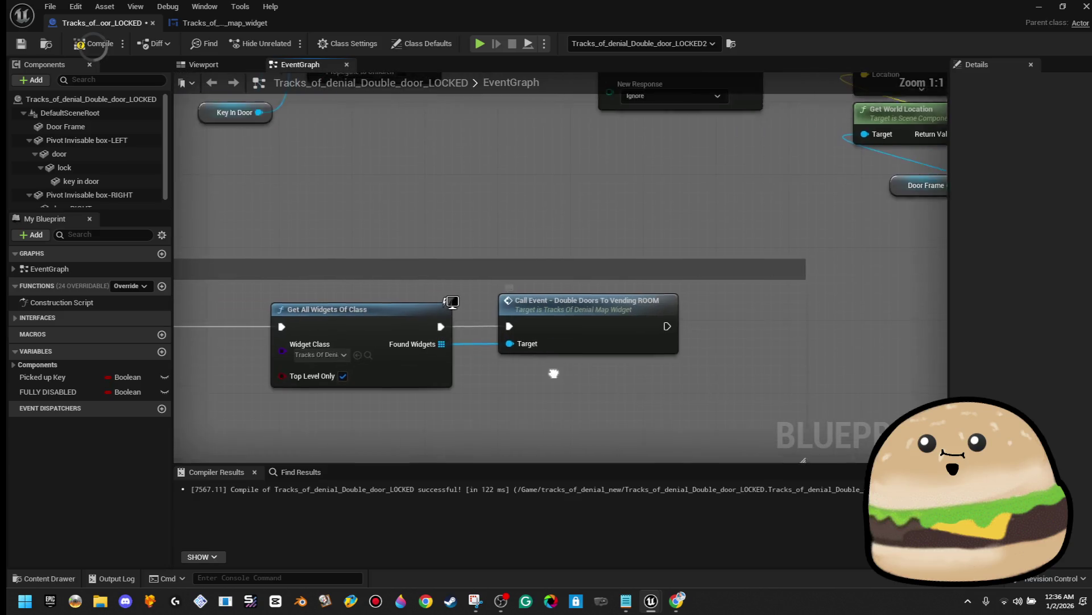
drag(480, 374, 753, 356)
scroll(743, 352, down, 2)
scroll(742, 353, up, 1)
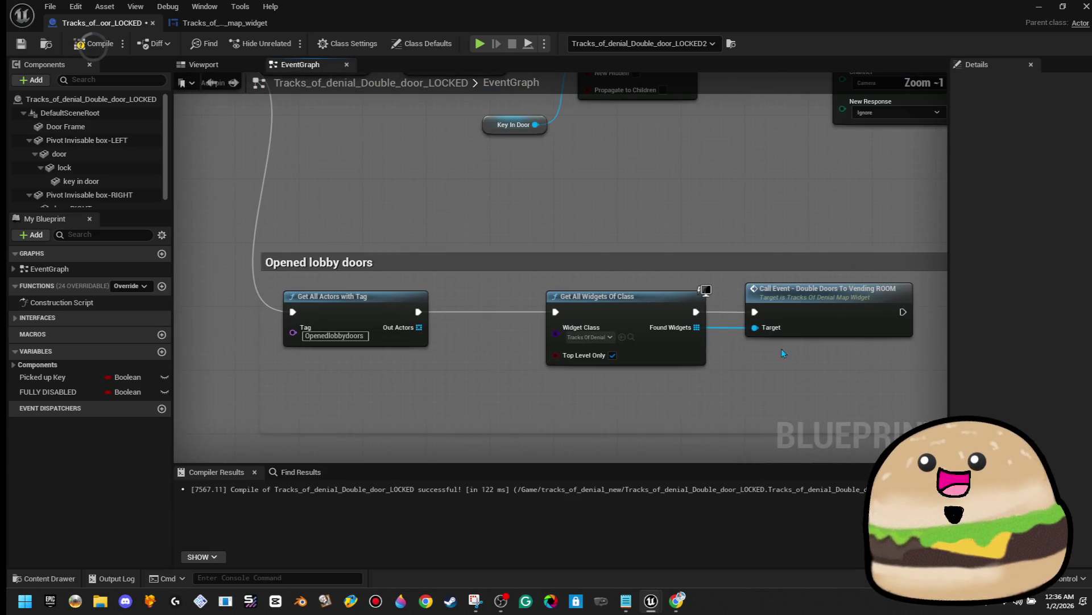
click(828, 319)
key(Delete)
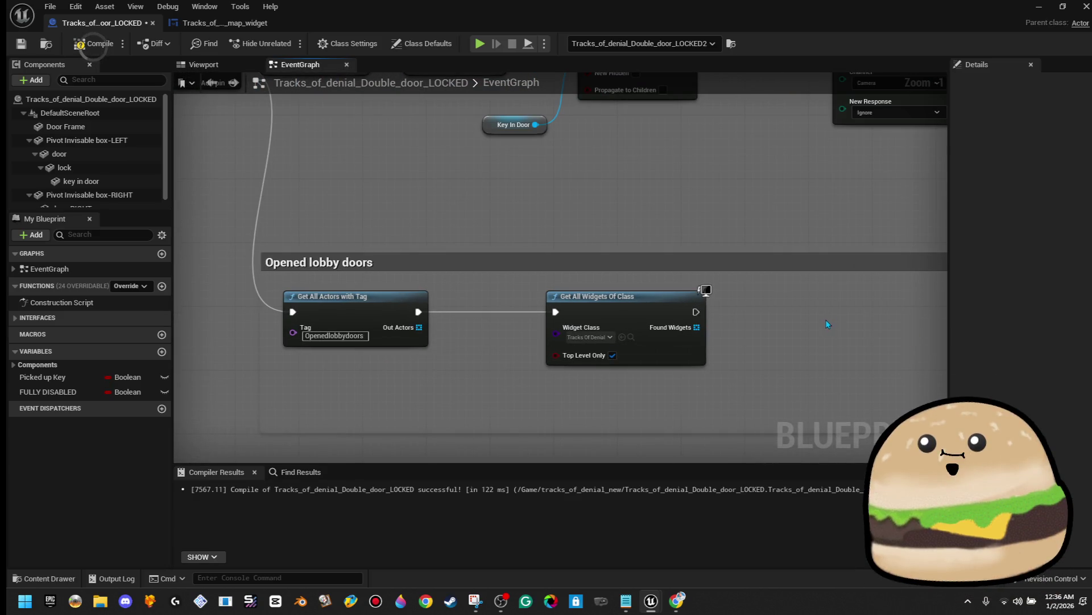
drag(606, 309, 545, 305)
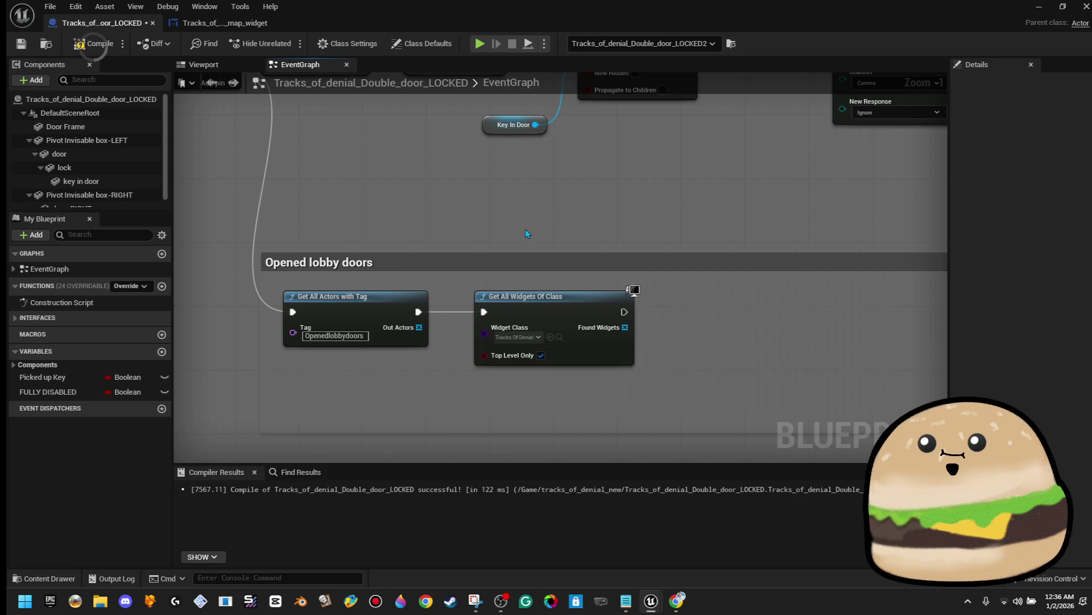
scroll(524, 231, down, 1)
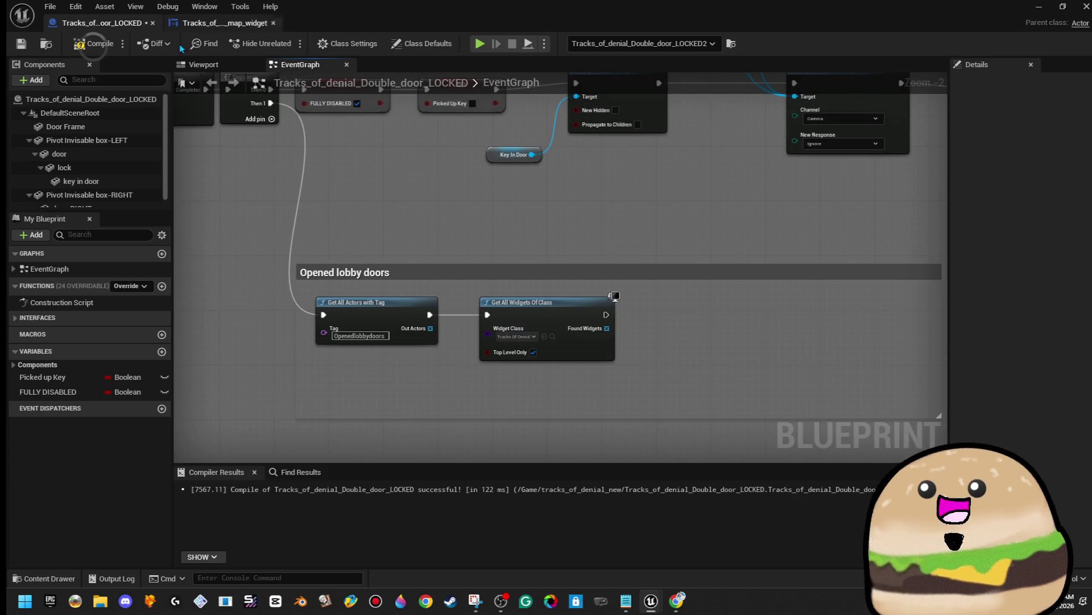
click(219, 26)
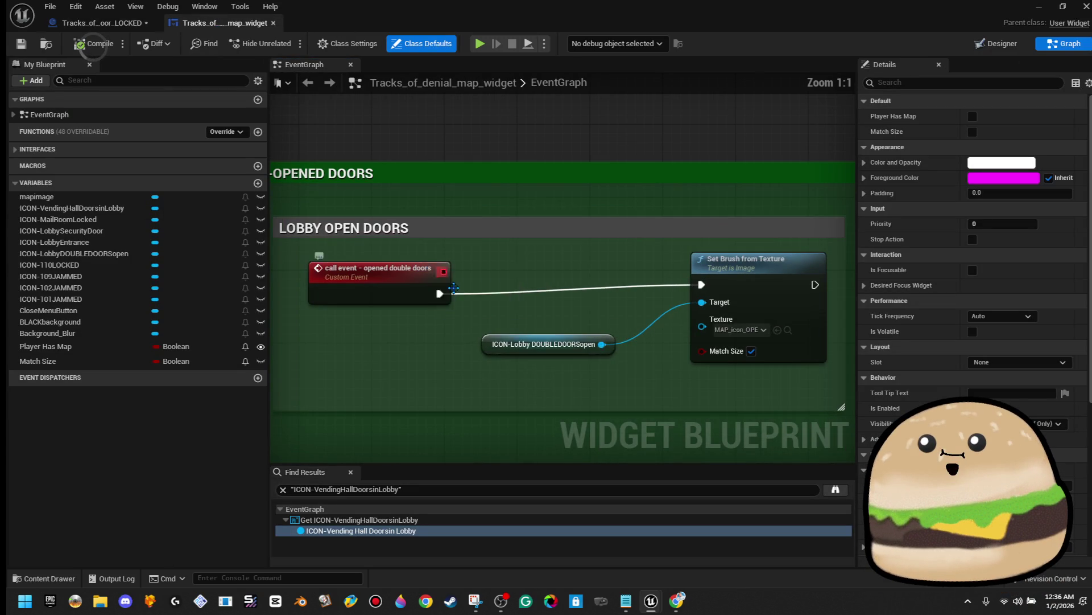
Step: Rename the map widget's custom event to 'call event - opened double doors to 1st hall' and compile
click(429, 293)
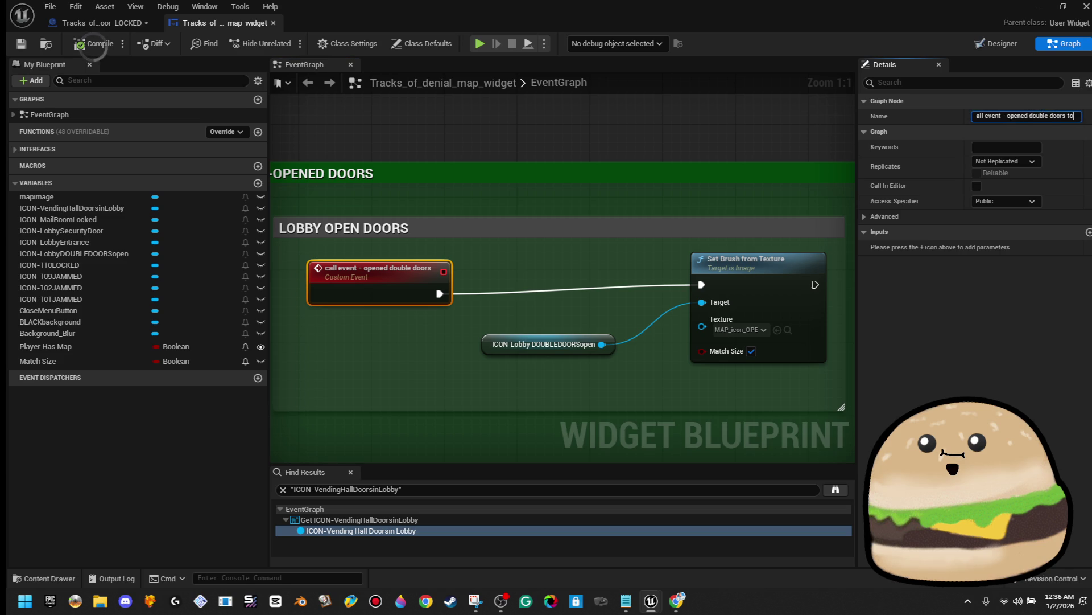
text(2)
text(t hall)
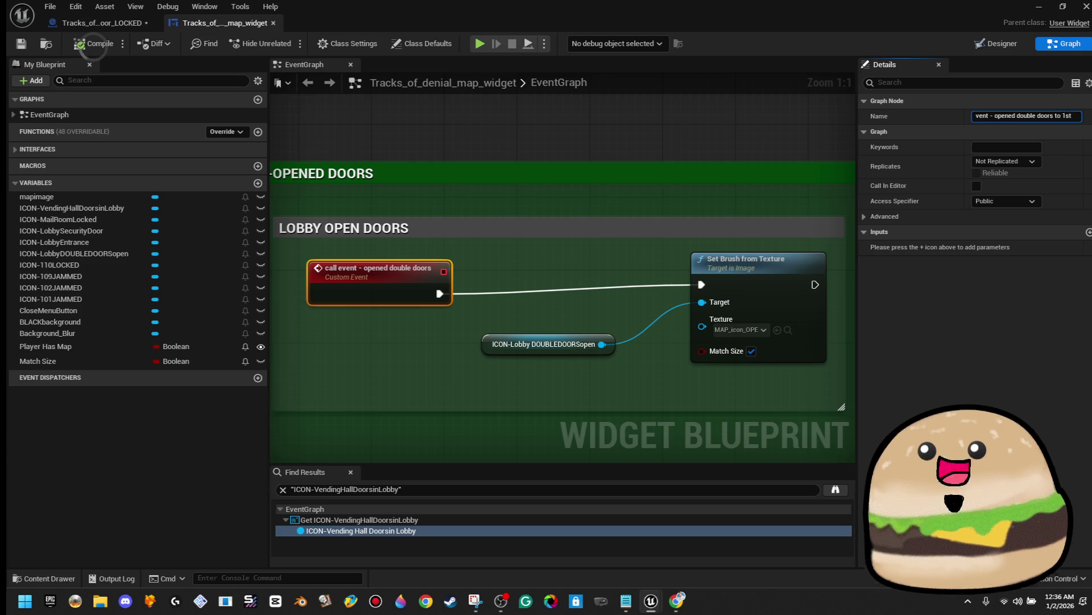
key(Return)
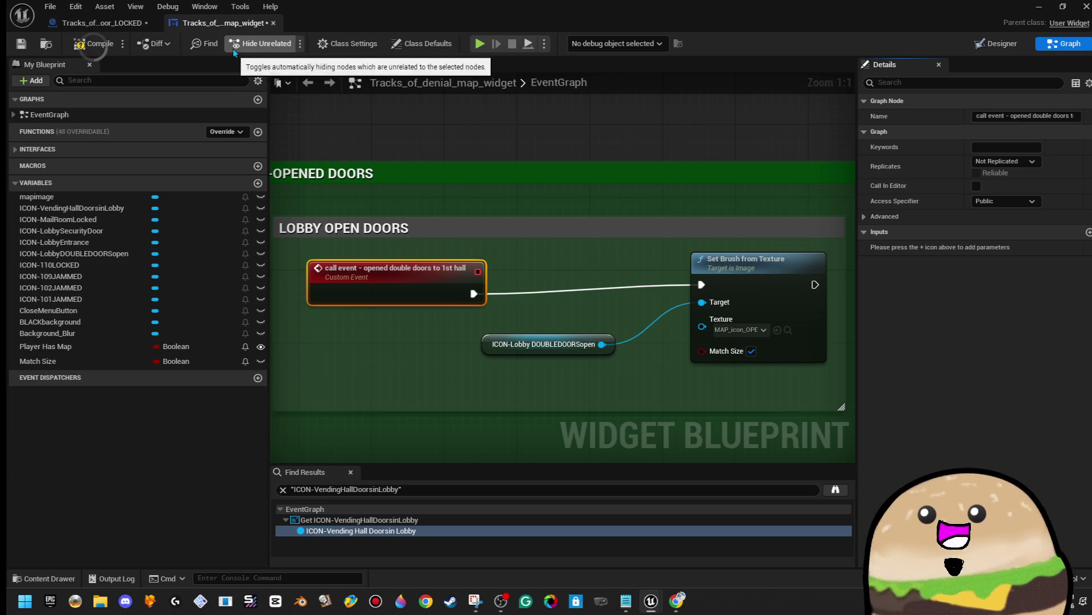
click(94, 43)
click(110, 24)
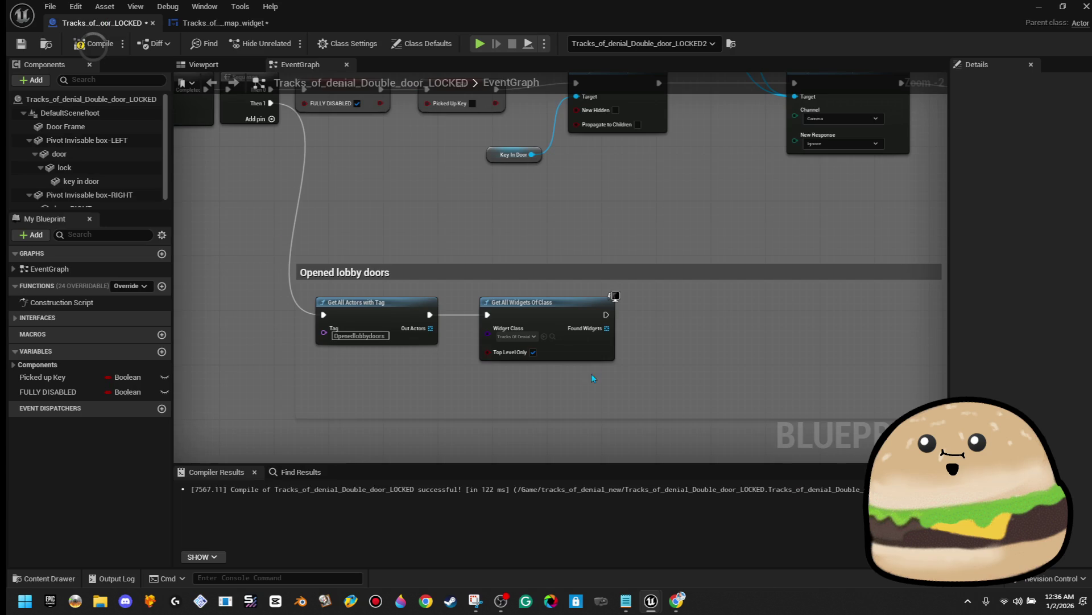
Step: Add Call Event - Opened Double Doors To 1st Hall after Get All Widgets Of Class, targeting Found Widgets
drag(657, 317, 657, 318)
text(to first hall)
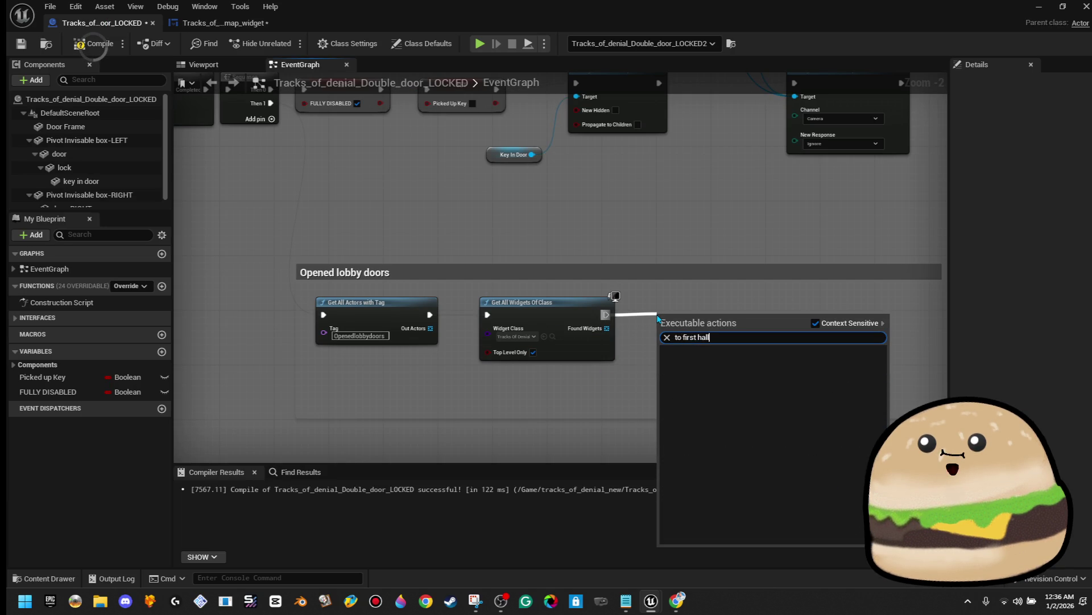
key(BackSpace)
key(BackSpace)
key(BackSpace)
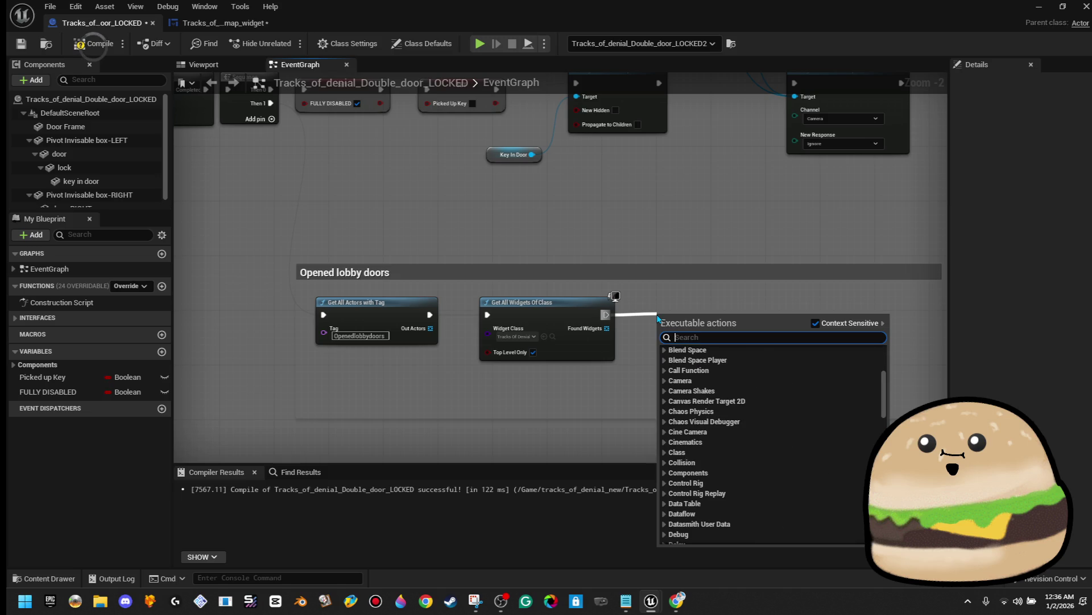
text(call event)
key(Down)
key(Return)
drag(701, 299, 599, 333)
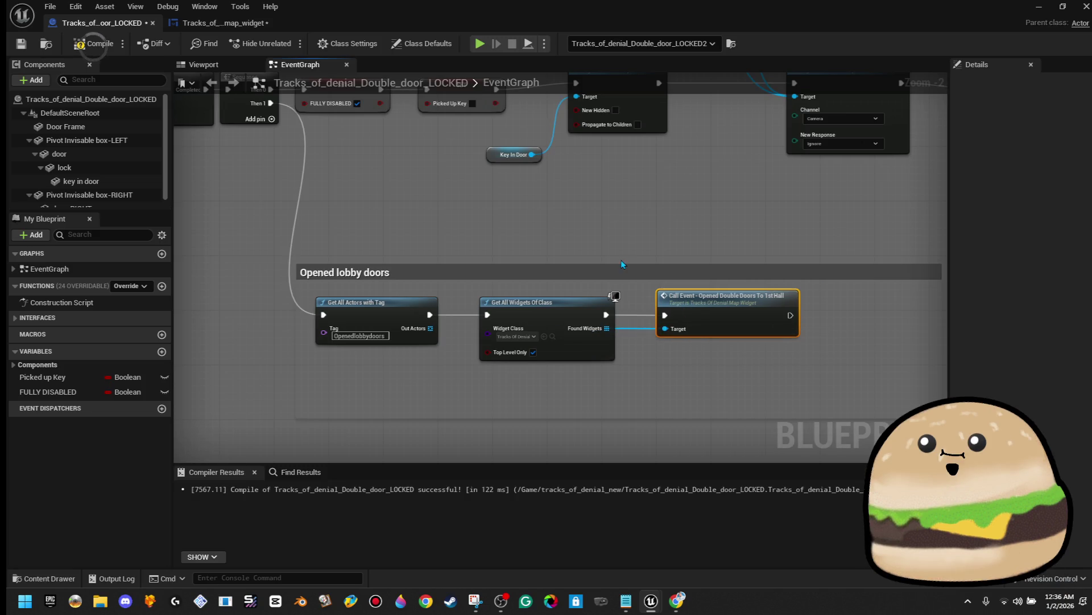
Step: Enlarge the Opened lobby doors comment around the nodes and save all changes
scroll(623, 245, down, 2)
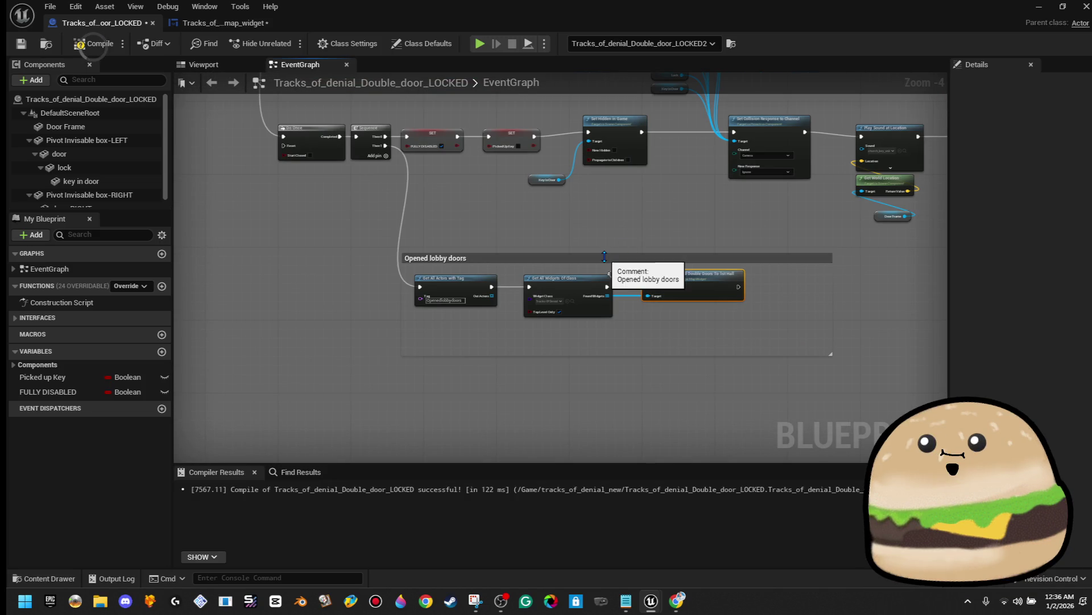
drag(831, 354, 821, 426)
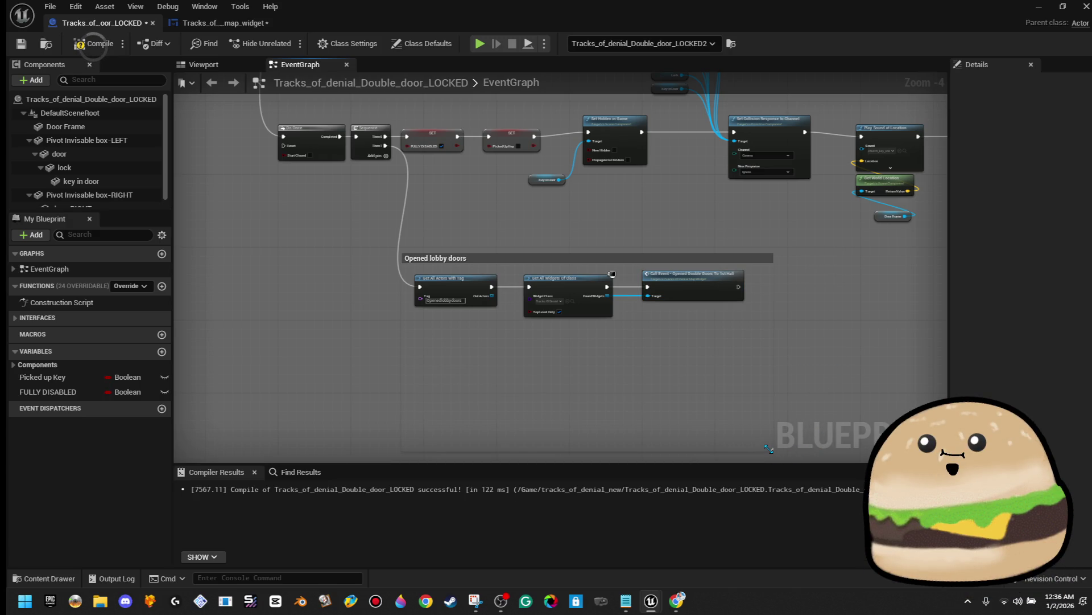
scroll(770, 445, down, 2)
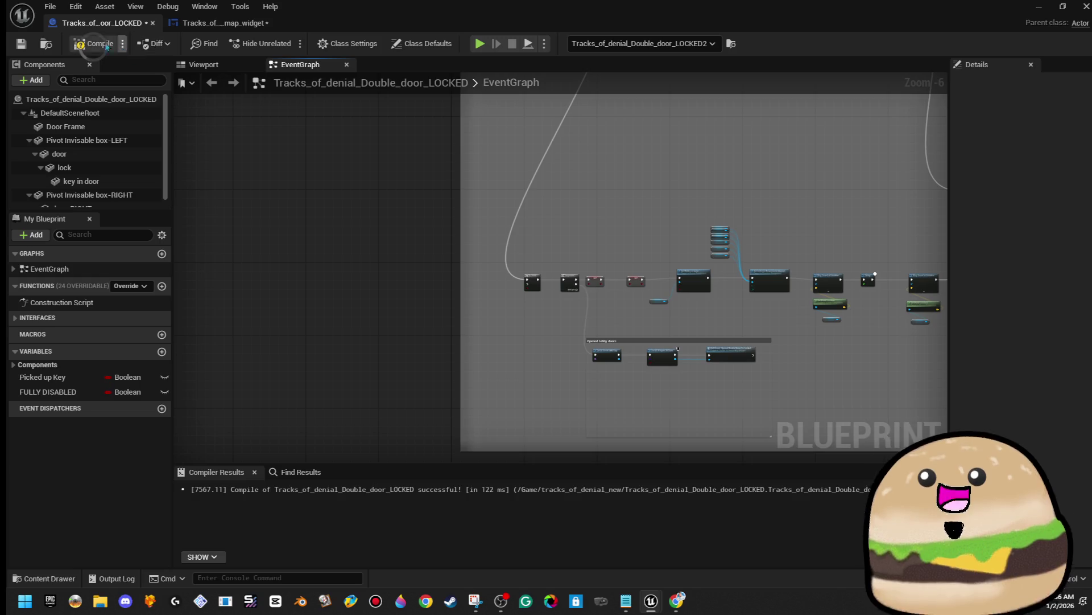
click(23, 44)
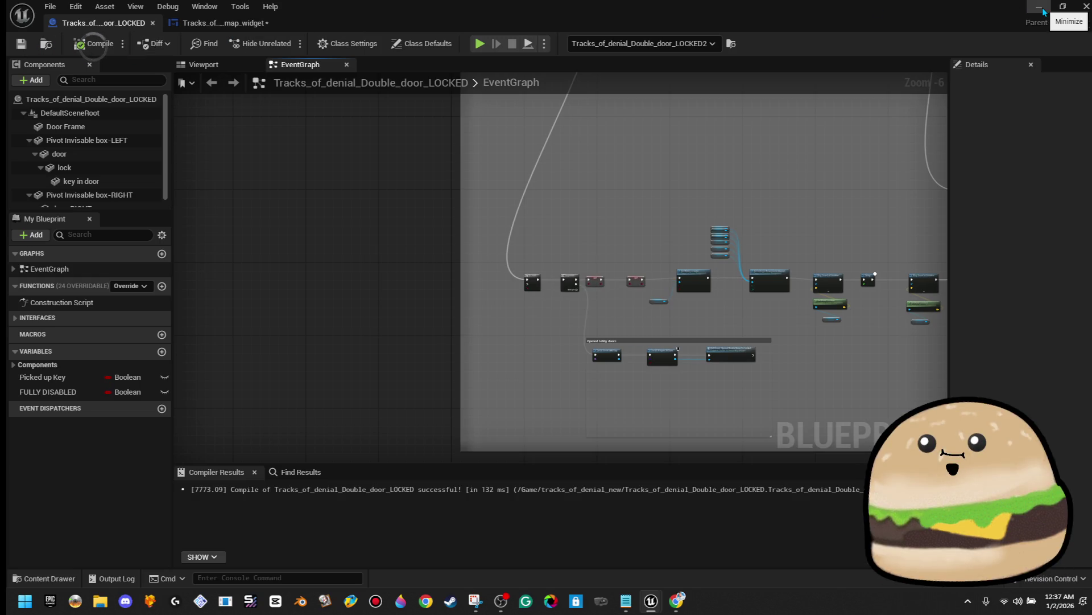
click(1044, 10)
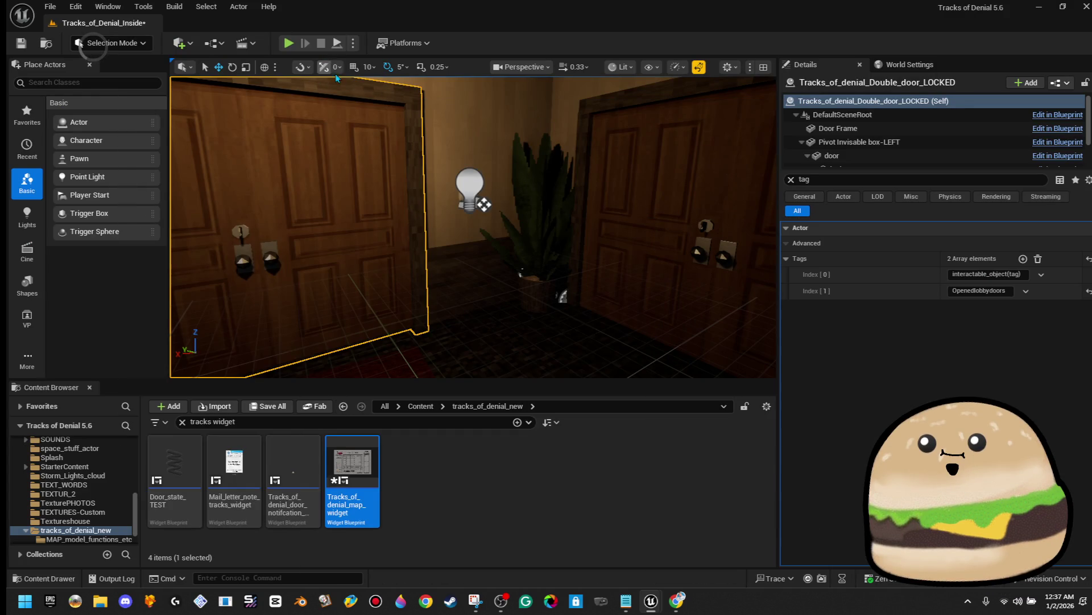
Step: Start a Play-in-Editor session of the motel level in fullscreen
right_click(431, 210)
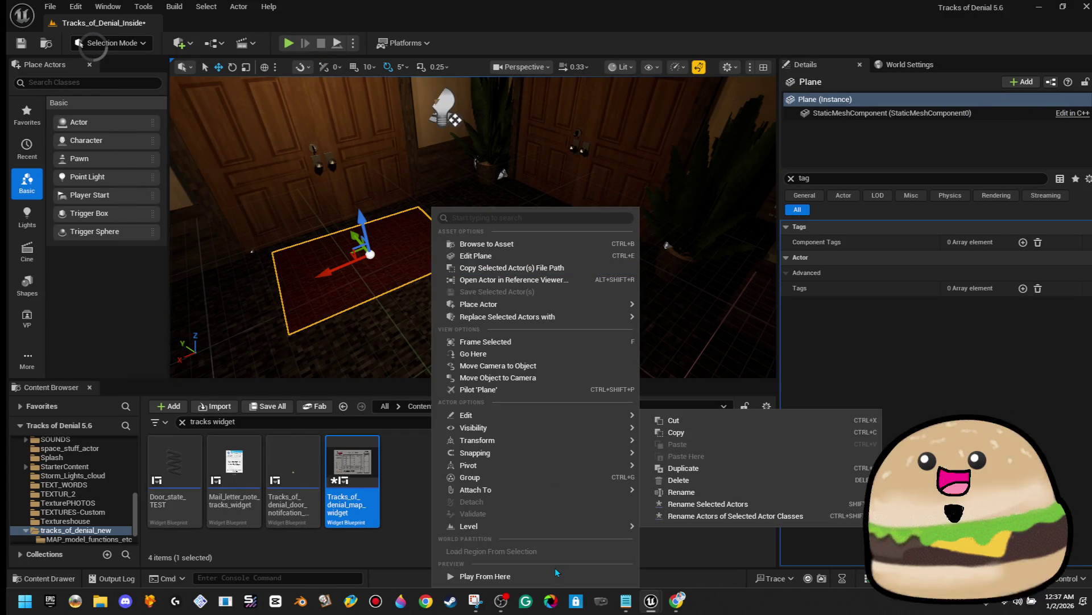
click(551, 579)
key(alt+p)
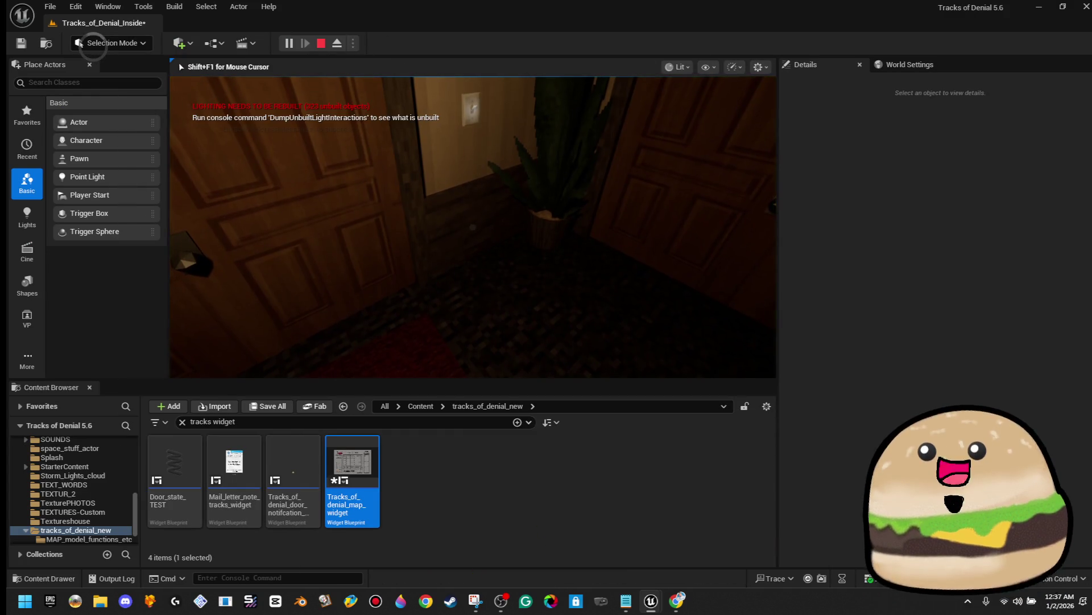
key(F11)
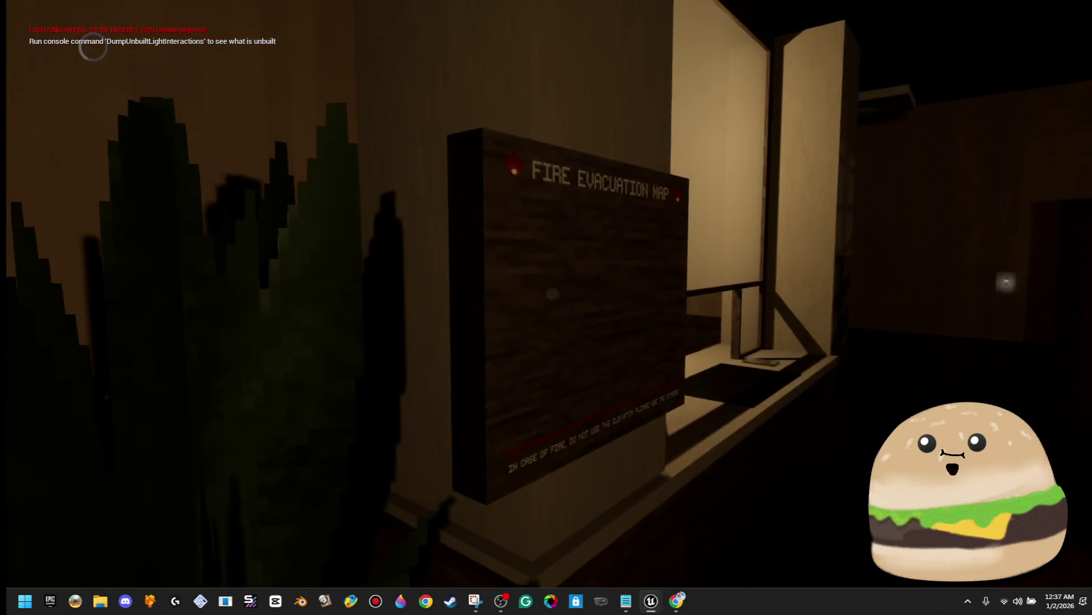
Step: Open the lobby double doors in game and check the motel map for their open-door icon
key(e)
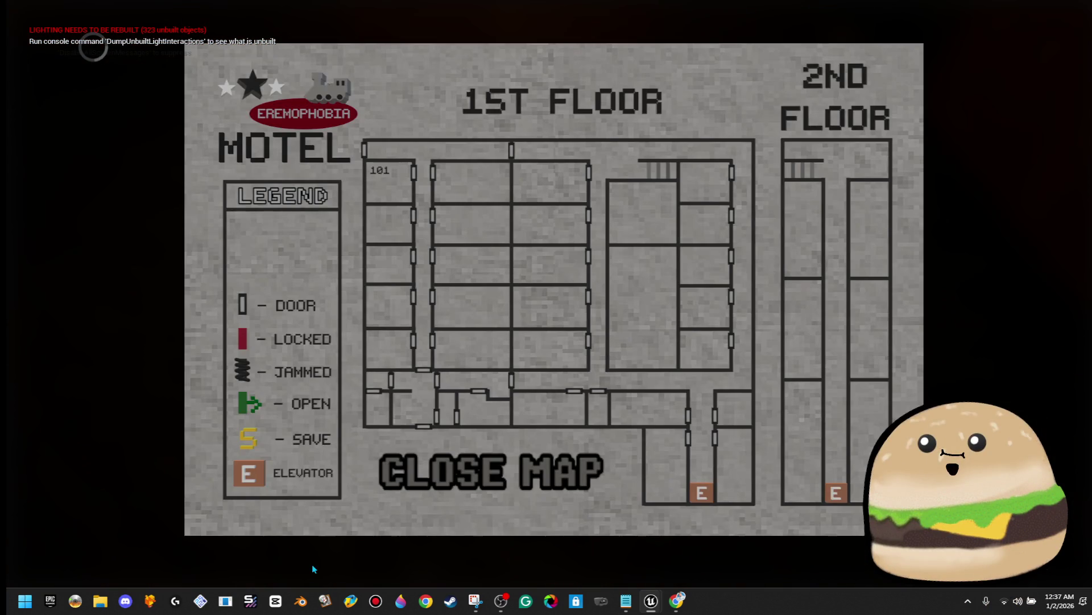
click(460, 465)
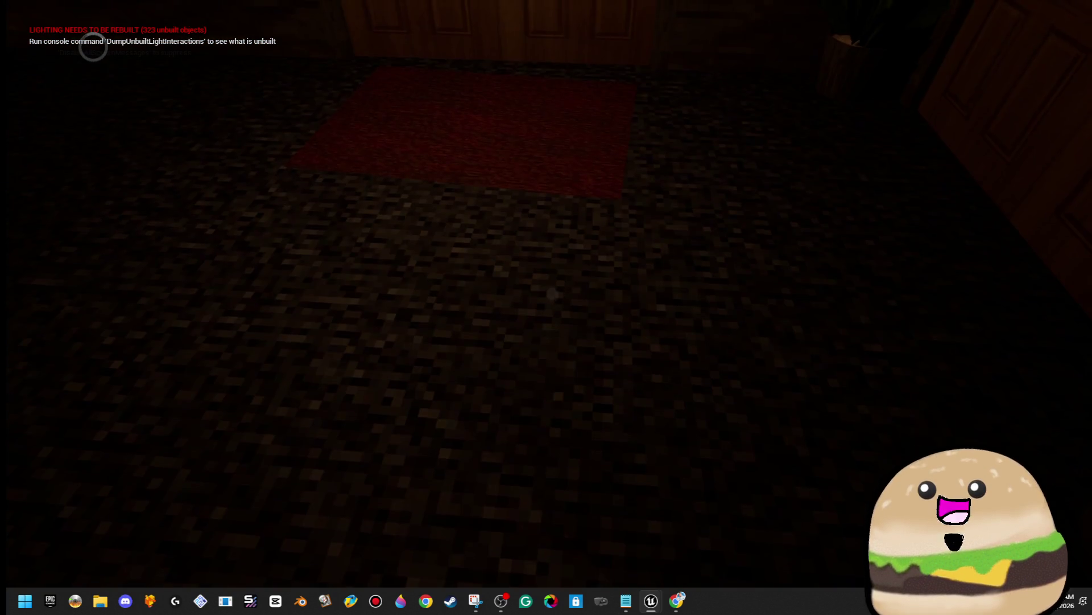
key(s)
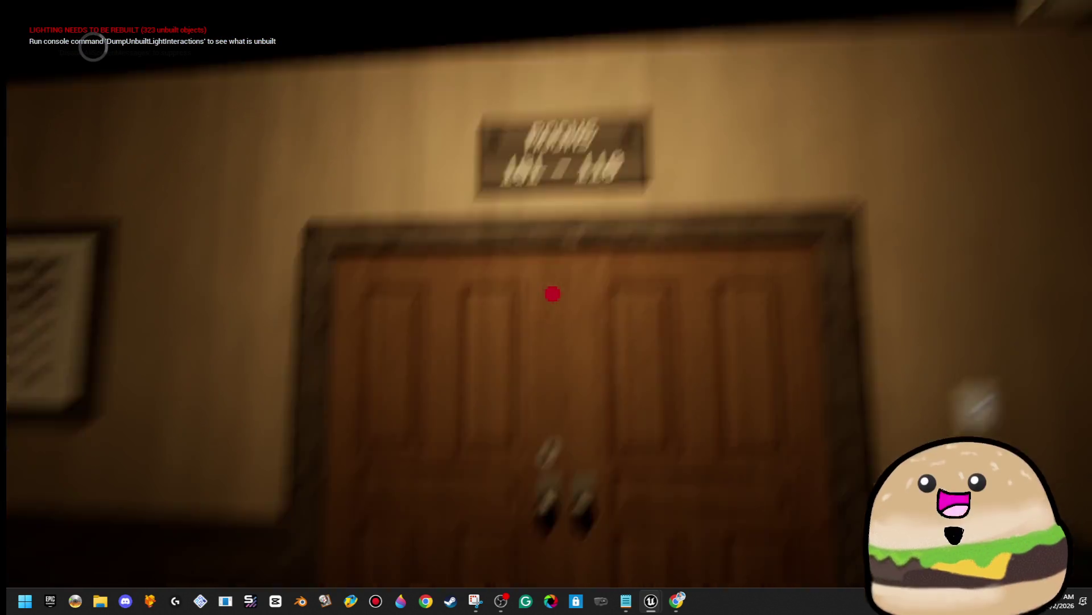
mouse_move(553, 294)
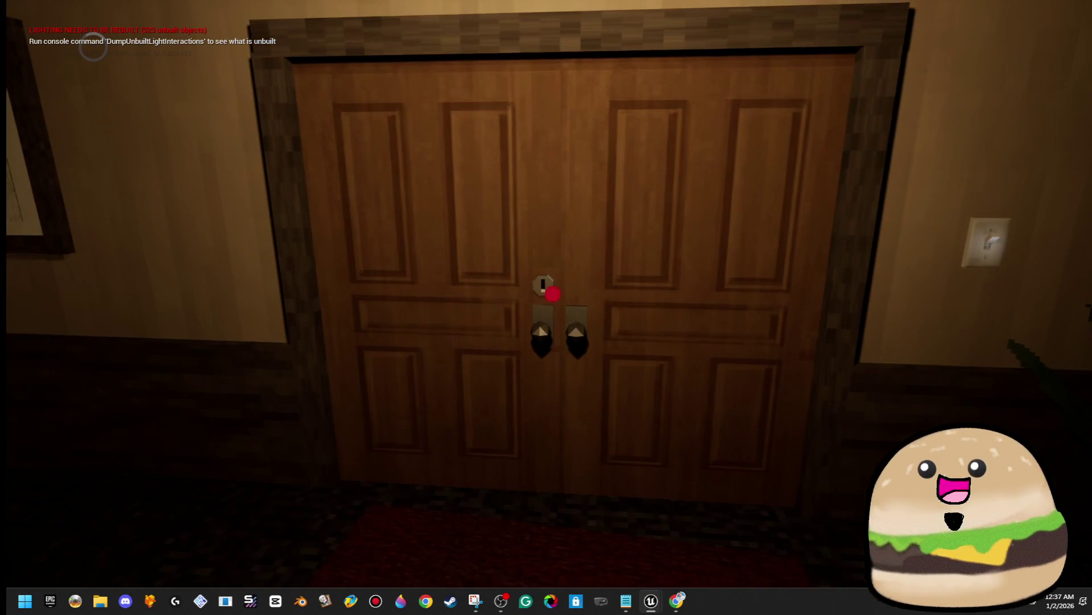
click(552, 294)
key(w)
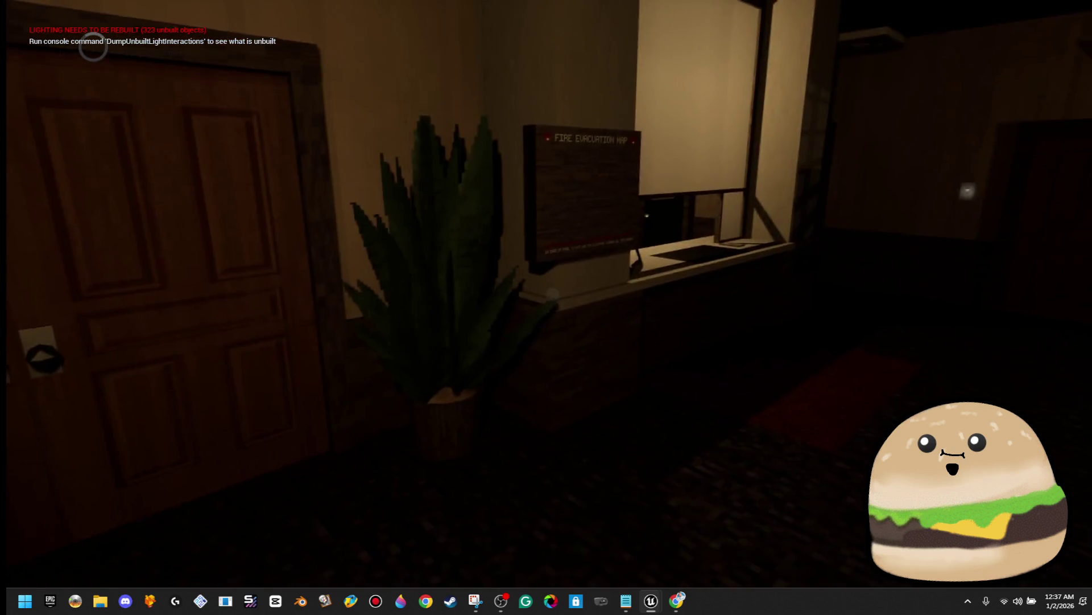
click(553, 293)
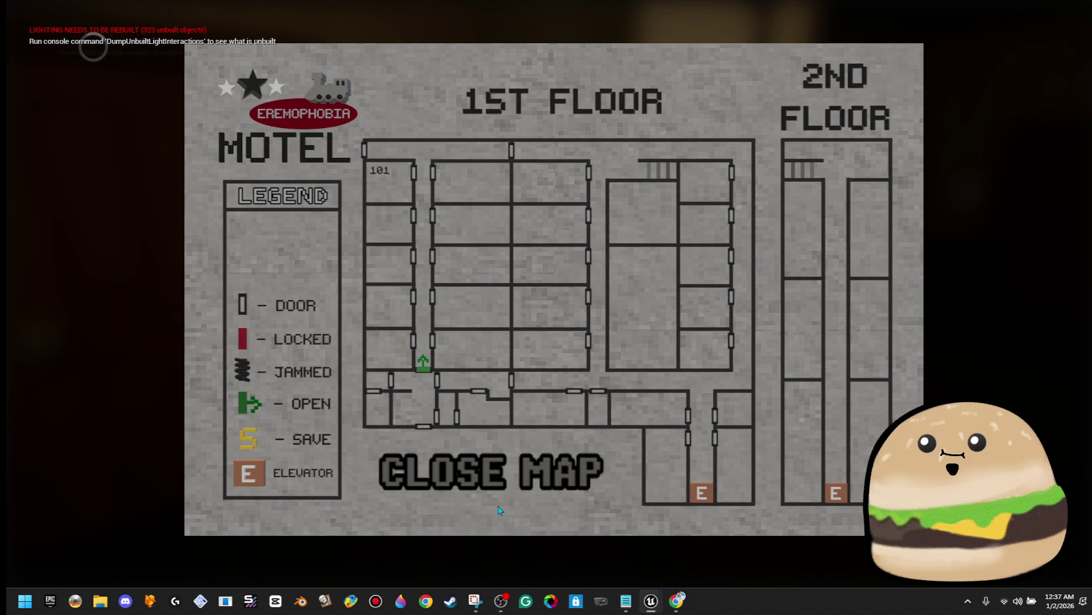
click(495, 478)
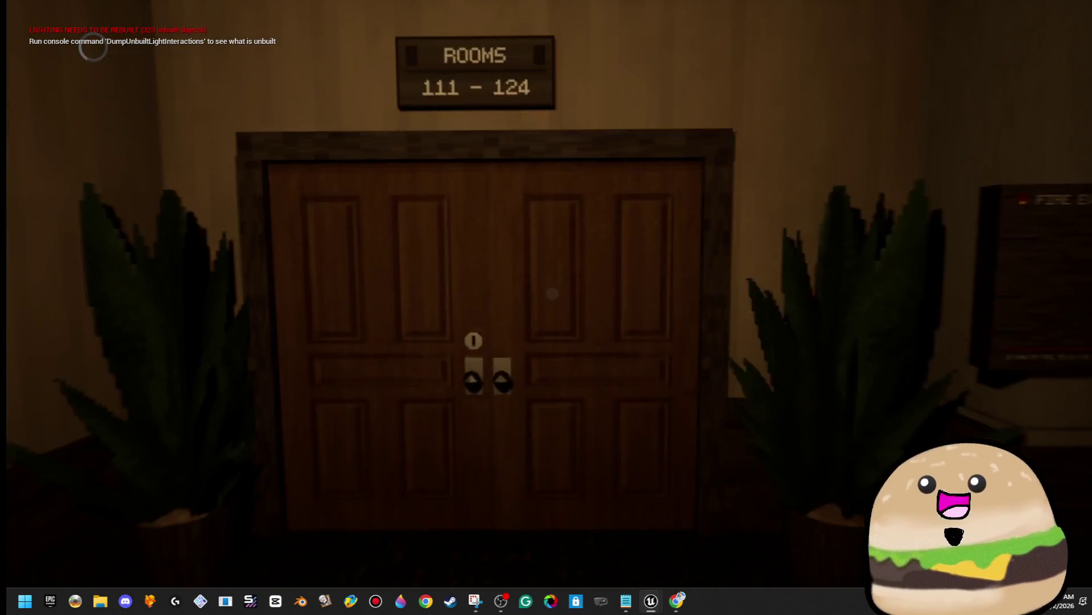
Step: Try the Rooms 111-124 doors and recheck the motel map several times
key(w)
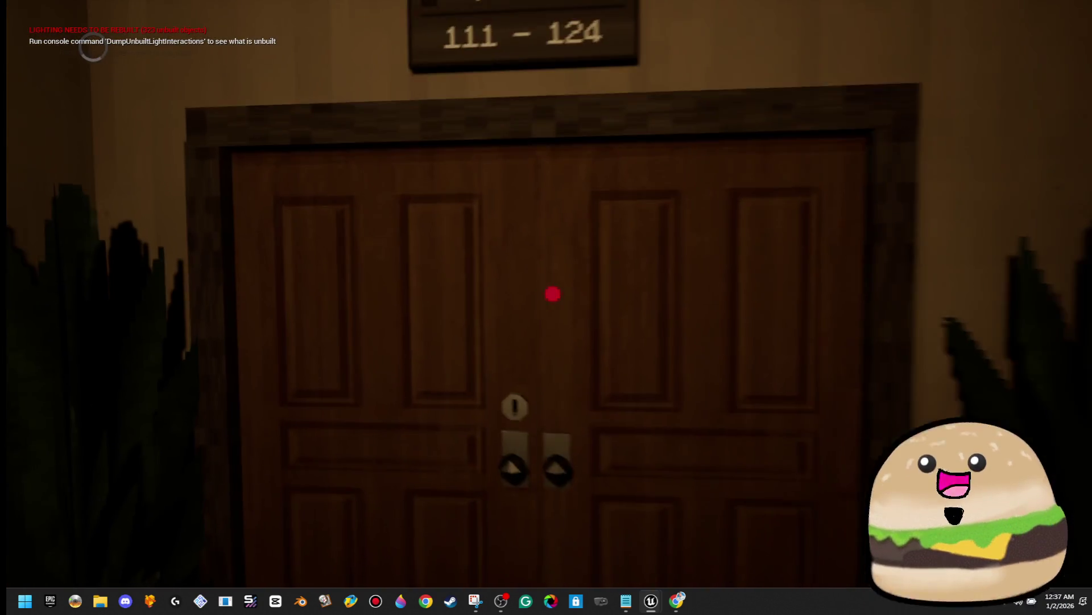
click(551, 292)
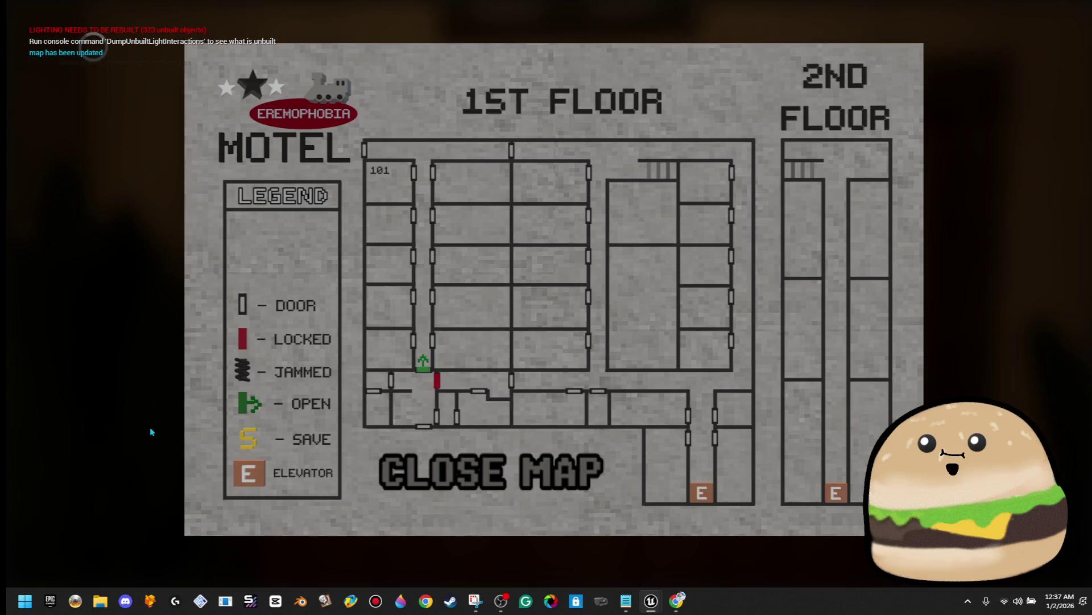
click(463, 465)
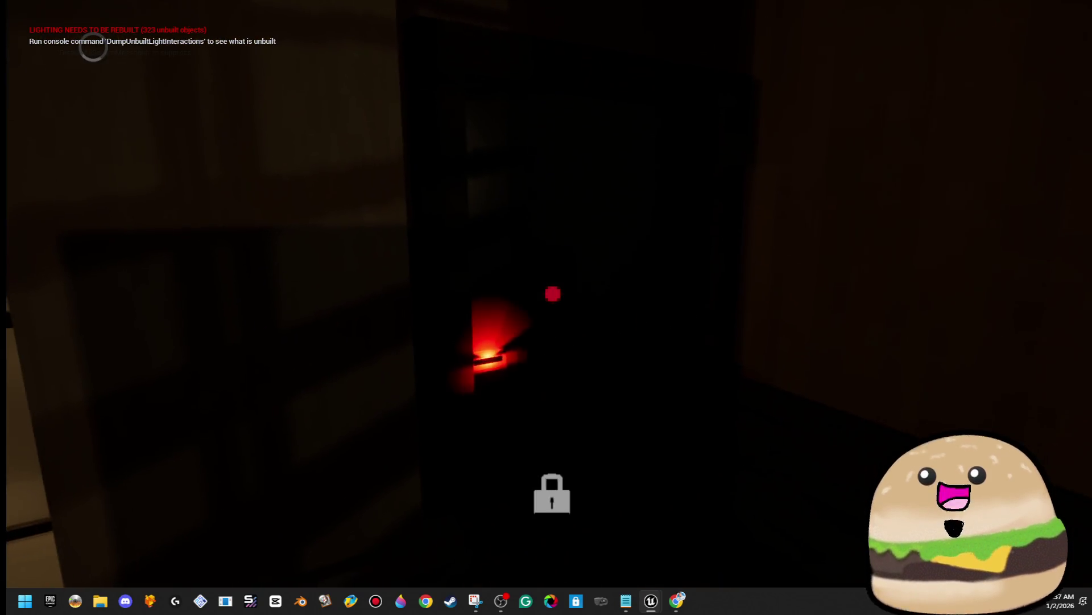
click(552, 294)
click(466, 470)
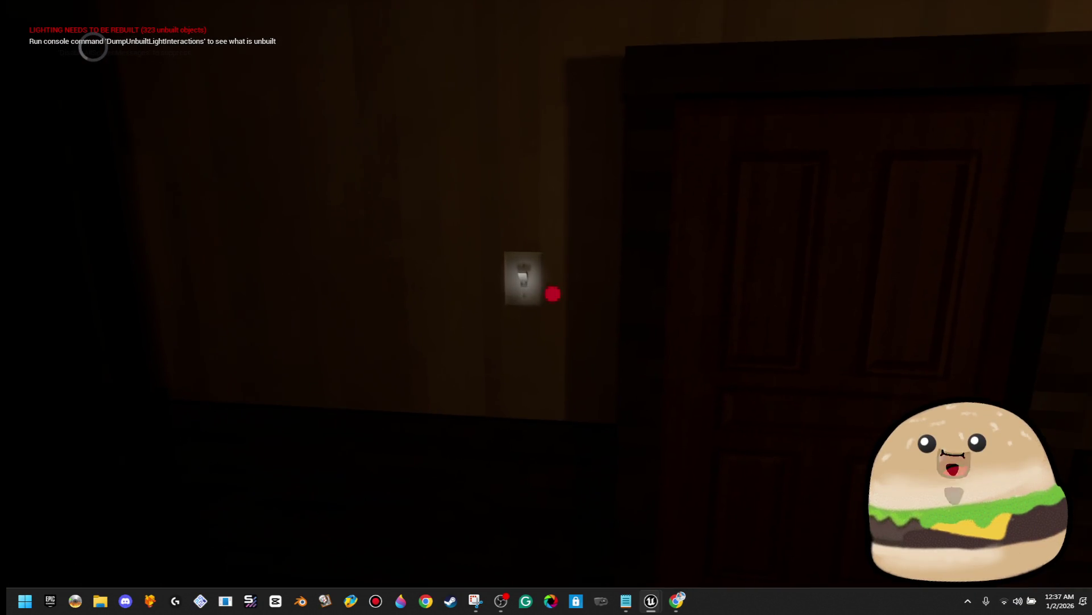
click(553, 294)
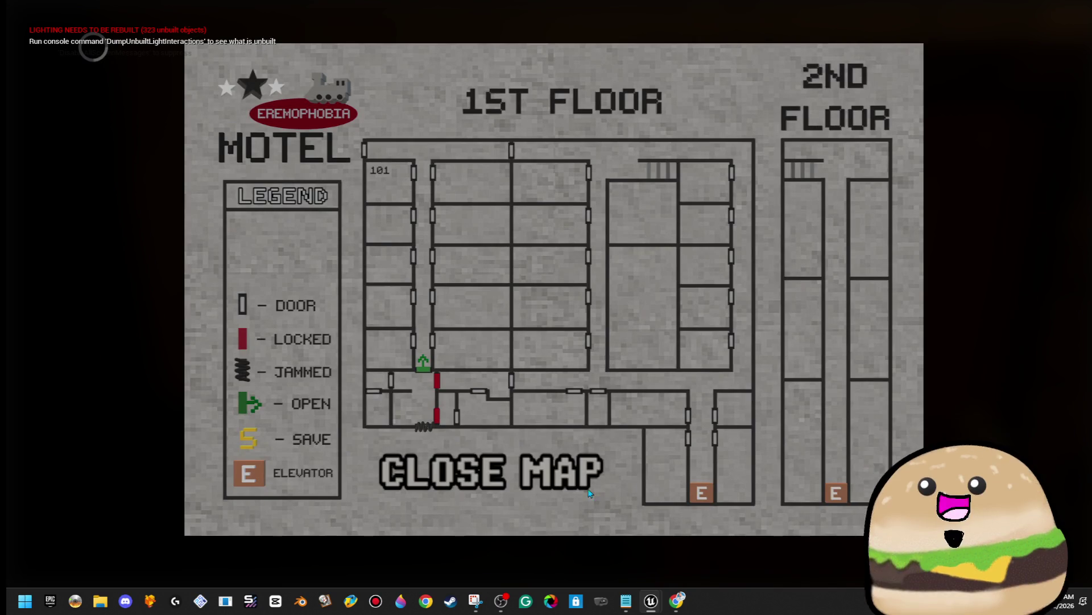
click(563, 475)
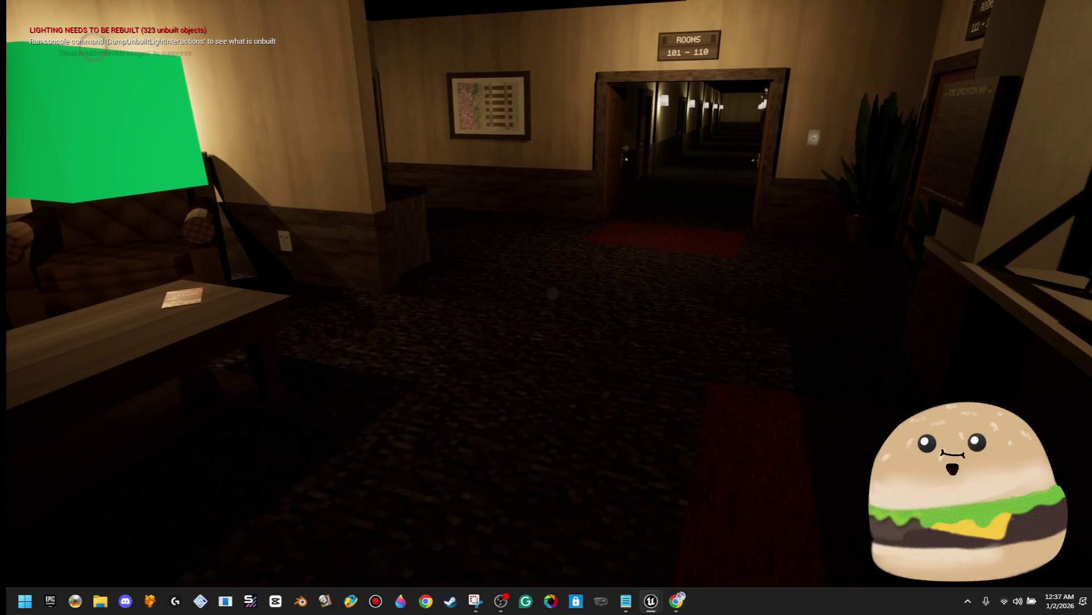
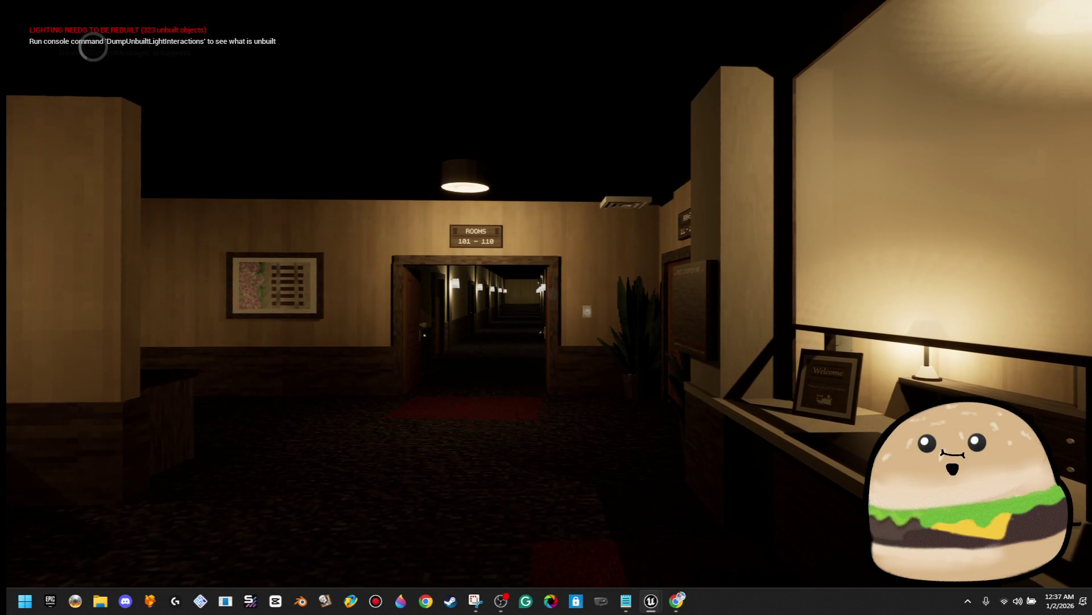
Step: Stop the play-test and open the Tracks_of_denial_Double_door_LOCKED Blueprint
key(Escape)
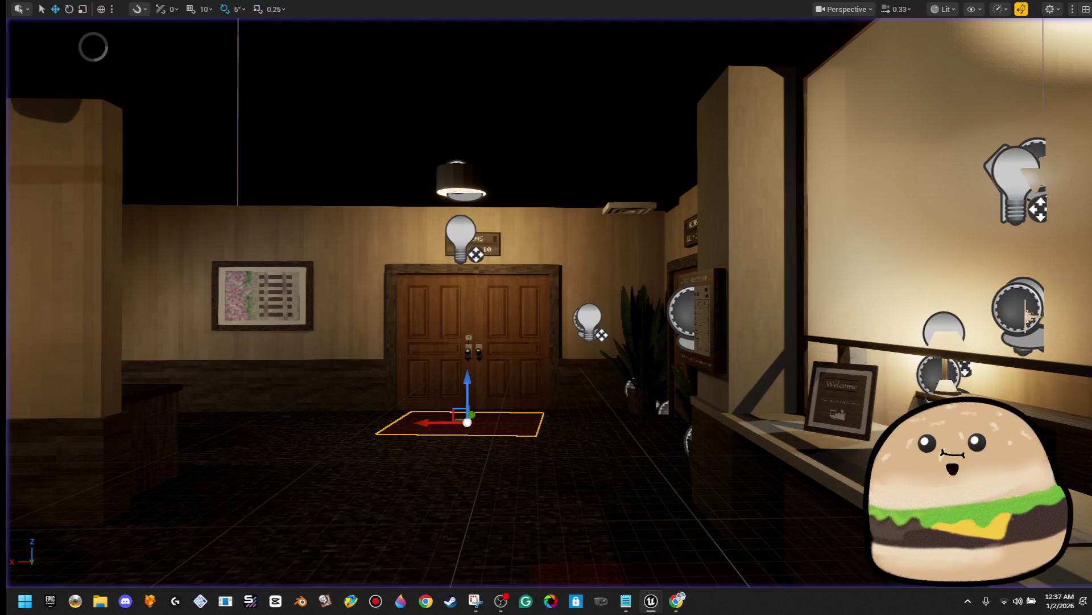
right_click(473, 353)
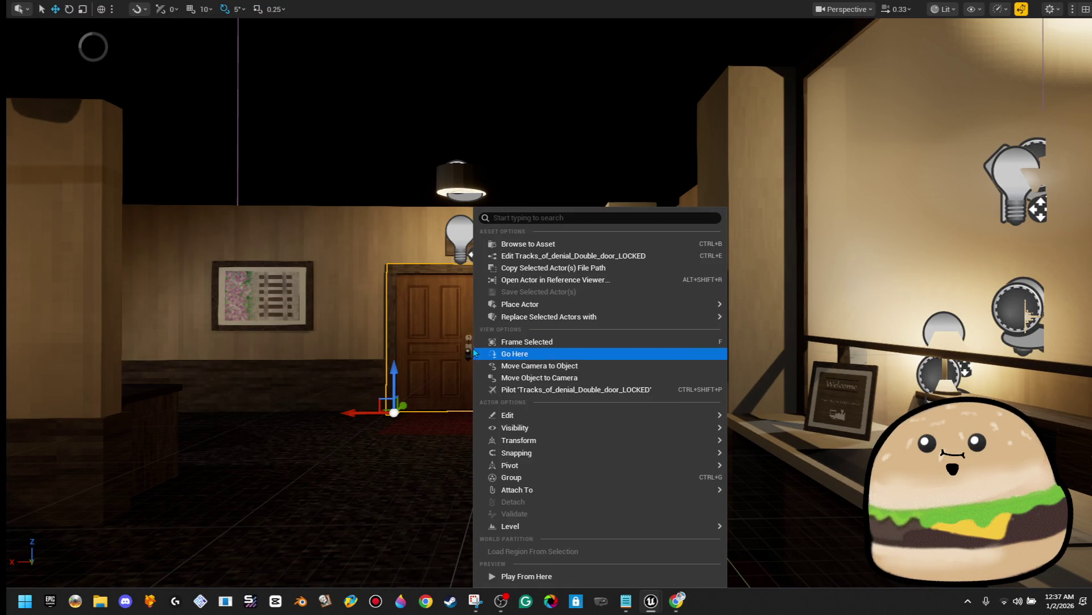
click(582, 256)
scroll(597, 333, up, 4)
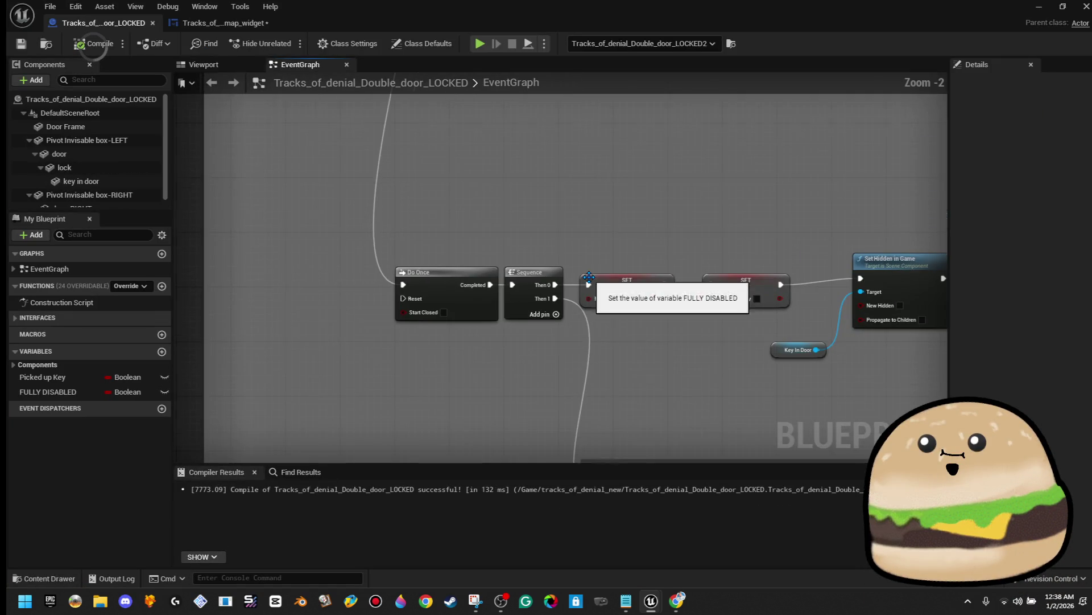
Step: Move Sequence ahead of Do Once, wiring Branch True into Sequence and Do Once Completed to SET
drag(541, 237, 336, 238)
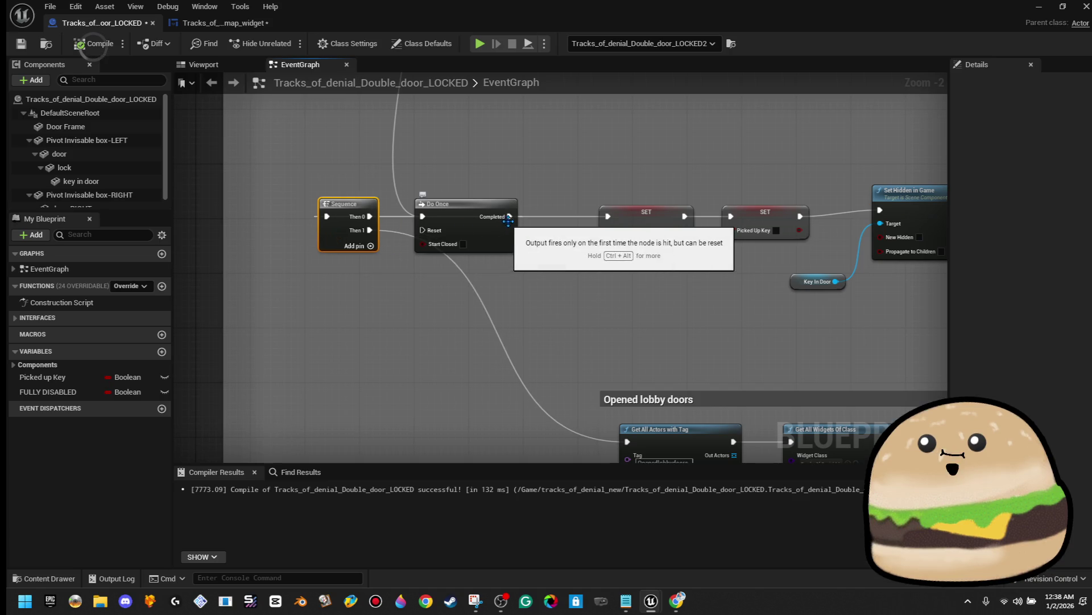
drag(509, 216, 608, 218)
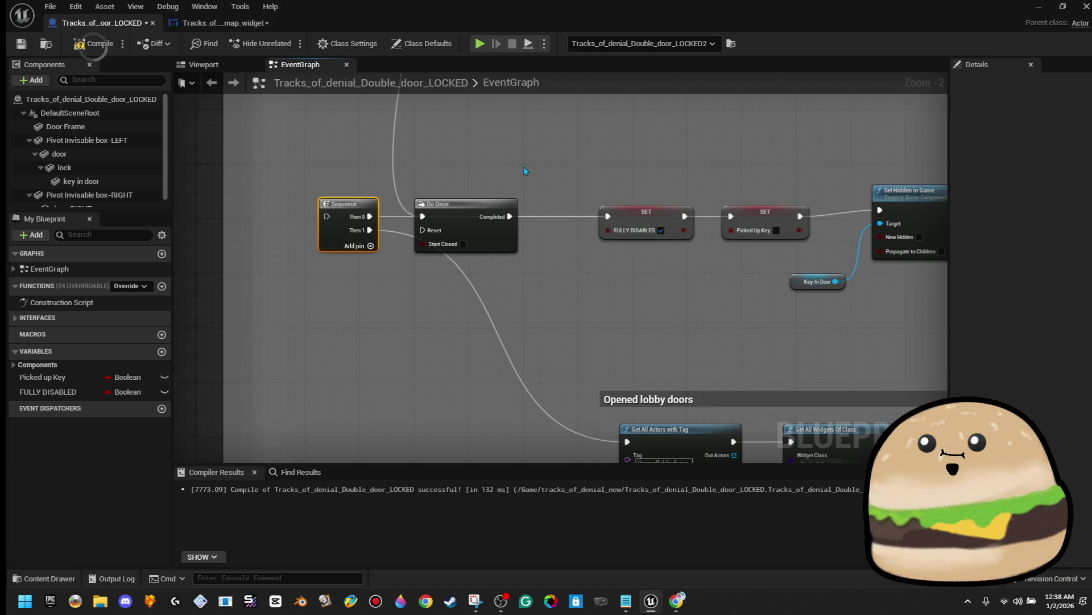
mouse_move(330, 272)
mouse_down()
mouse_move(370, 196)
mouse_move(329, 281)
mouse_move(345, 273)
mouse_up()
mouse_move(459, 6)
mouse_down()
mouse_move(500, 53)
mouse_move(627, 308)
mouse_move(608, 307)
mouse_up()
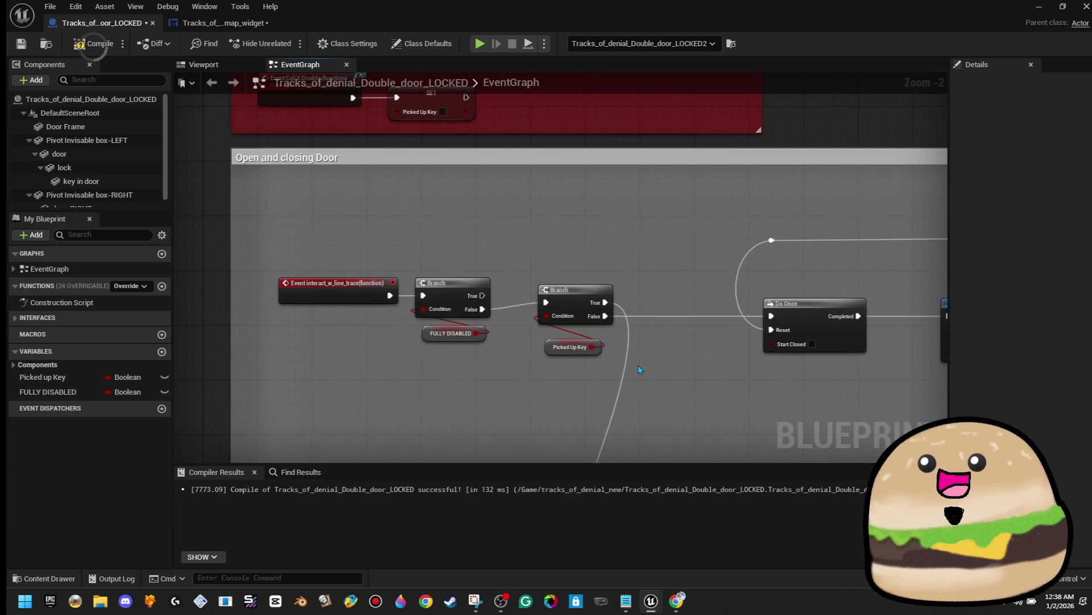
scroll(534, 307, down, 5)
scroll(534, 308, up, 5)
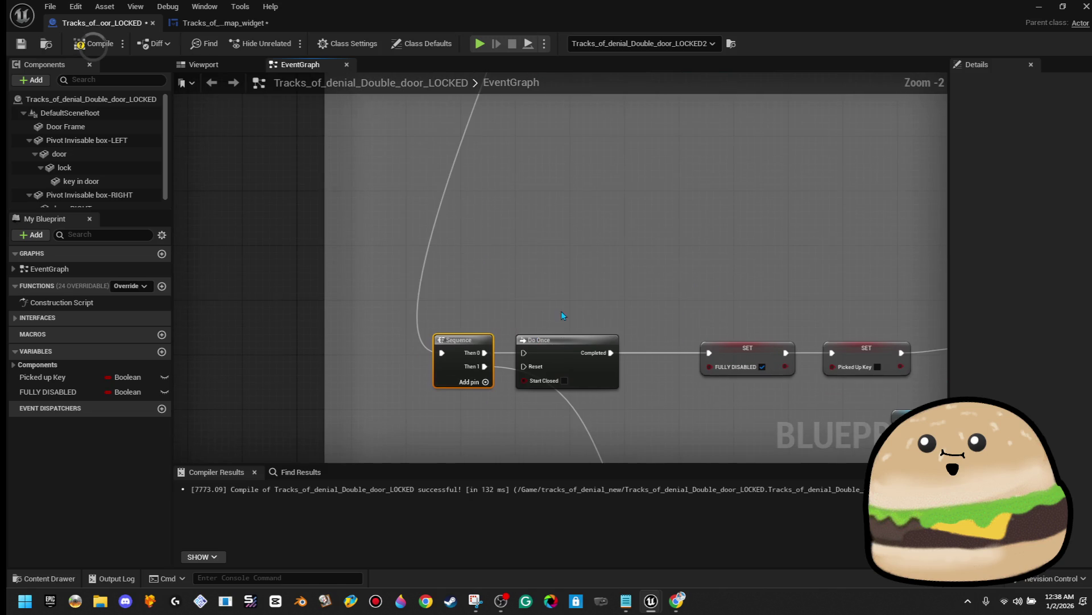
Step: Reposition Do Once closer to the SET nodes in the Opened lobby doors group
click(562, 286)
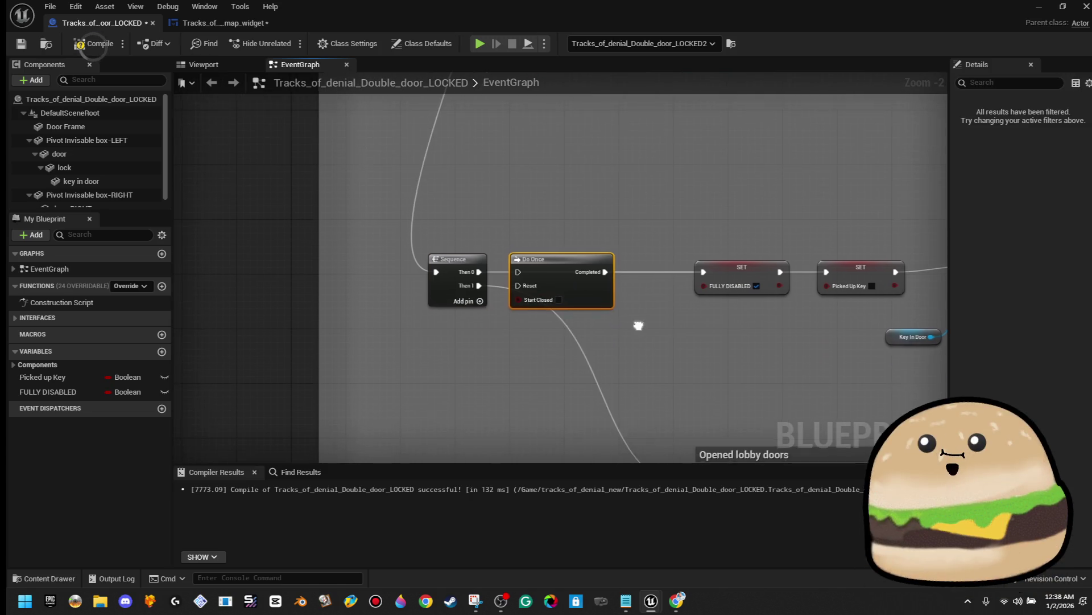
drag(588, 244, 650, 244)
scroll(688, 325, down, 2)
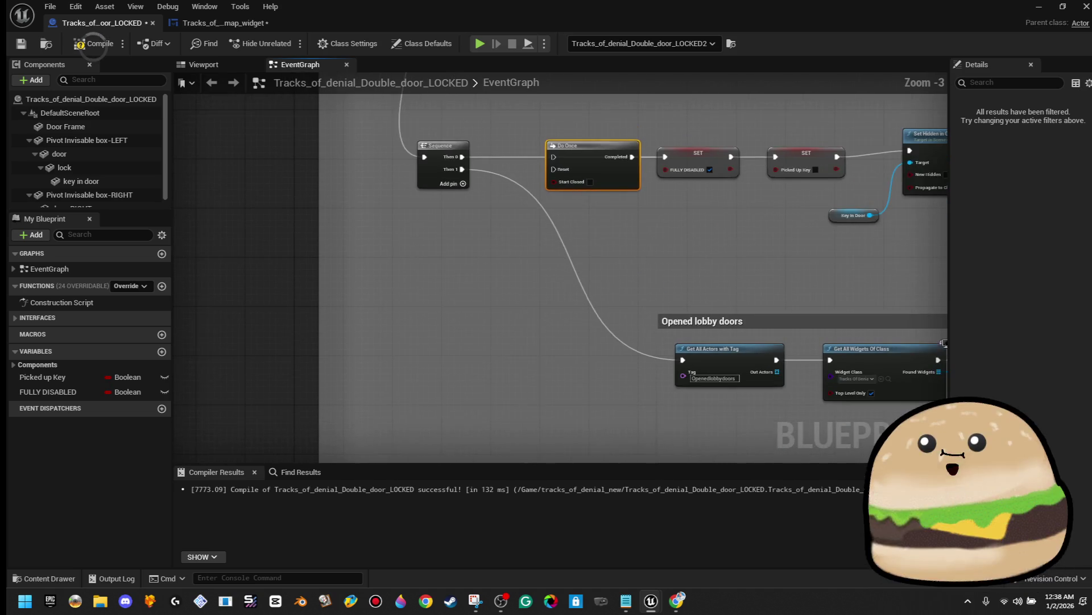
click(554, 269)
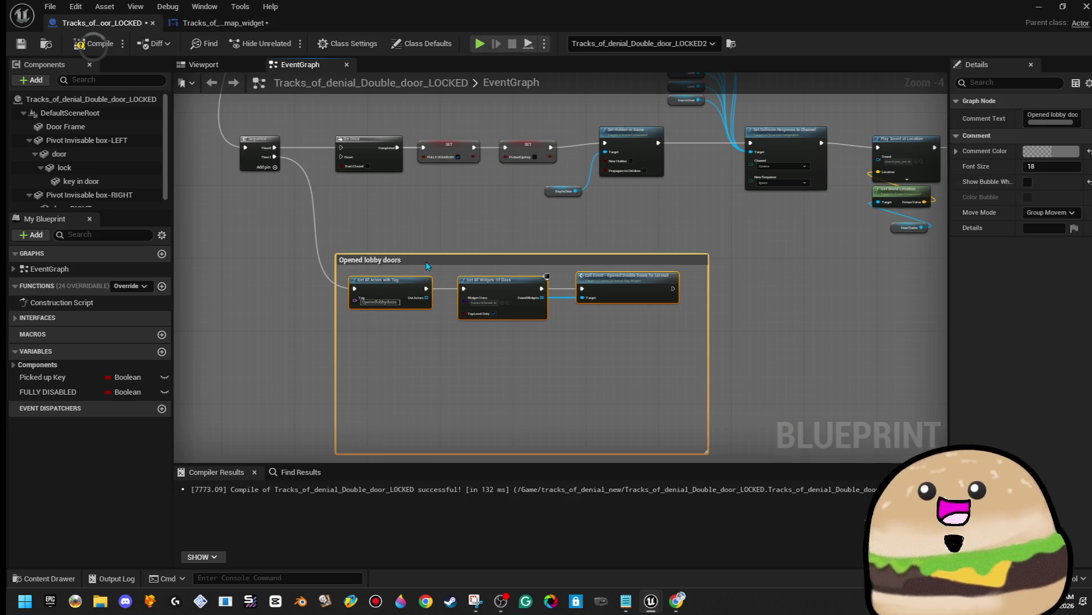
Step: Paste the tag name into the Get All Actors with Tag node's Tag field
scroll(461, 325, up, 3)
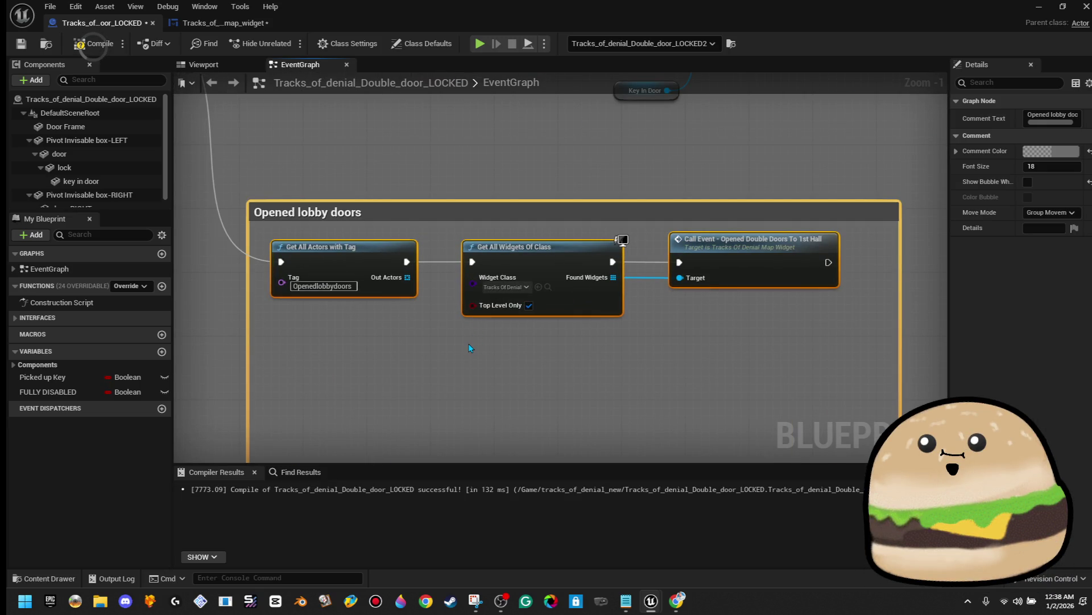
scroll(469, 345, down, 2)
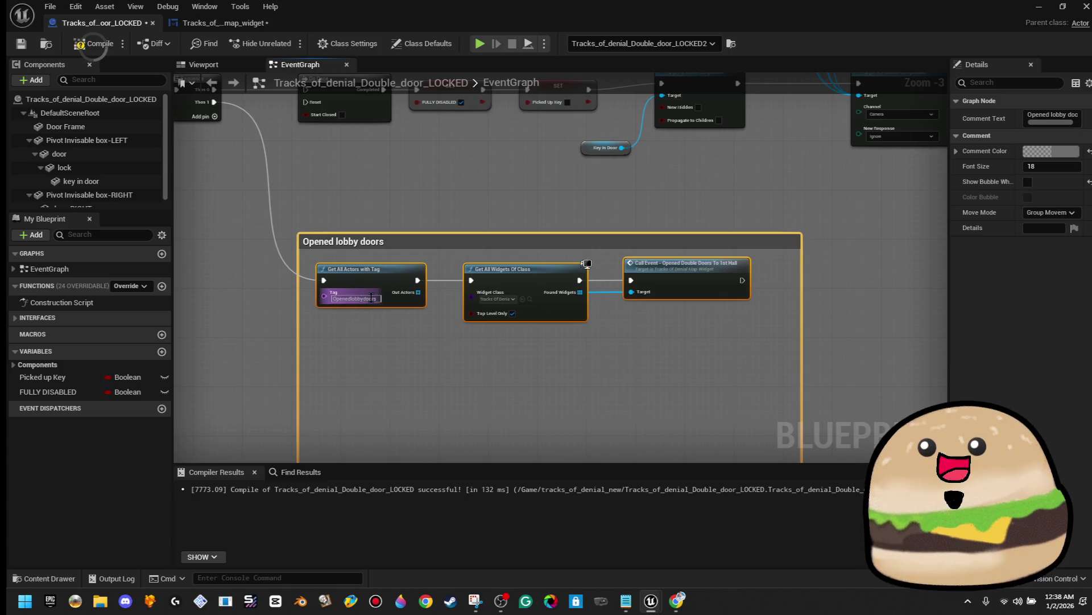
right_click(360, 299)
click(418, 363)
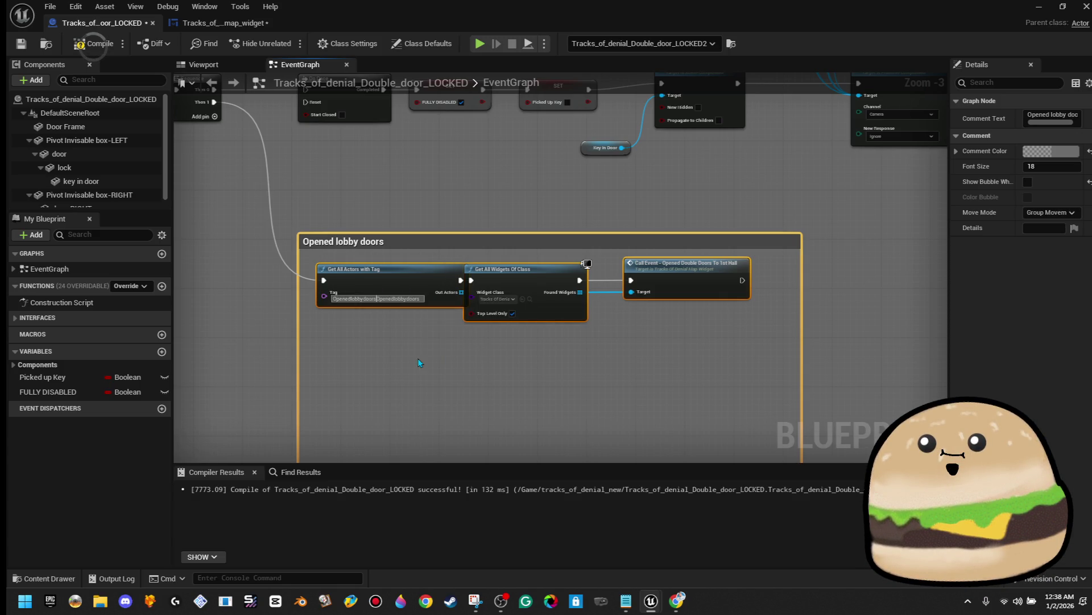
Step: Delete the Get All Actors with Tag node from the Opened lobby doors group
right_click(401, 303)
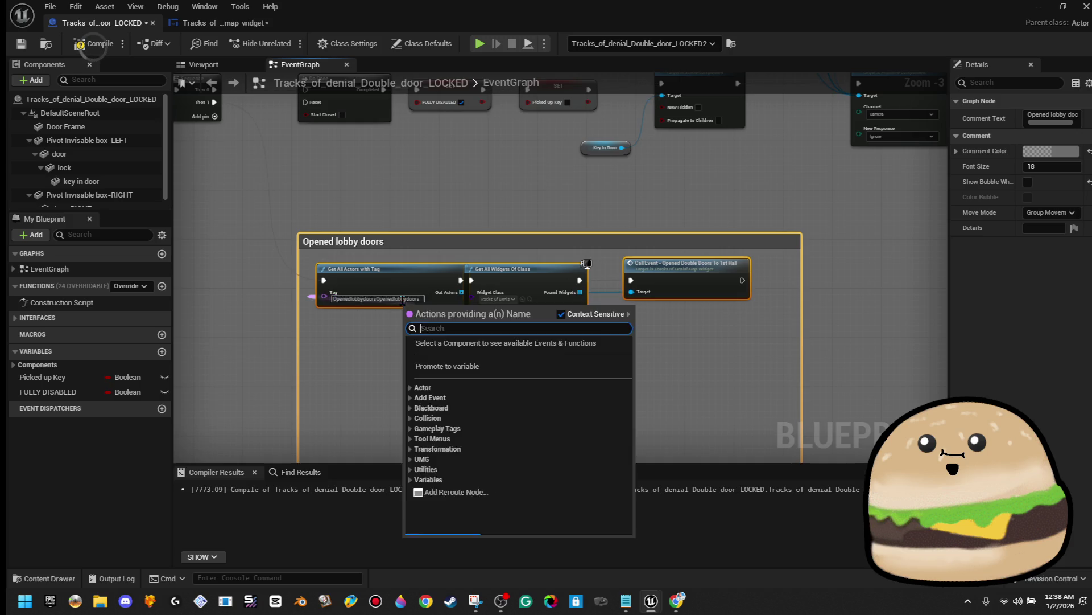
click(413, 285)
key(Delete)
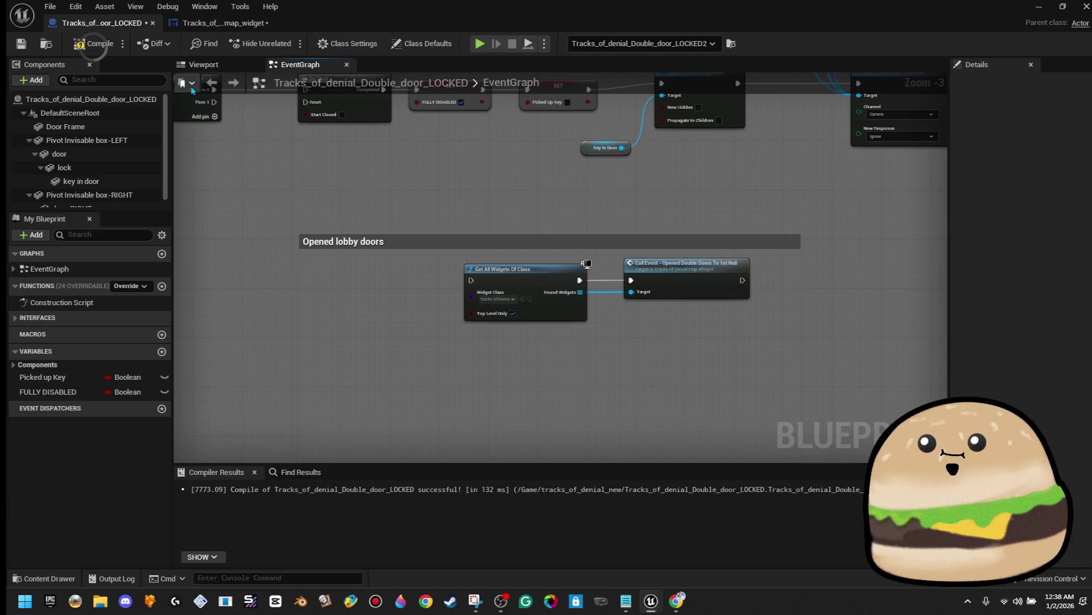
mouse_move(226, 131)
mouse_down()
mouse_move(362, 191)
mouse_move(362, 391)
mouse_move(377, 371)
mouse_up()
Step: Add a Branch on Actor Has Tag 'Openedlobbydoors', with True running Get All Widgets Of Class
text(actor has tag)
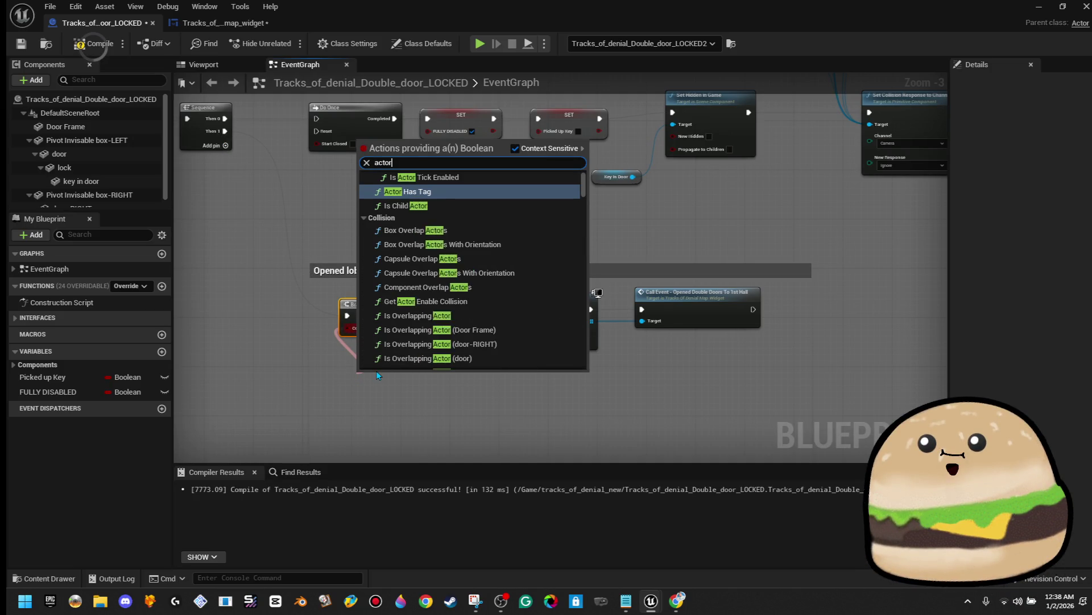
key(Return)
drag(377, 371, 371, 364)
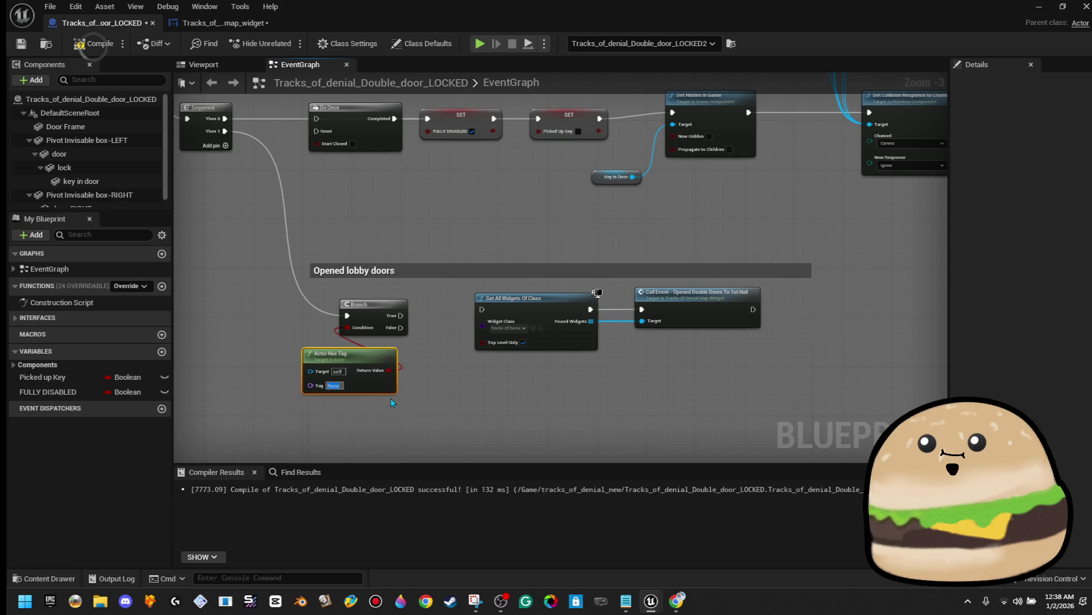
text(Openedlobbydoors)
drag(397, 316, 494, 308)
Step: Add a Print String reading 'failed to update map' on the Branch's False output
mouse_move(383, 314)
mouse_down()
mouse_move(441, 339)
mouse_move(492, 383)
mouse_up()
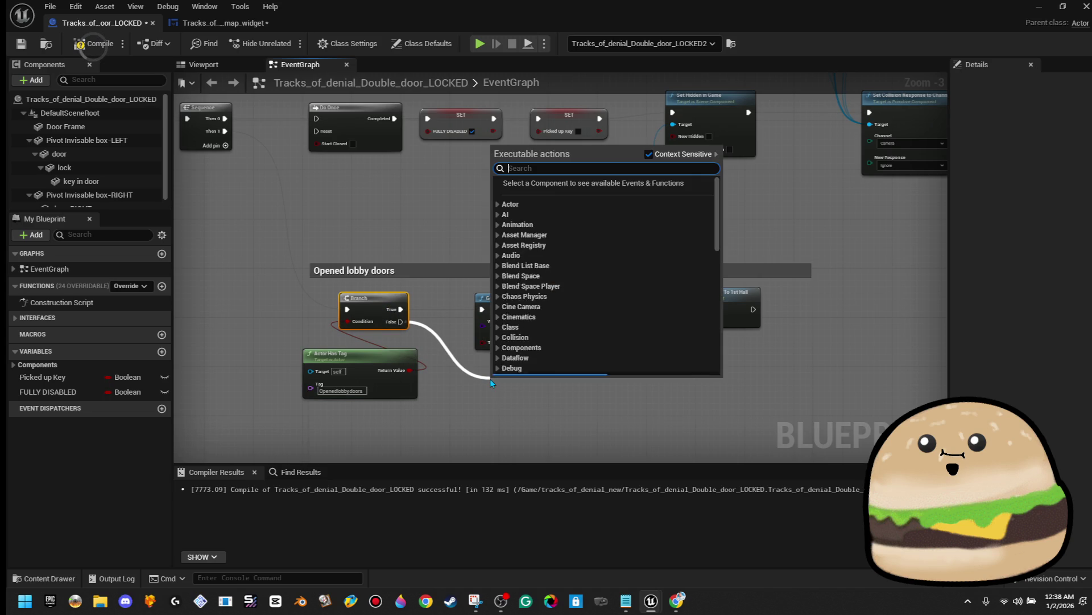
text(print st)
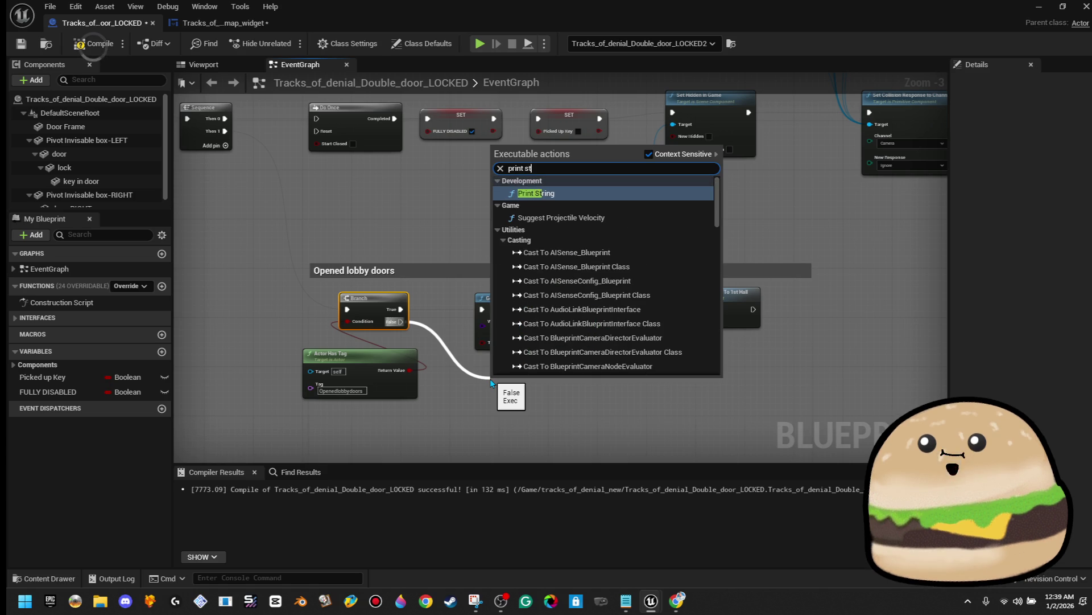
key(Return)
click(521, 403)
text(actor)
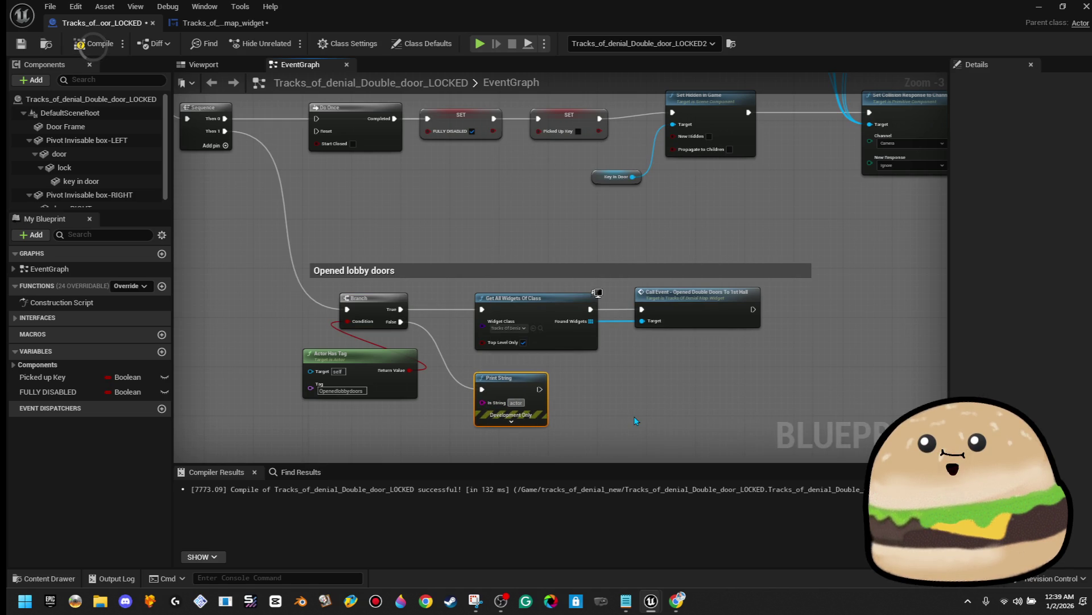
text( has)
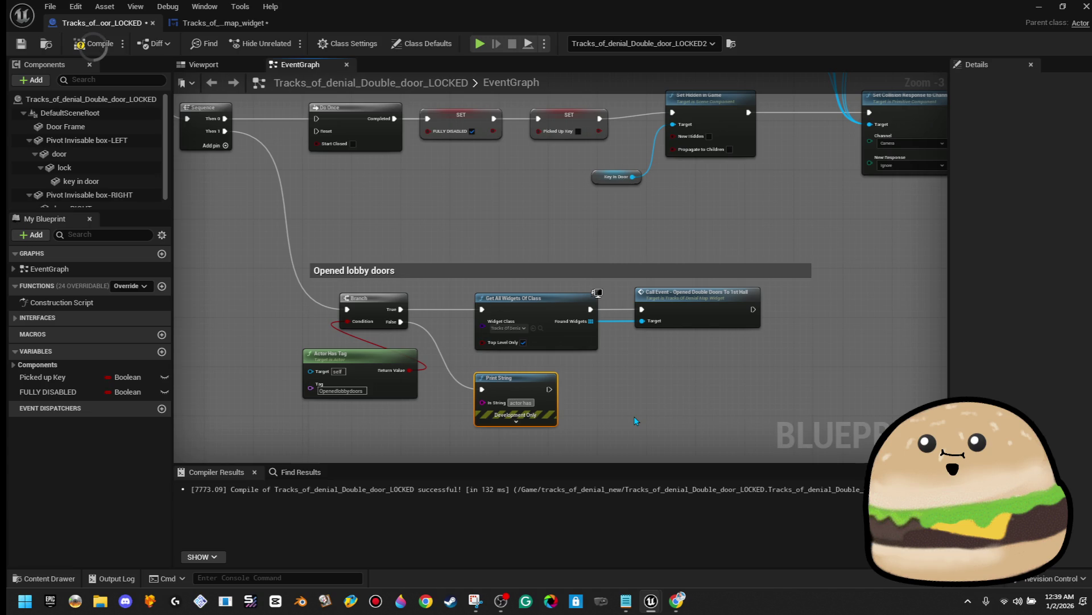
key(BackSpace)
key(BackSpace)
key(BackSpace)
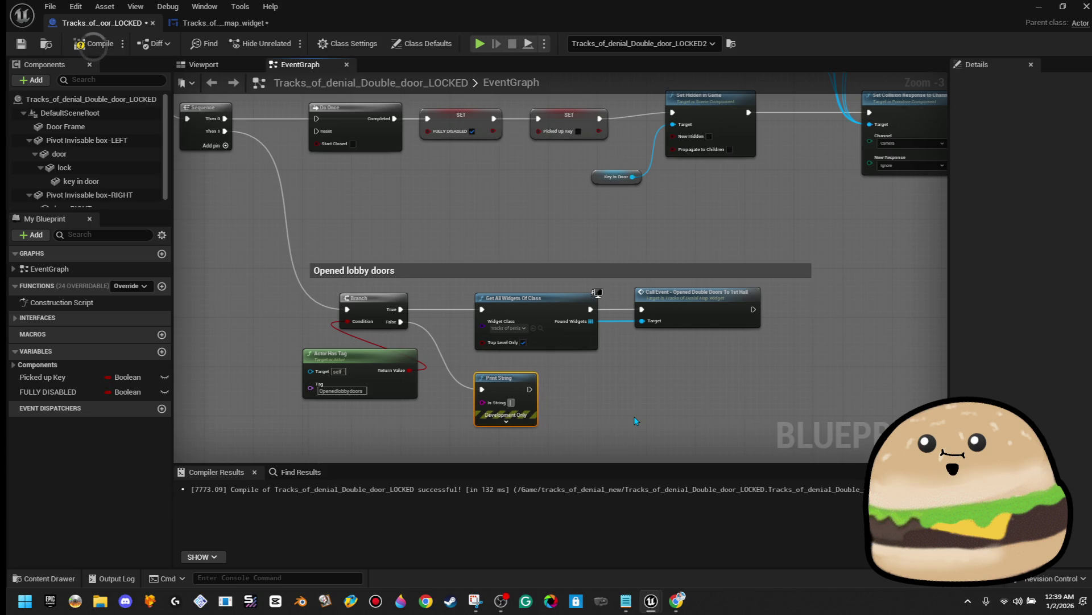
text(fail)
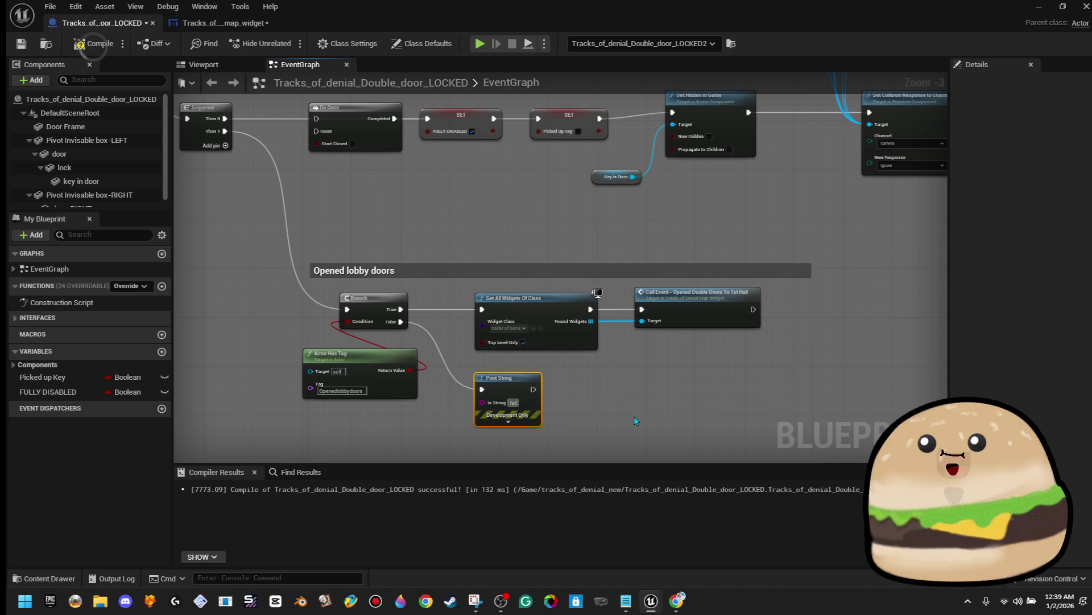
text(ed to)
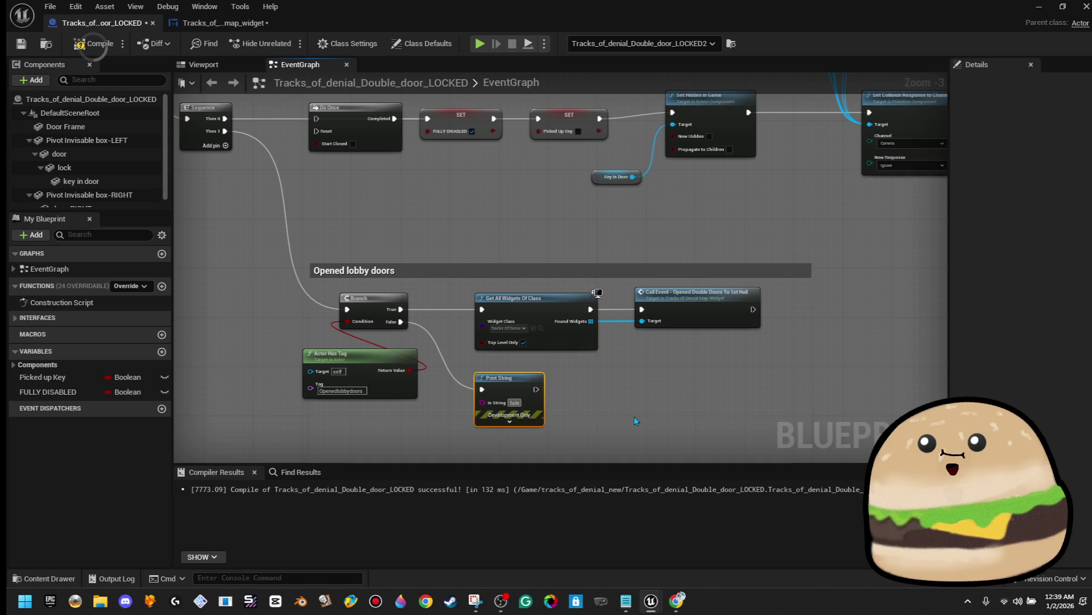
text( update map)
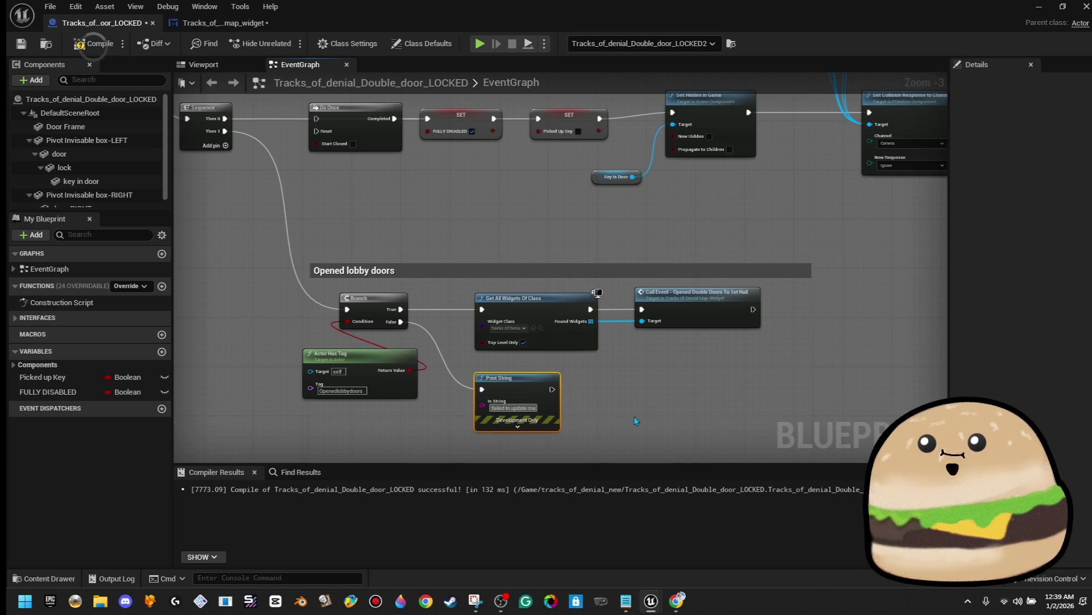
drag(753, 309, 832, 309)
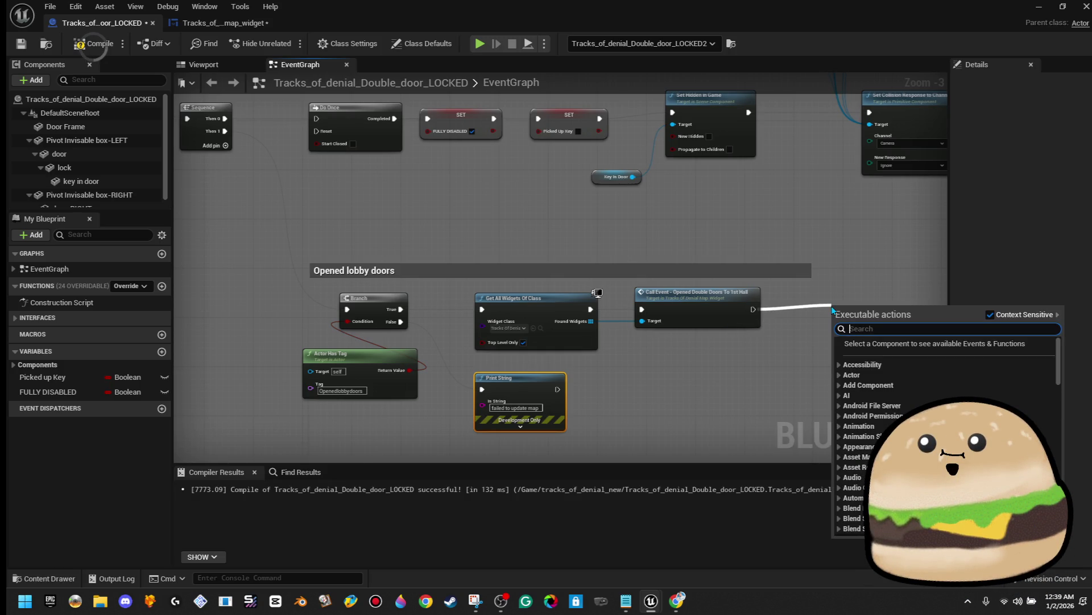
Step: Add a commented Print String after Call Event printing 'sucessfully opened map'
text(print st)
key(Return)
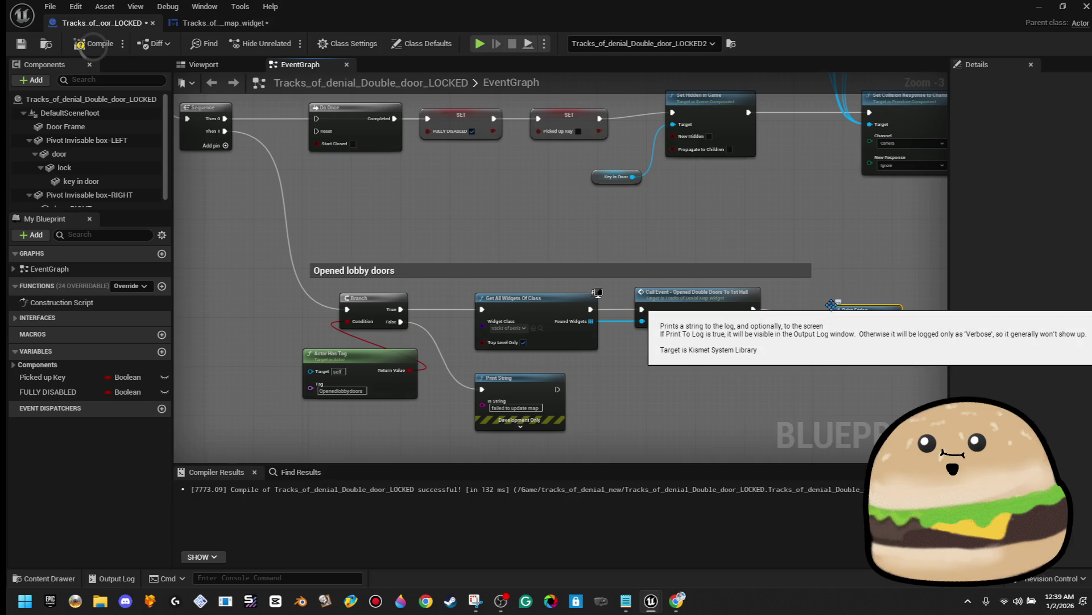
text(ccesfguly o)
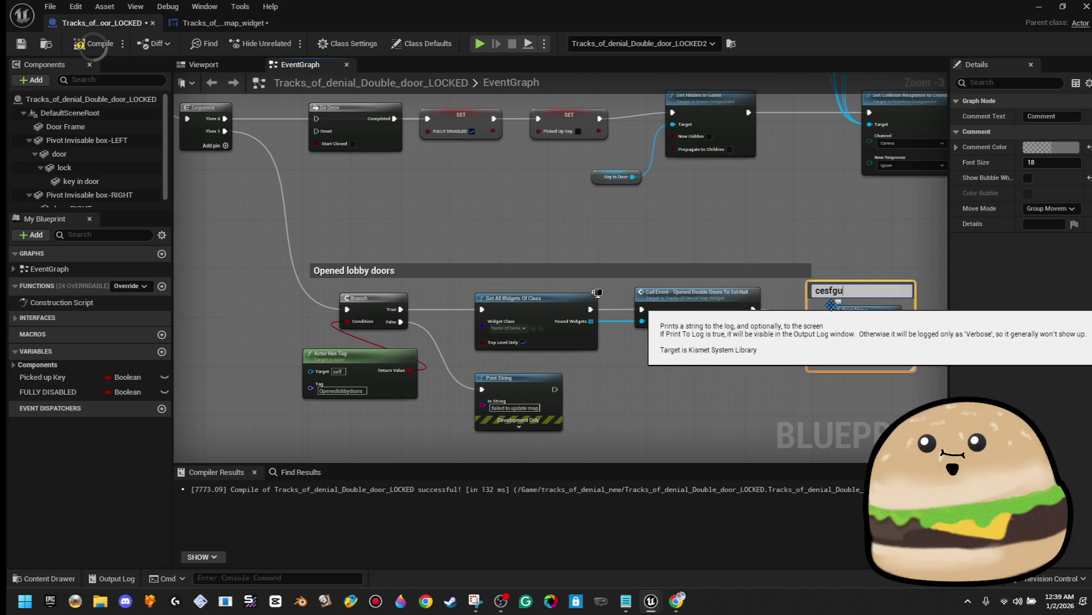
text(pened map)
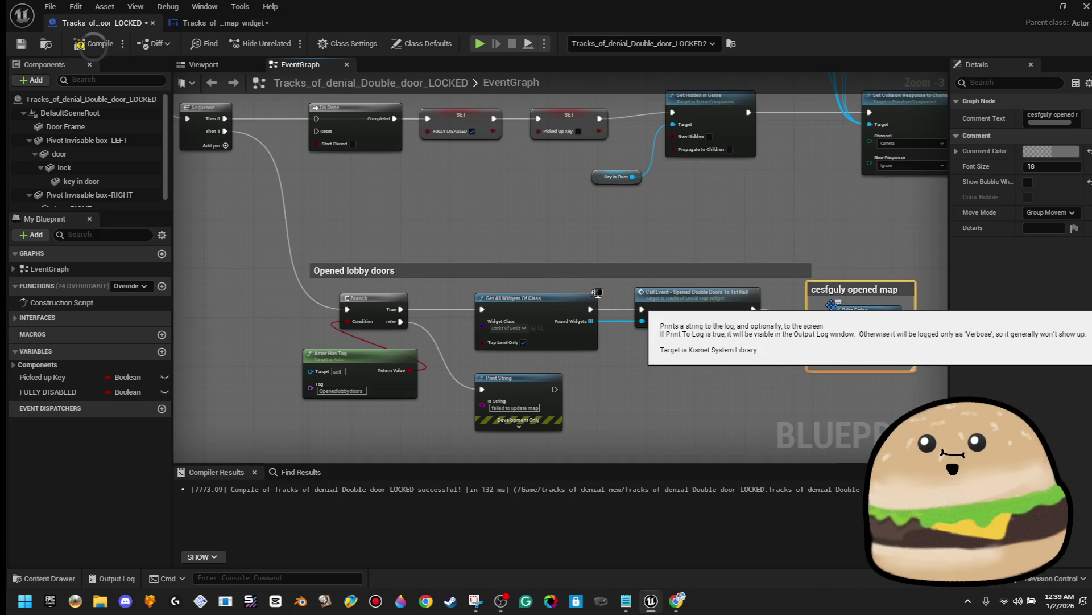
key(Return)
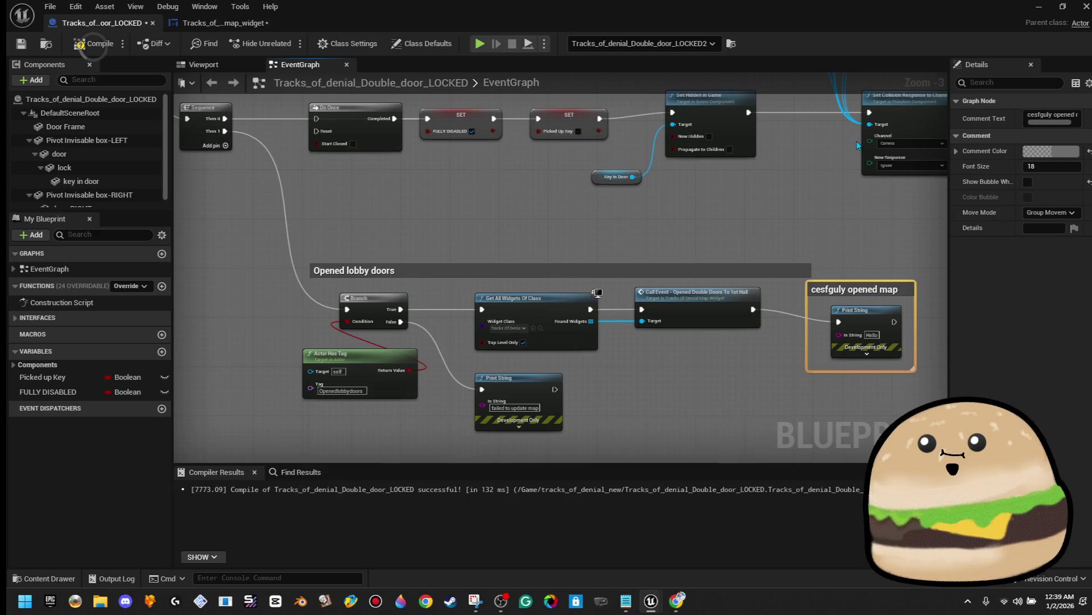
click(872, 335)
text(sucessfully)
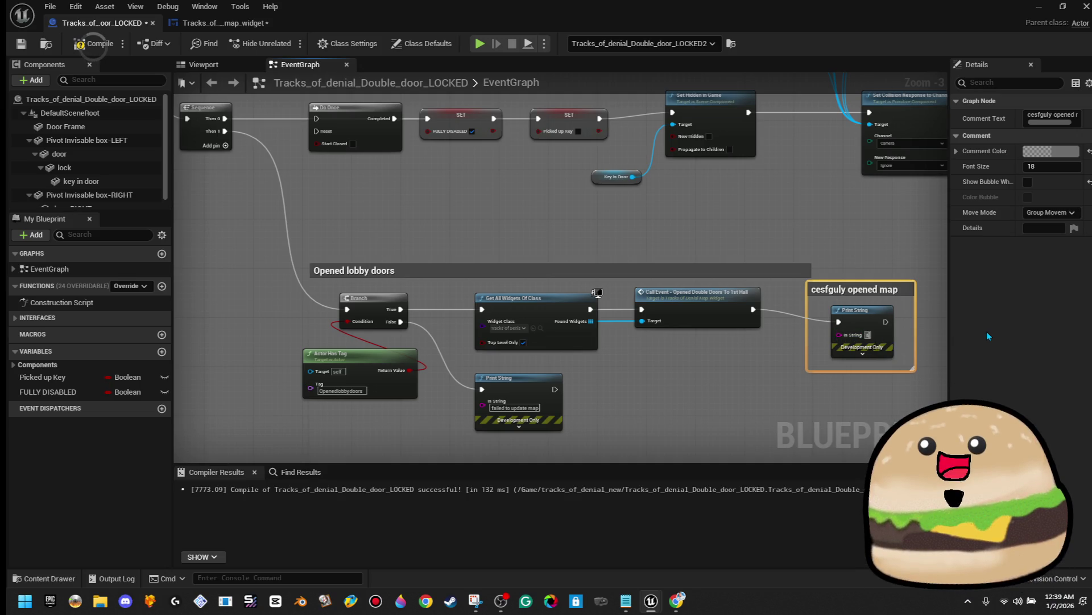
text( opened map)
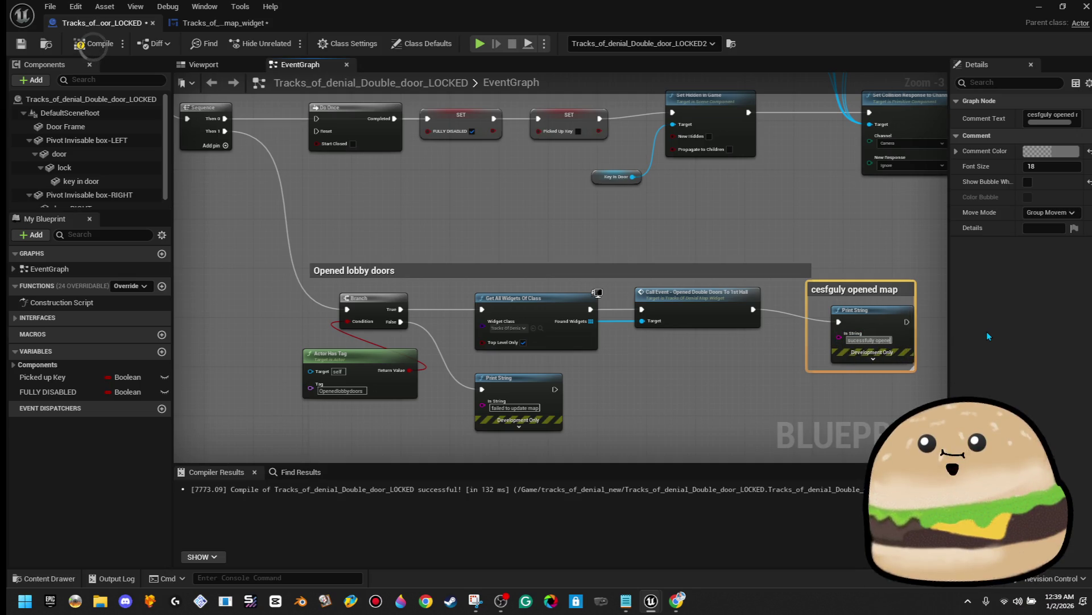
key(Return)
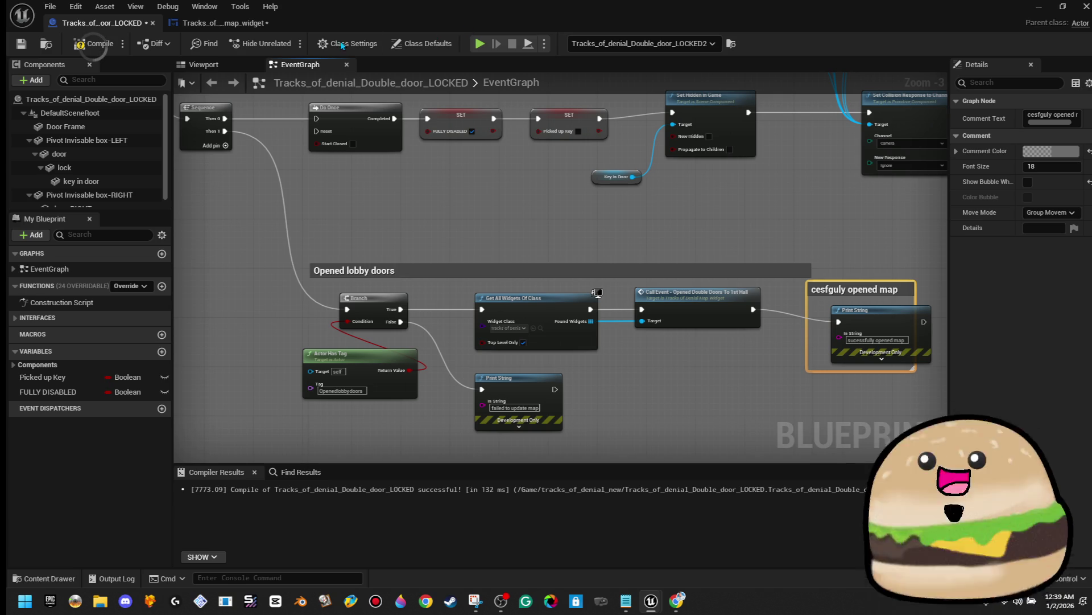
Step: Compile and save the door blueprint
click(85, 44)
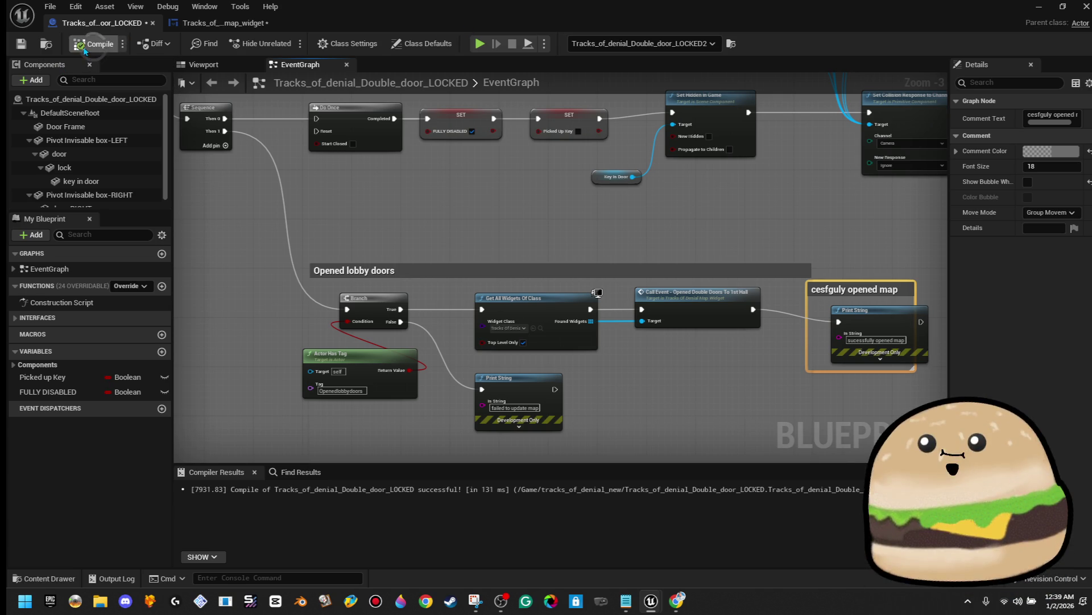
click(31, 44)
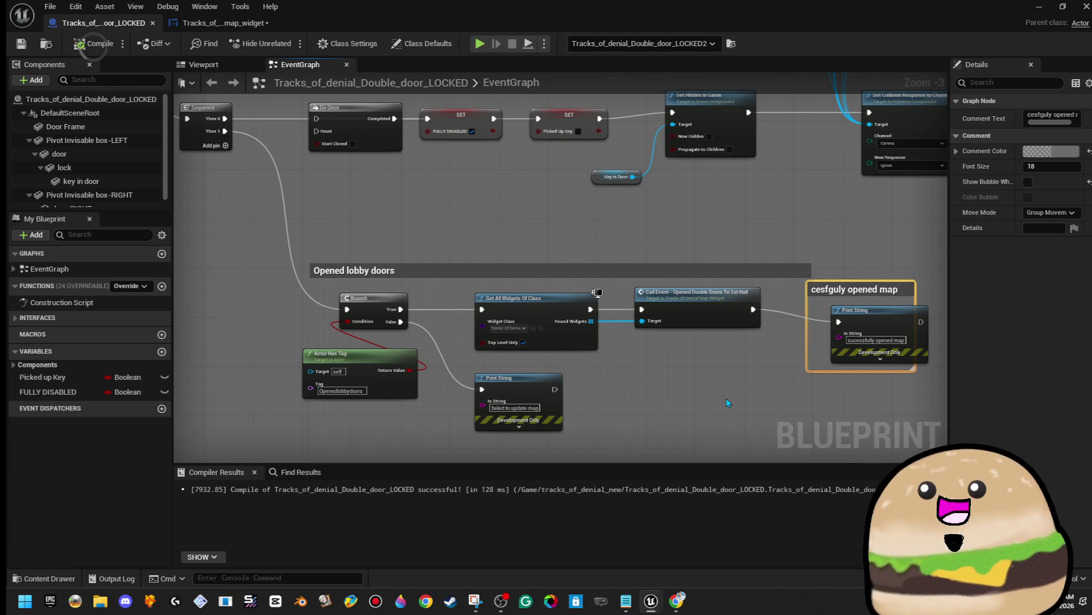
click(1039, 7)
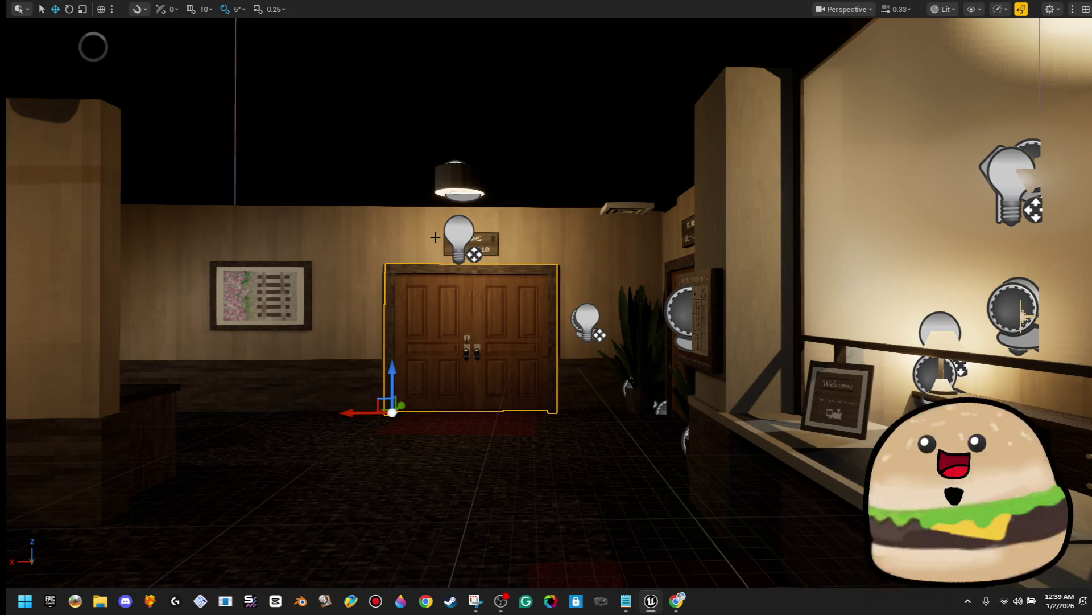
Step: Play-test the level, walking to the lobby doors and interacting to update the map
key(F11)
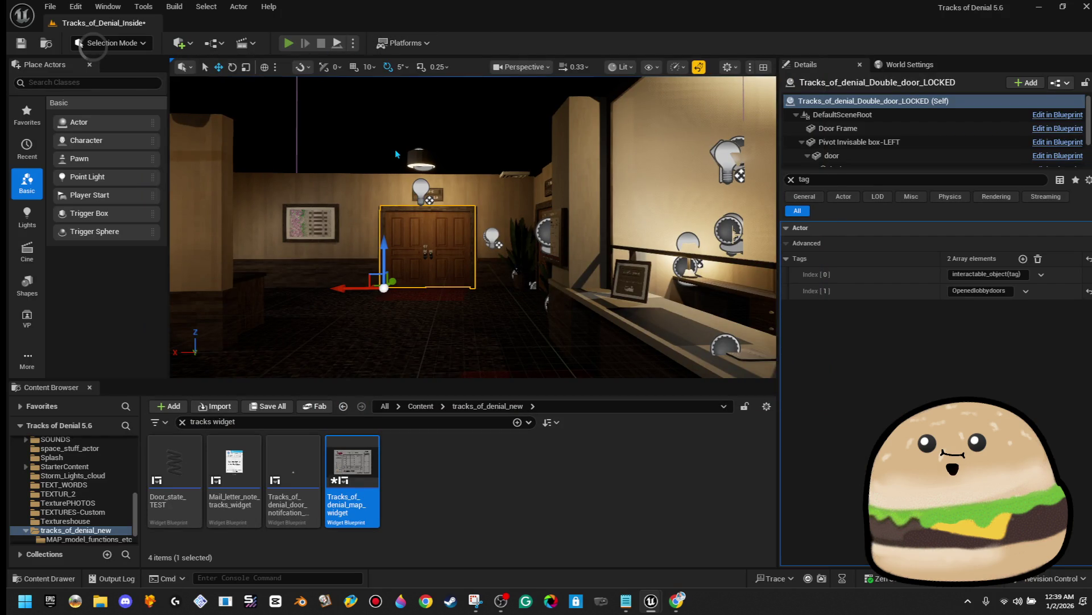
click(289, 44)
key(F11)
key(w)
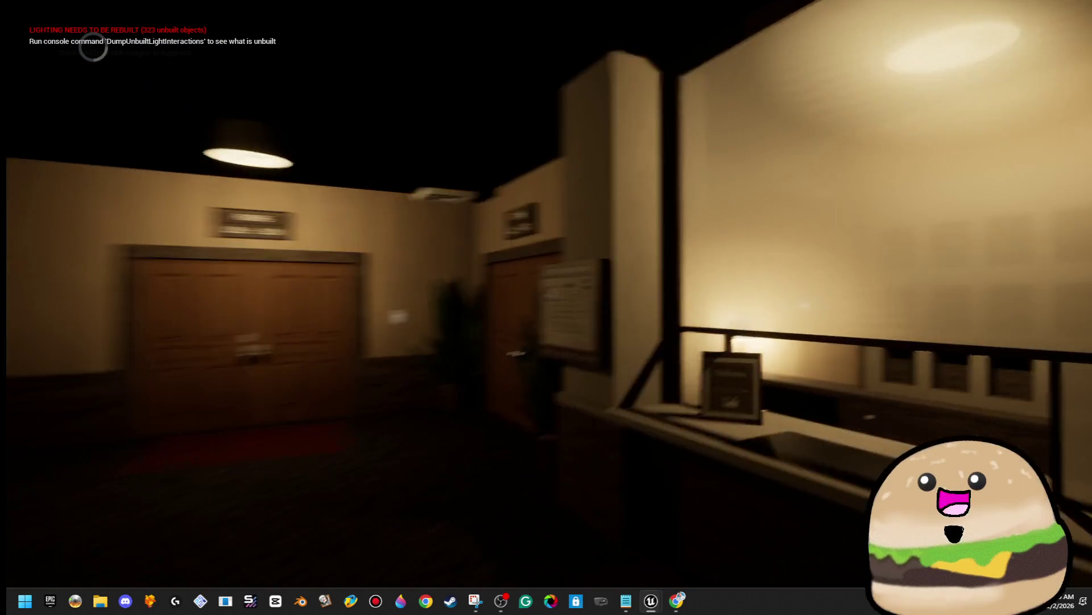
key(w)
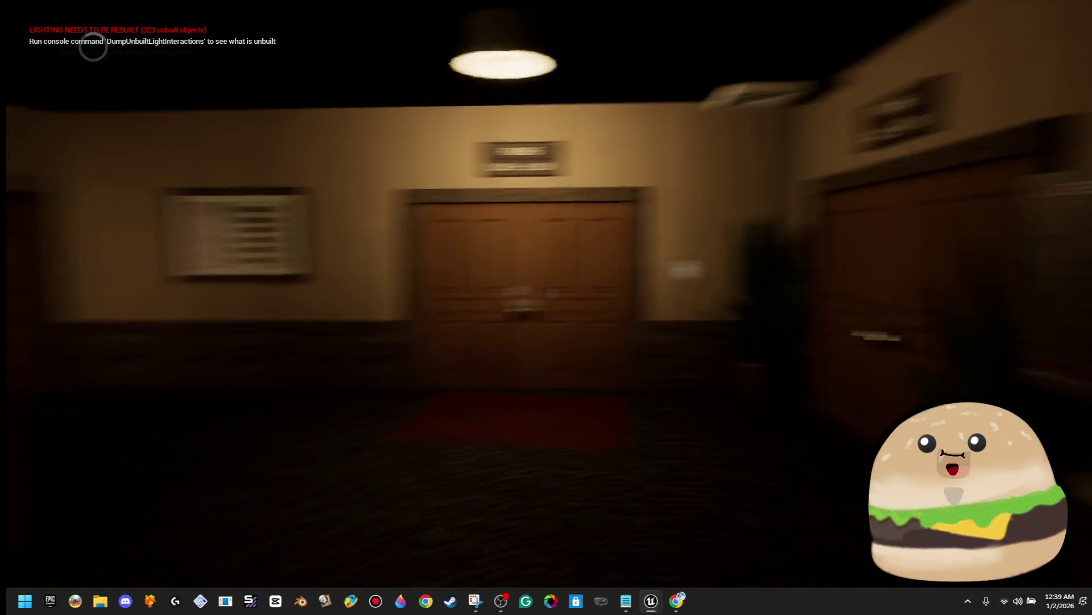
key(e)
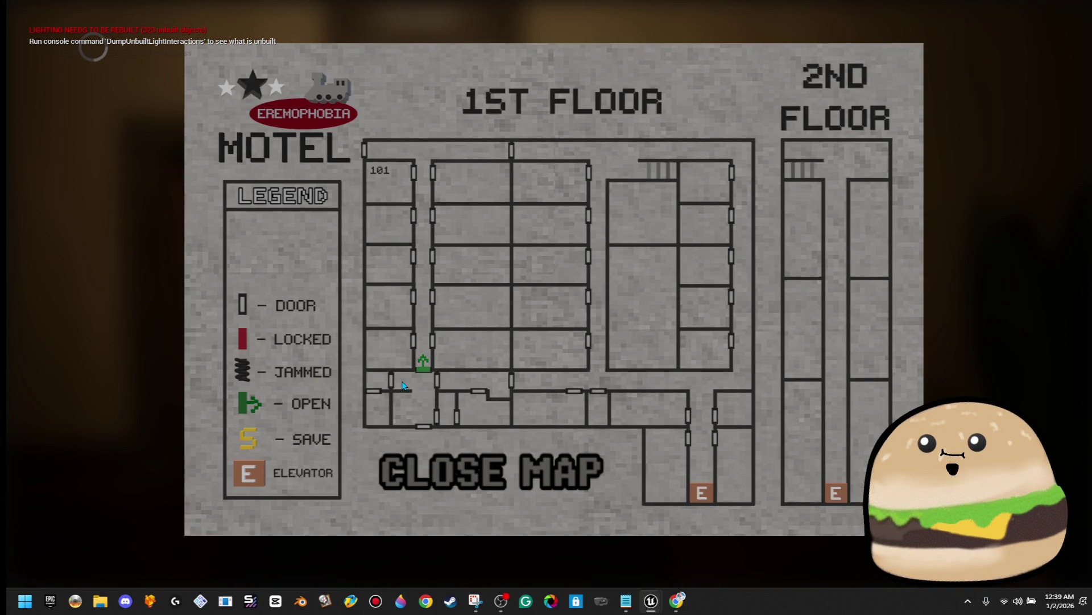
key(Escape)
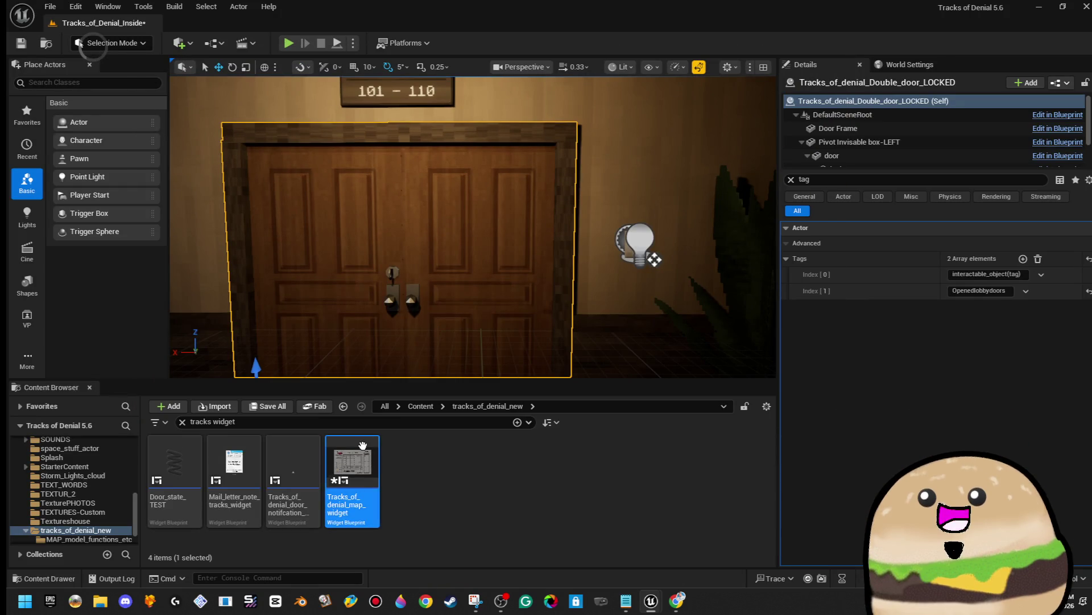
Step: Inspect the Jammed Doors section of the map widget blueprint
double_click(363, 446)
scroll(557, 387, down, 5)
mouse_move(476, 408)
mouse_down()
mouse_move(592, 247)
mouse_move(793, 244)
mouse_move(752, 253)
mouse_up()
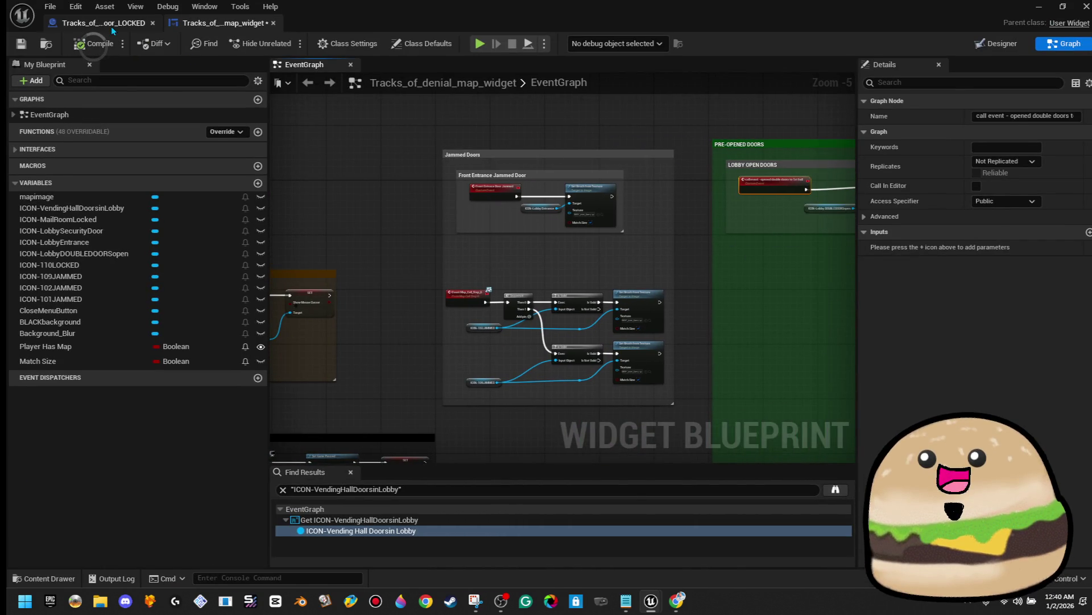
Step: Back in the door blueprint, extend the Opened lobby doors comment box downward
click(108, 22)
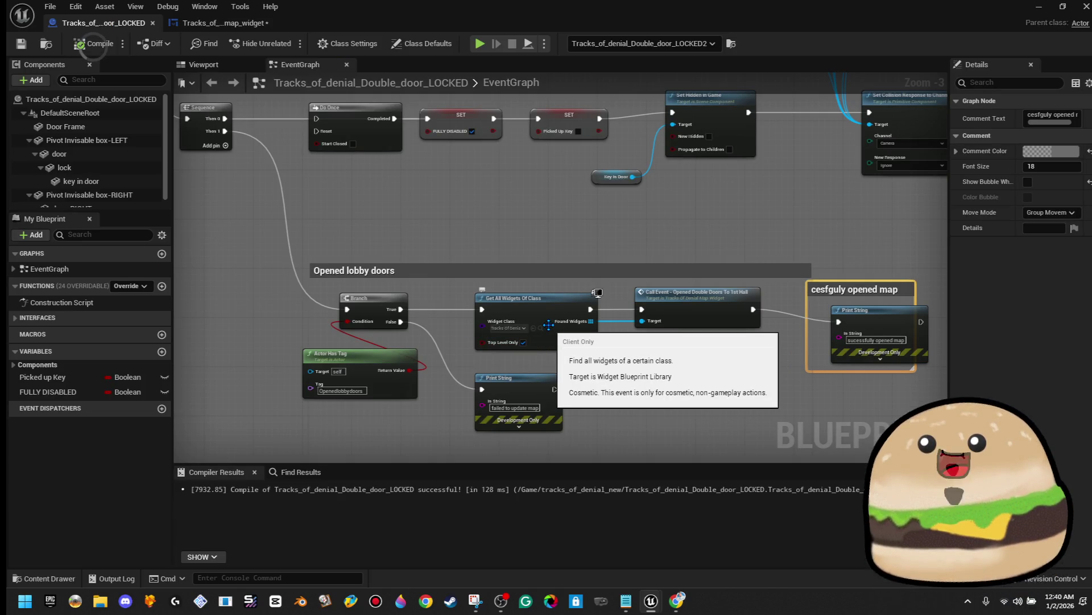
drag(725, 433, 734, 373)
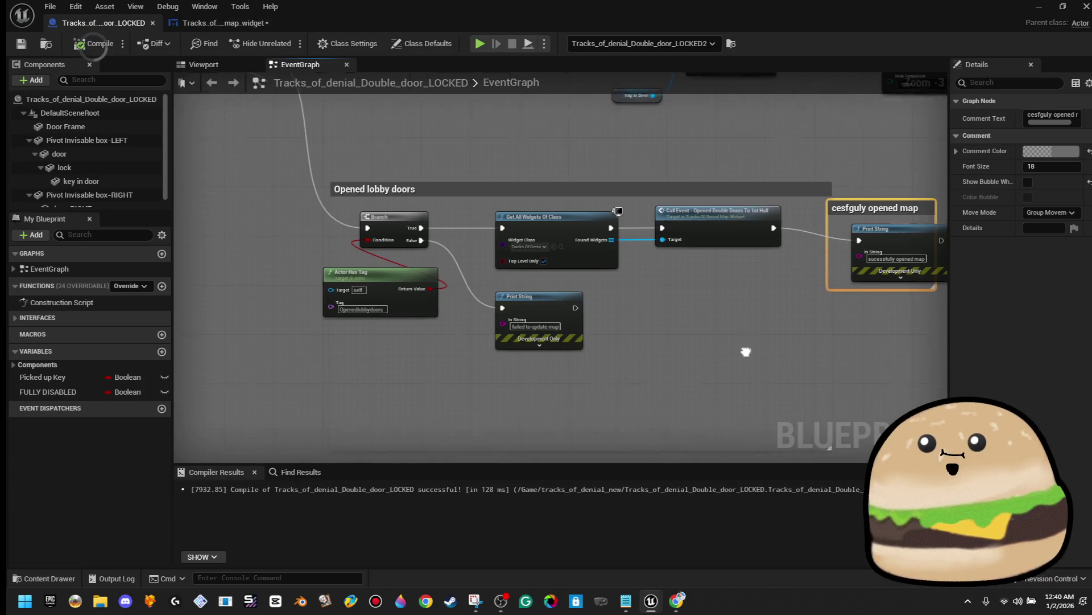
scroll(743, 346, down, 2)
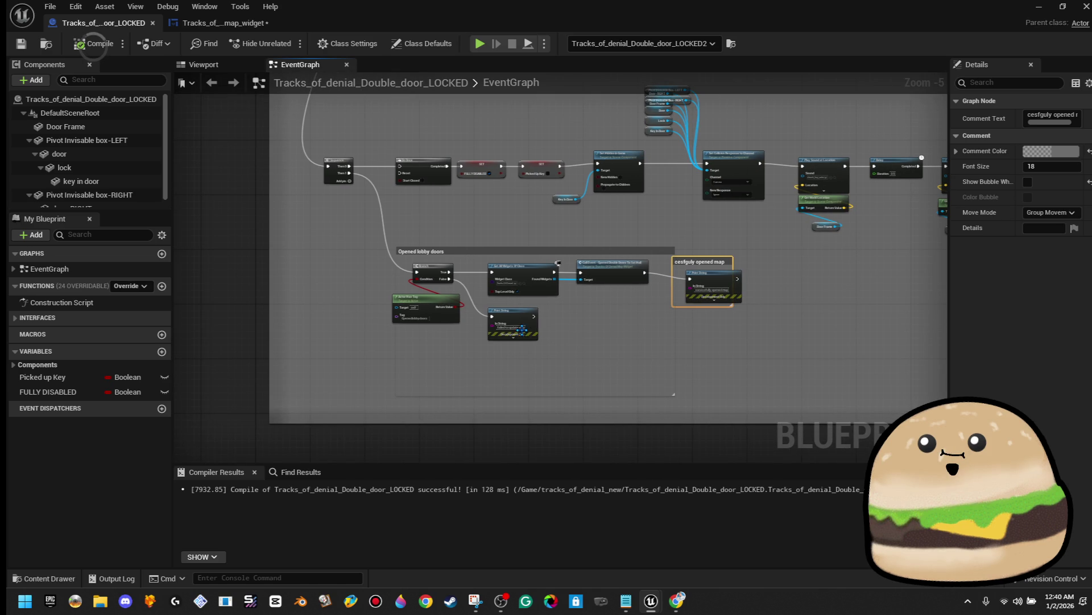
scroll(692, 329, up, 2)
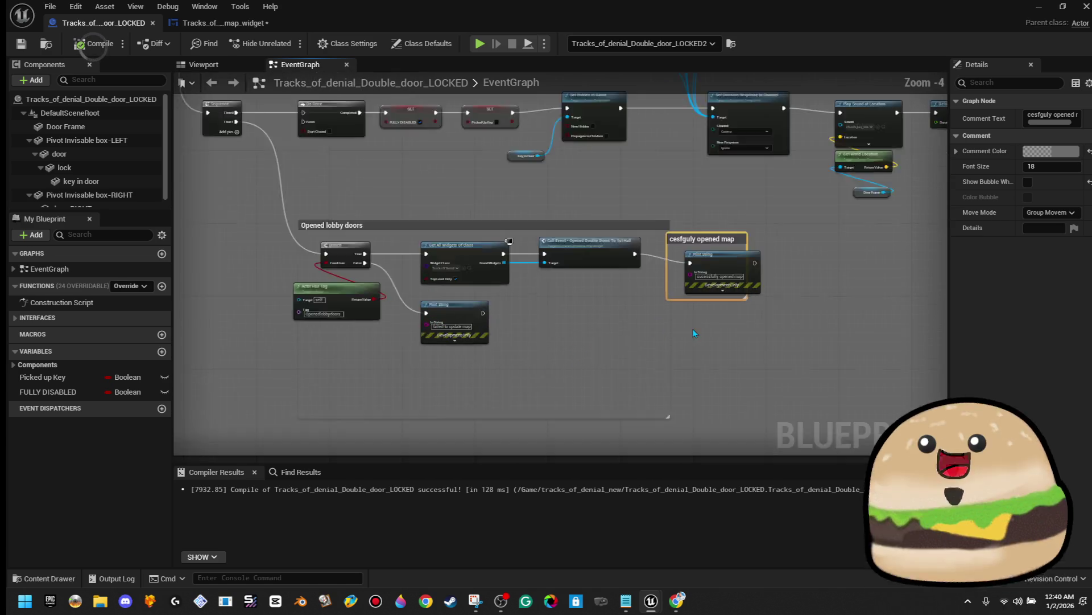
scroll(868, 308, down, 3)
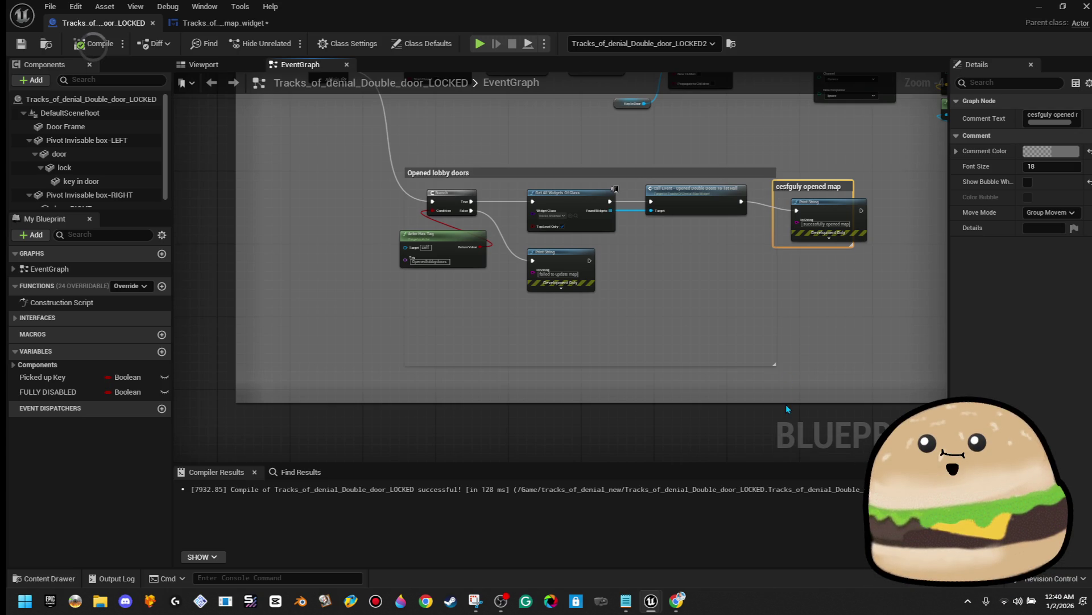
drag(788, 398, 797, 479)
drag(800, 384, 811, 264)
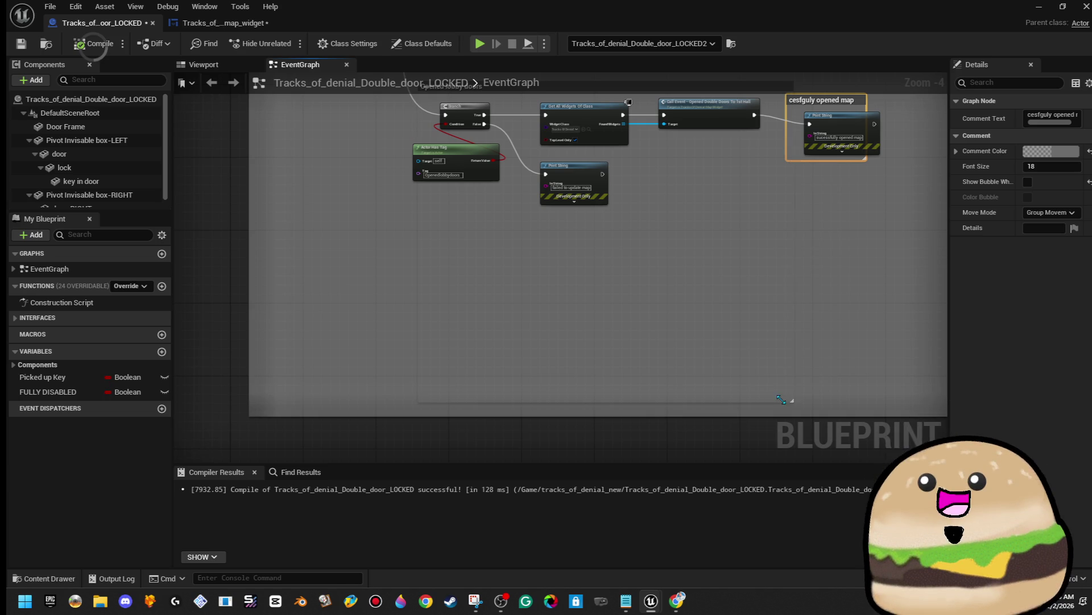
drag(771, 393, 749, 358)
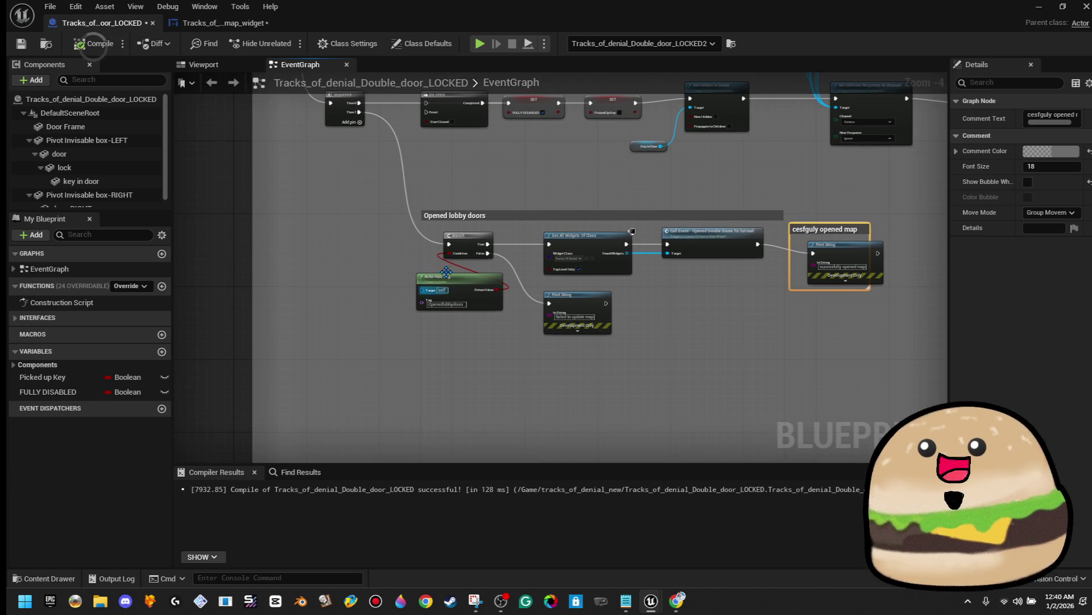
Step: Copy the Branch and widget-finding nodes from the Opened lobby doors group
drag(429, 221, 712, 273)
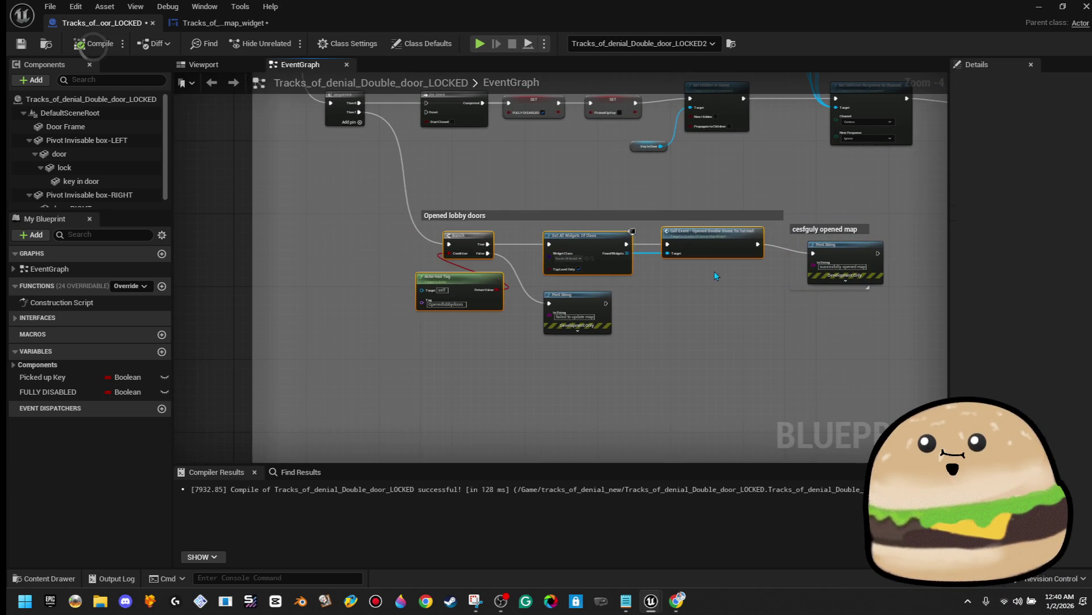
right_click(719, 240)
click(765, 299)
mouse_move(736, 171)
mouse_down()
mouse_move(708, 222)
mouse_move(667, 261)
mouse_move(630, 165)
mouse_up()
key(super)
Step: Stack the 'failed to update map' Print String under the other and place Actor Has Tag under the Branch
text(sn)
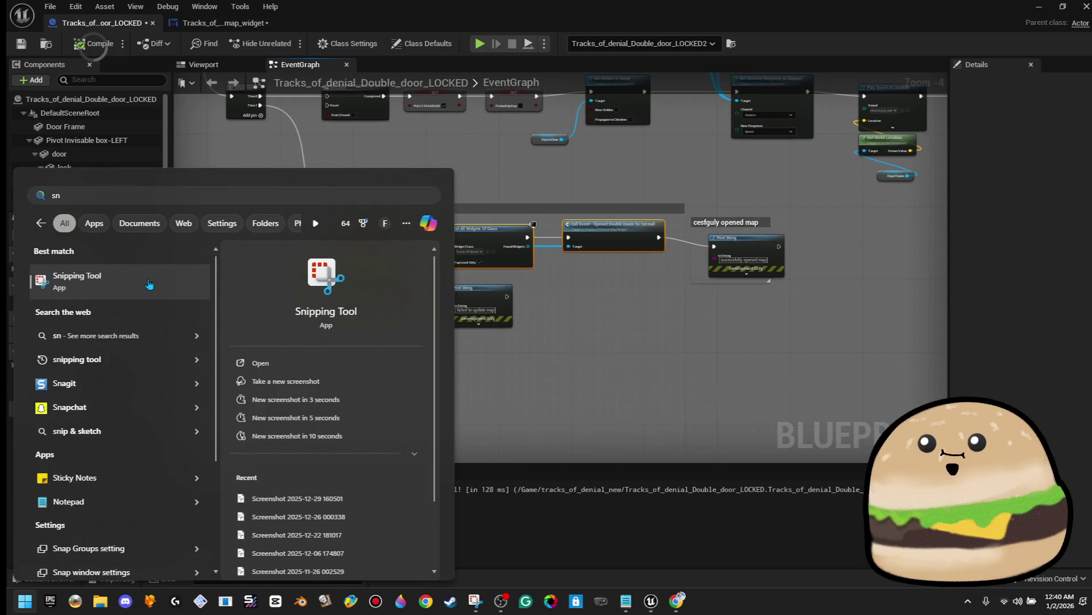
click(146, 280)
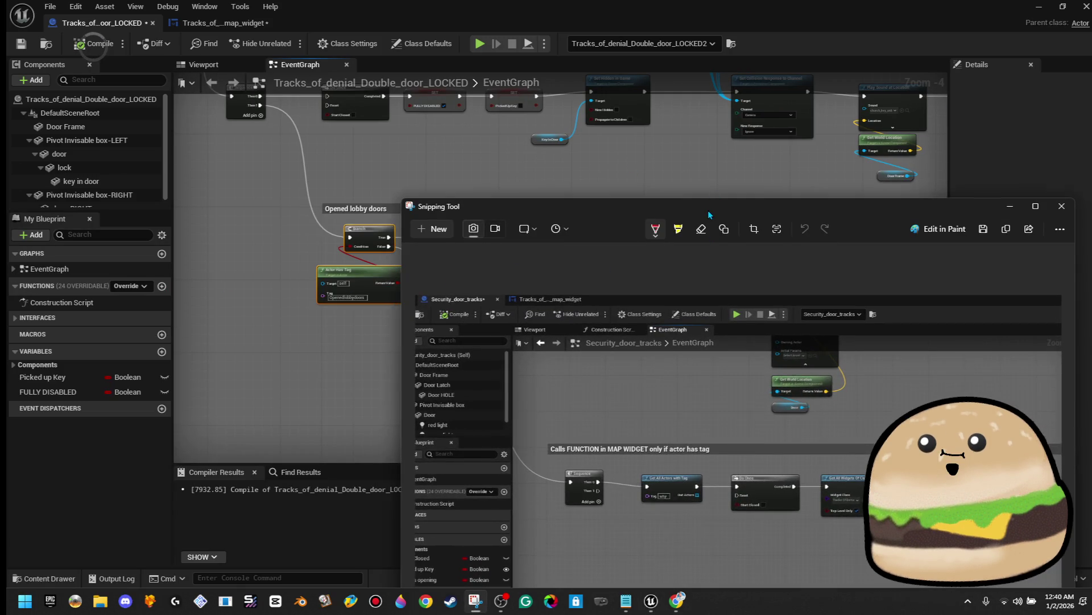
key(ctrl+n)
drag(479, 296, 744, 298)
mouse_move(478, 288)
mouse_down()
mouse_move(368, 283)
mouse_move(480, 284)
mouse_up()
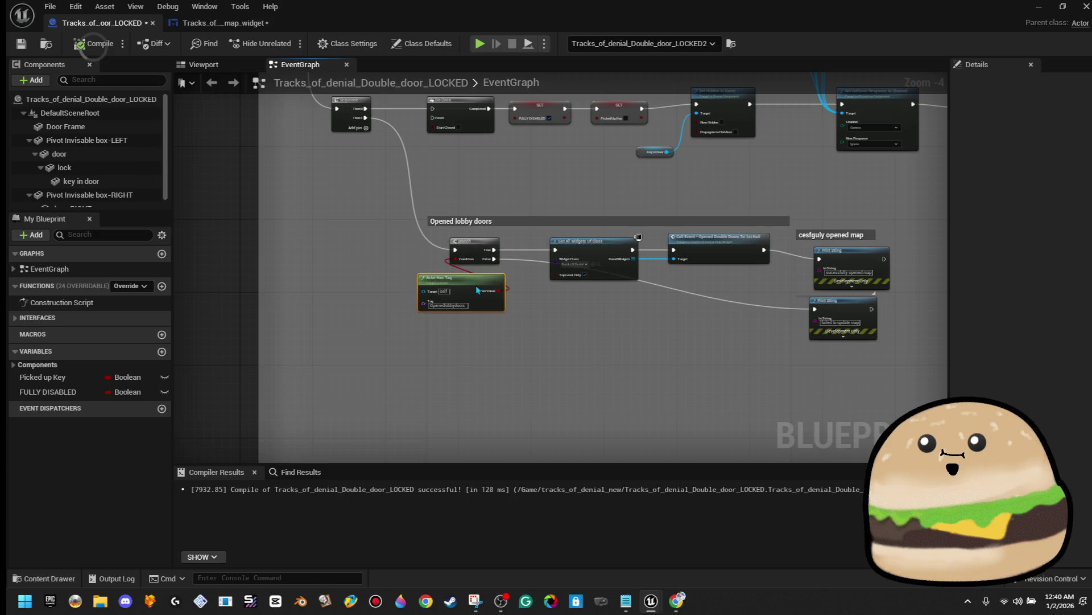
click(661, 343)
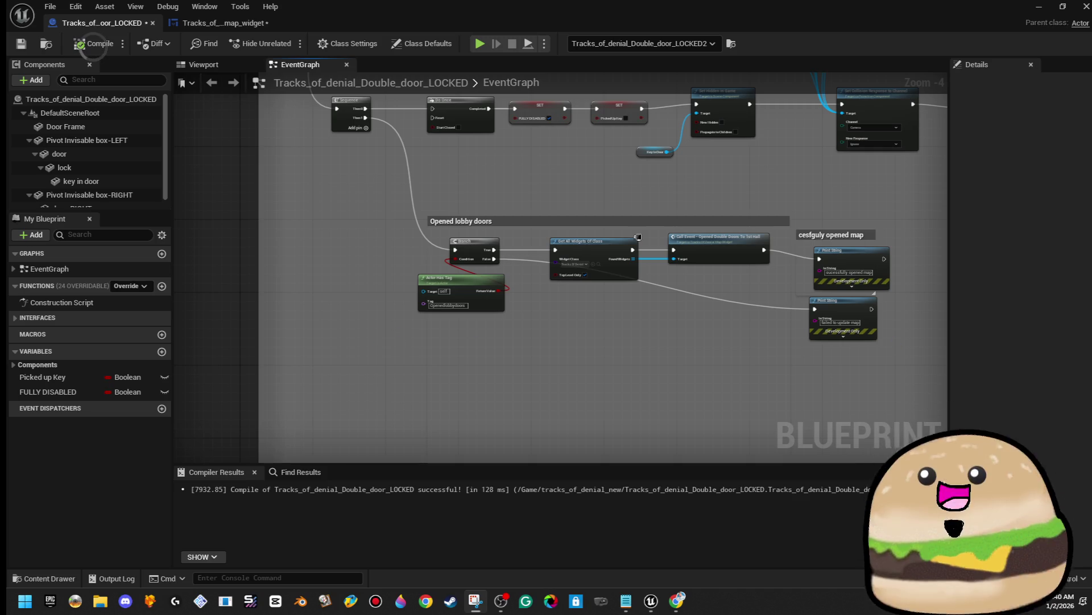
Step: Snip the Opened lobby doors nodes and recompile the door blueprint
key(shift+super+s)
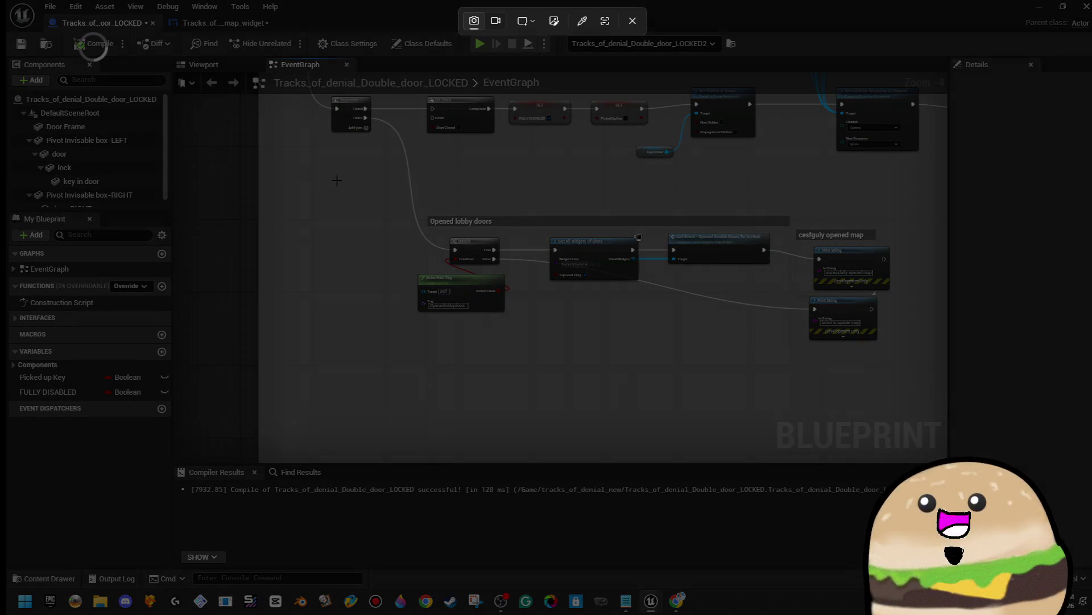
mouse_move(374, 189)
mouse_down()
mouse_move(790, 356)
mouse_move(794, 391)
mouse_move(777, 384)
mouse_up()
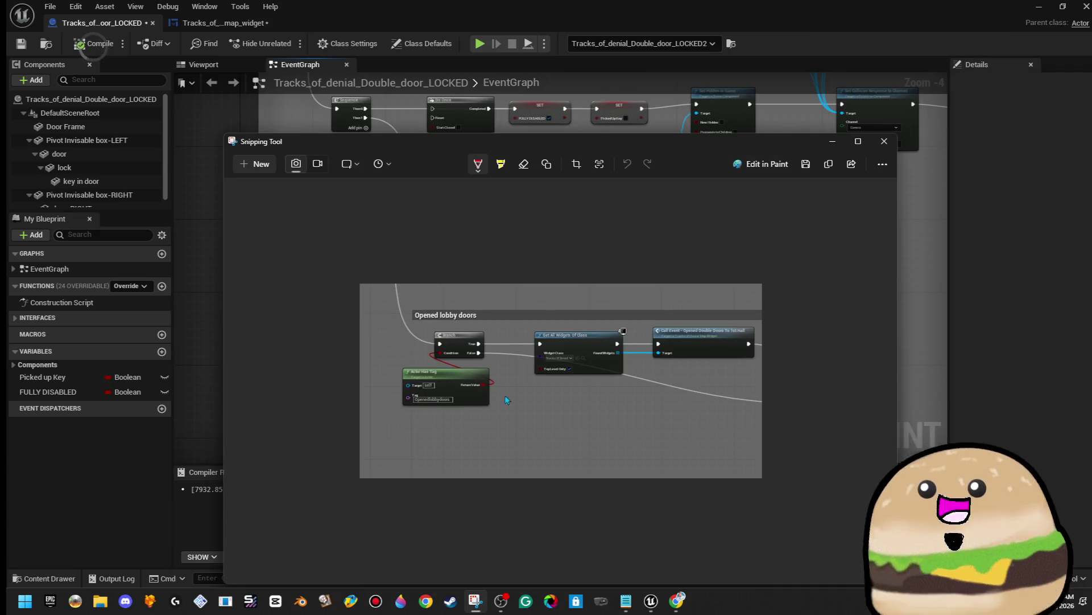
click(835, 142)
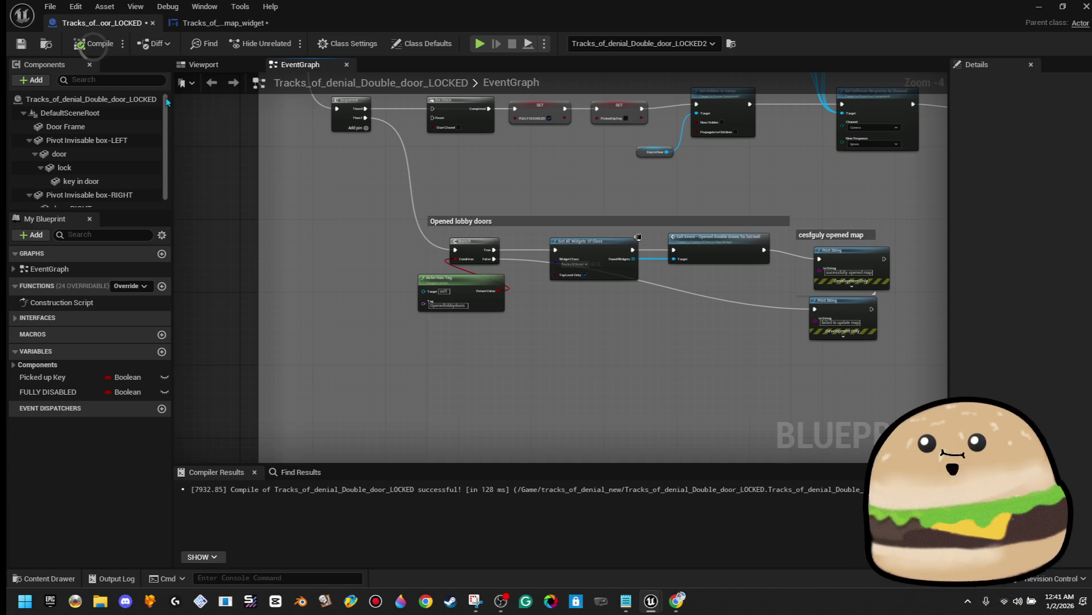
click(91, 40)
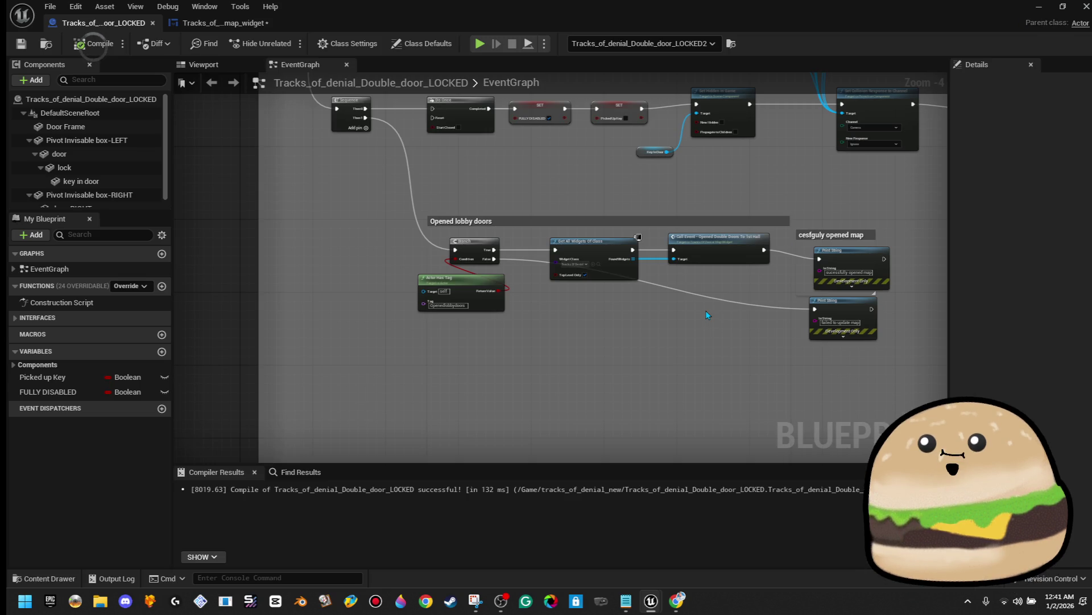
Step: Copy the Branch and Actor Has Tag nodes into the Lobby LOCKED doors to vending group
mouse_move(435, 227)
mouse_down()
mouse_move(632, 296)
mouse_move(490, 323)
mouse_up()
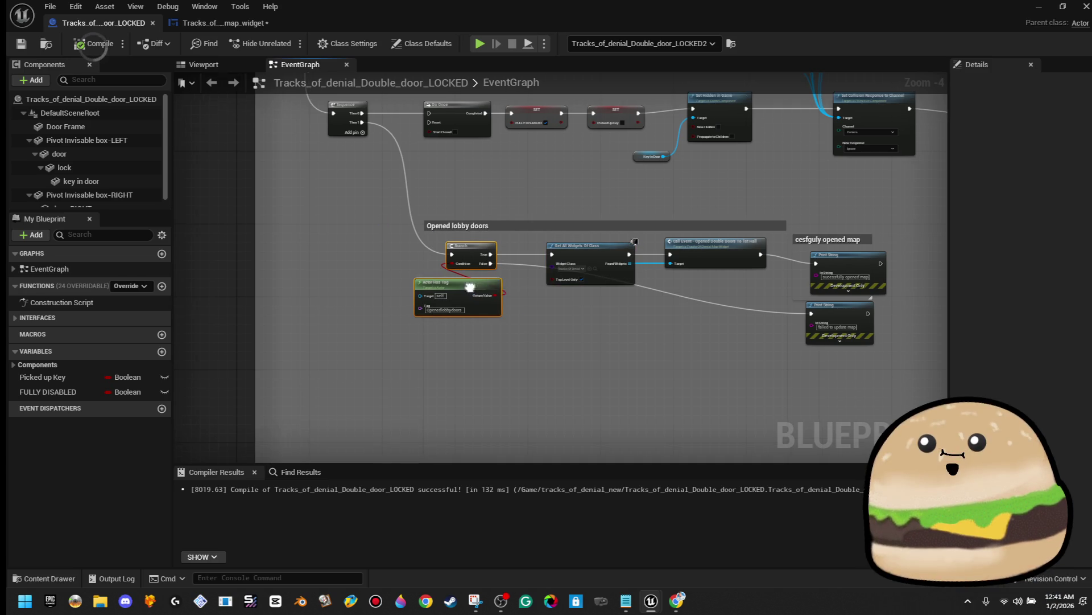
right_click(478, 299)
right_click(476, 291)
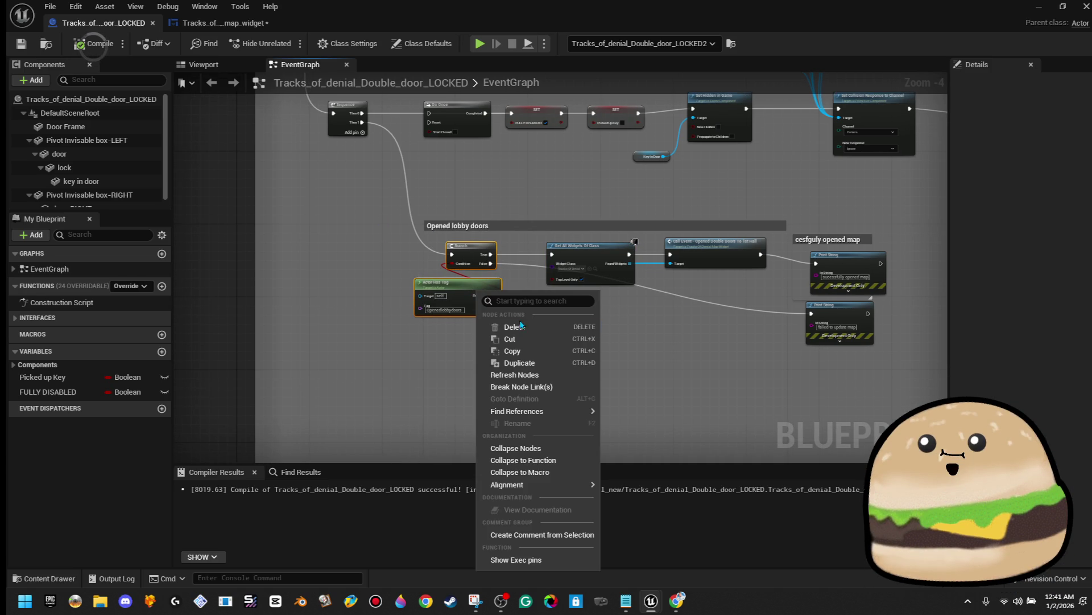
click(522, 351)
scroll(702, 274, down, 5)
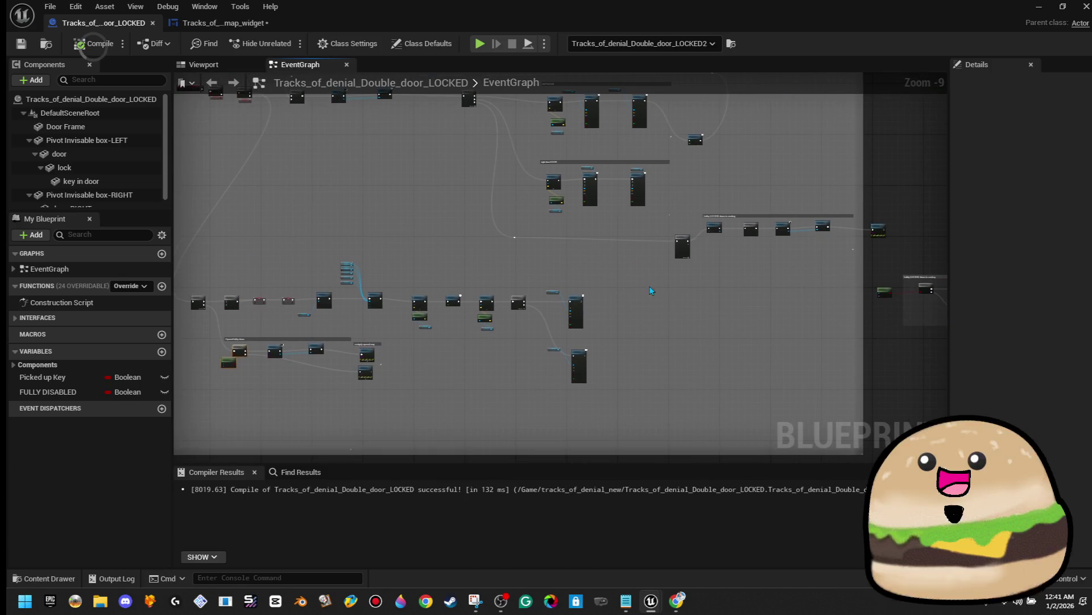
scroll(569, 304, up, 7)
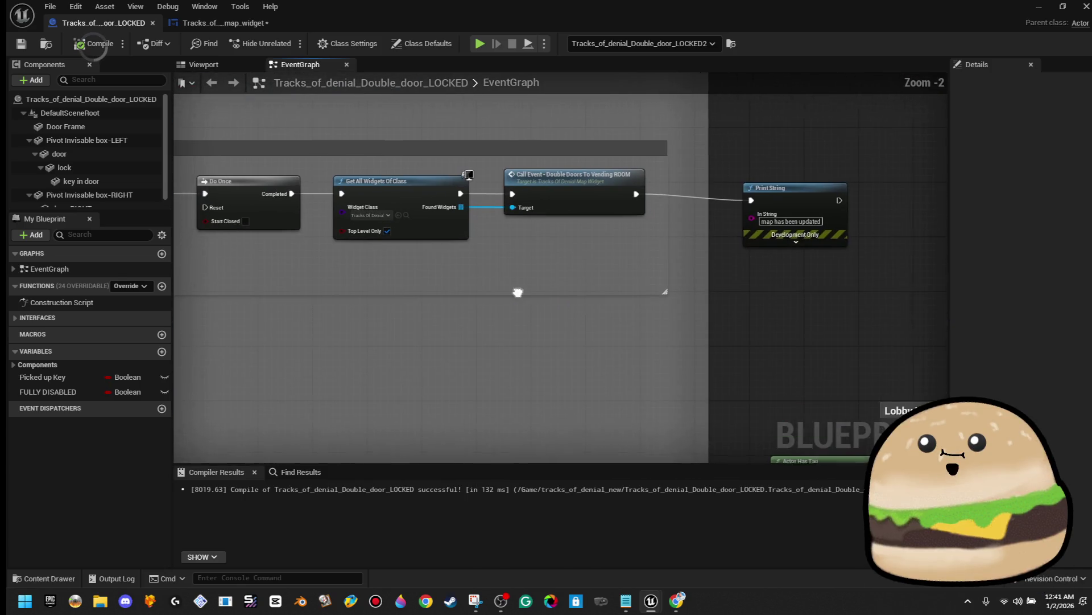
scroll(468, 173, down, 1)
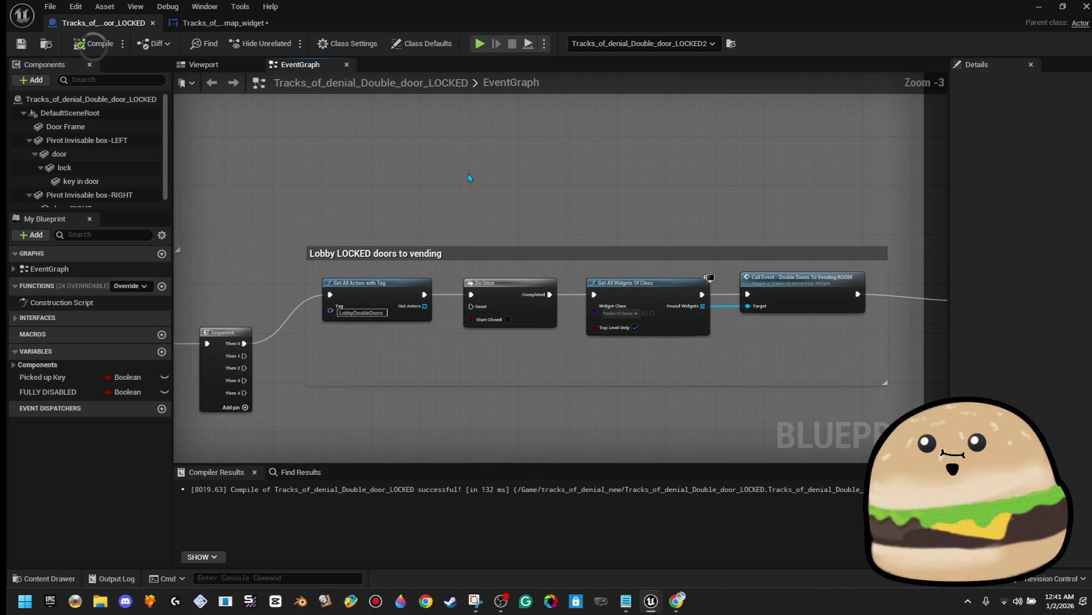
key(ctrl+v)
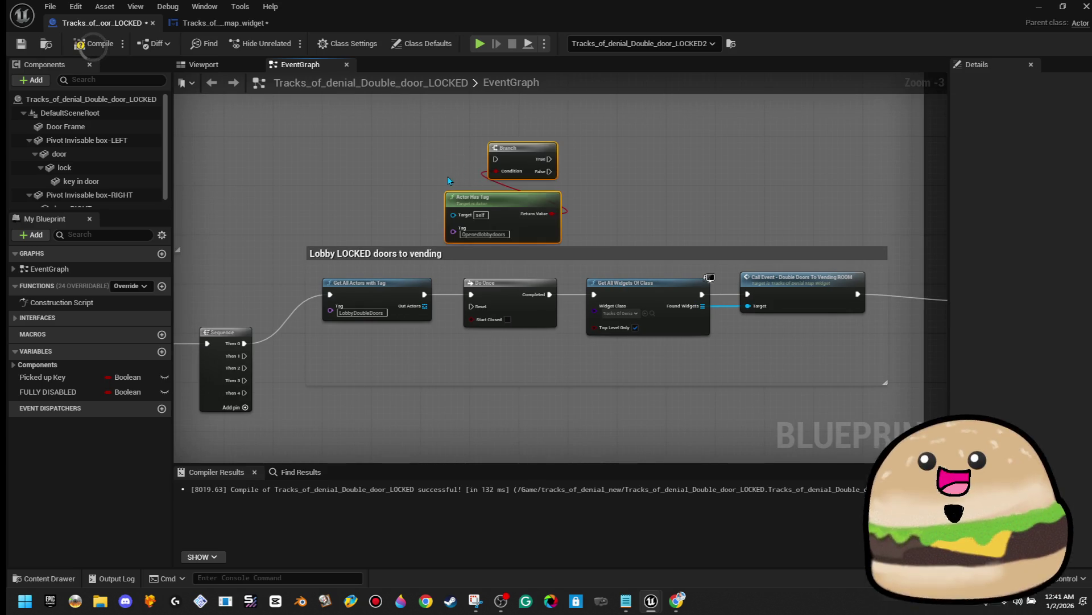
Step: Move the LobbyDoubleDoors tag into Actor Has Tag, delete Get All Actors with Tag, and place the nodes
right_click(366, 315)
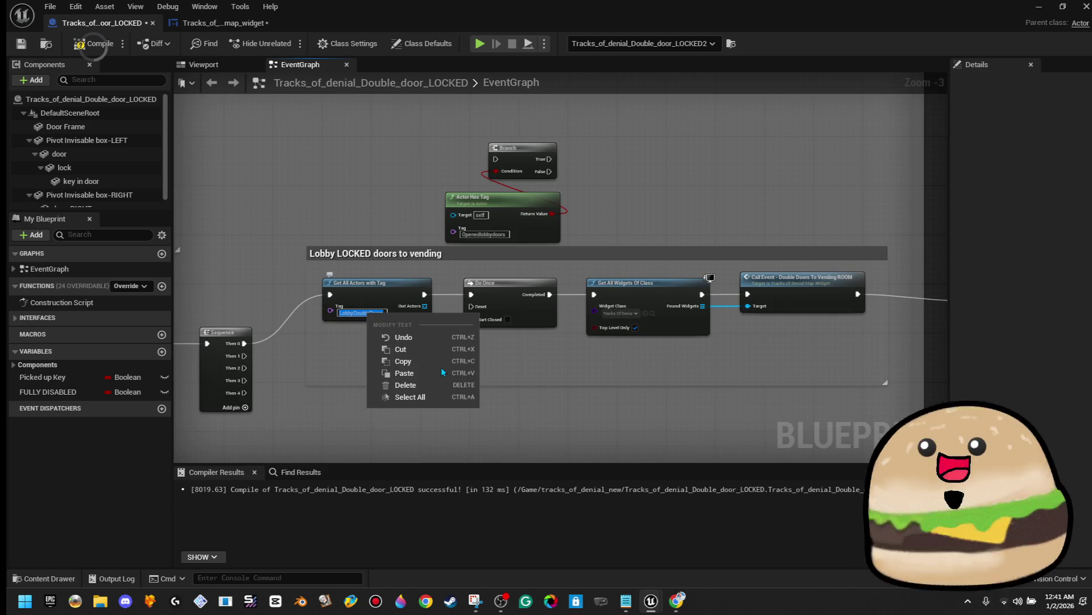
click(410, 348)
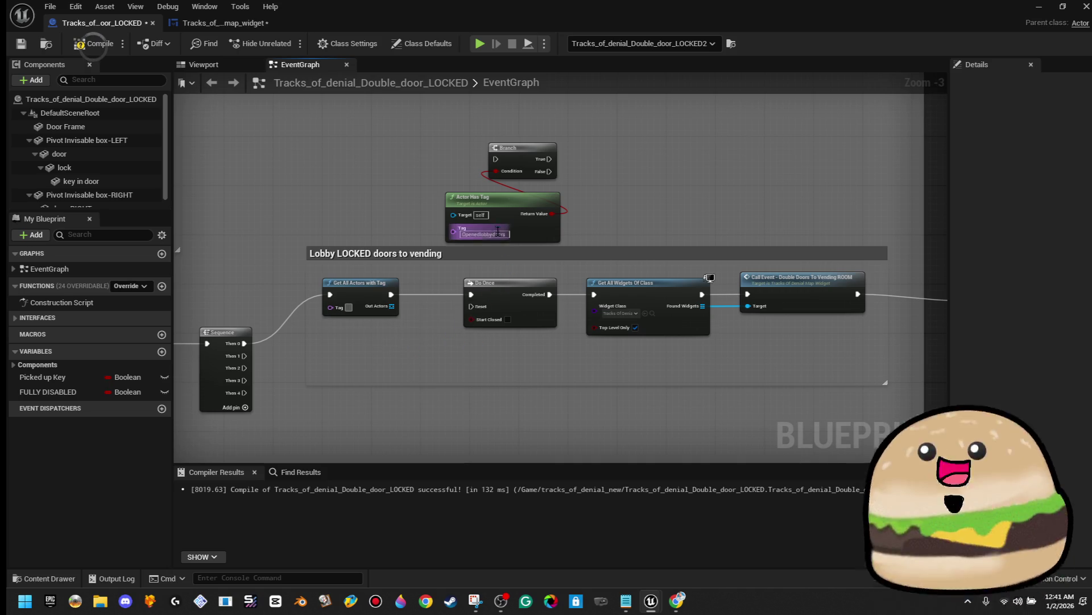
key(ctrl+v)
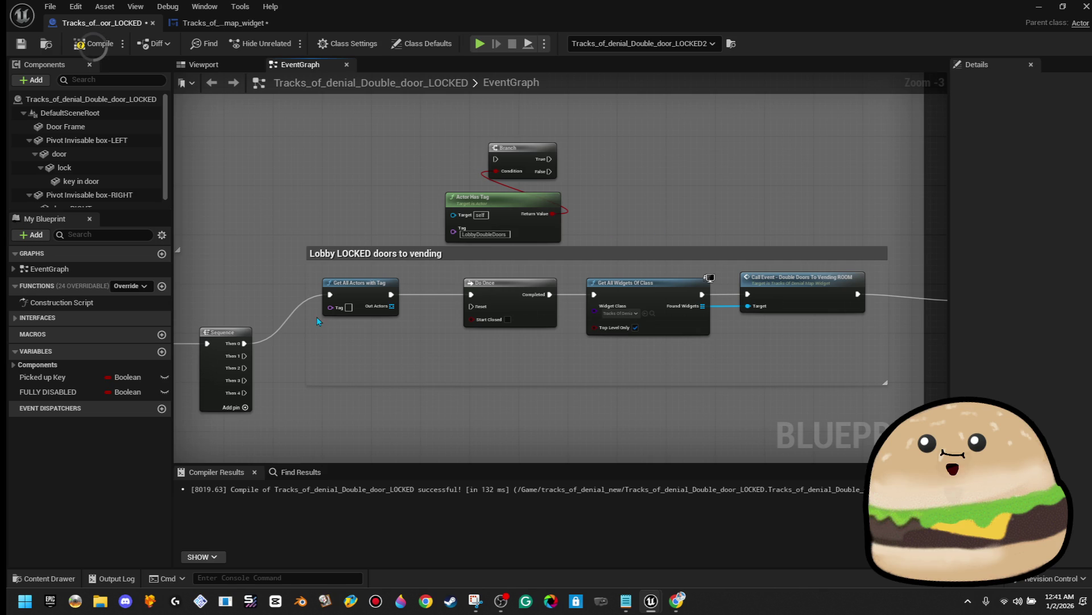
click(364, 299)
key(Delete)
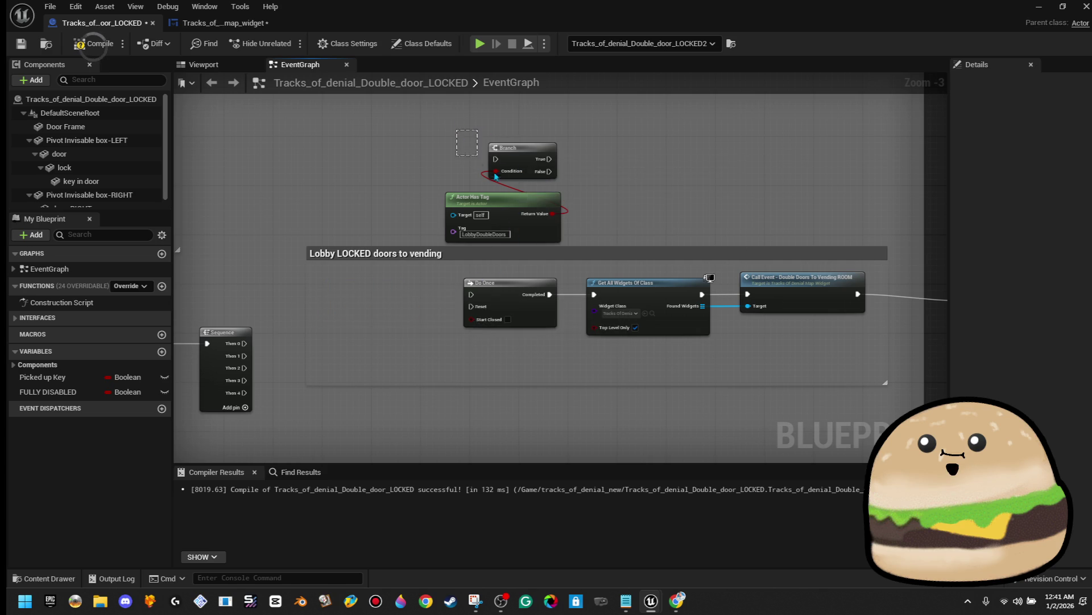
drag(489, 172, 501, 222)
mouse_move(523, 161)
mouse_down()
mouse_move(440, 281)
mouse_move(406, 292)
mouse_move(406, 303)
mouse_move(411, 291)
mouse_move(381, 295)
mouse_move(244, 348)
mouse_up()
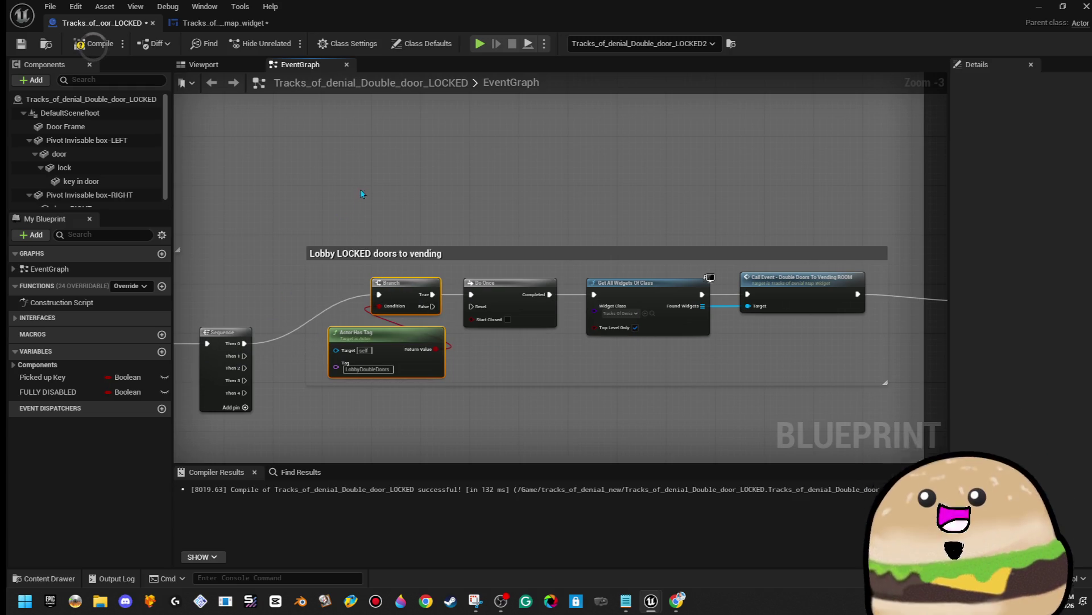
Step: Delete that group's Print String node, then compile and save the door blueprint
drag(404, 202, 285, 180)
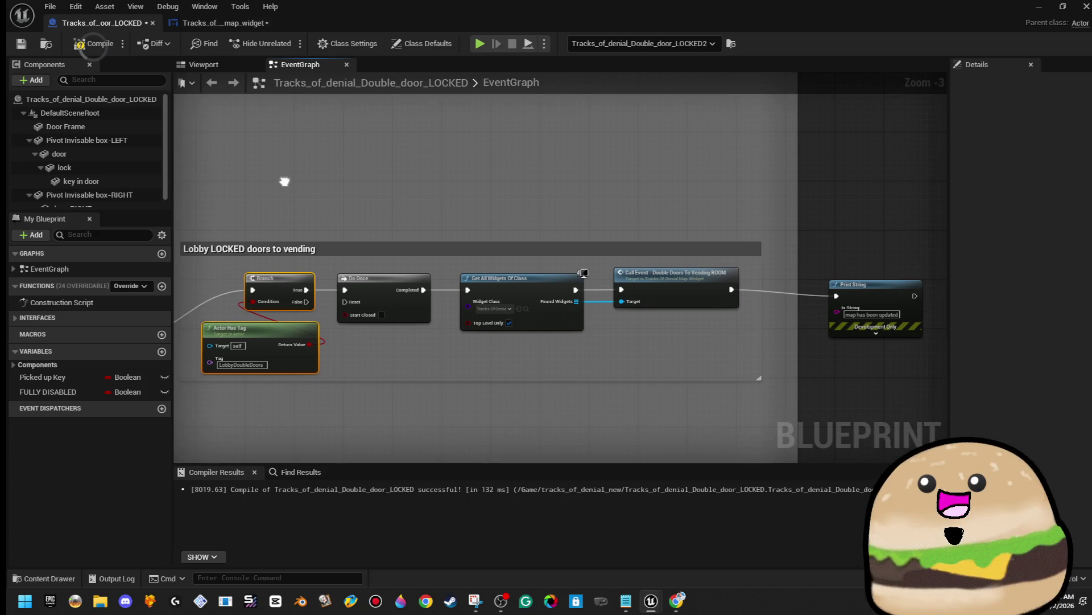
click(865, 304)
key(Delete)
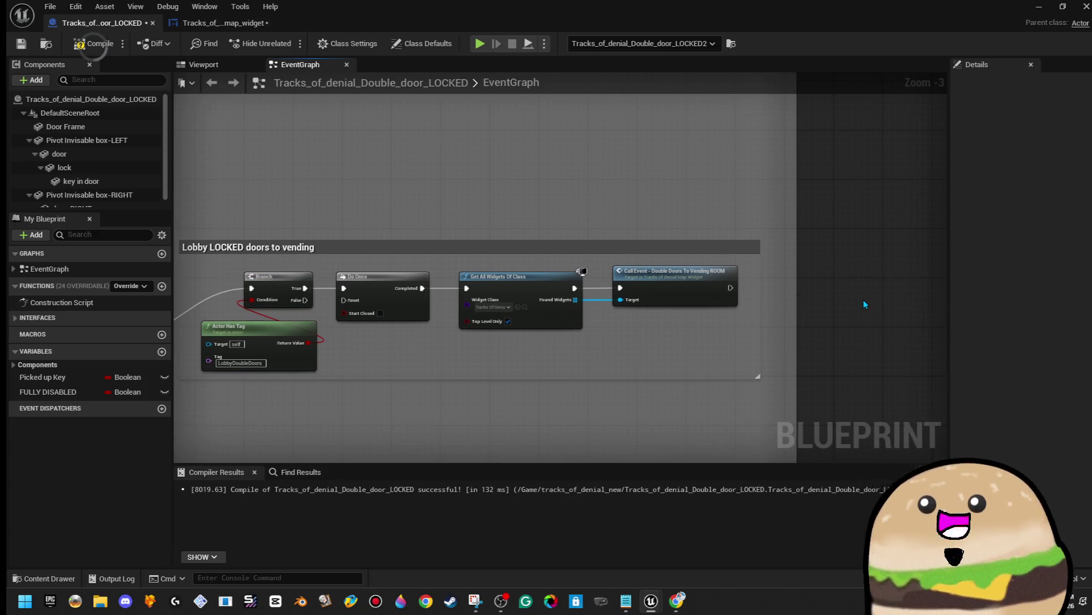
drag(602, 166, 750, 140)
click(100, 47)
click(17, 52)
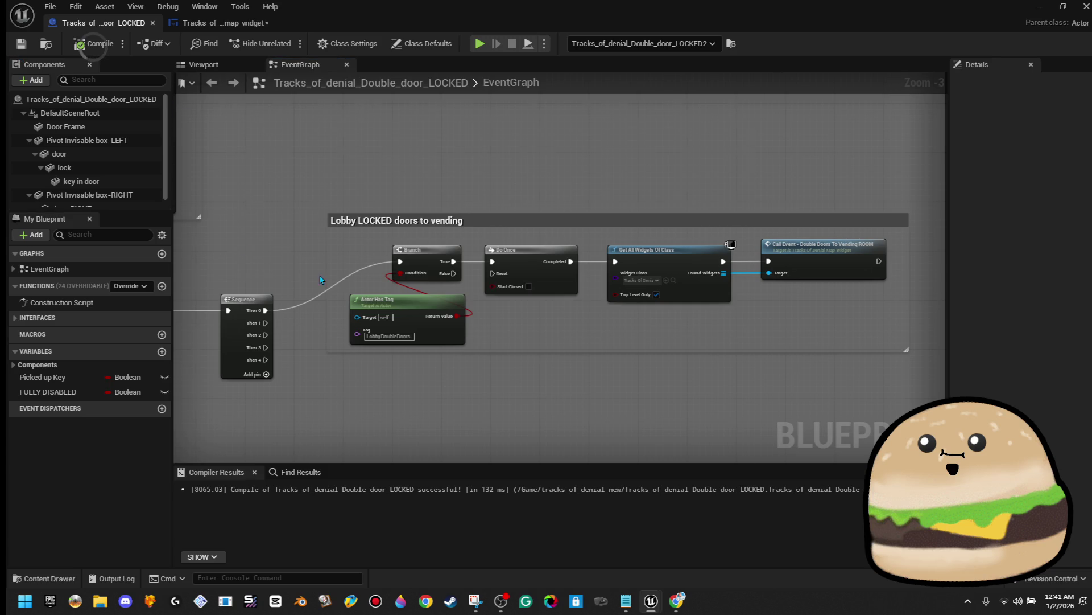
Step: Delete the comment and both Print String nodes from the Opened lobby doors group
scroll(305, 261, down, 3)
scroll(403, 294, up, 4)
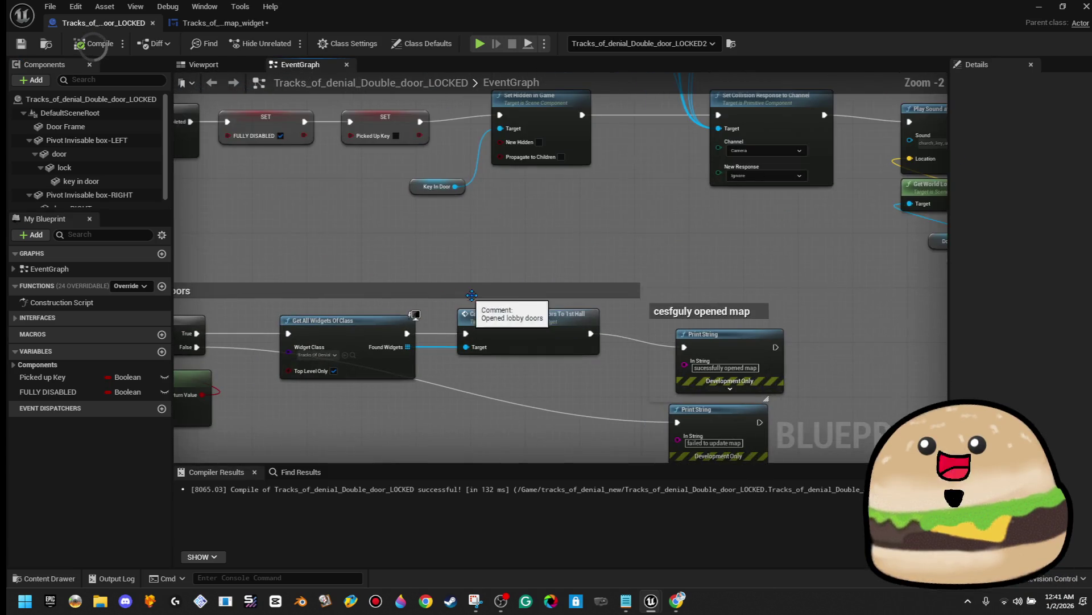
drag(846, 262, 790, 352)
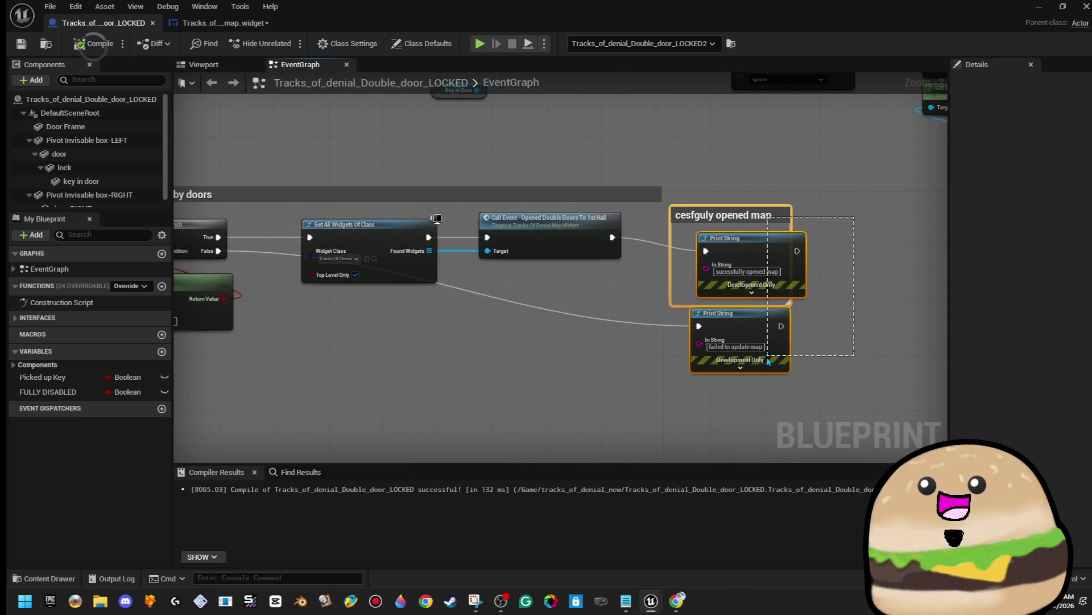
key(Delete)
drag(729, 295, 835, 280)
scroll(835, 280, down, 1)
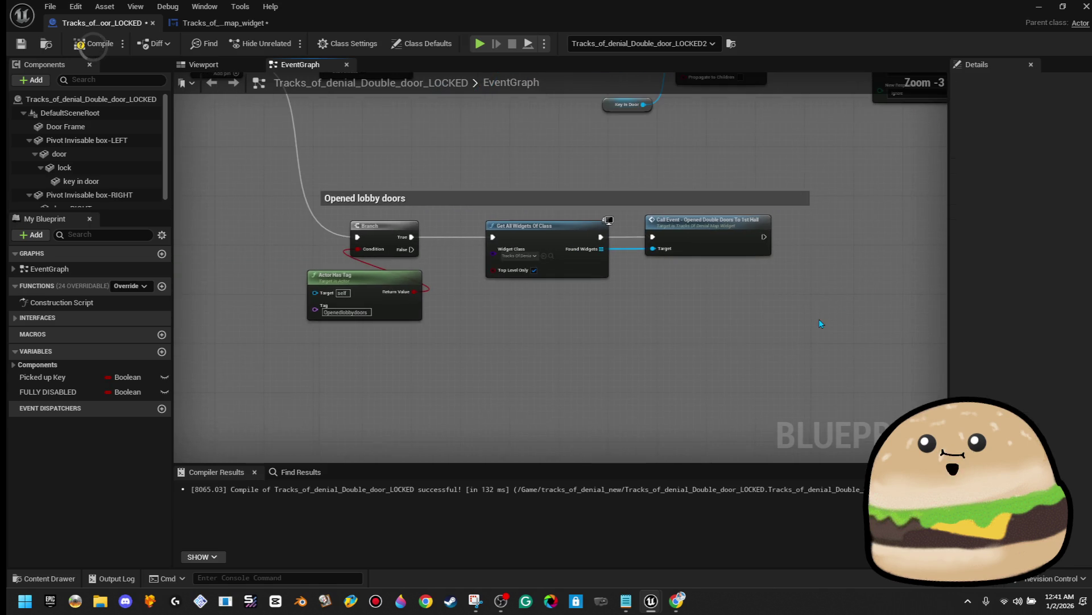
Step: Snip the Opened lobby doors nodes with Snipping Tool and recompile the blueprint
key(super)
text(sn)
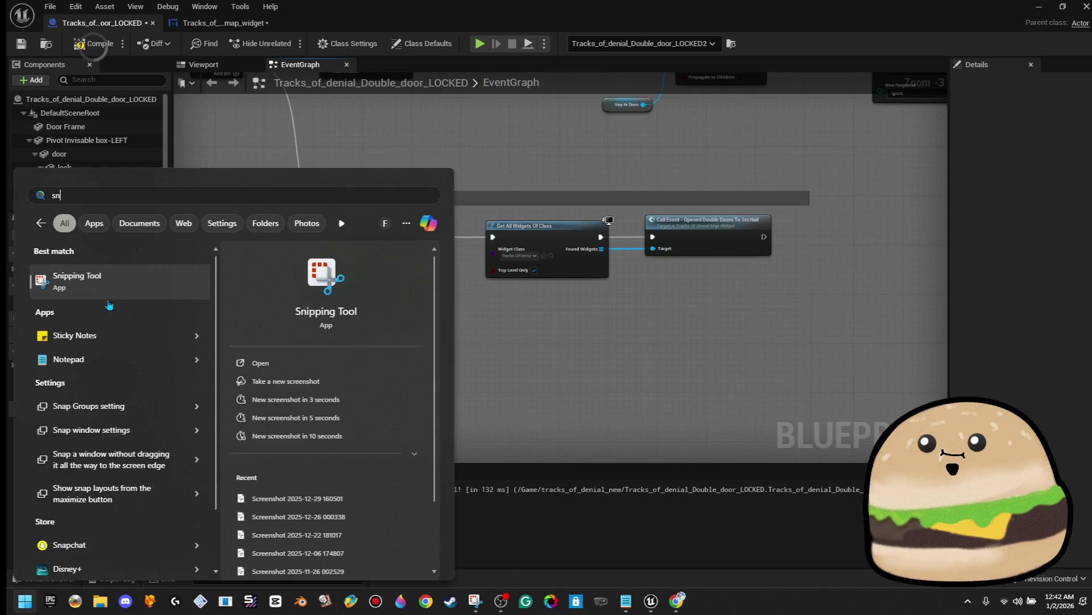
key(Return)
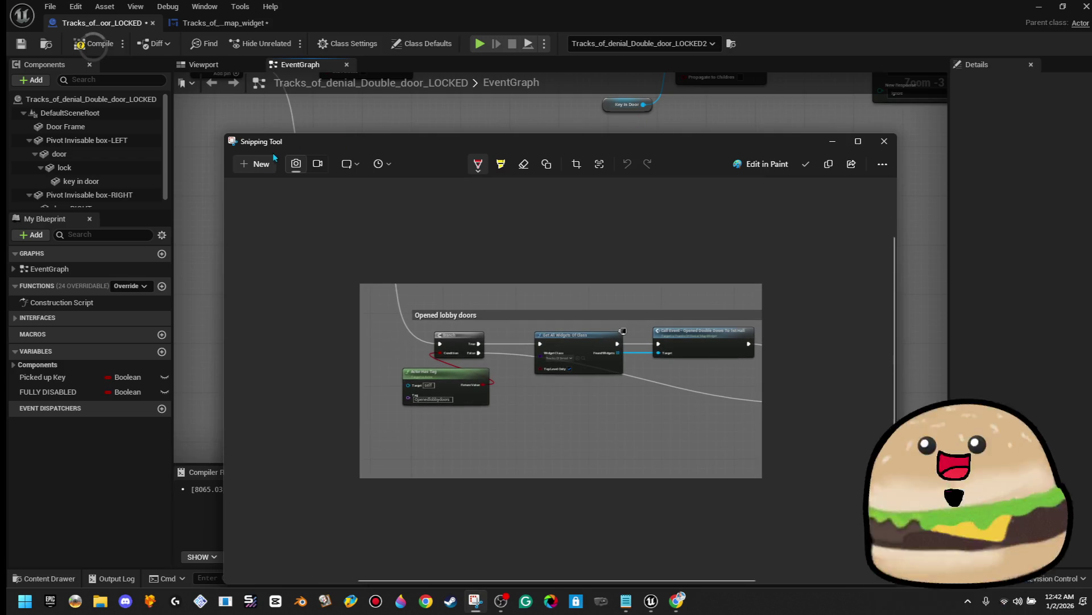
click(272, 156)
mouse_move(268, 162)
mouse_down()
mouse_move(910, 419)
mouse_move(821, 380)
mouse_up()
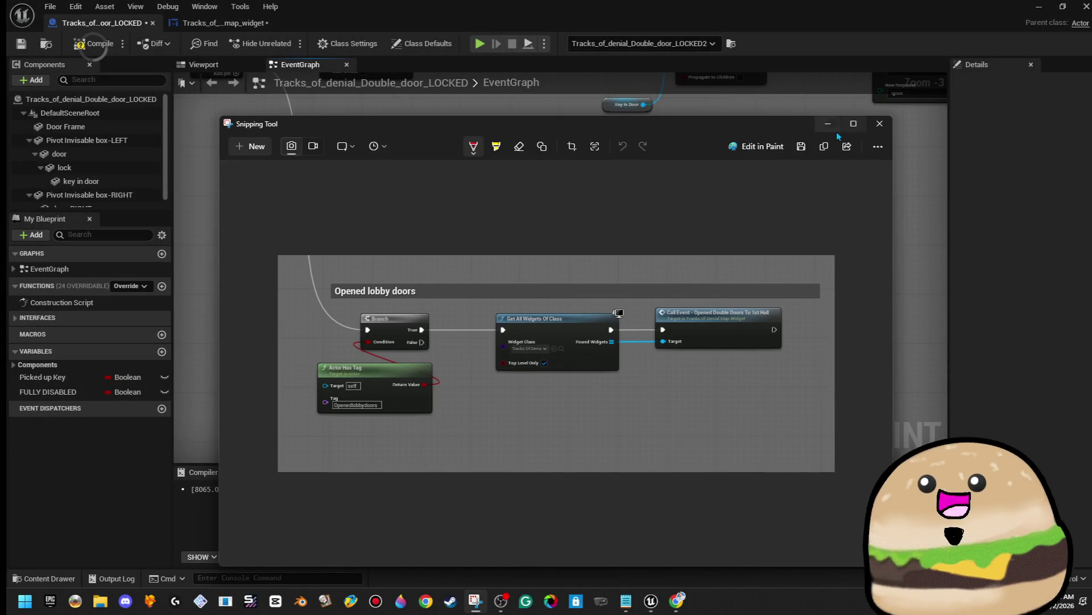
click(827, 124)
click(110, 44)
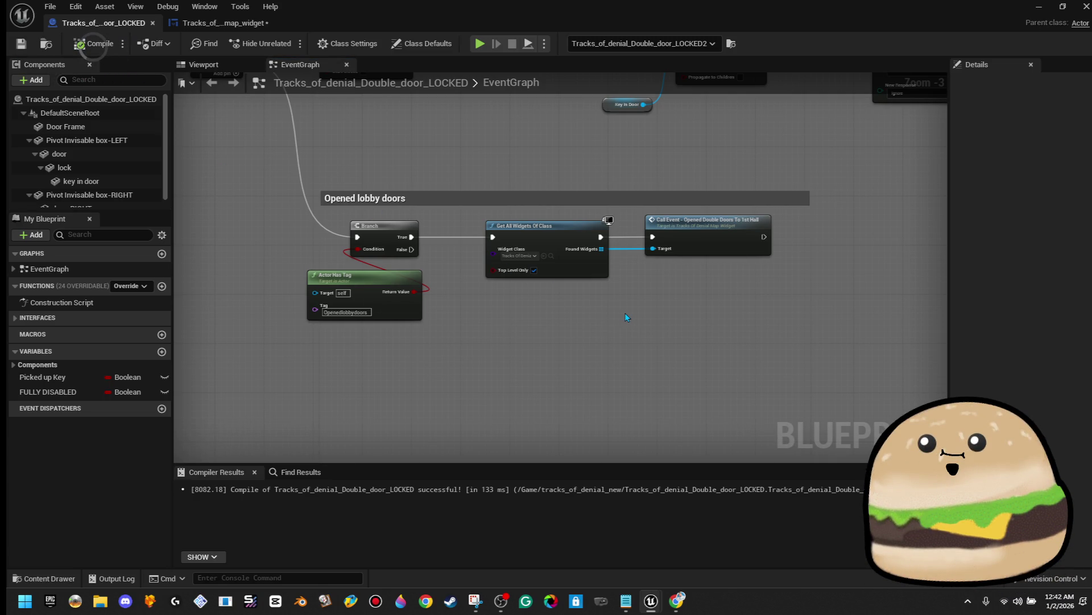
Step: Fit the comment box around its nodes, then save and close the LOCKED door blueprint
scroll(626, 312, down, 4)
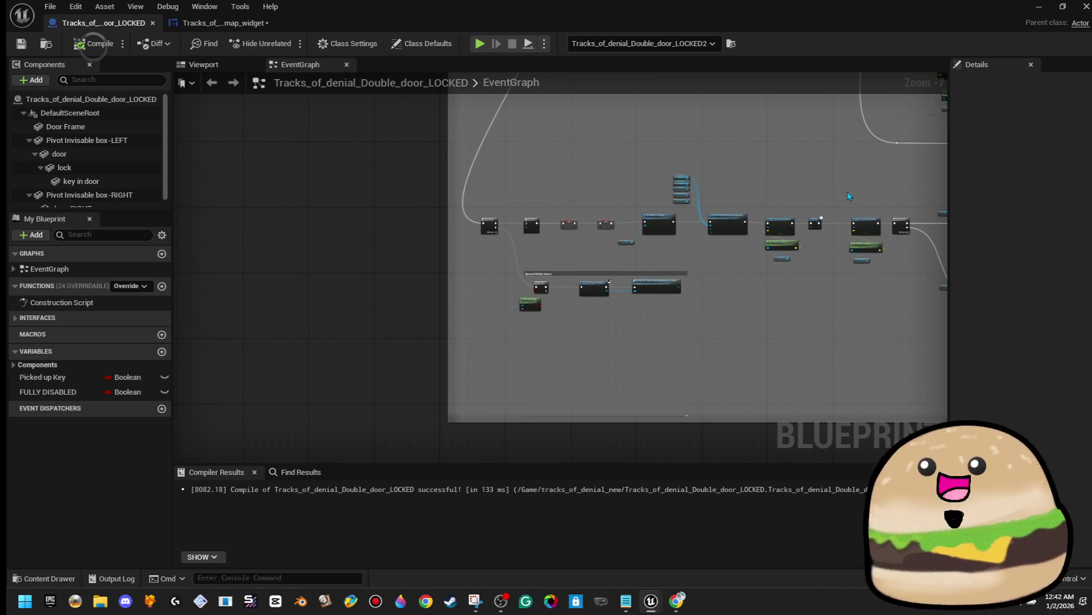
scroll(490, 315, up, 5)
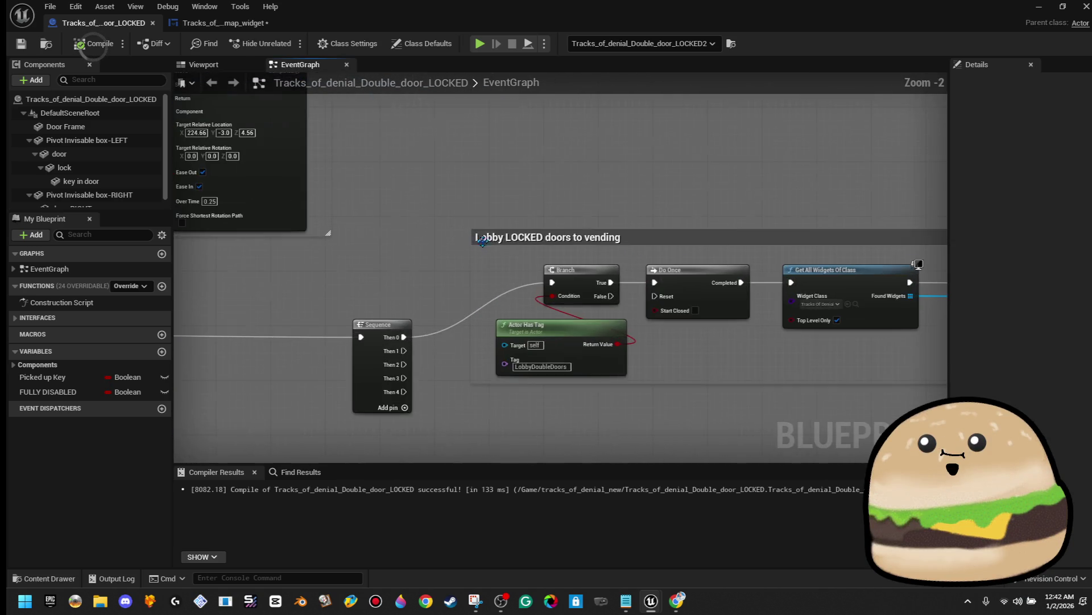
scroll(714, 348, down, 4)
drag(605, 175, 633, 357)
mouse_move(381, 232)
mouse_down()
mouse_move(510, 290)
mouse_move(695, 273)
mouse_move(839, 227)
mouse_up()
click(22, 48)
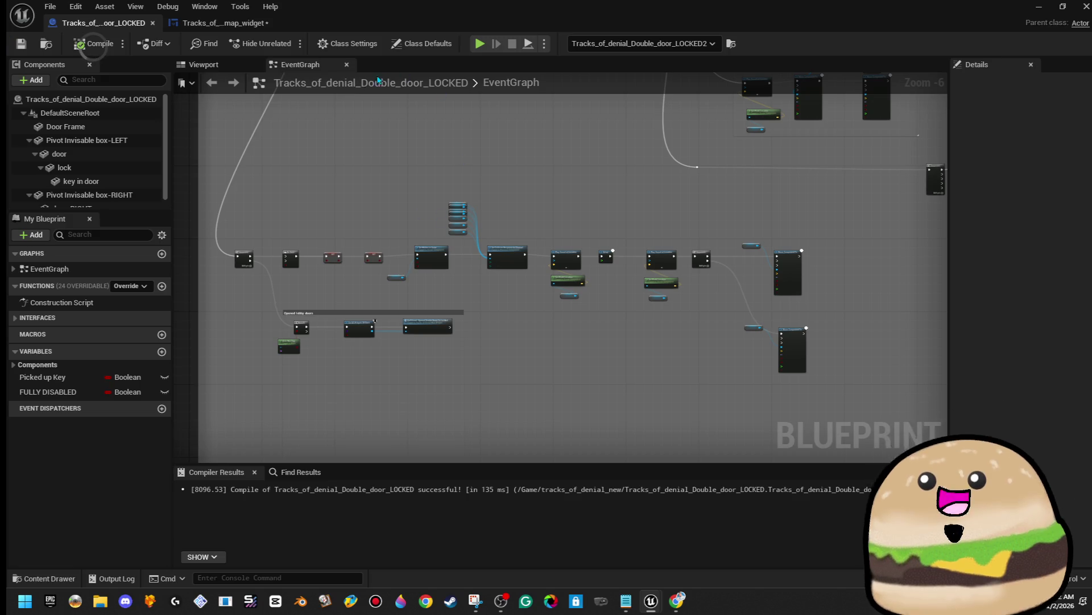
click(152, 23)
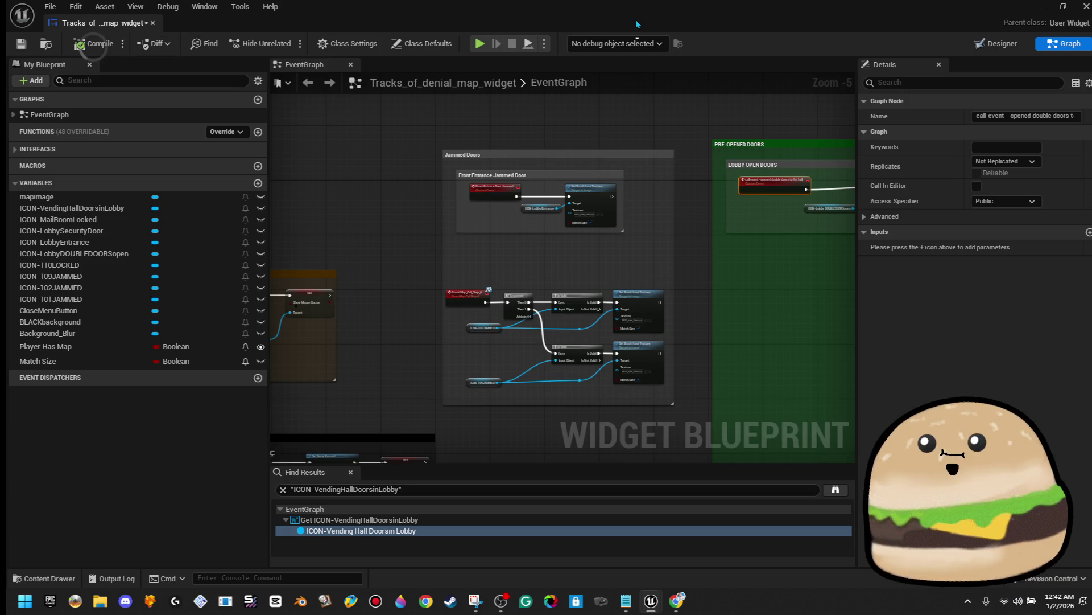
click(1039, 7)
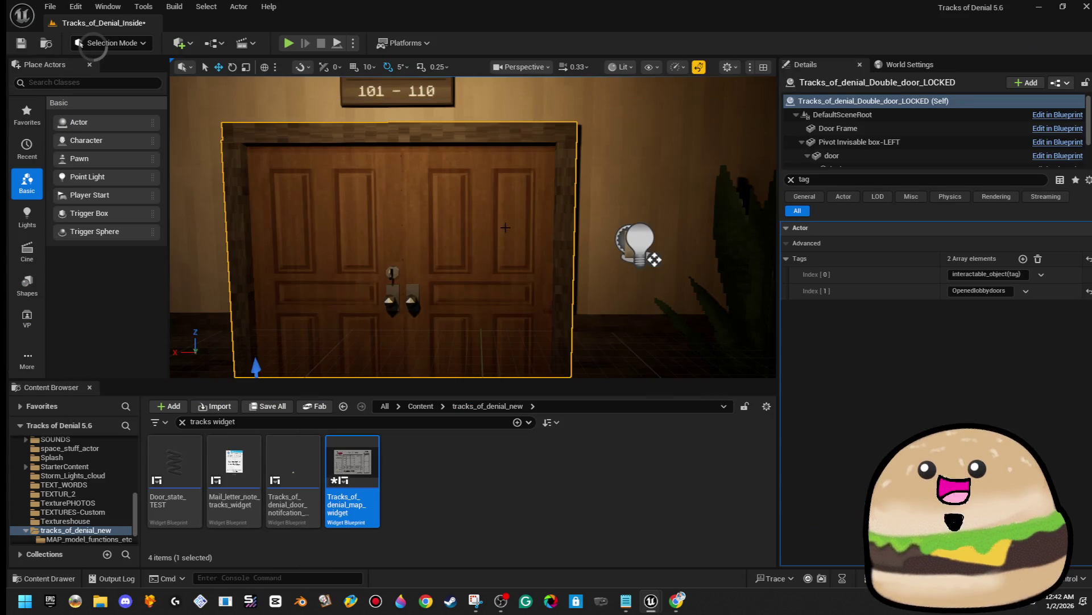
Step: Focus on the jammed door and open its Blueprint event graph
key(f)
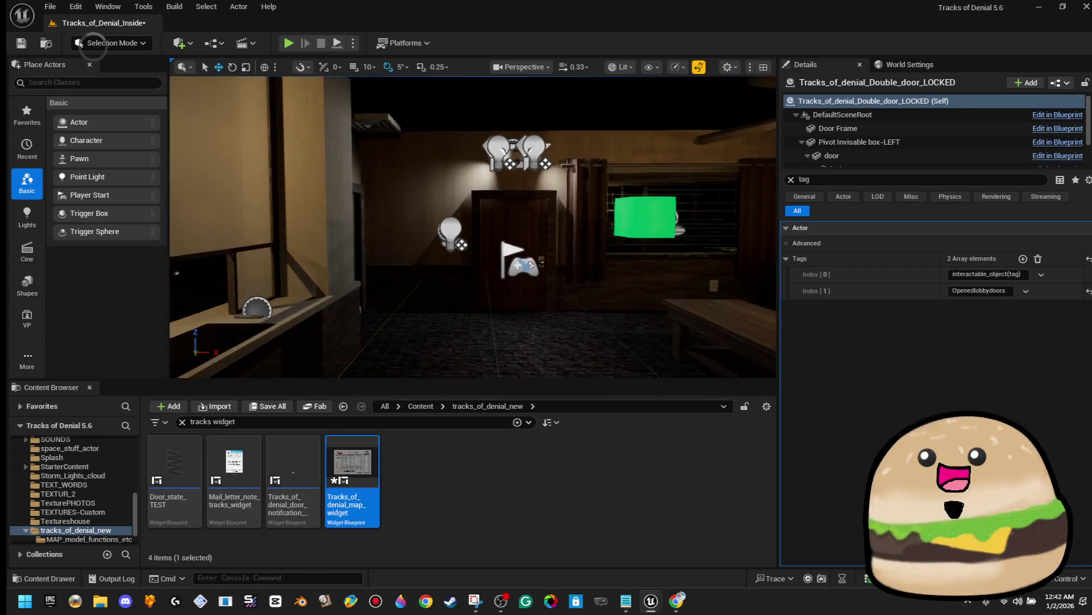
right_click(511, 205)
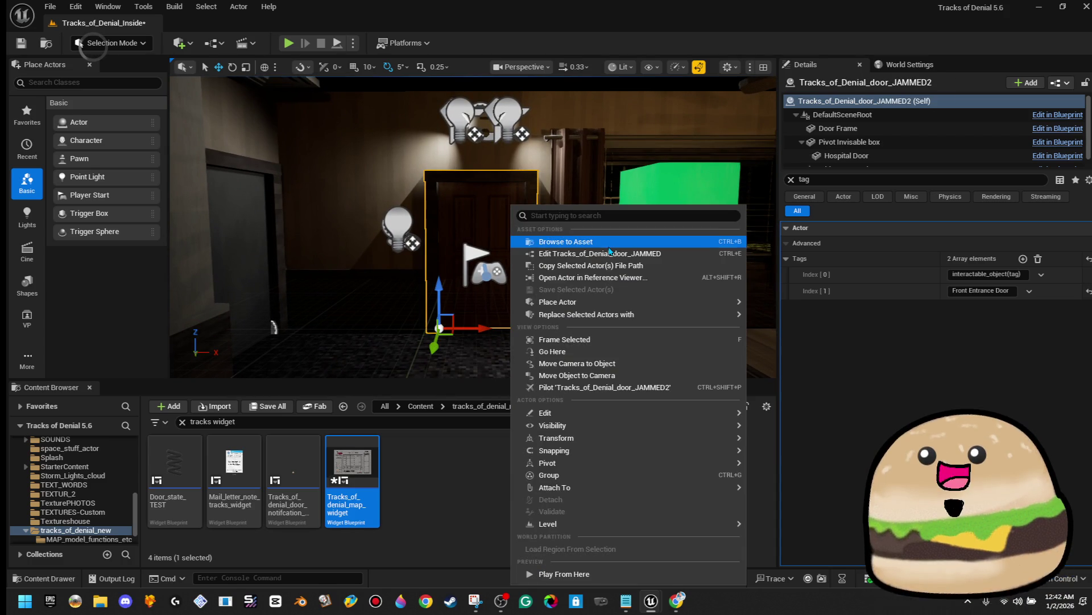
click(613, 254)
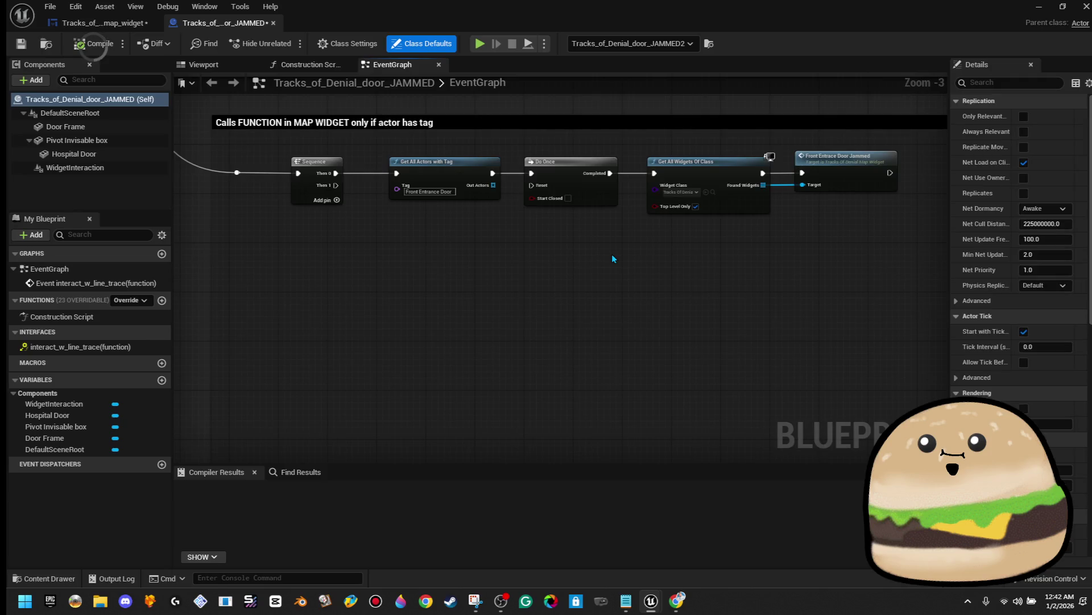
scroll(653, 237, down, 2)
scroll(593, 247, up, 2)
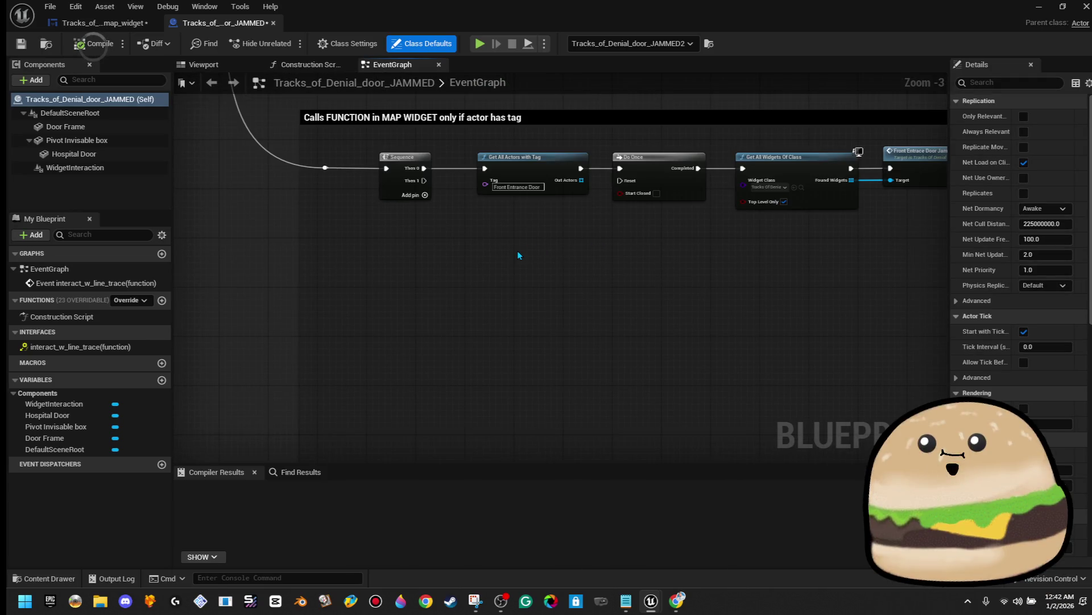
right_click(514, 251)
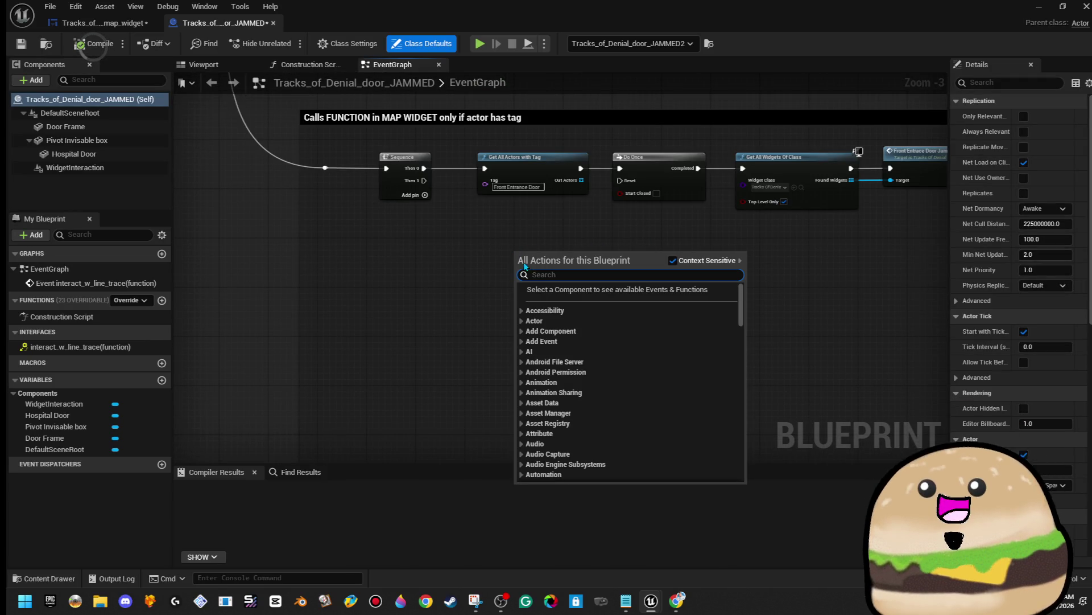
click(500, 237)
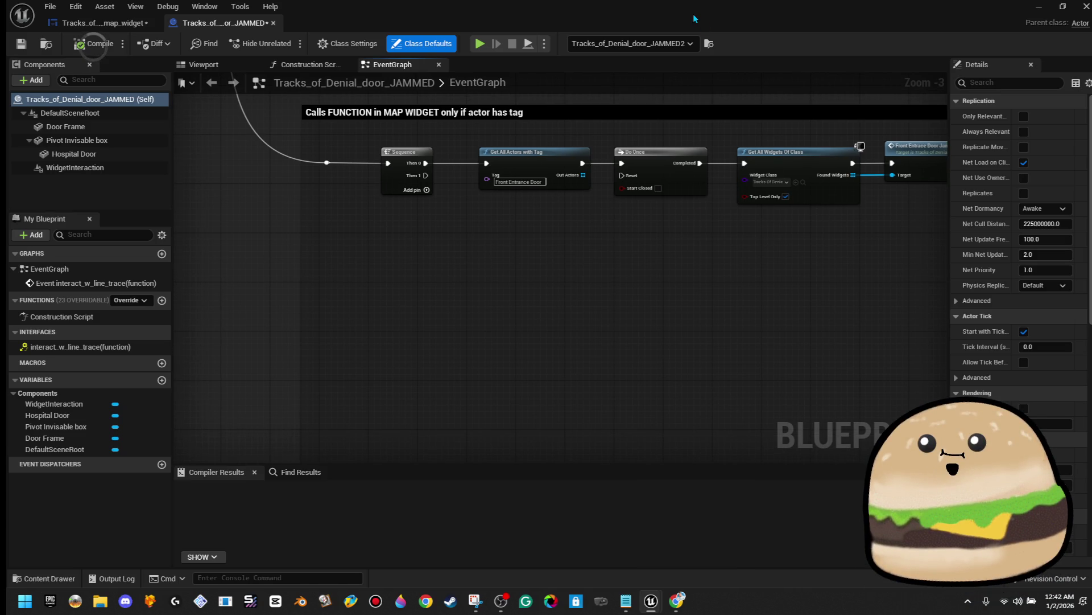
Step: Cut the 'Front Entrance Door' tag text, then delete the Get All Actors with Tag node
scroll(530, 171, up, 3)
double_click(513, 187)
right_click(517, 191)
click(561, 270)
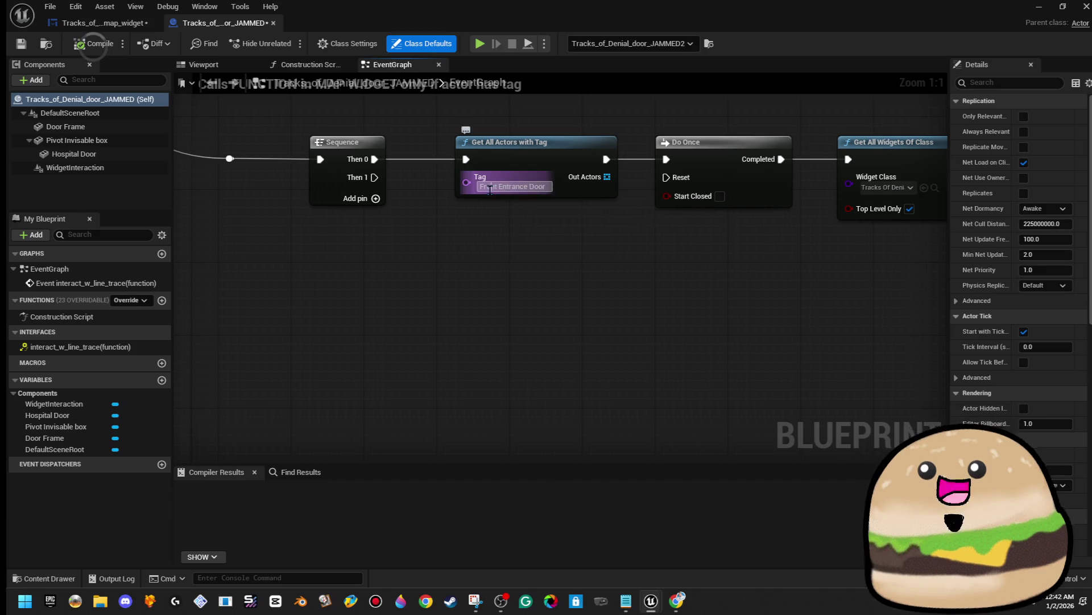
click(541, 188)
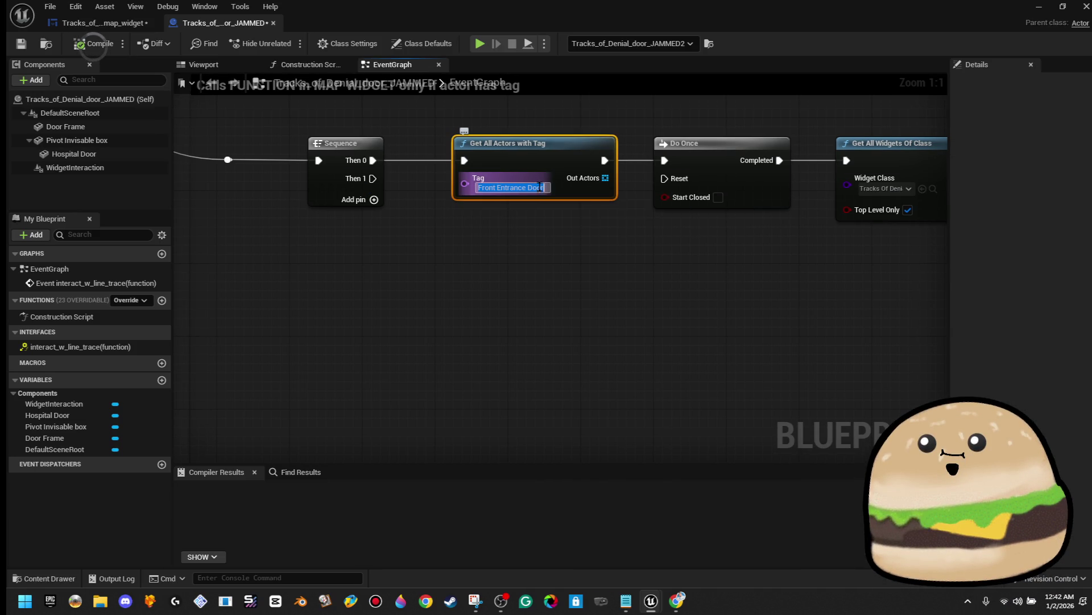
right_click(542, 187)
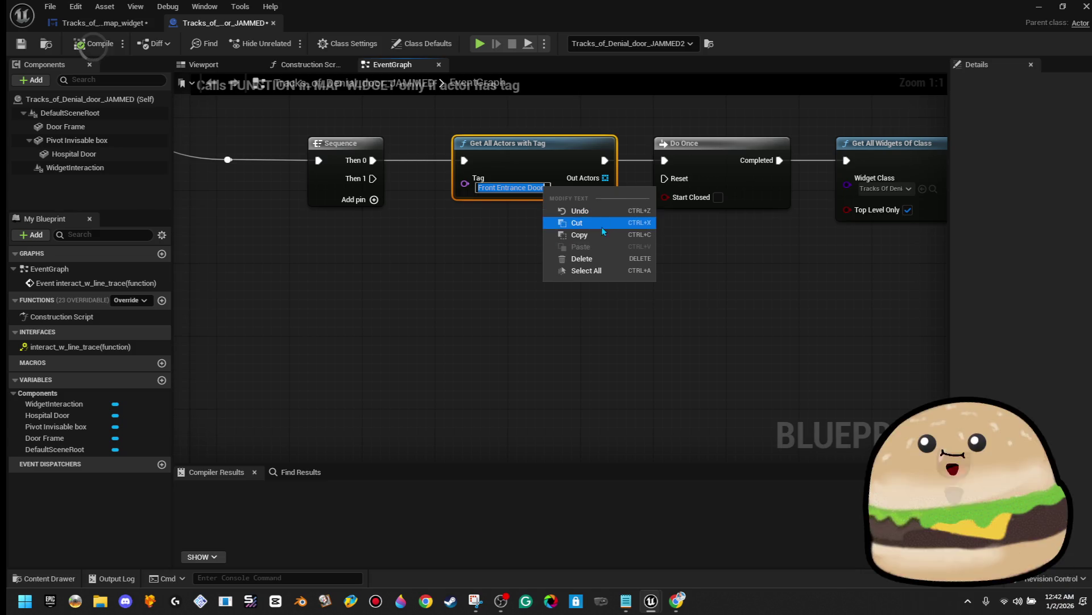
click(566, 221)
key(Delete)
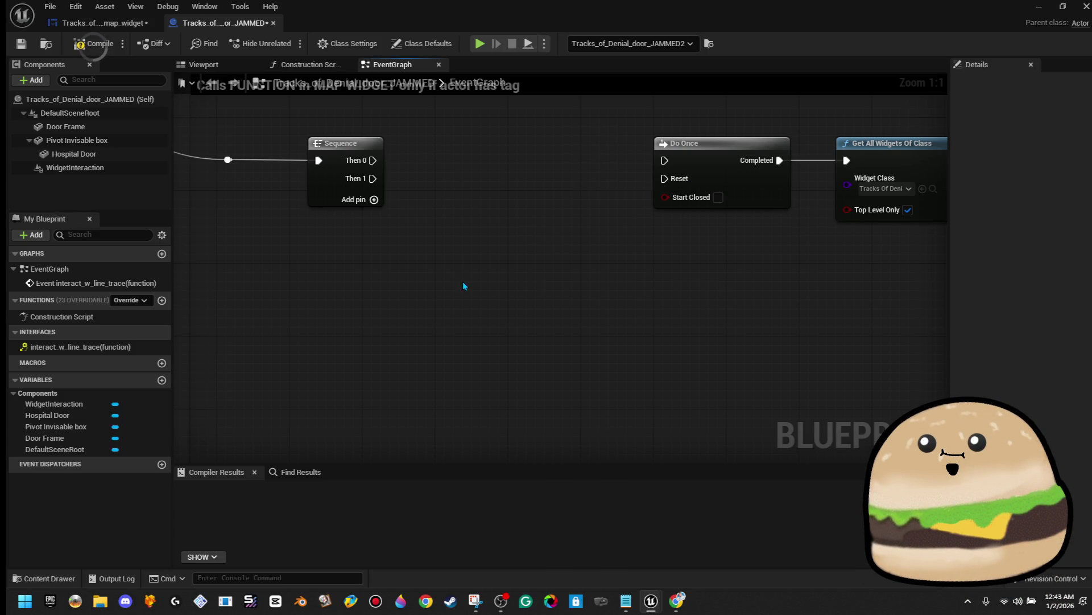
Step: Add an Actor Has Tag node with its Tag set to 'Front Entrance Door'
right_click(420, 251)
text(actor has t)
key(Return)
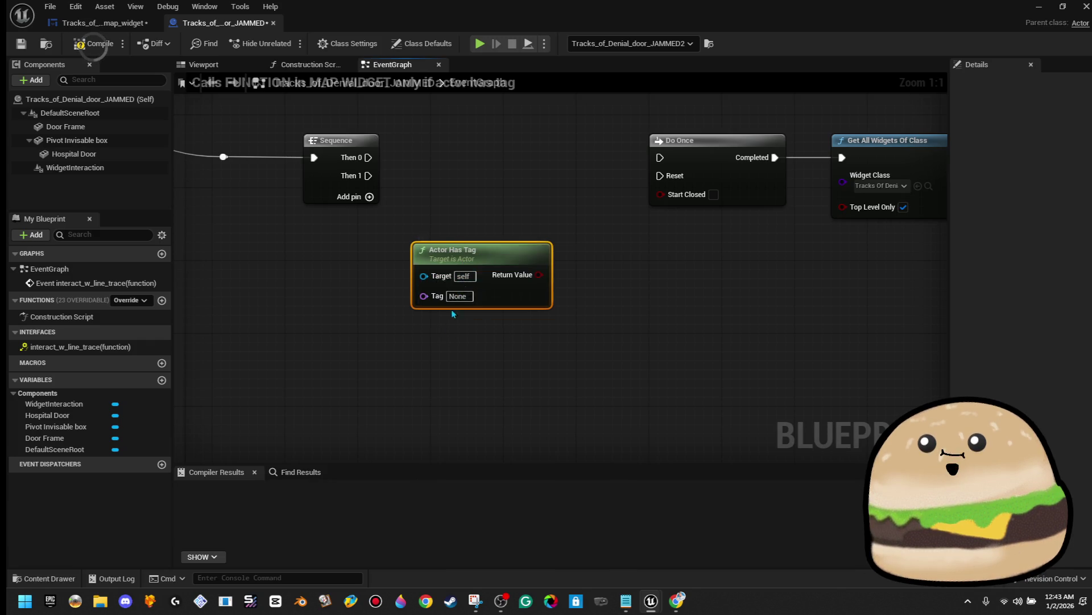
drag(458, 296, 494, 241)
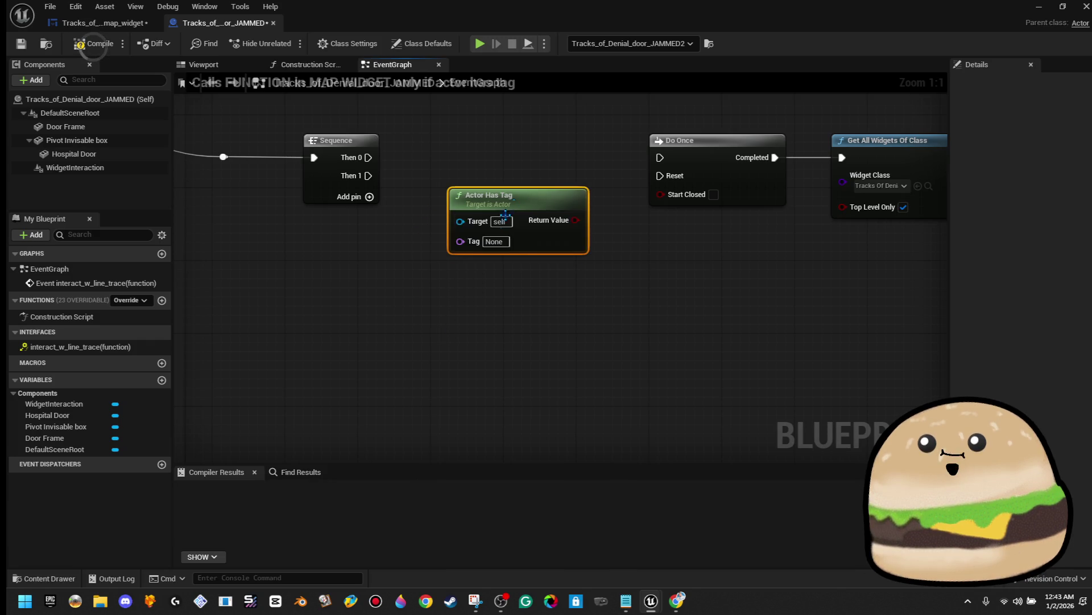
key(ctrl+v)
click(640, 276)
mouse_move(545, 191)
mouse_down()
mouse_move(536, 125)
mouse_move(524, 332)
mouse_move(506, 313)
mouse_up()
Step: Feed the tag check into a new Branch between Sequence Then 0 and Do Once
mouse_move(581, 320)
mouse_down()
mouse_move(569, 276)
mouse_move(523, 221)
mouse_up()
text(bran)
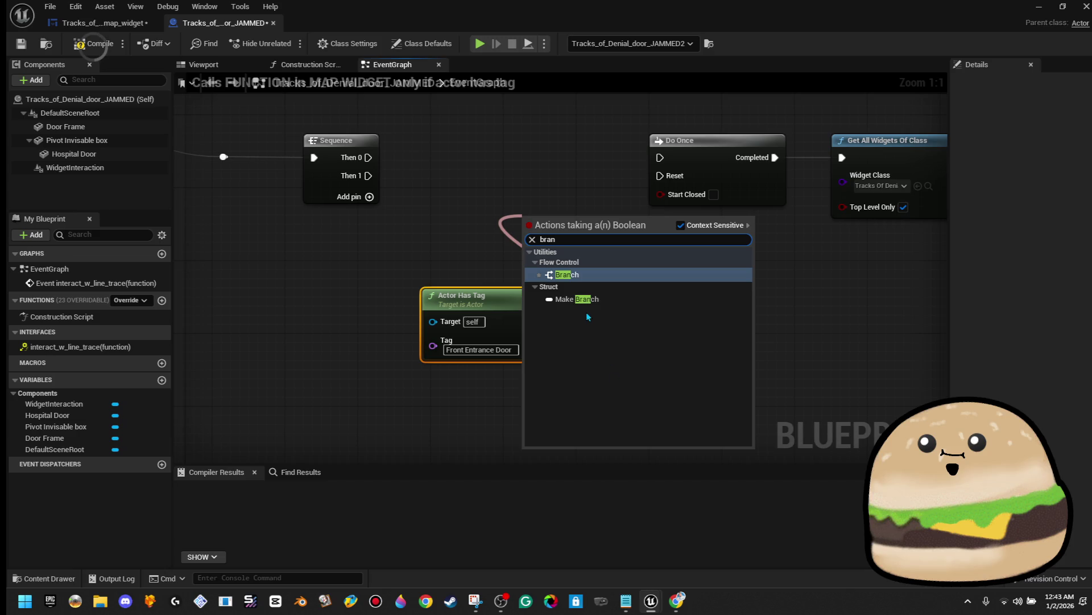
click(585, 279)
mouse_move(575, 240)
mouse_down()
mouse_move(489, 163)
mouse_move(510, 157)
mouse_up()
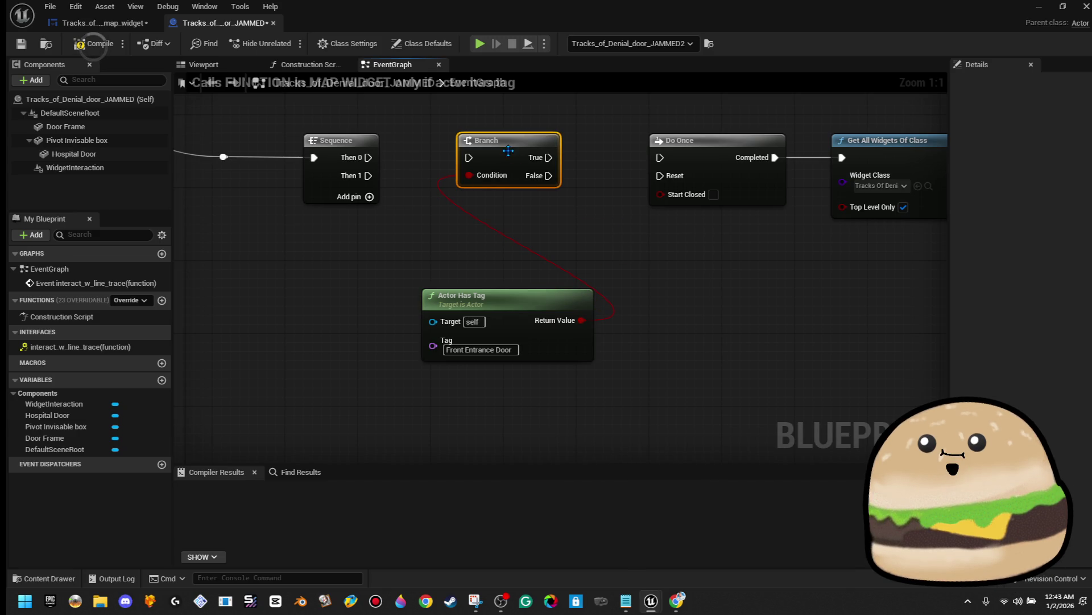
drag(368, 157, 469, 157)
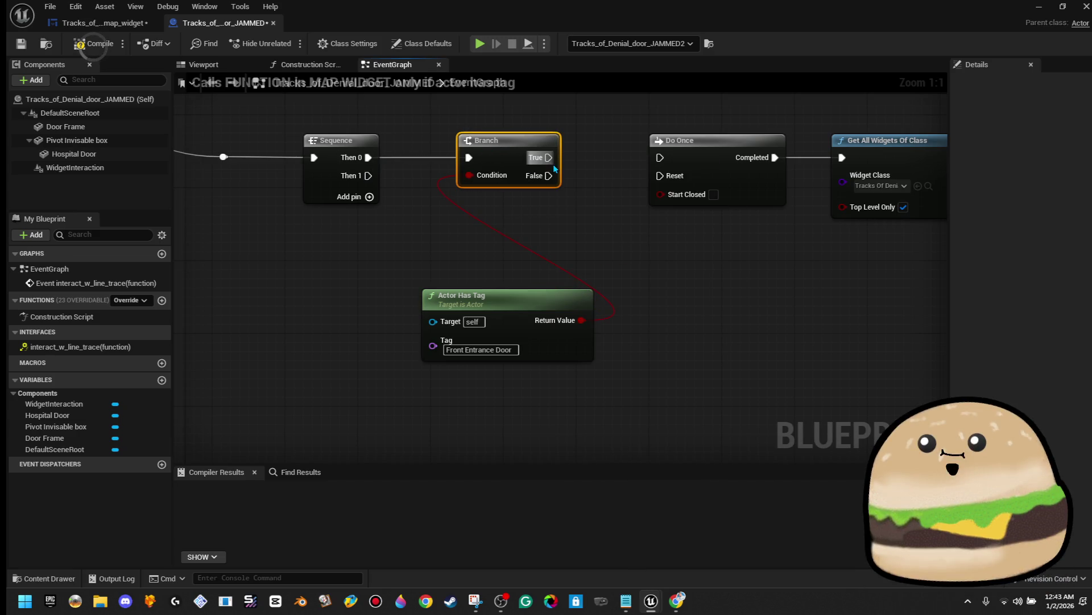
drag(549, 158, 659, 158)
drag(535, 140, 588, 140)
Step: Tidy the node layout, then compile and save the door blueprint
mouse_move(521, 304)
mouse_down()
mouse_move(551, 221)
mouse_move(870, 309)
mouse_up()
scroll(677, 309, down, 2)
drag(672, 203, 706, 203)
click(630, 316)
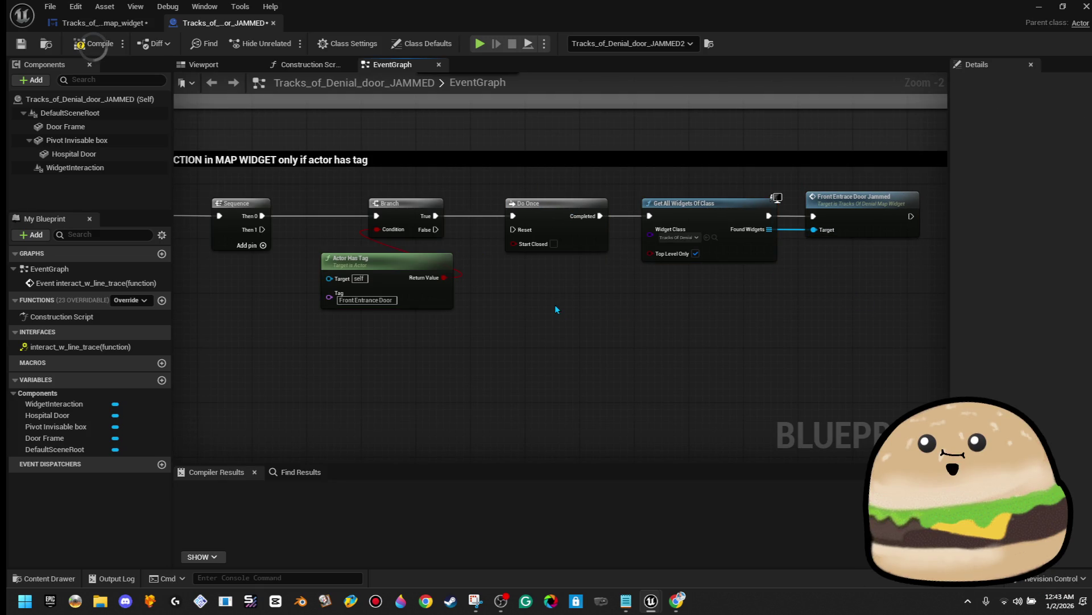
scroll(555, 339, down, 2)
click(94, 43)
click(21, 43)
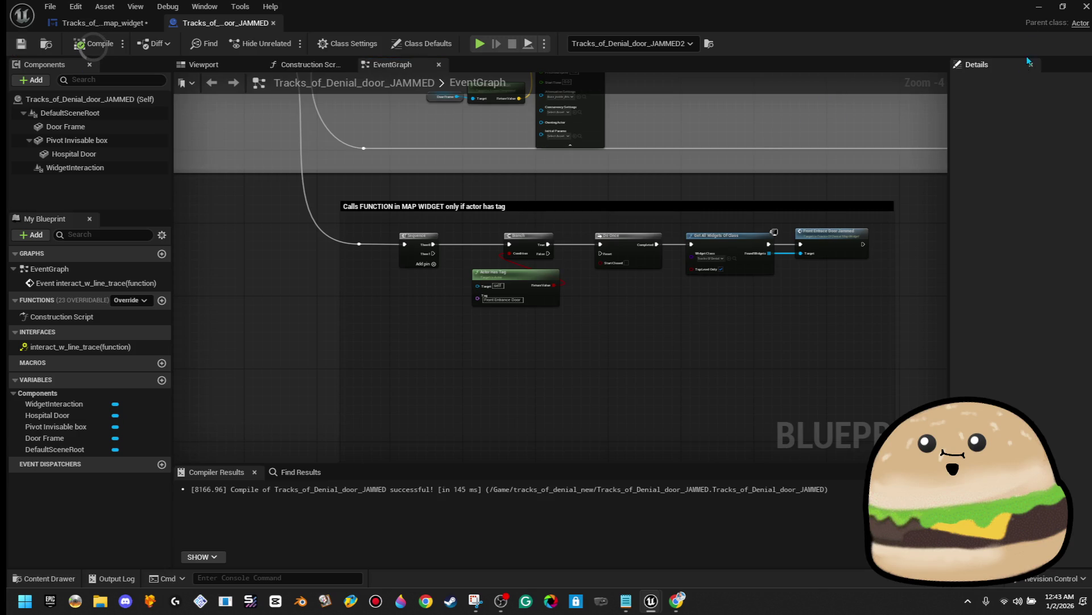
Step: Play-test the level briefly, toggling the in-game floor map, then stop
click(1039, 8)
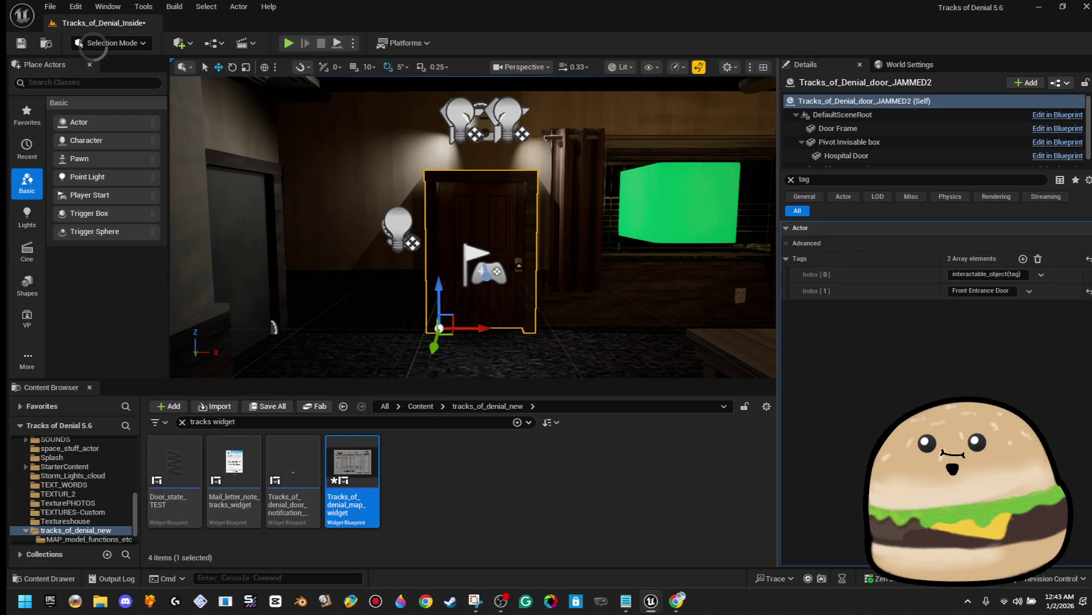
right_click(601, 319)
click(601, 319)
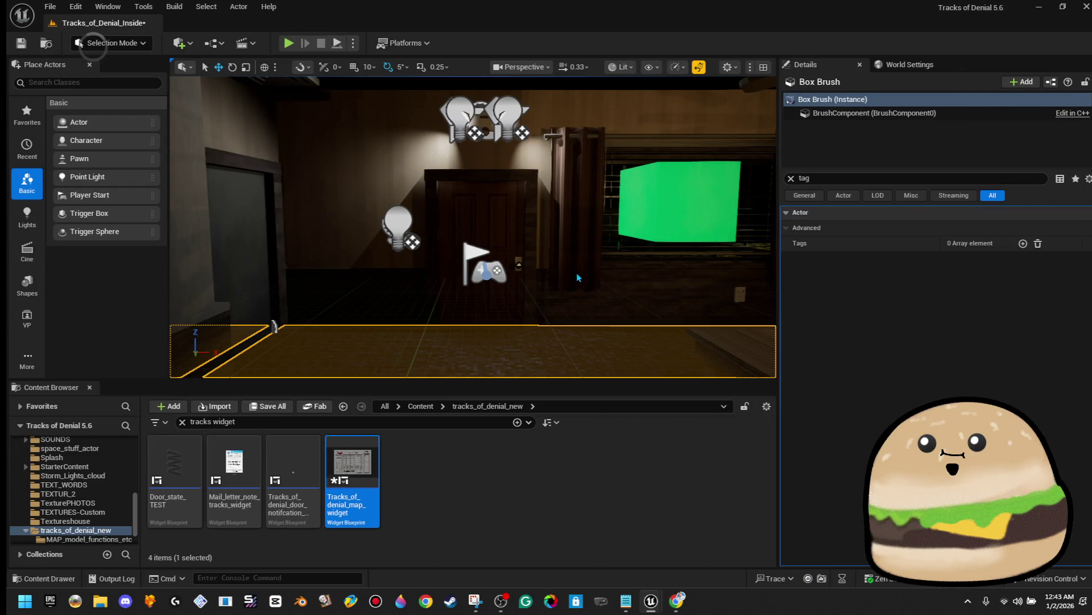
key(alt+p)
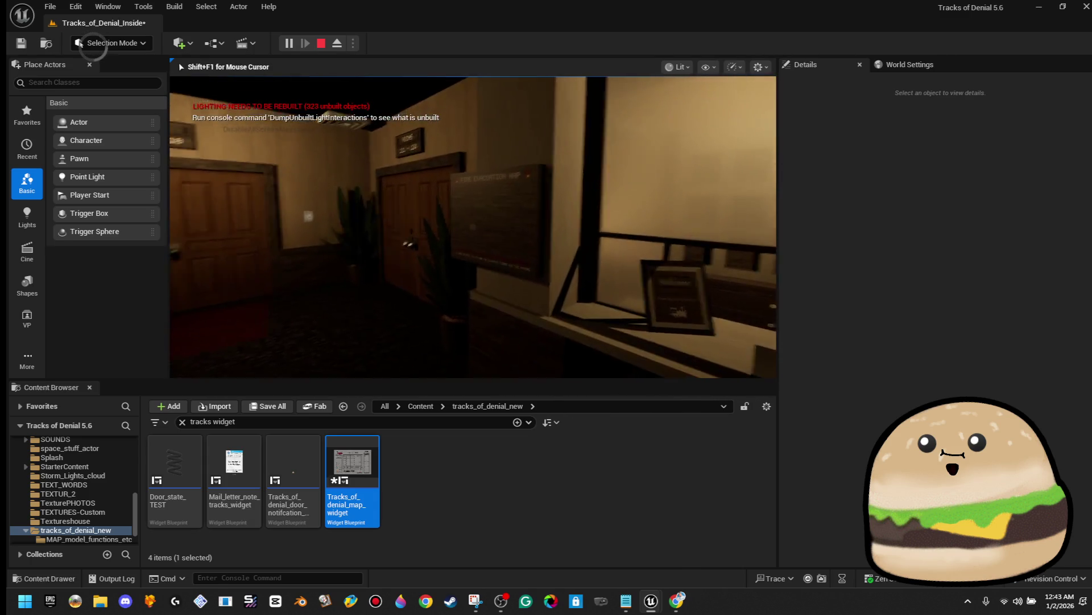
key(e)
key(e)
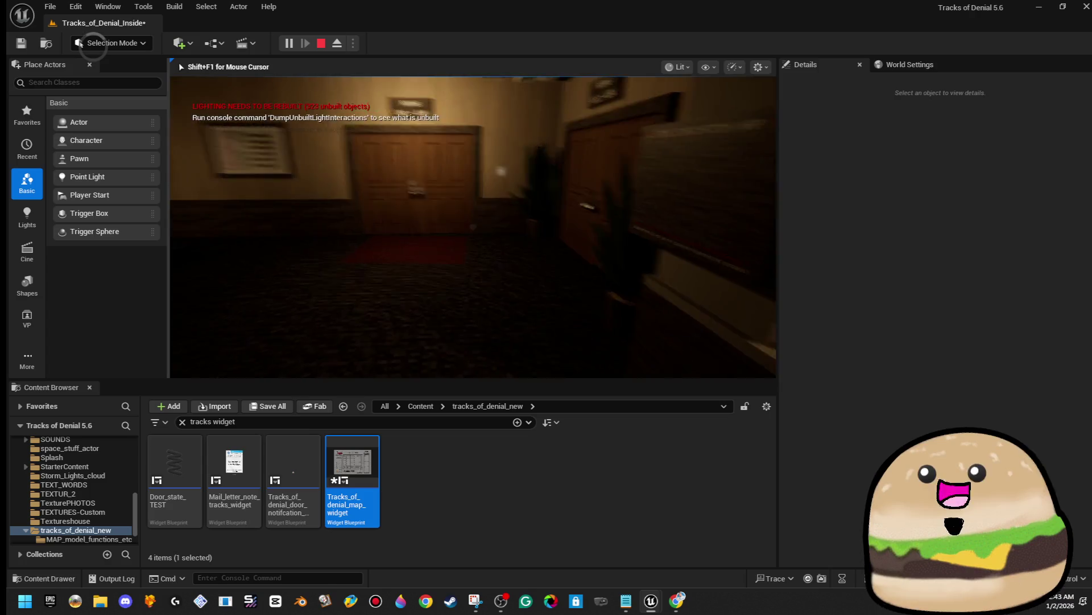
key(Escape)
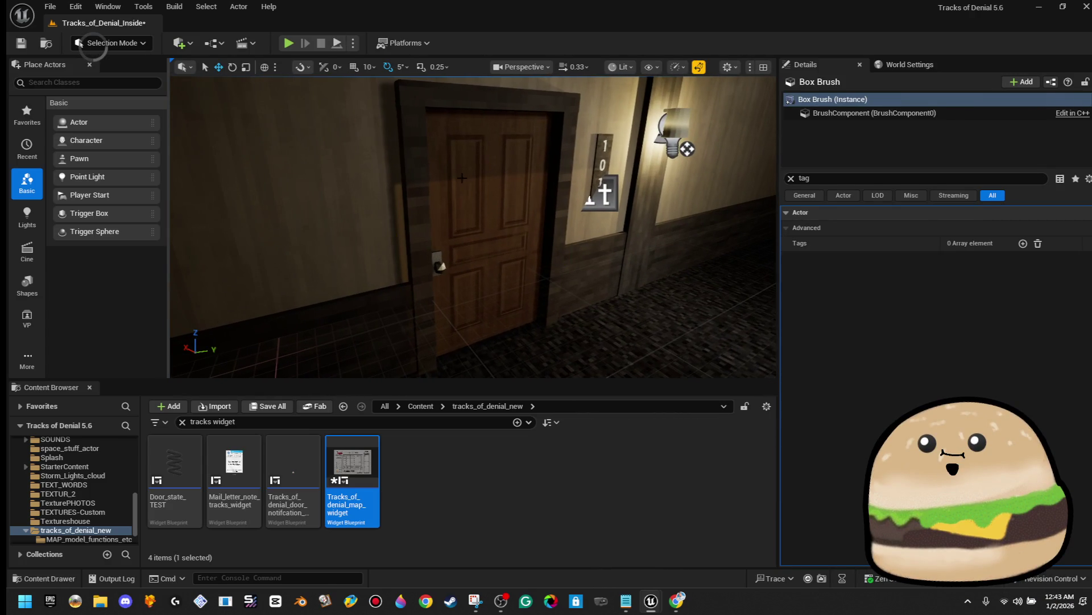
Step: Give door 101 a second tag 'room101', save the level, and open the map widget blueprint
click(478, 228)
key(f)
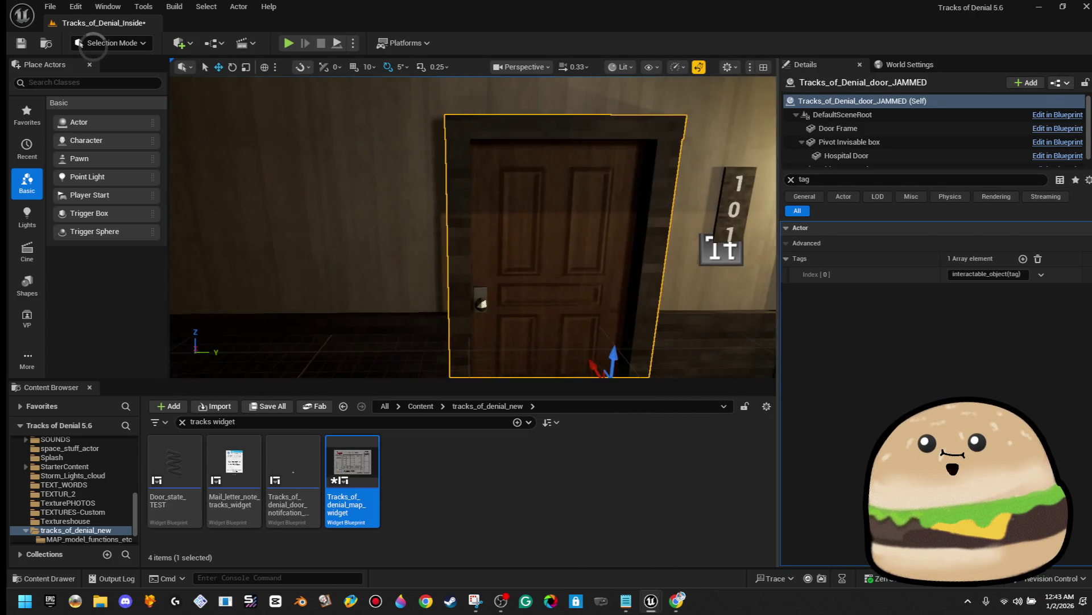
click(1022, 258)
text(room101)
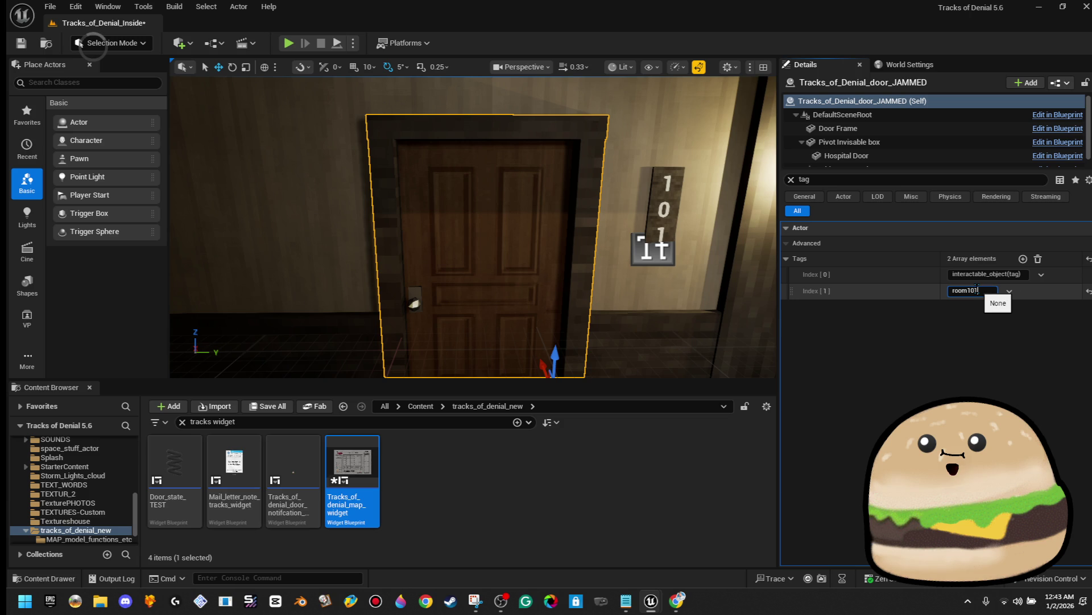
key(Return)
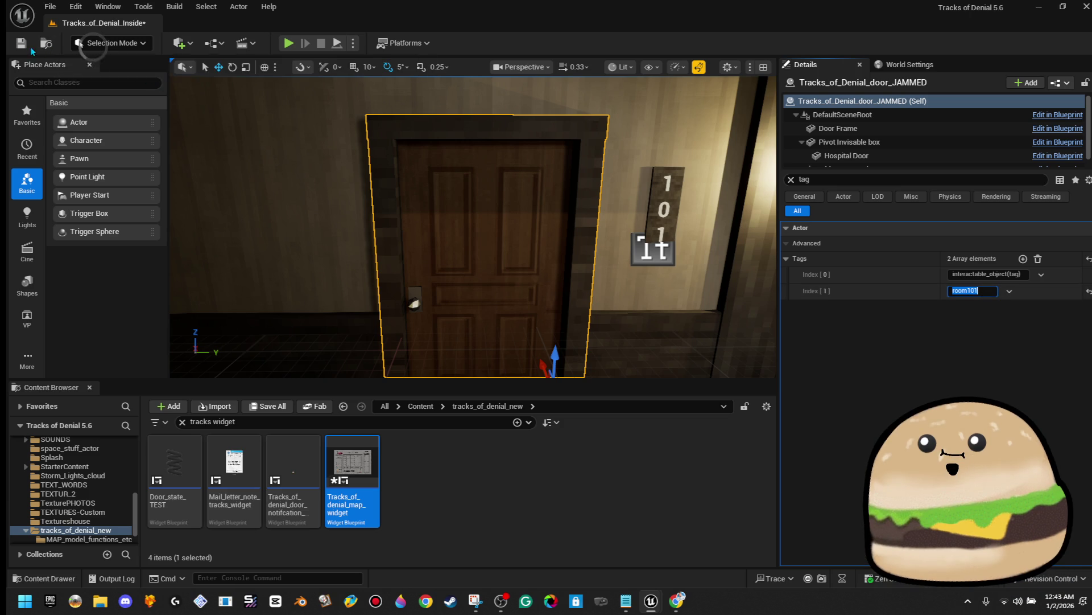
key(ctrl+s)
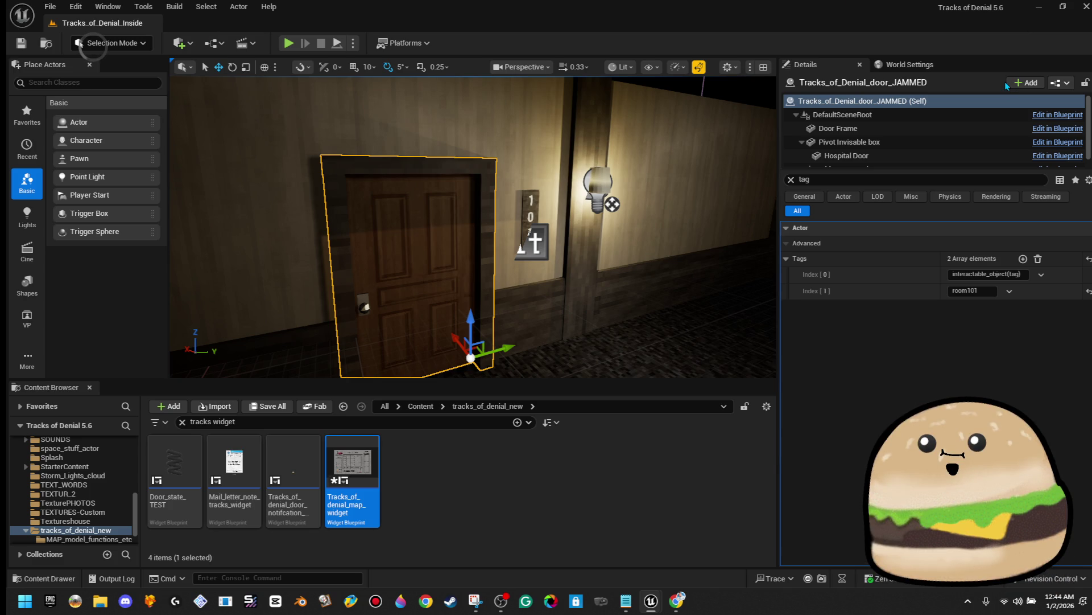
double_click(357, 470)
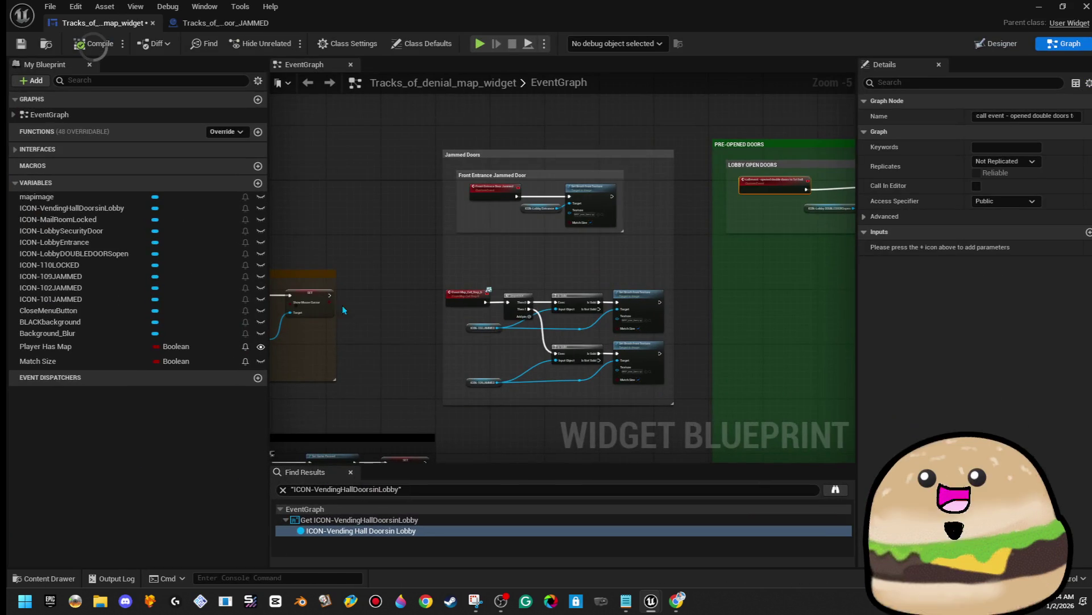
Step: Duplicate the tag-check Branch chain below the original in the door blueprint
click(202, 24)
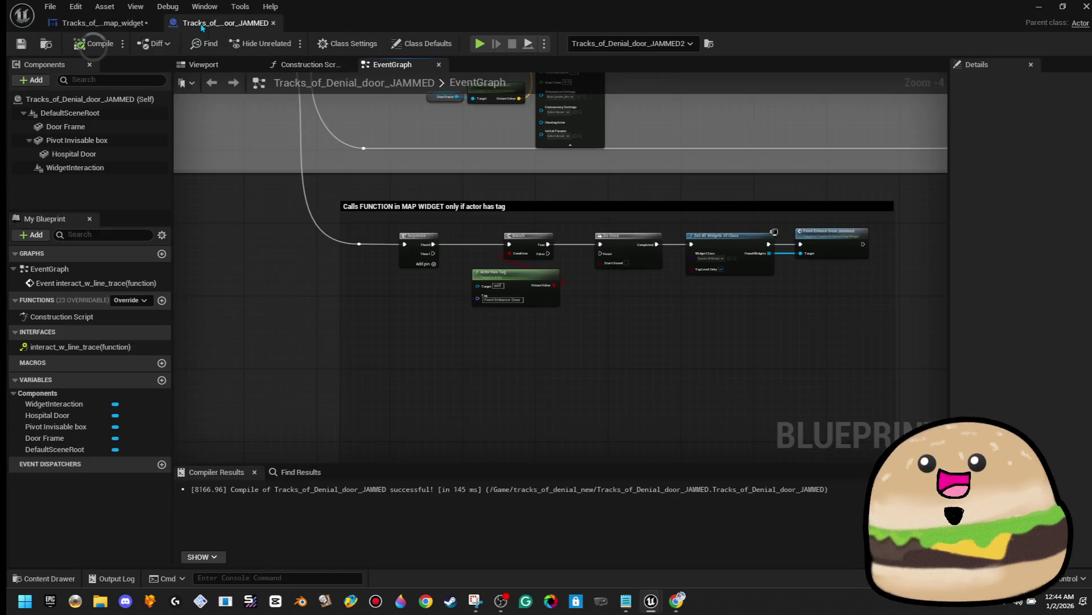
drag(568, 322, 424, 293)
drag(391, 200, 748, 282)
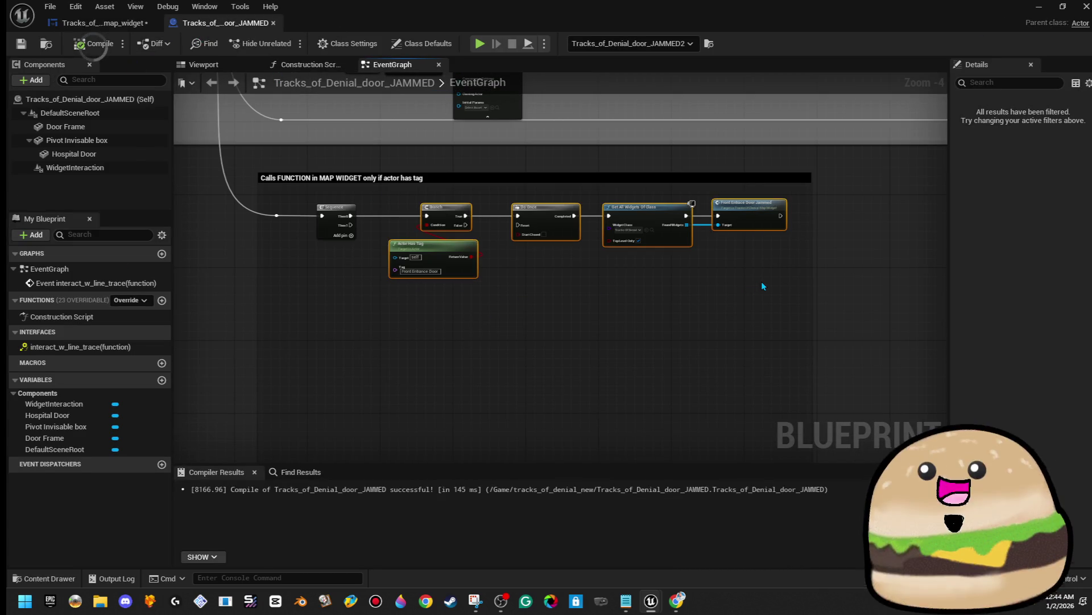
click(693, 312)
scroll(436, 323, up, 2)
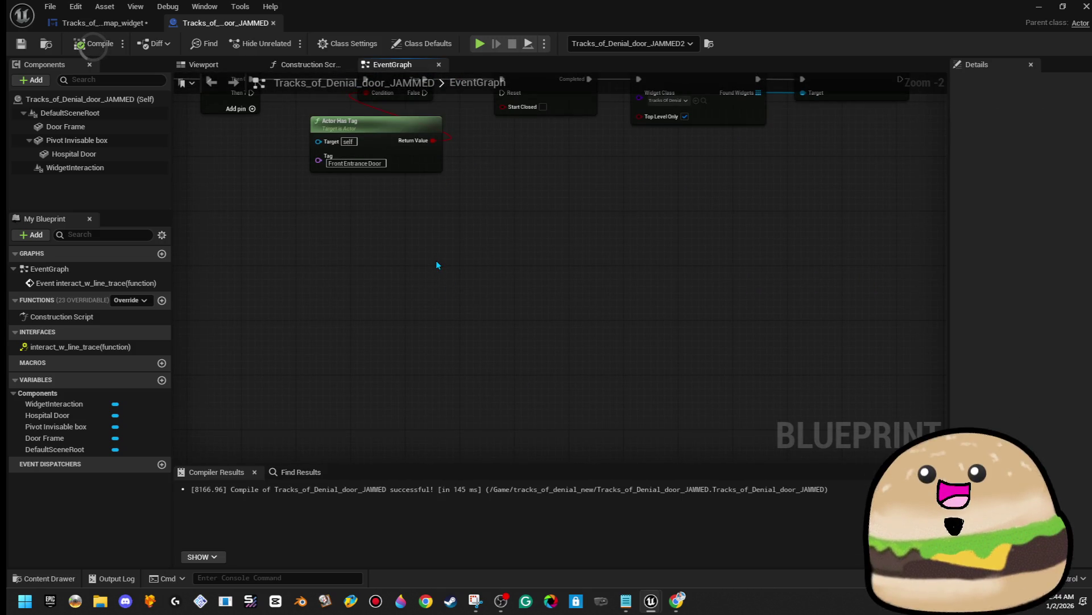
key(ctrl+v)
mouse_move(436, 260)
mouse_down()
mouse_move(554, 246)
mouse_move(523, 236)
mouse_up()
click(474, 219)
Step: Set the copy's Tag to room101 and wire Sequence Then 1 into its Branch
click(373, 327)
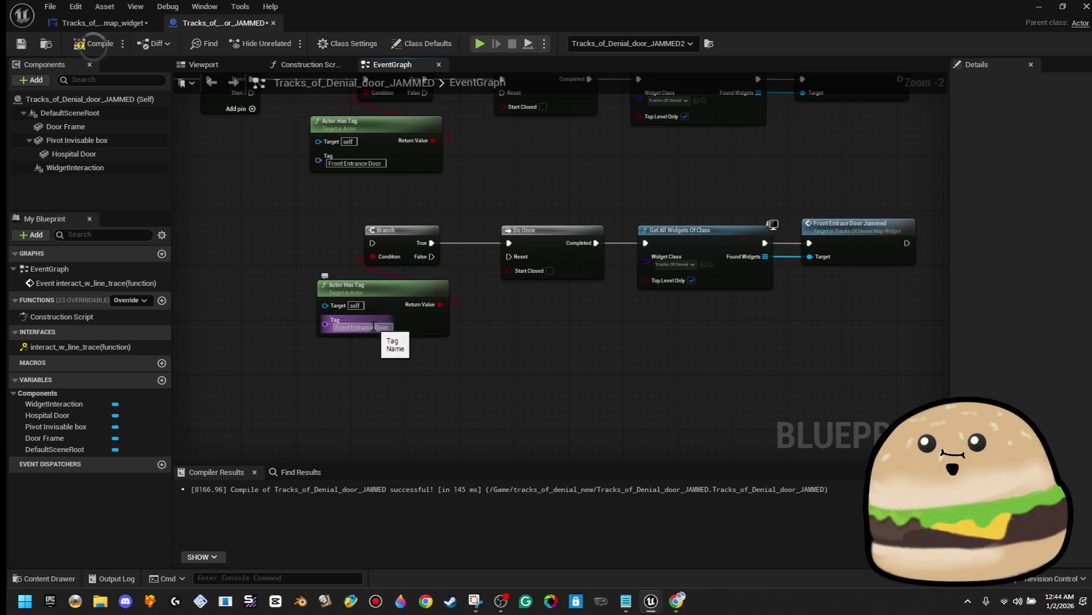
mouse_move(574, 23)
mouse_down()
mouse_move(819, 29)
mouse_move(785, 142)
mouse_move(726, 254)
mouse_up()
double_click(726, 253)
text(ro)
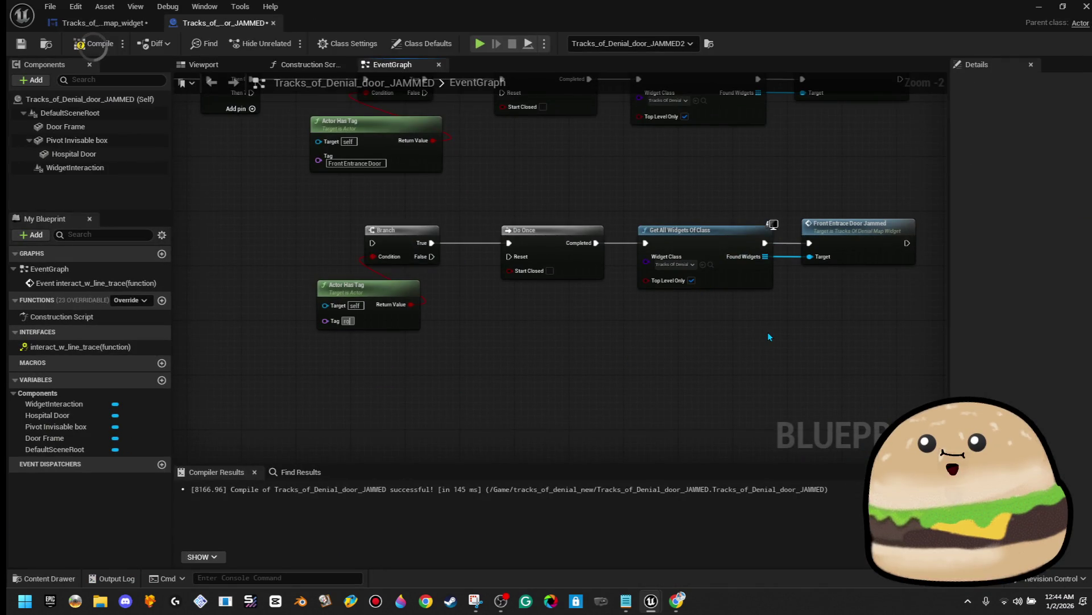
text(om101)
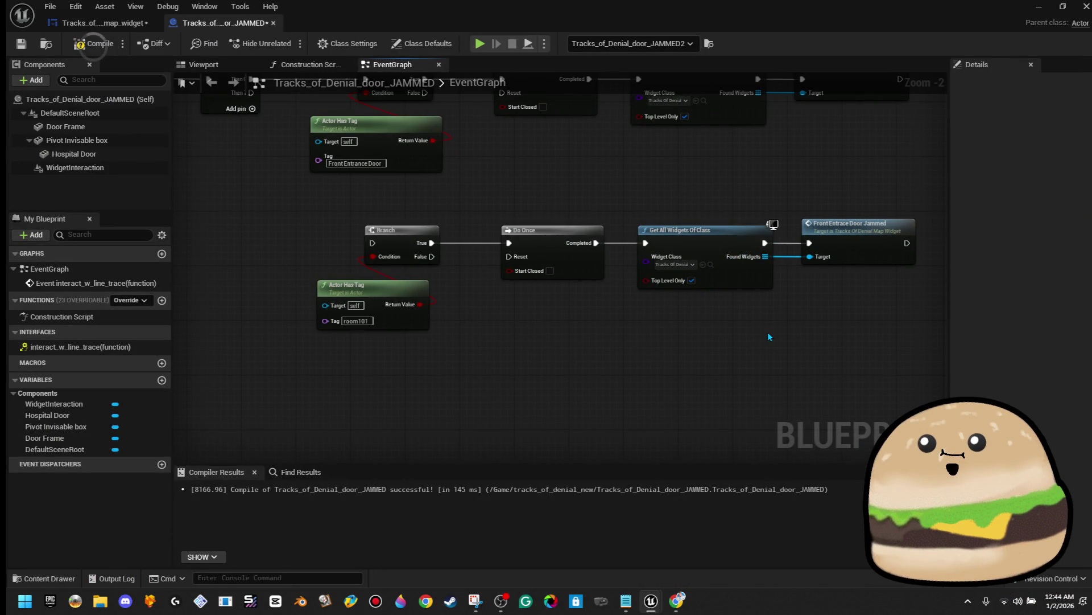
mouse_move(390, 292)
mouse_down()
mouse_move(470, 335)
mouse_move(479, 368)
mouse_up()
drag(461, 319, 341, 173)
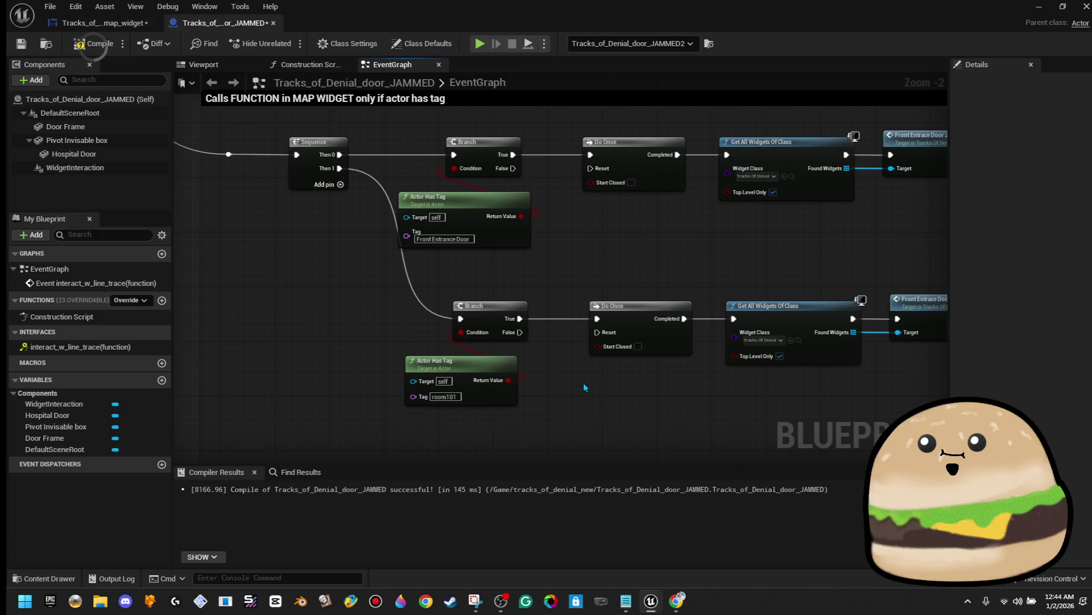
drag(523, 333, 581, 400)
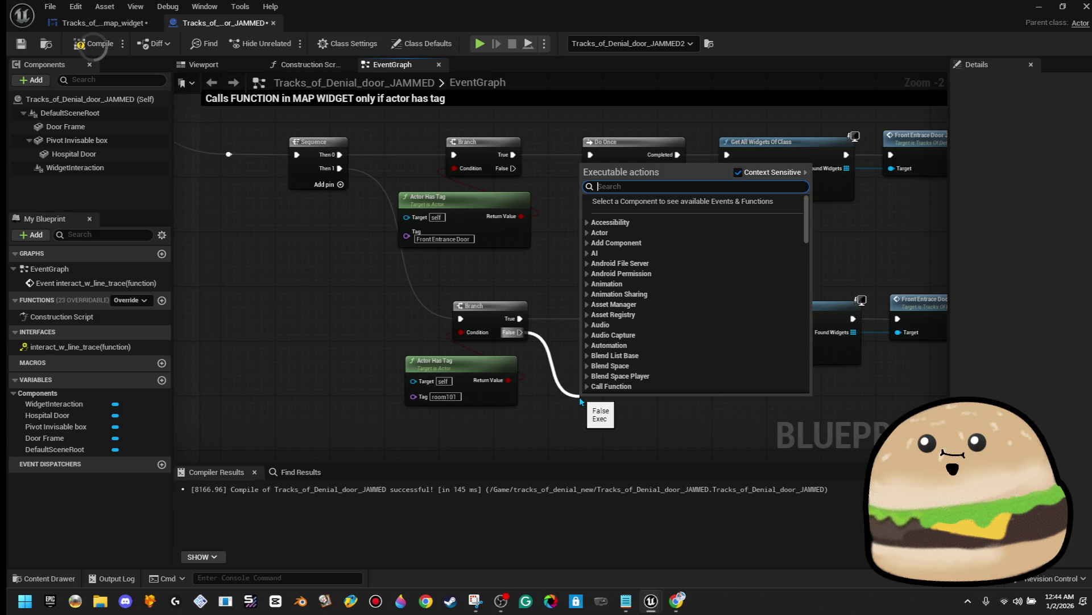
click(514, 270)
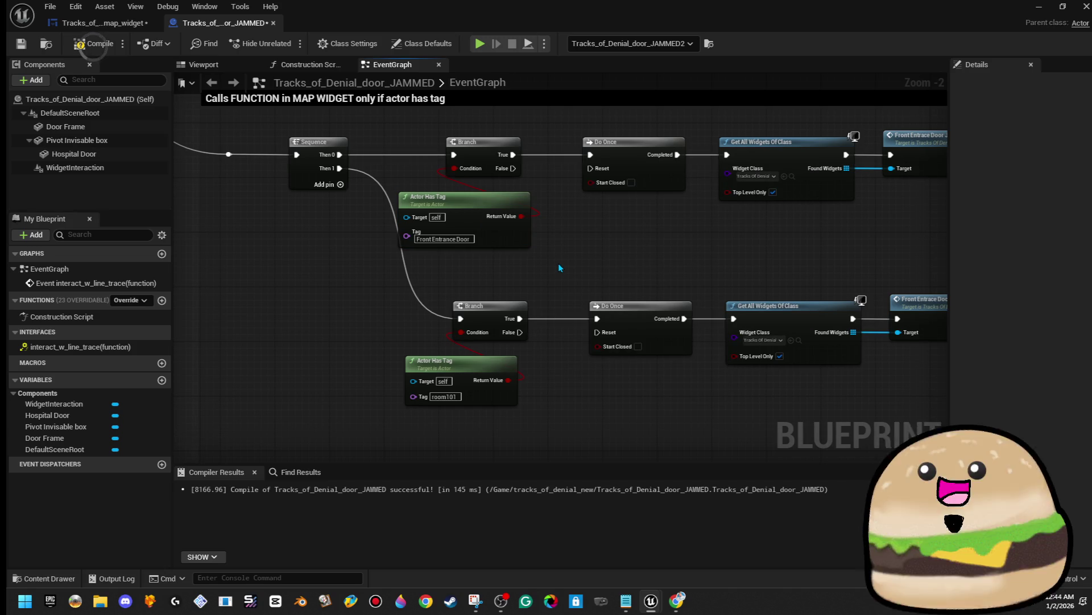
Step: Delete the copied Front Entrance Door Jammed call so the chain ends at Get All Widgets Of Class
drag(620, 304, 514, 303)
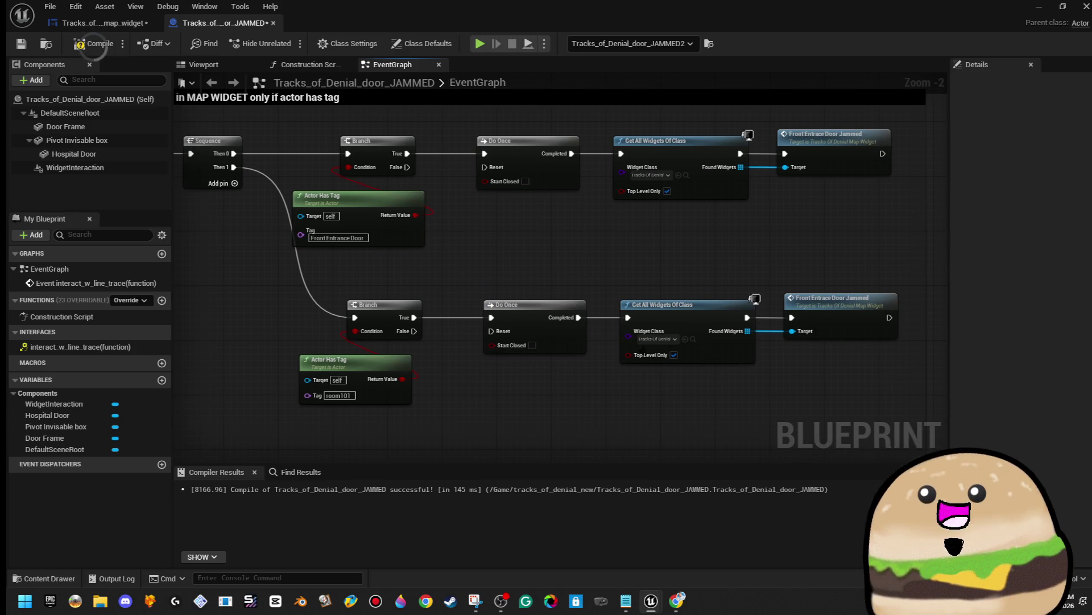
click(857, 338)
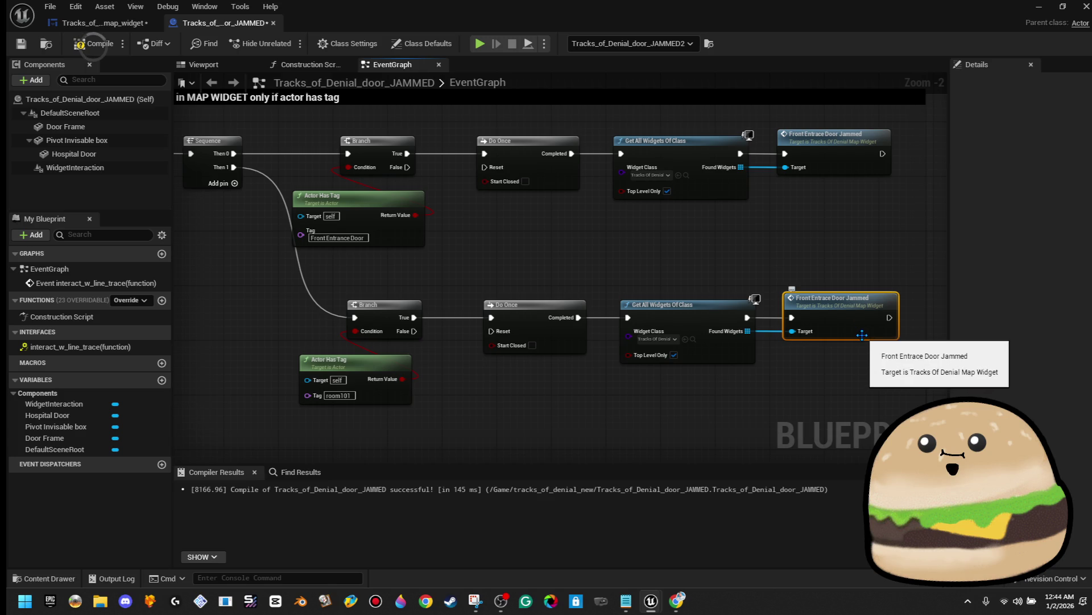
key(Delete)
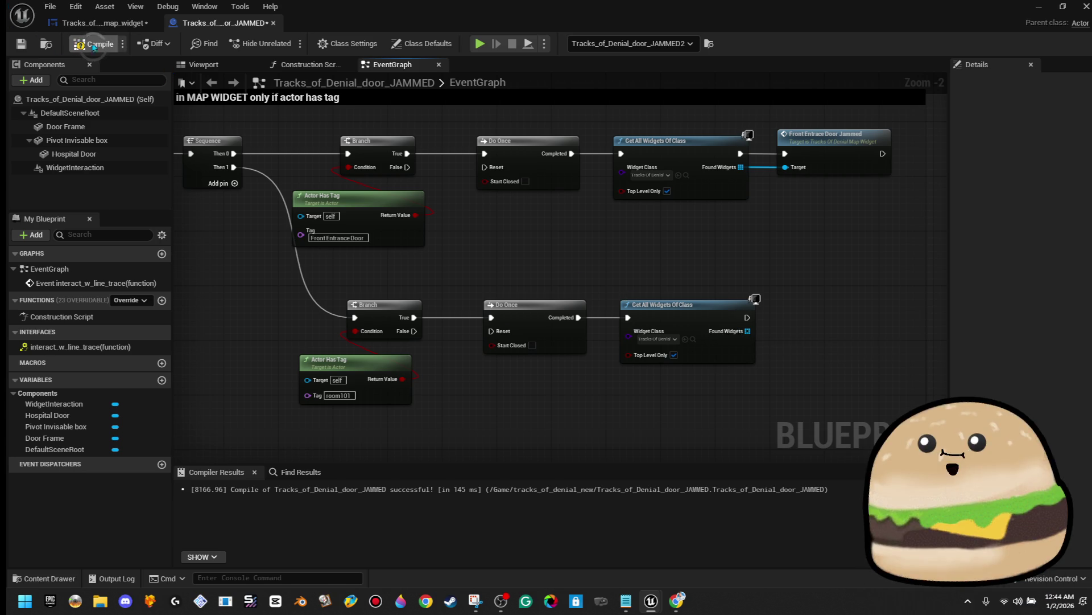
click(102, 23)
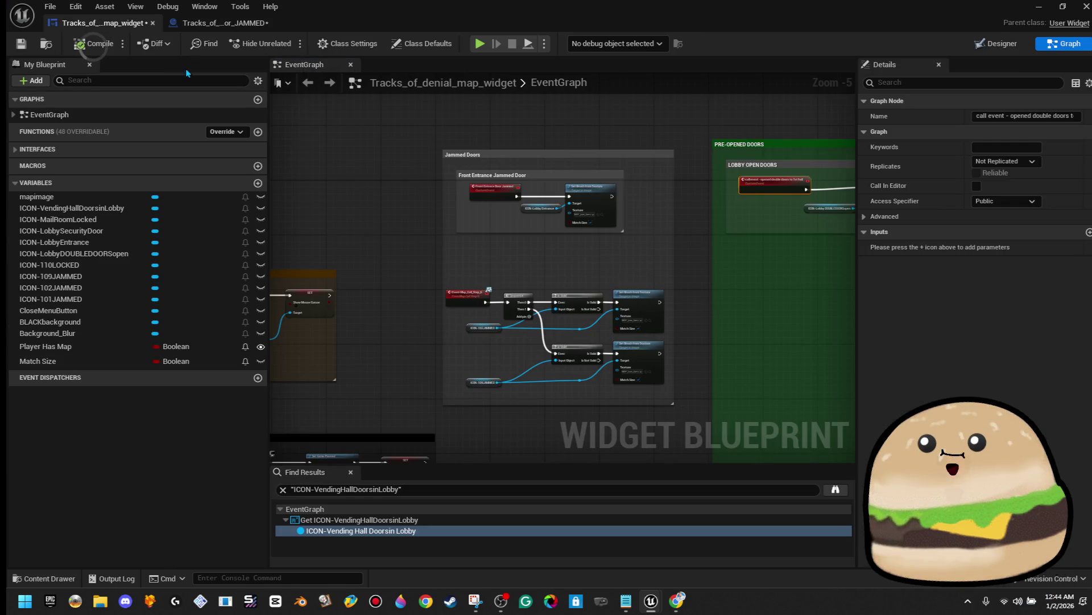
Step: Delete the old step 6 Sequence, Is Valid, Set Brush and icon variable nodes
scroll(606, 272, down, 6)
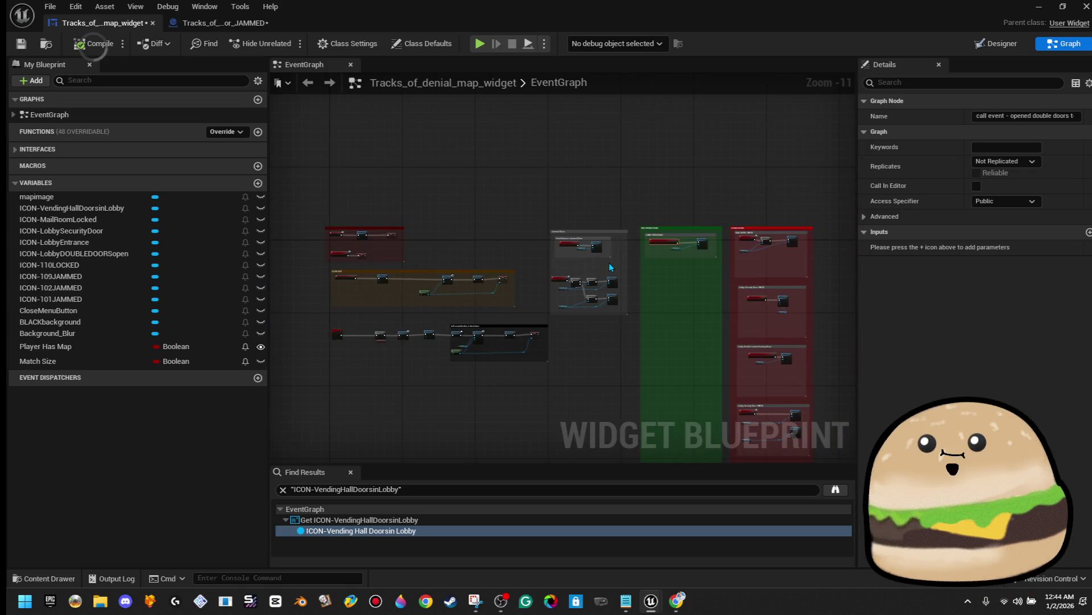
scroll(612, 261, up, 5)
scroll(612, 261, up, 3)
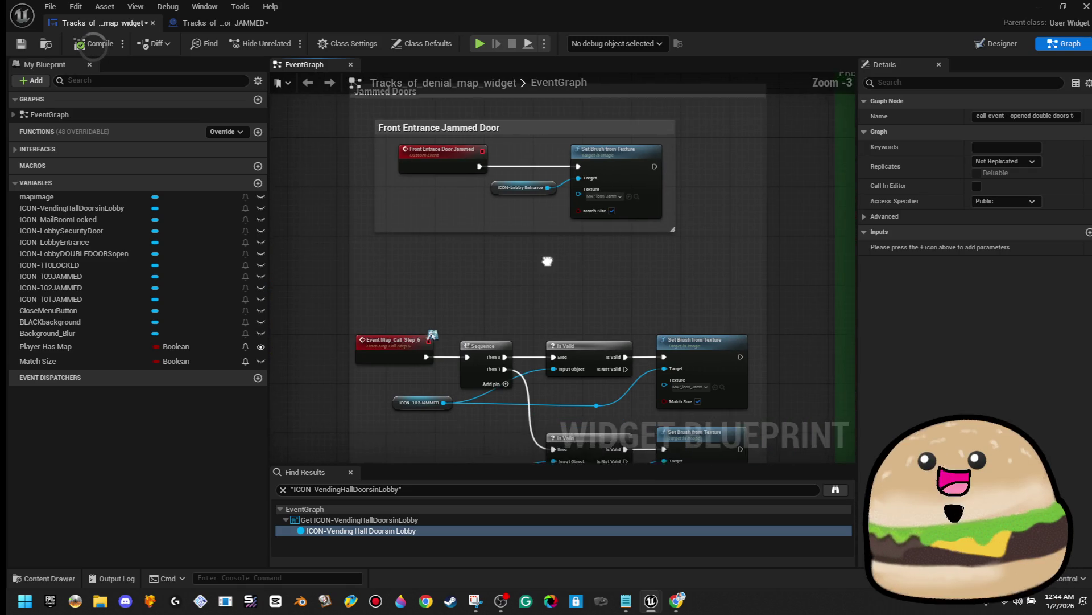
drag(487, 396, 509, 328)
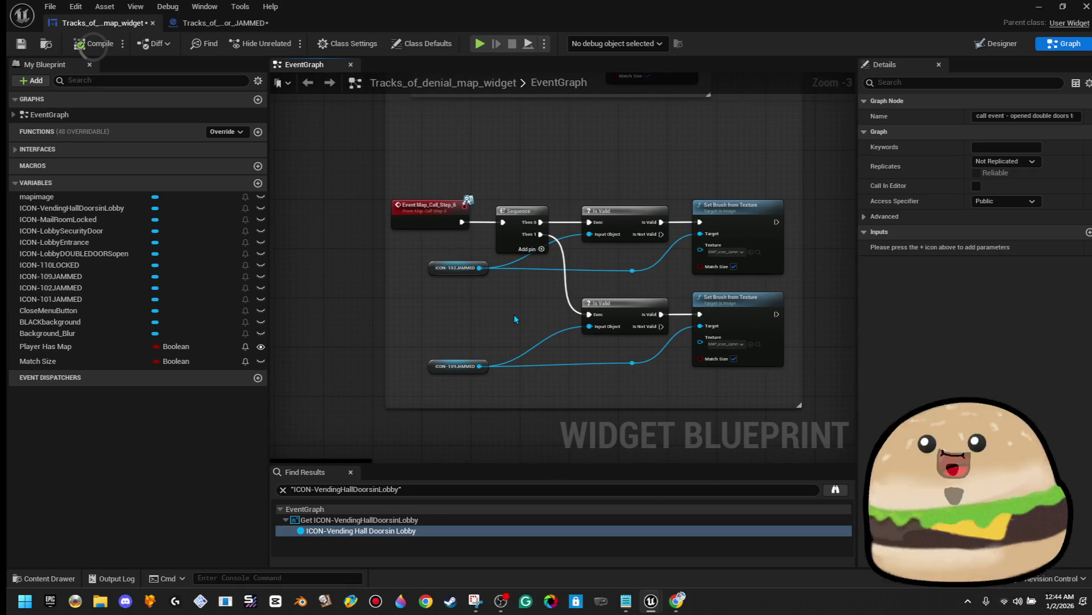
scroll(494, 336, up, 2)
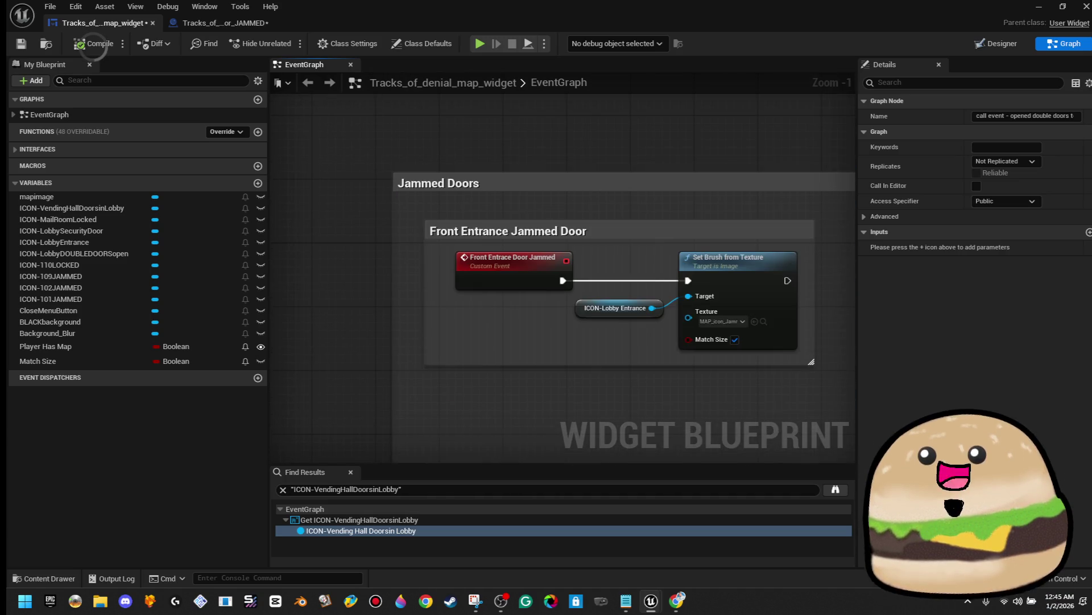
drag(506, 273, 497, 240)
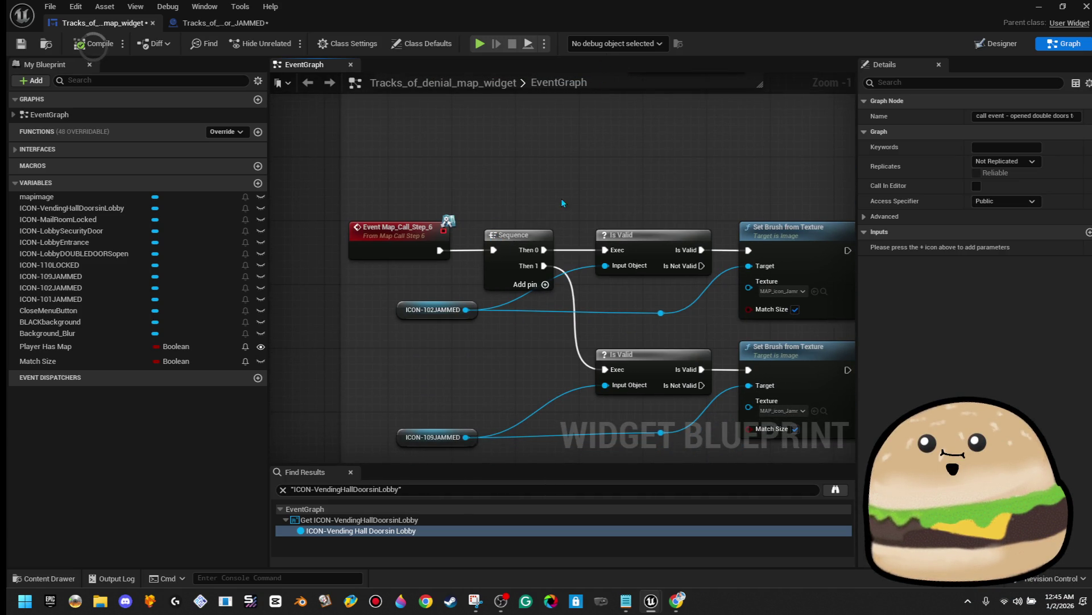
drag(488, 319, 725, 384)
drag(706, 447, 751, 446)
key(Delete)
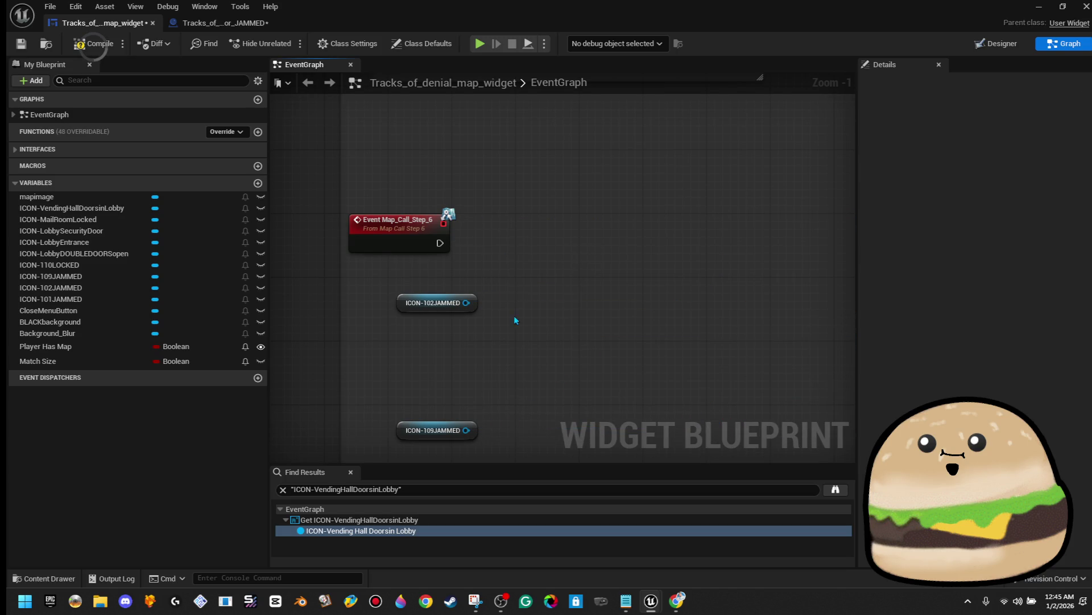
shift+click(424, 430)
key(Delete)
Step: Delete the Event Map_Call_Step_6 node from the Jammed Doors area
mouse_move(579, 333)
mouse_down()
mouse_move(497, 347)
mouse_move(511, 496)
mouse_up()
drag(353, 426, 391, 379)
click(378, 348)
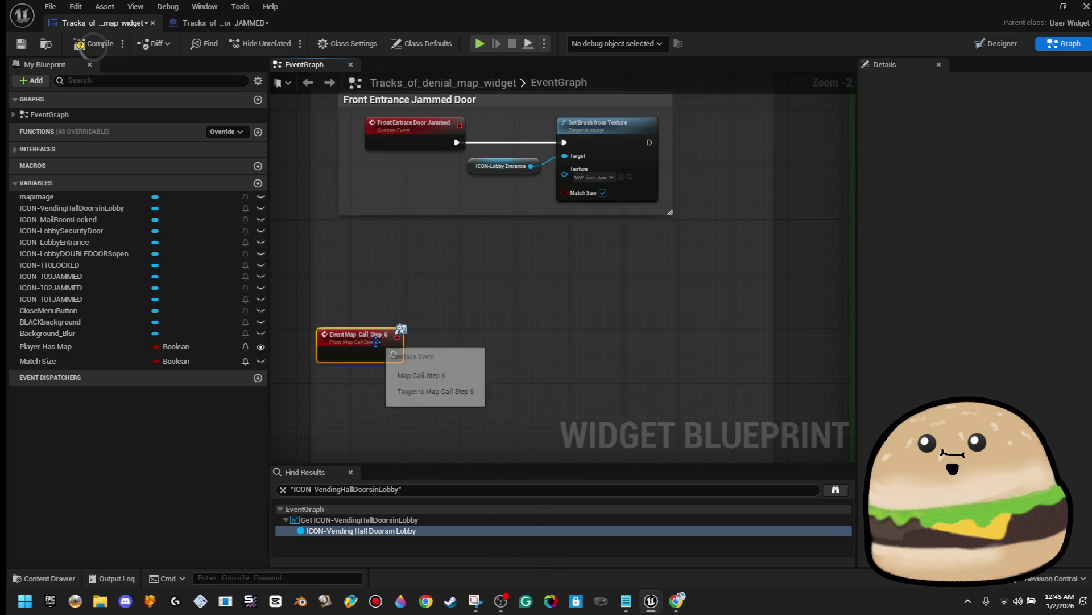
key(Delete)
drag(365, 285, 371, 279)
Step: Add a custom event named 'call event - room 101 jammed'
right_click(394, 272)
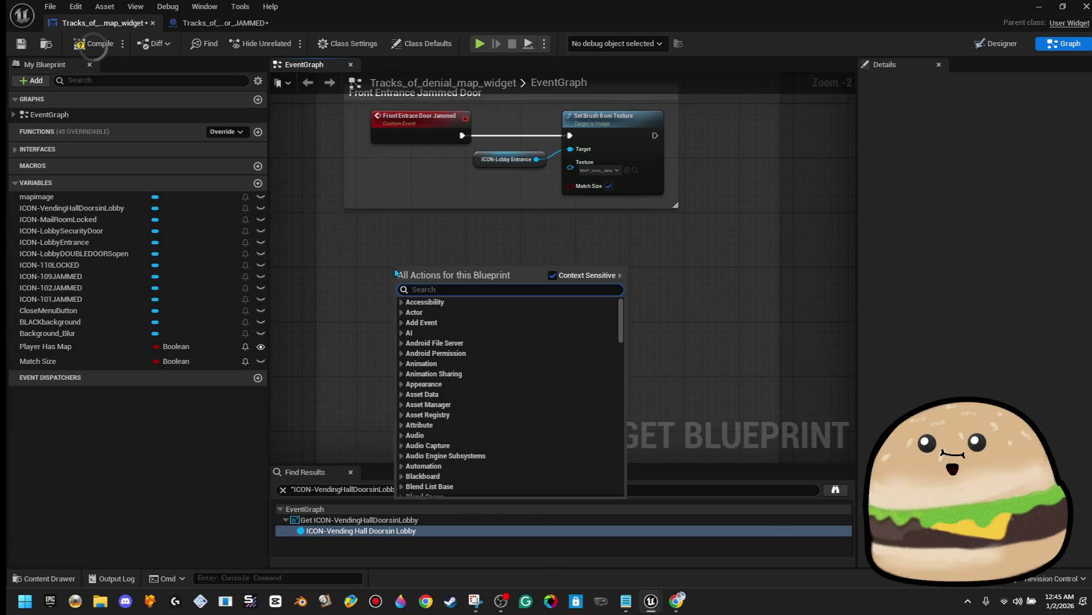
text(custom)
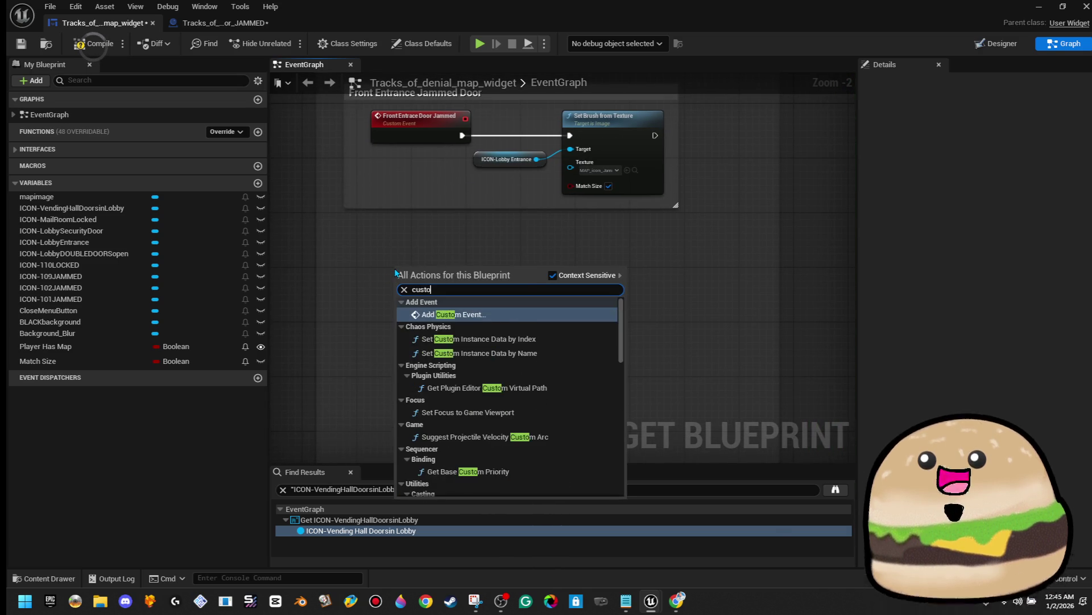
key(Return)
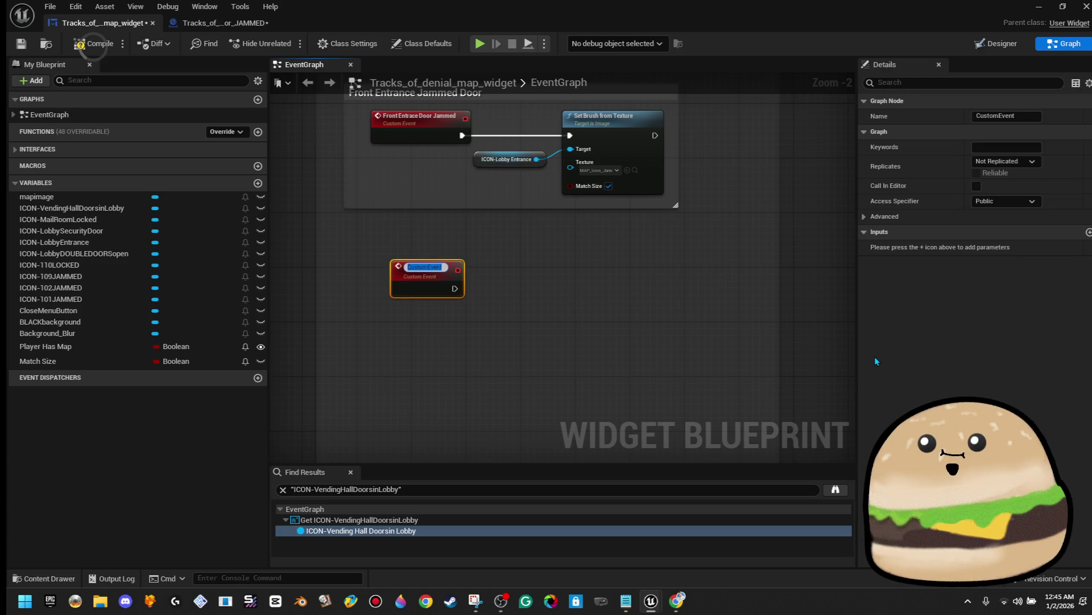
text(call event - room)
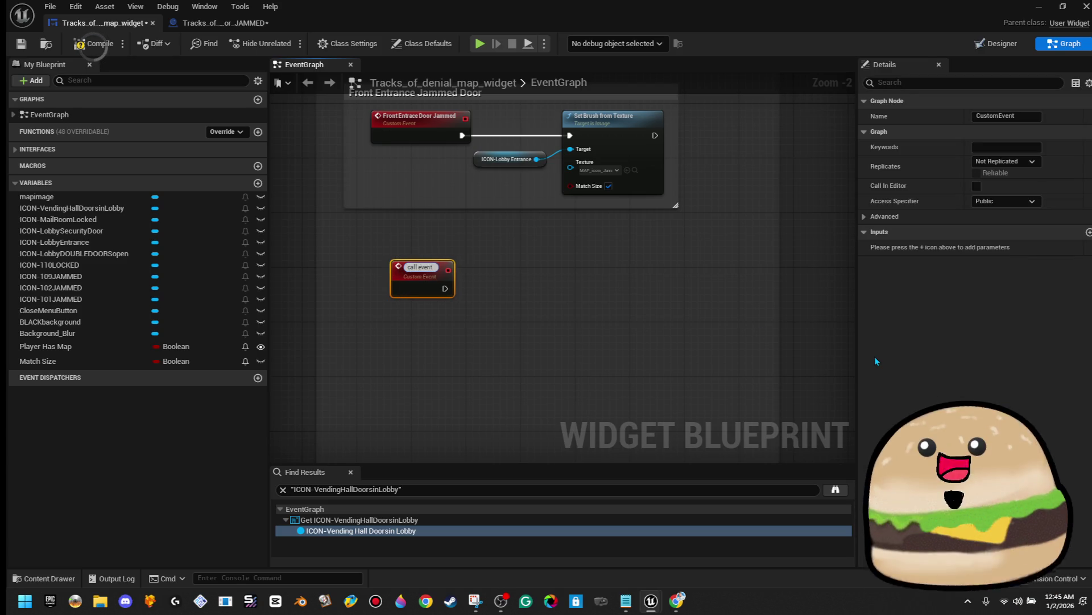
text( 101)
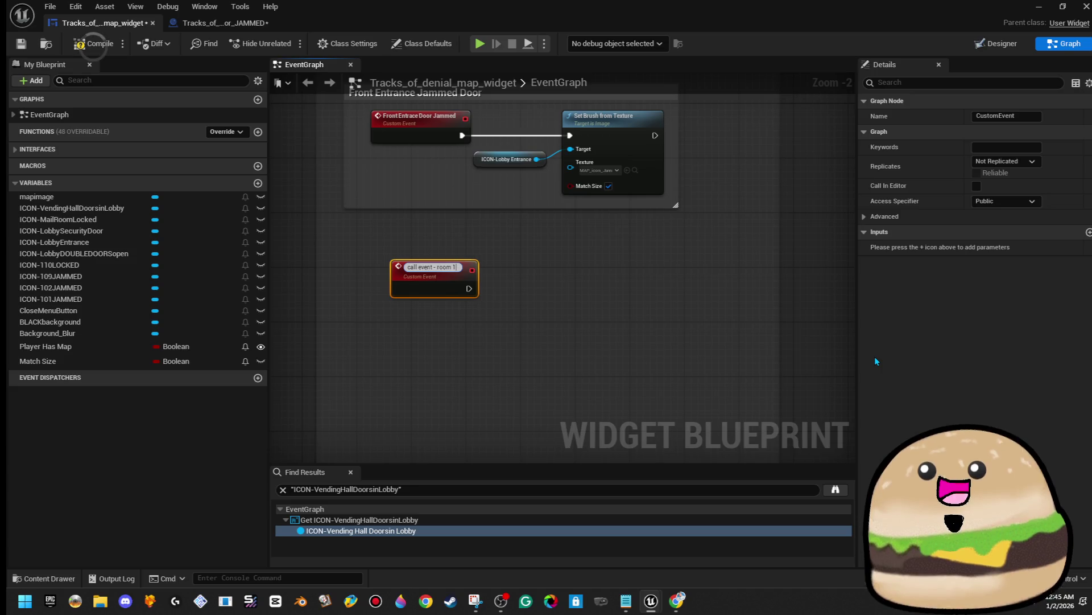
key(Return)
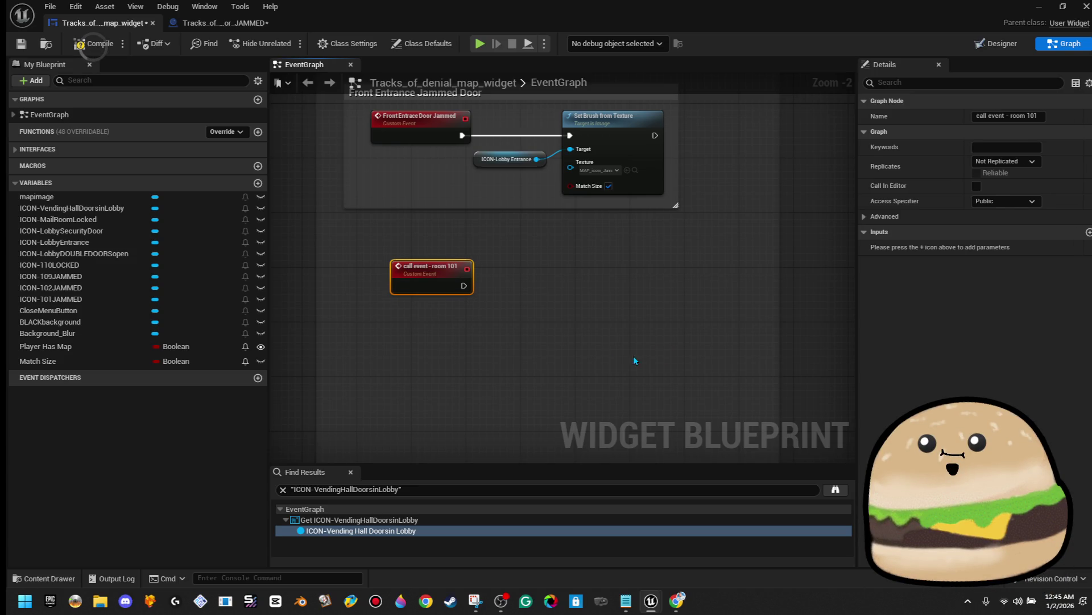
drag(451, 292, 437, 289)
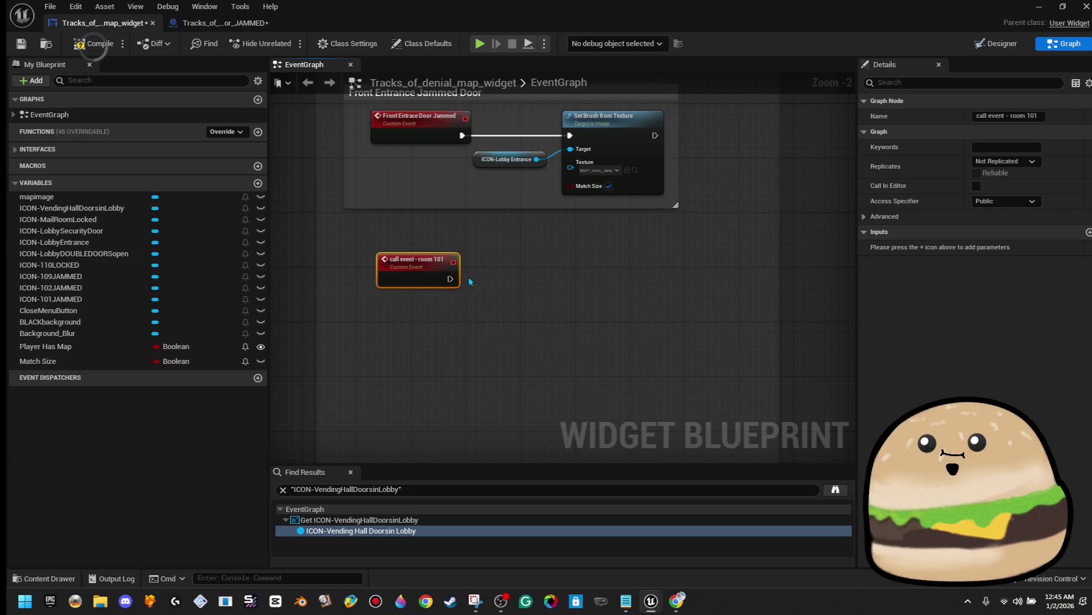
click(1029, 114)
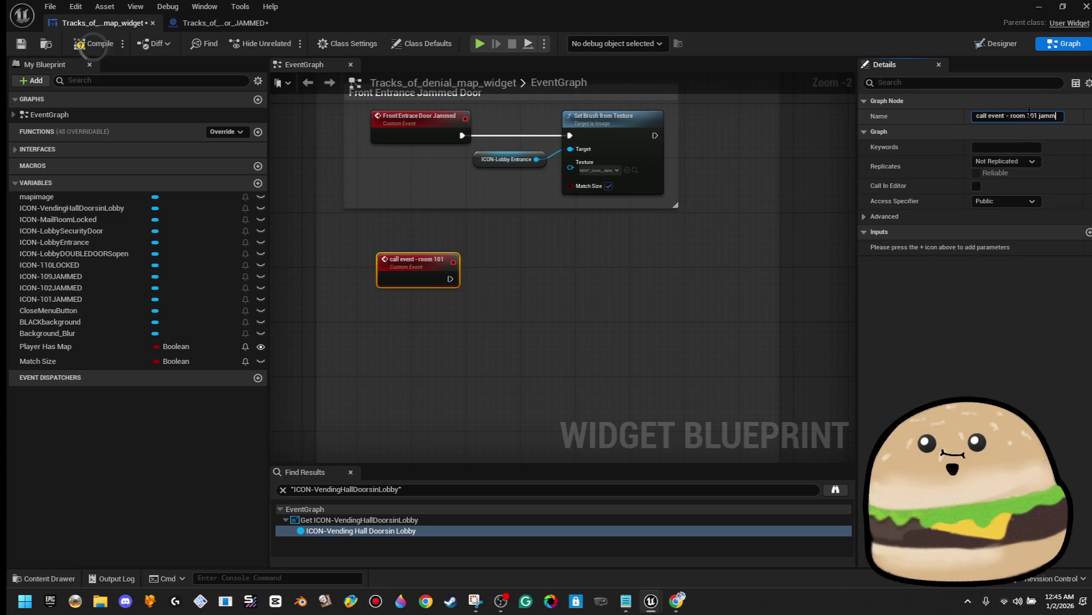
text(ed)
key(Return)
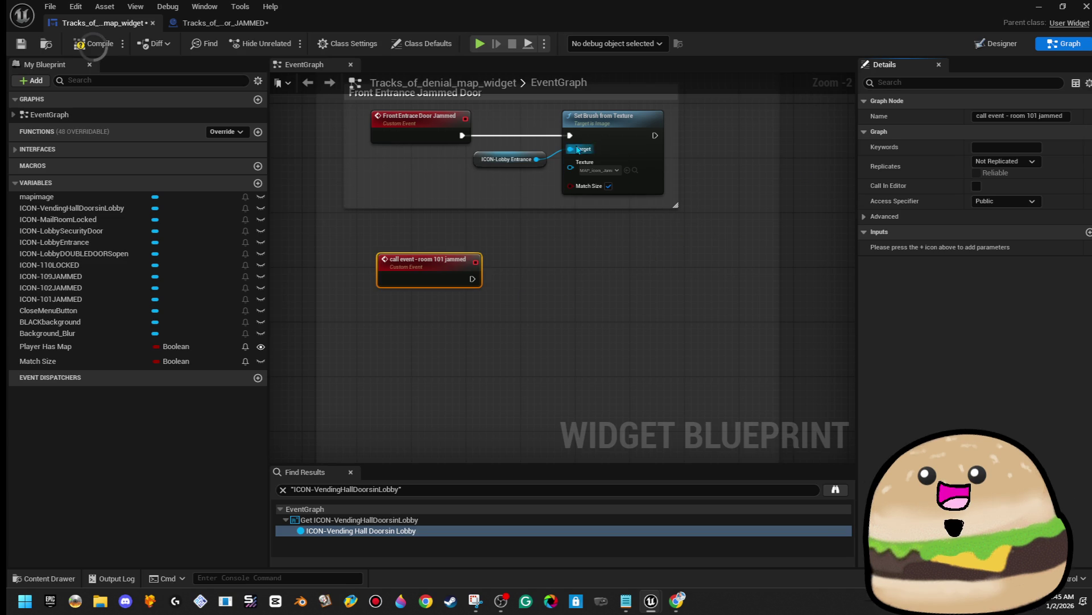
Step: Copy the front entrance Set Brush from Texture node beside the new event
right_click(579, 129)
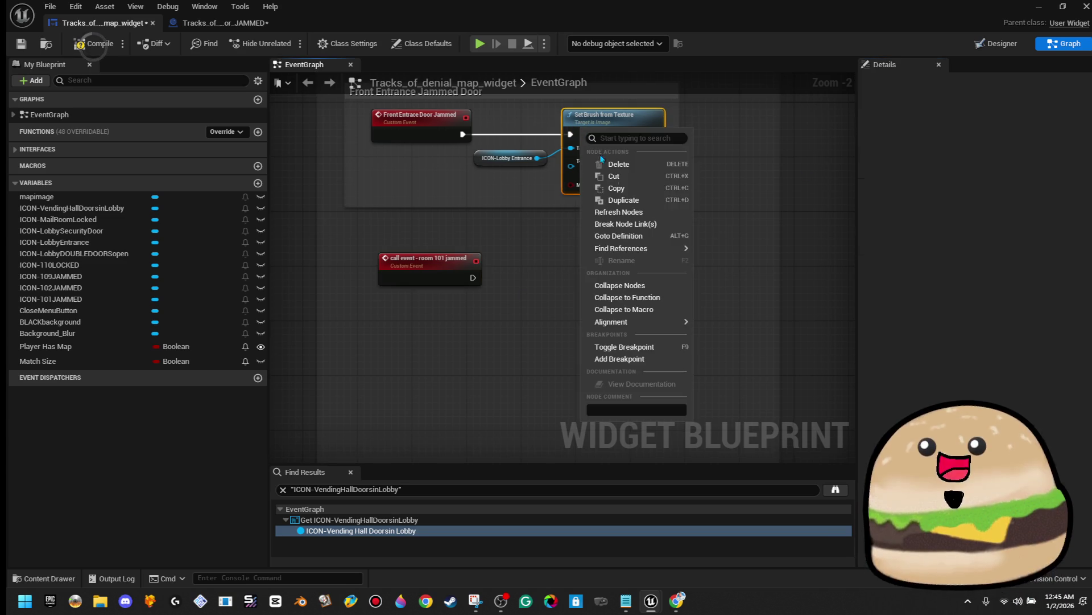
click(616, 188)
click(533, 343)
key(ctrl+v)
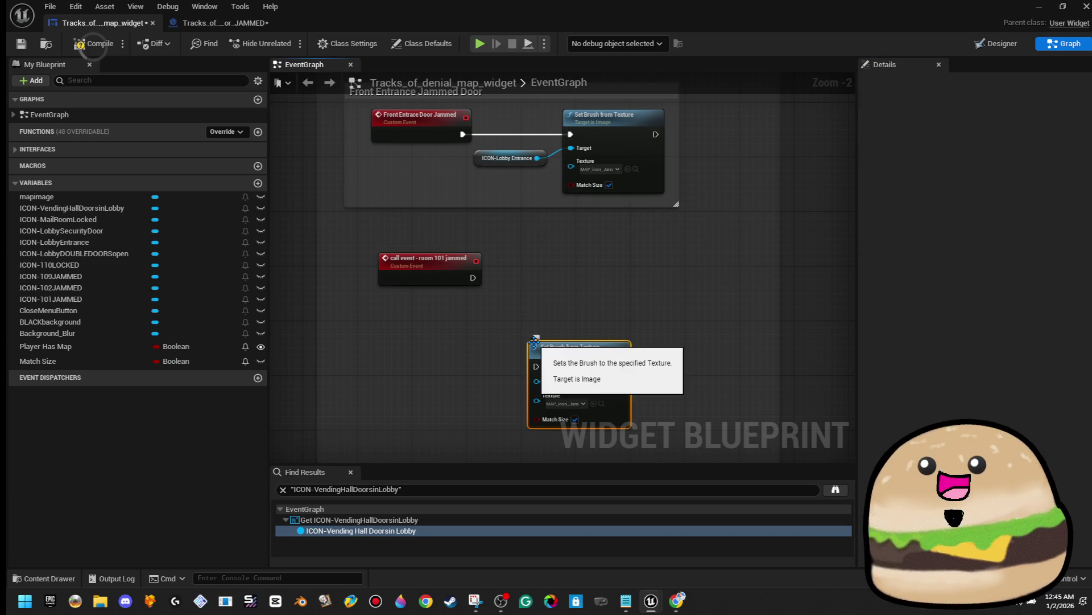
mouse_move(556, 355)
mouse_down()
mouse_move(590, 260)
mouse_move(473, 278)
mouse_up()
drag(619, 273, 617, 277)
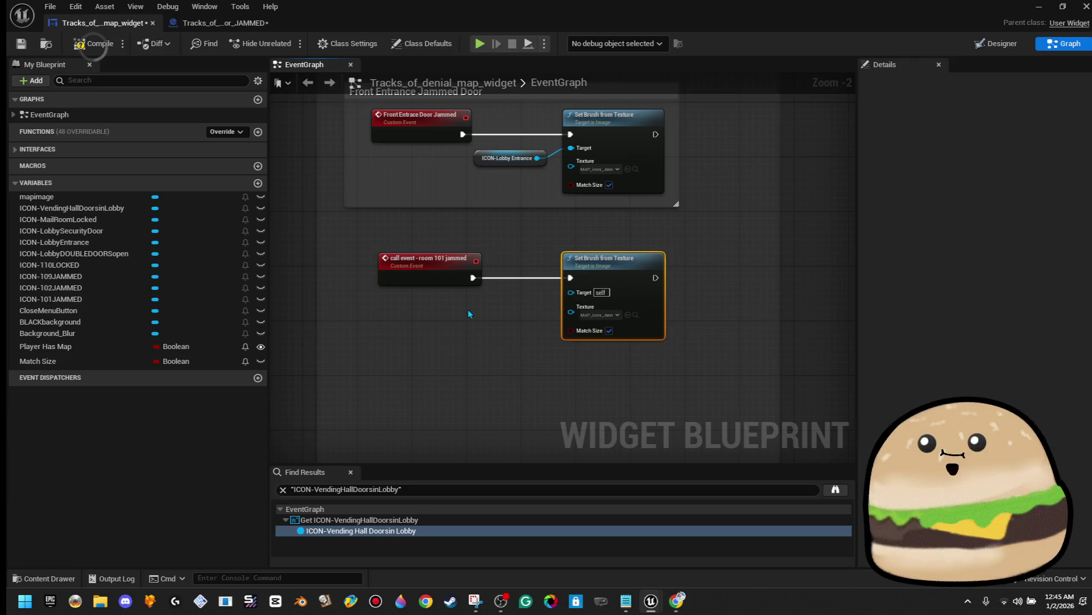
Step: Target the copied Set Brush node at ICON-101JAMMED and save the widget
click(996, 43)
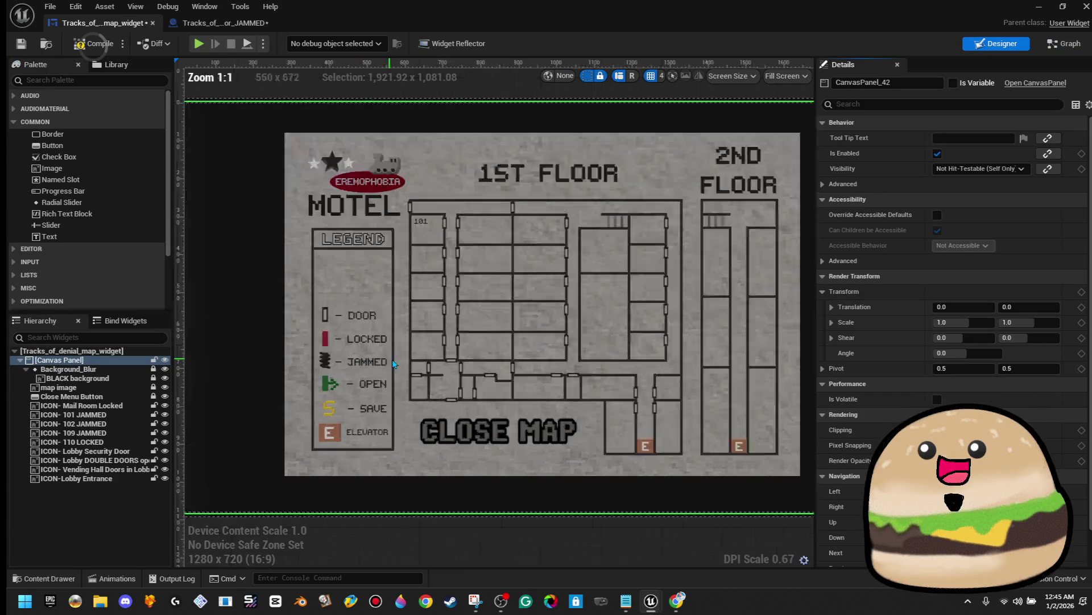
scroll(393, 363, up, 7)
click(510, 306)
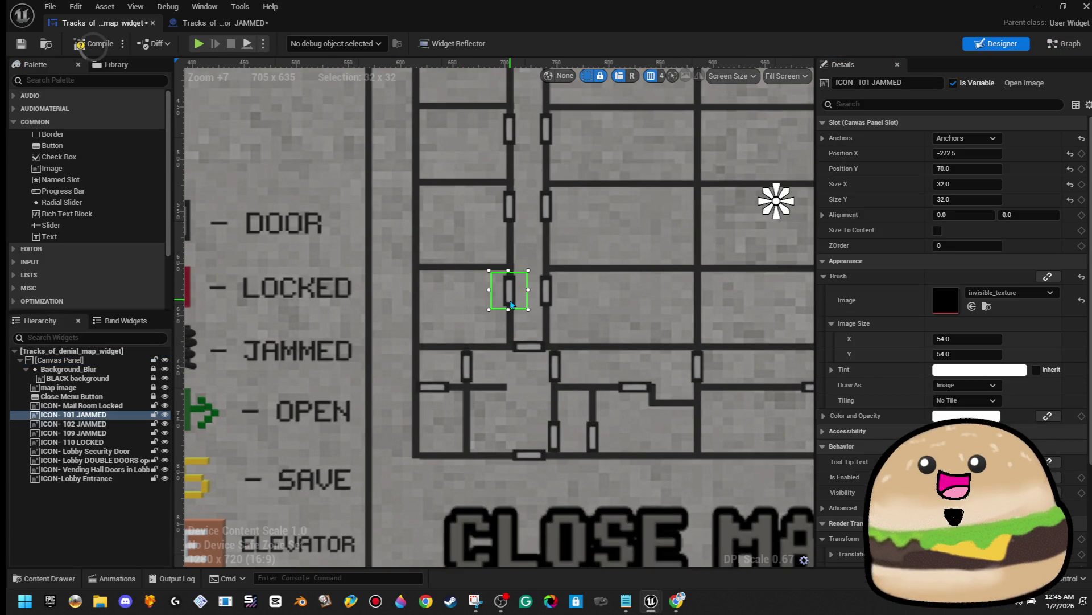
click(1066, 47)
right_click(455, 326)
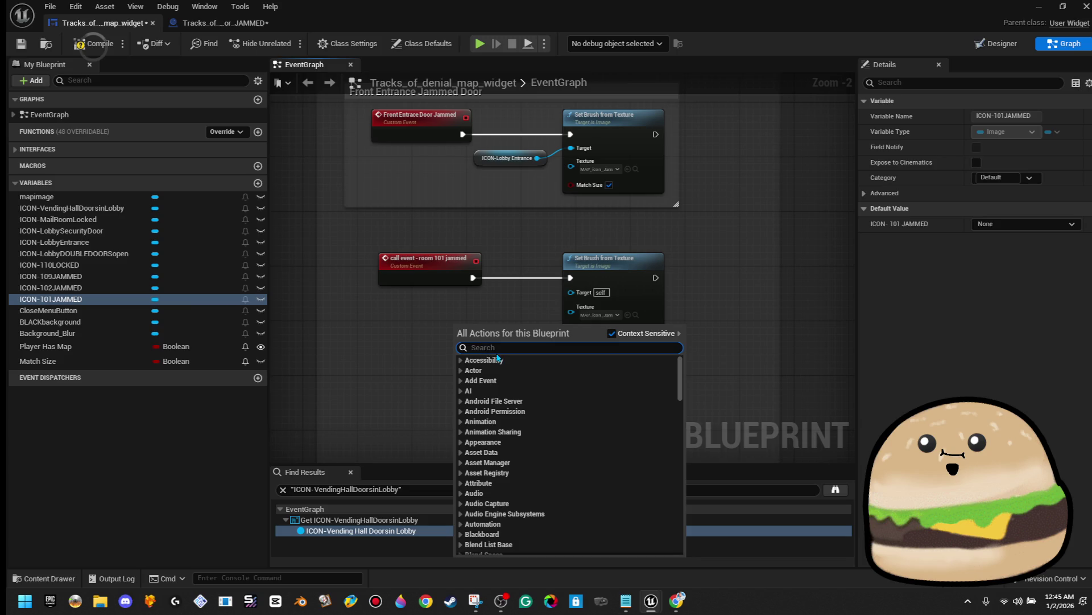
mouse_move(91, 299)
mouse_down()
mouse_move(501, 316)
mouse_move(575, 300)
mouse_move(510, 329)
mouse_up()
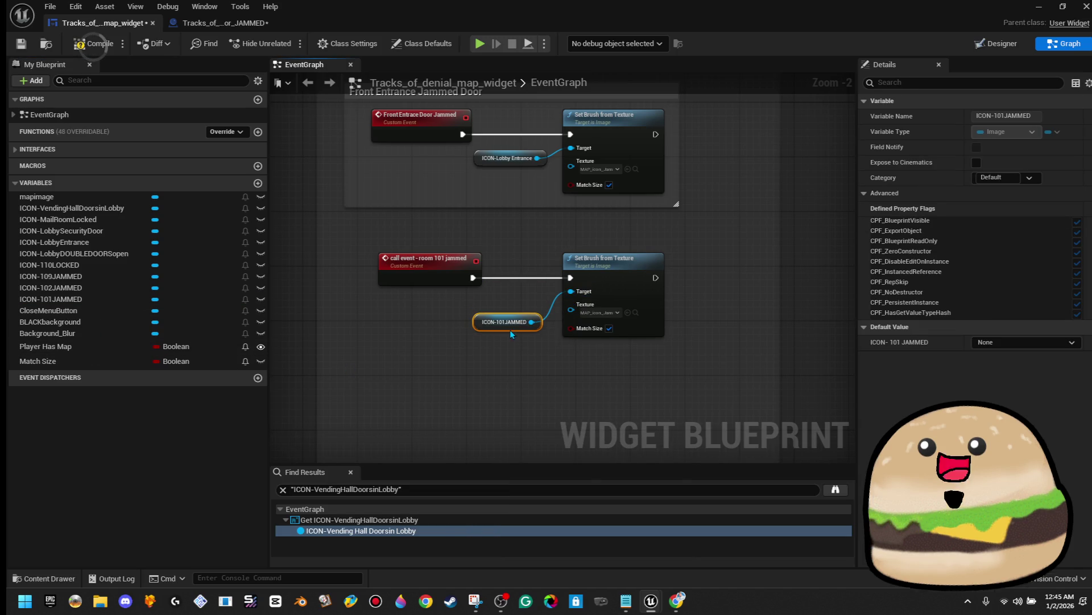
click(518, 257)
click(21, 44)
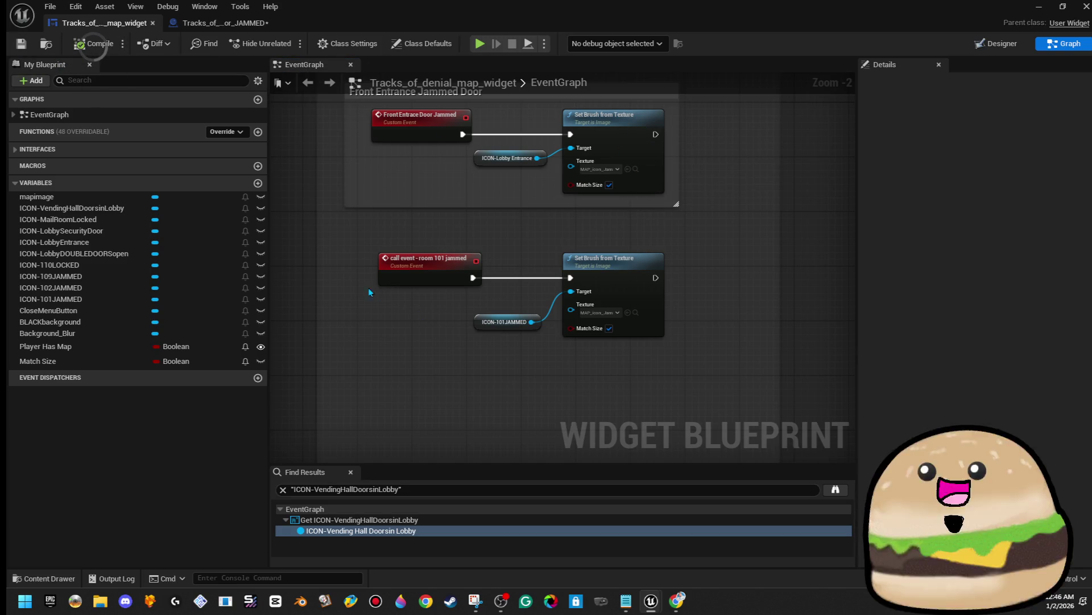
Step: Wrap the new nodes in a 'room 101 jammed' comment and compile the widget
mouse_move(350, 268)
mouse_down()
mouse_move(535, 327)
mouse_move(569, 319)
mouse_up()
key(c)
text(room 101)
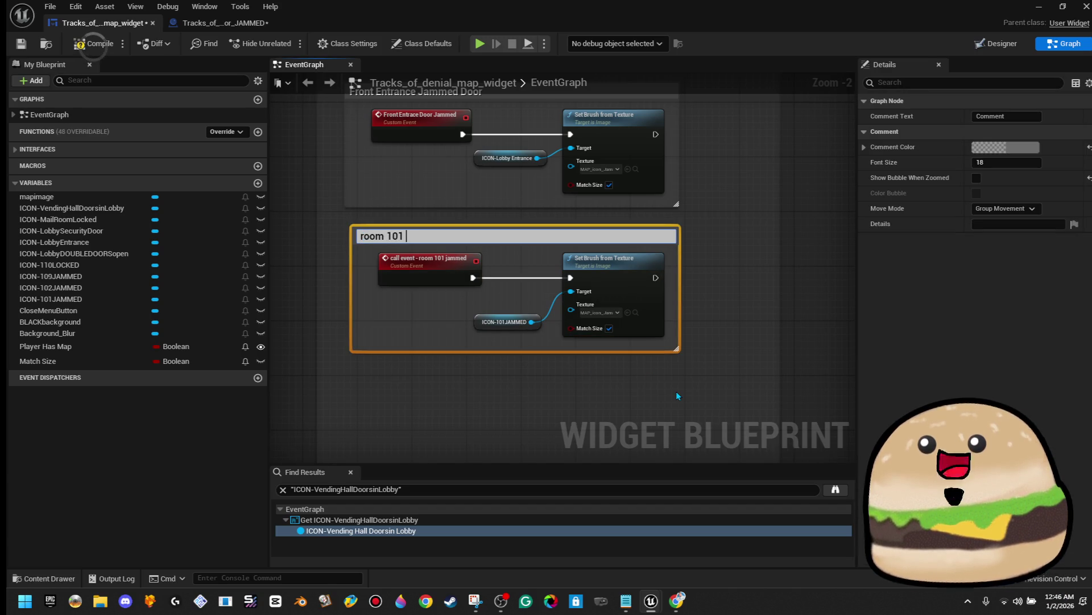
text(jammed)
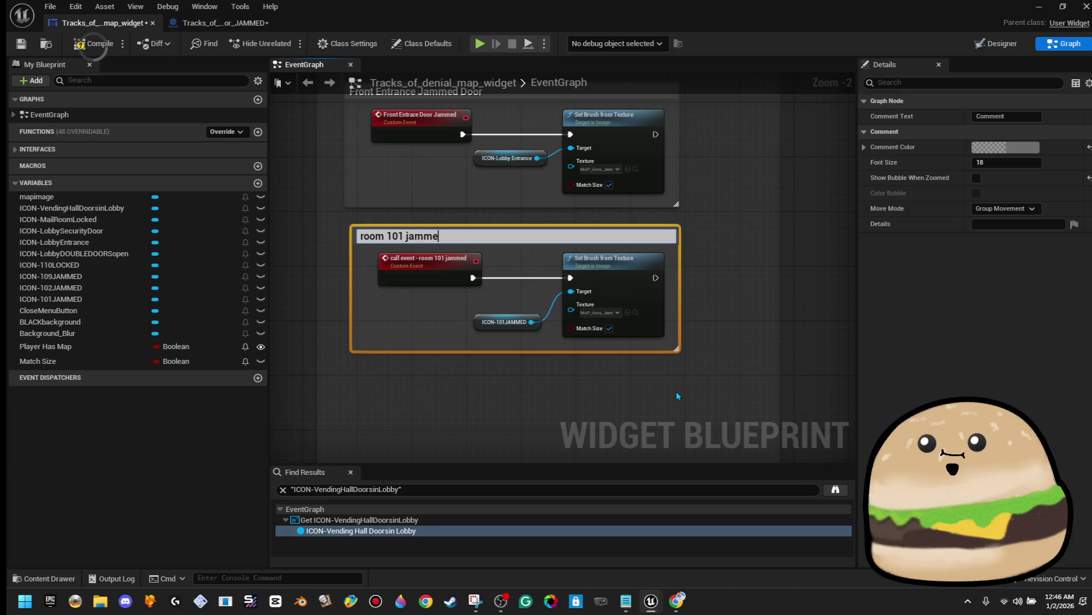
key(Return)
scroll(478, 294, down, 2)
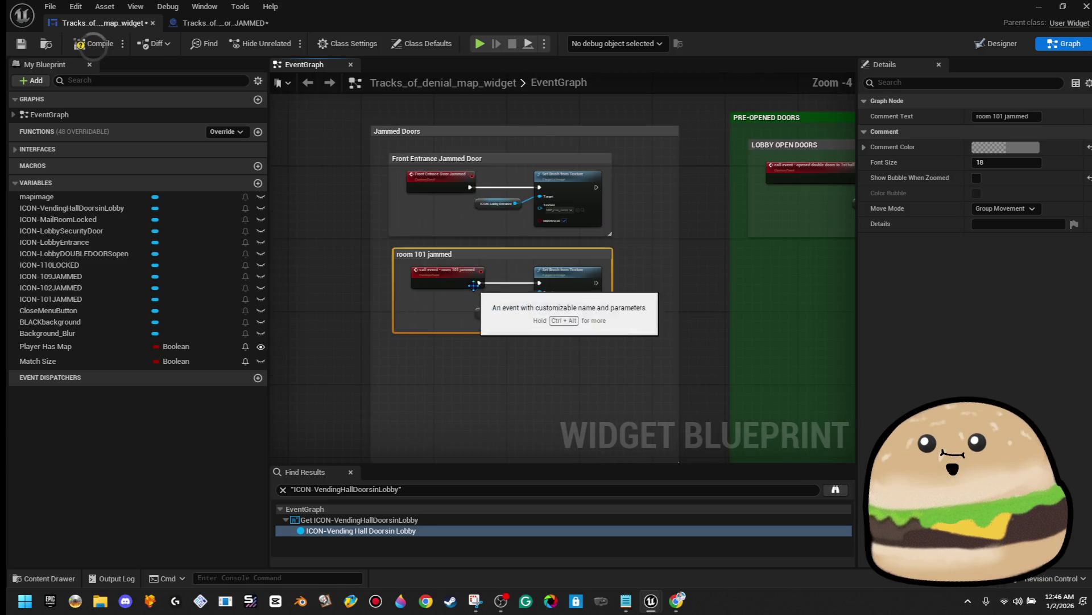
click(91, 43)
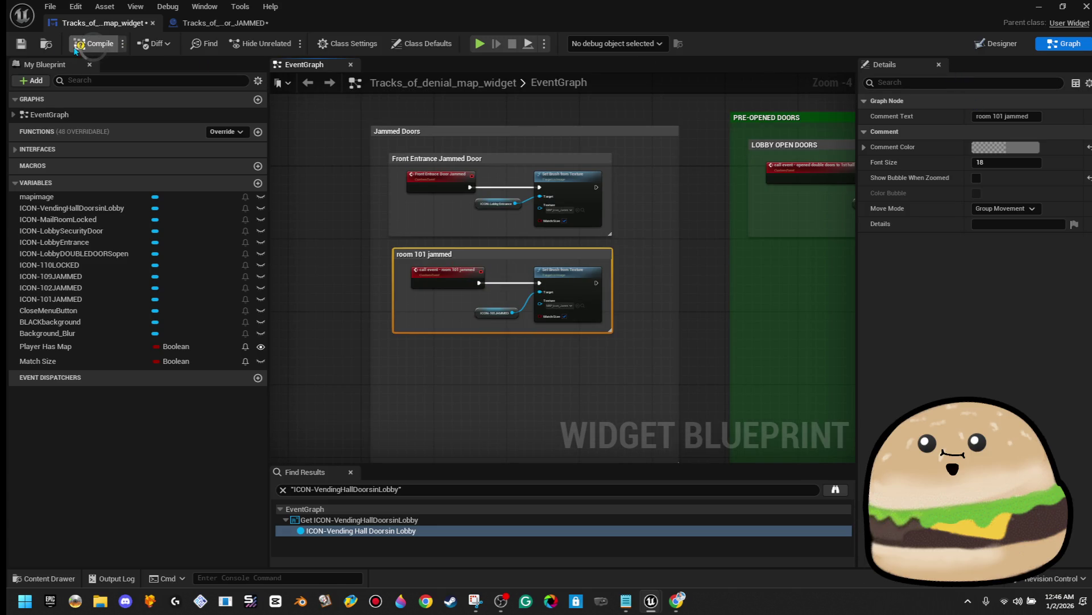
click(191, 24)
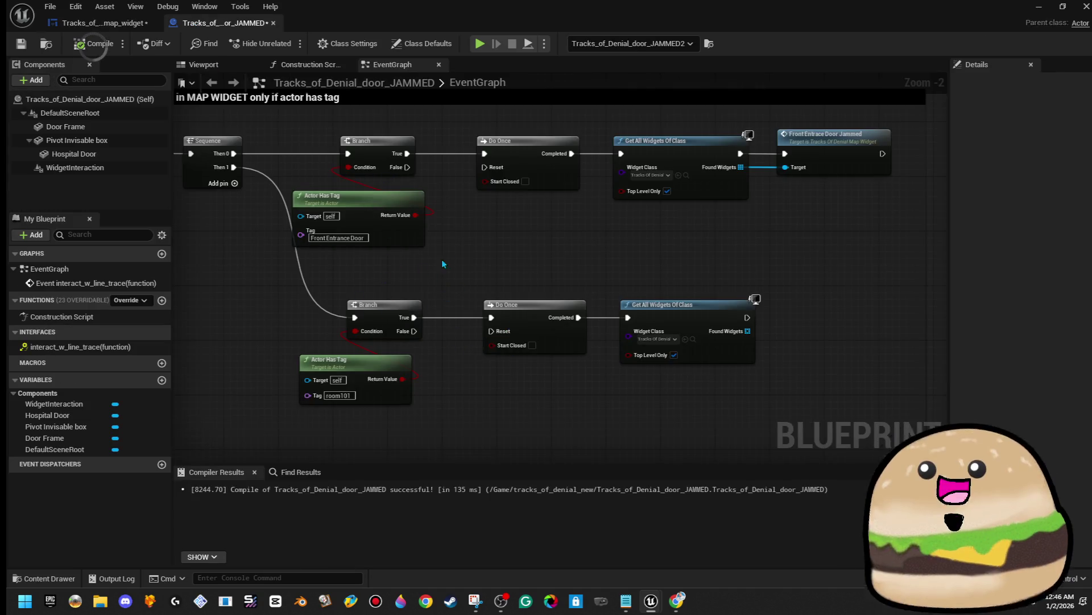
Step: End the room101 branch with a Call Event - Room 101 Jammed node, then compile and save
drag(602, 240, 608, 236)
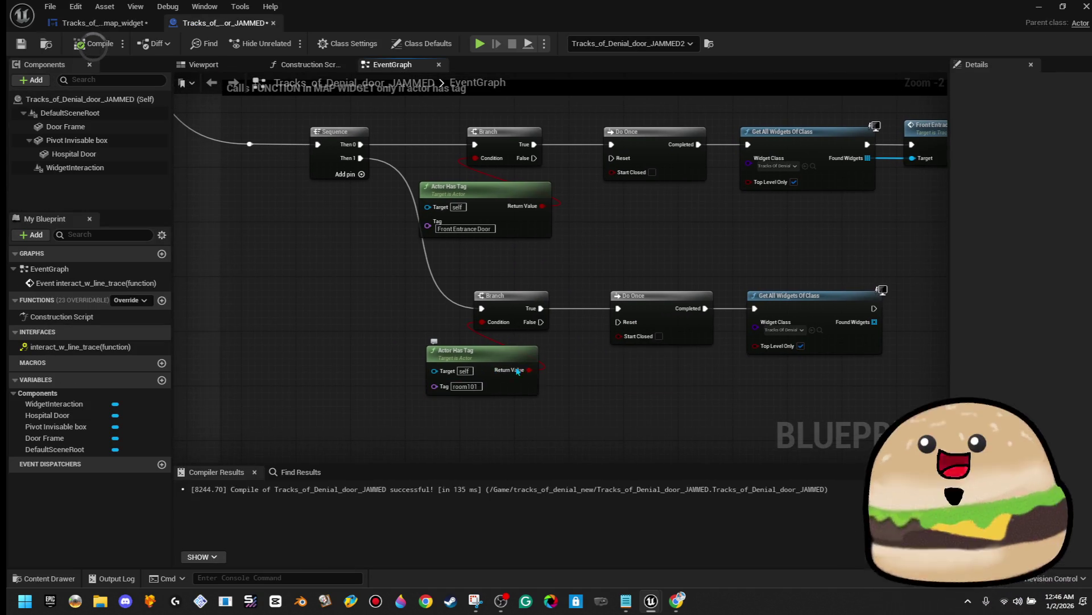
mouse_move(879, 315)
mouse_down()
mouse_move(607, 301)
mouse_move(652, 295)
mouse_up()
text(call)
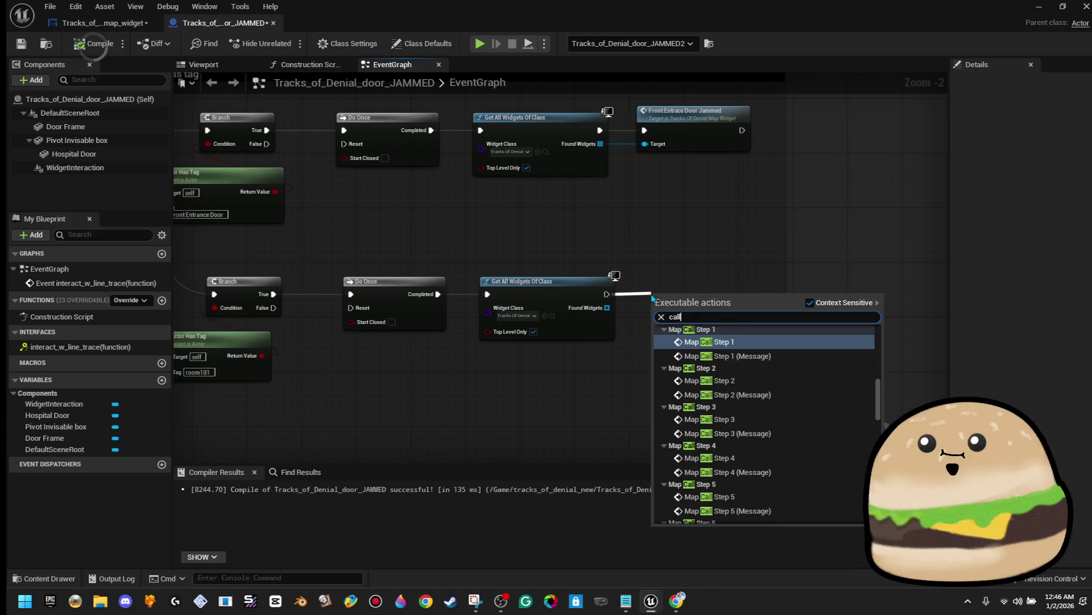
key(BackSpace)
key(BackSpace)
key(BackSpace)
text(eve)
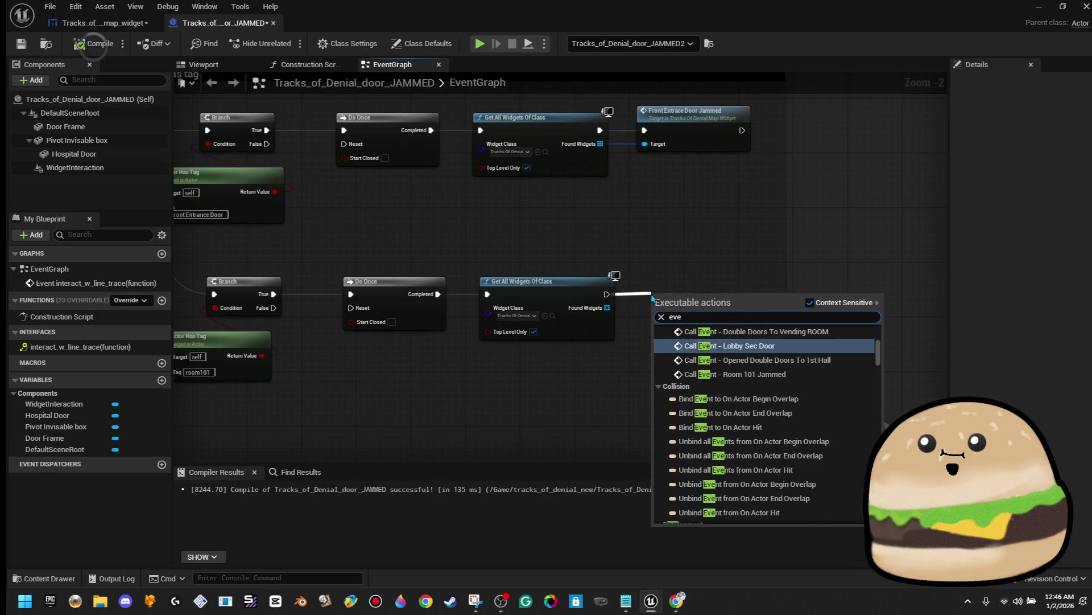
text(nt 101)
key(Return)
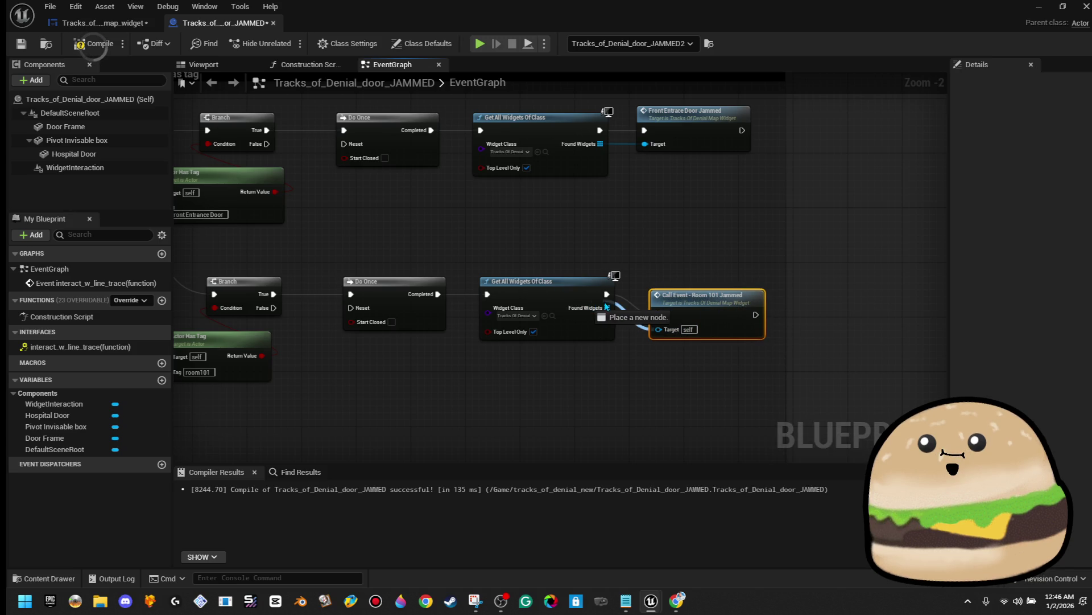
mouse_move(709, 315)
mouse_down()
mouse_move(720, 297)
mouse_move(692, 276)
mouse_up()
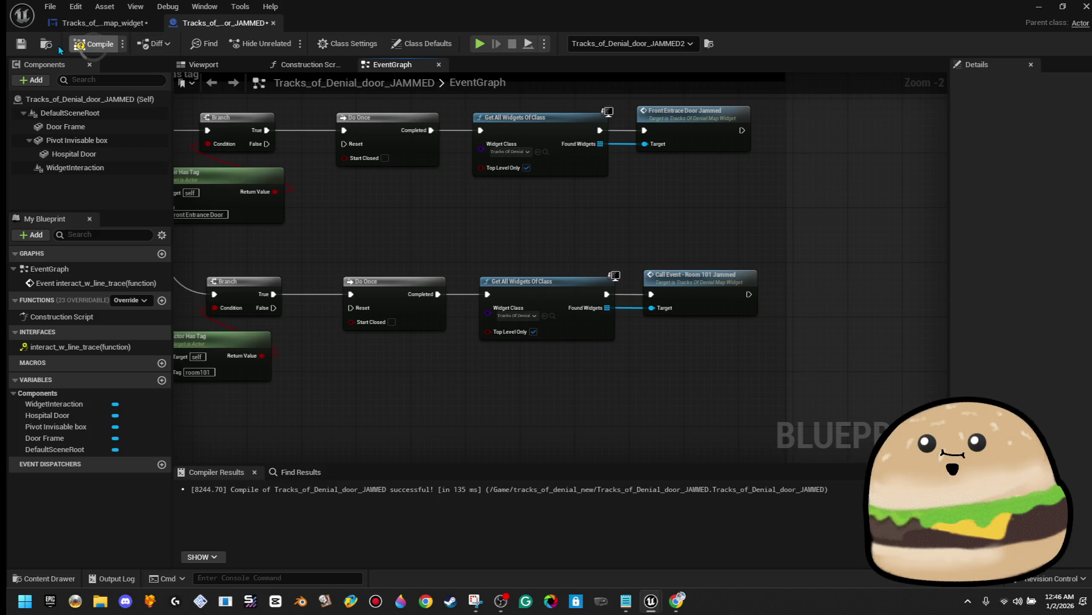
click(22, 46)
click(98, 23)
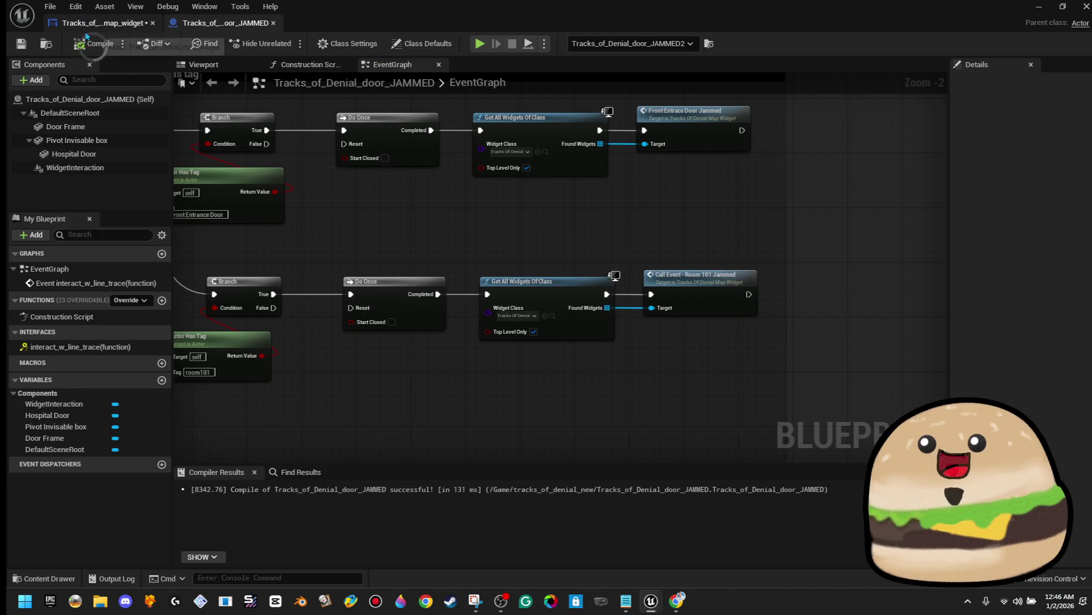
click(1034, 6)
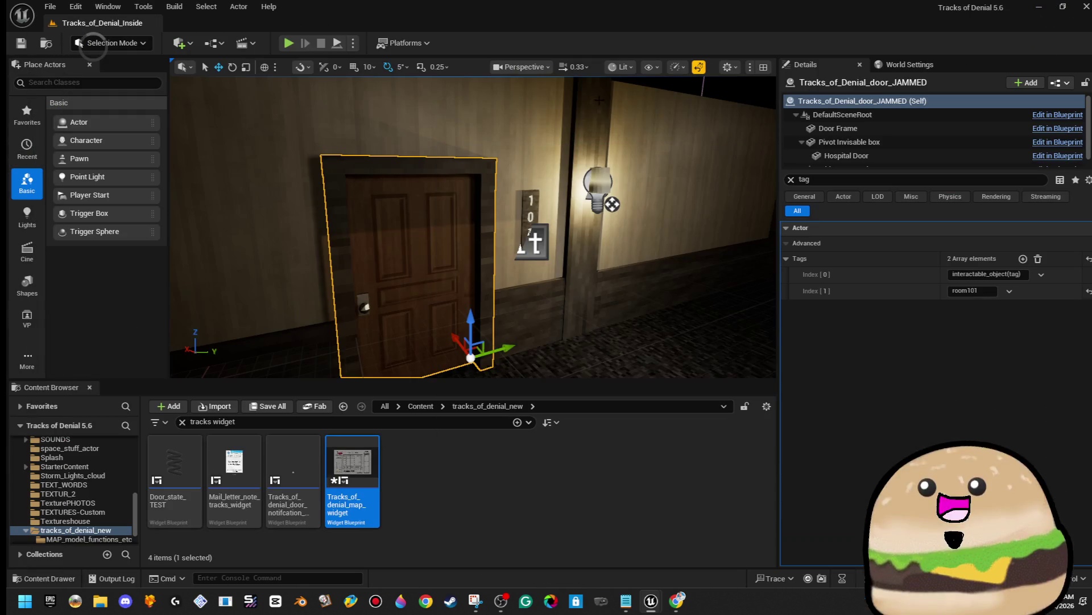
Step: Start a fullscreen play test and check the motel map from the lobby
key(alt+p)
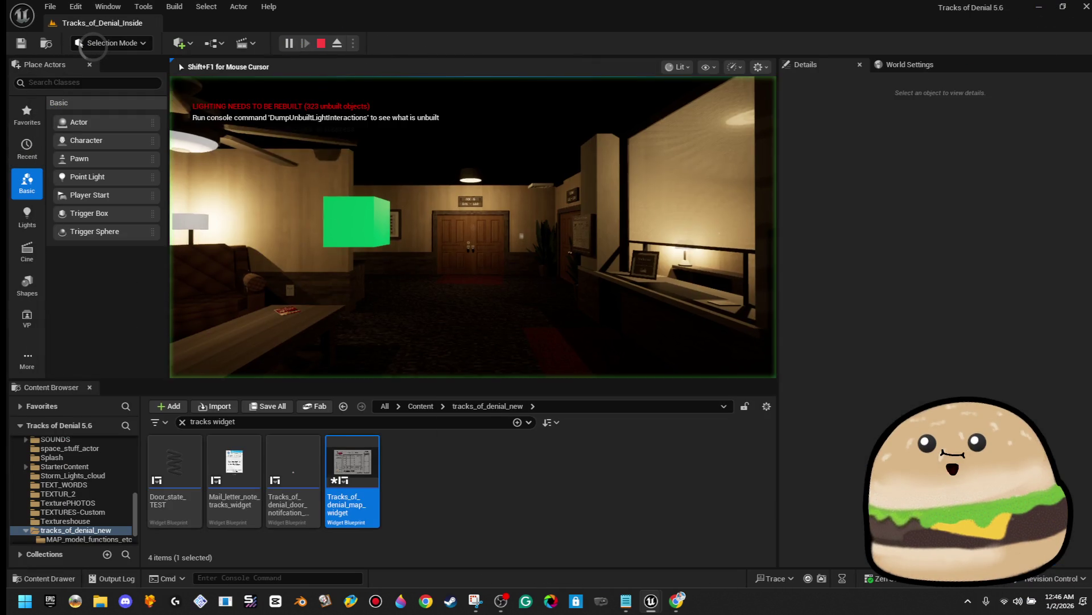
key(F11)
key(w)
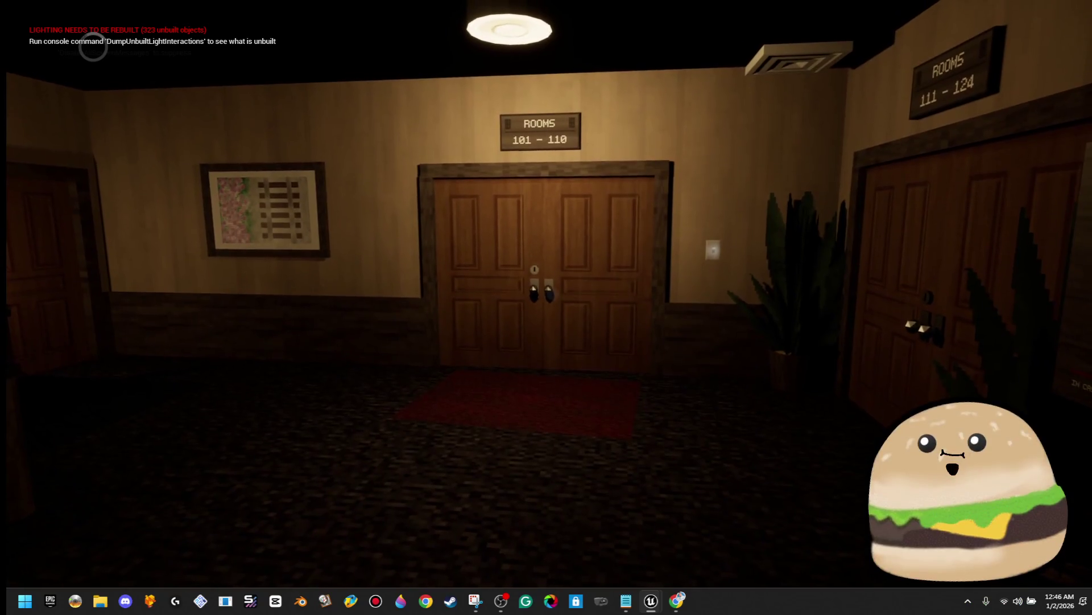
key(m)
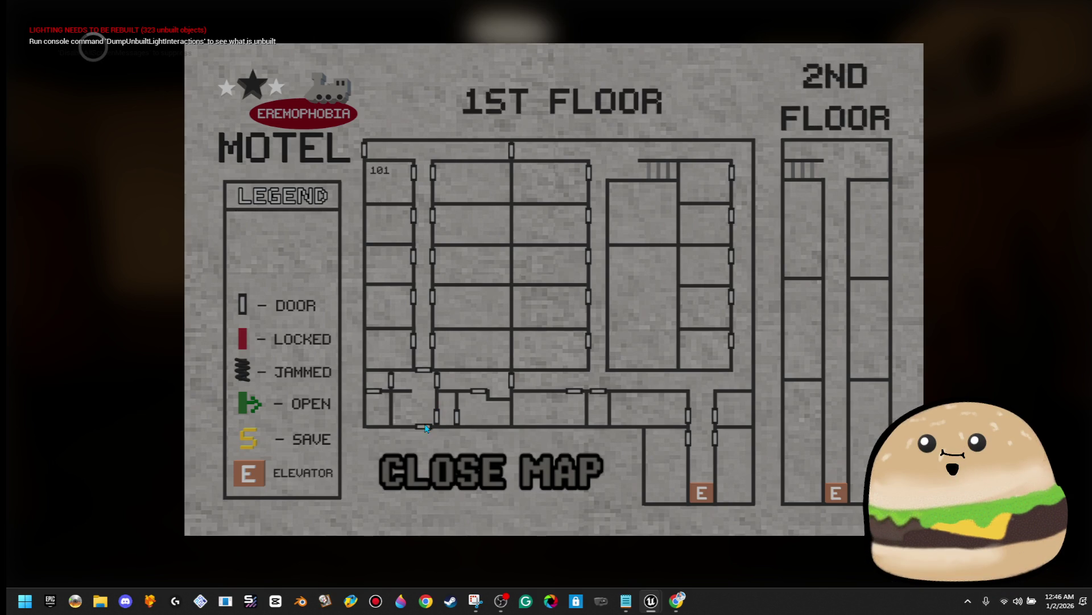
click(432, 464)
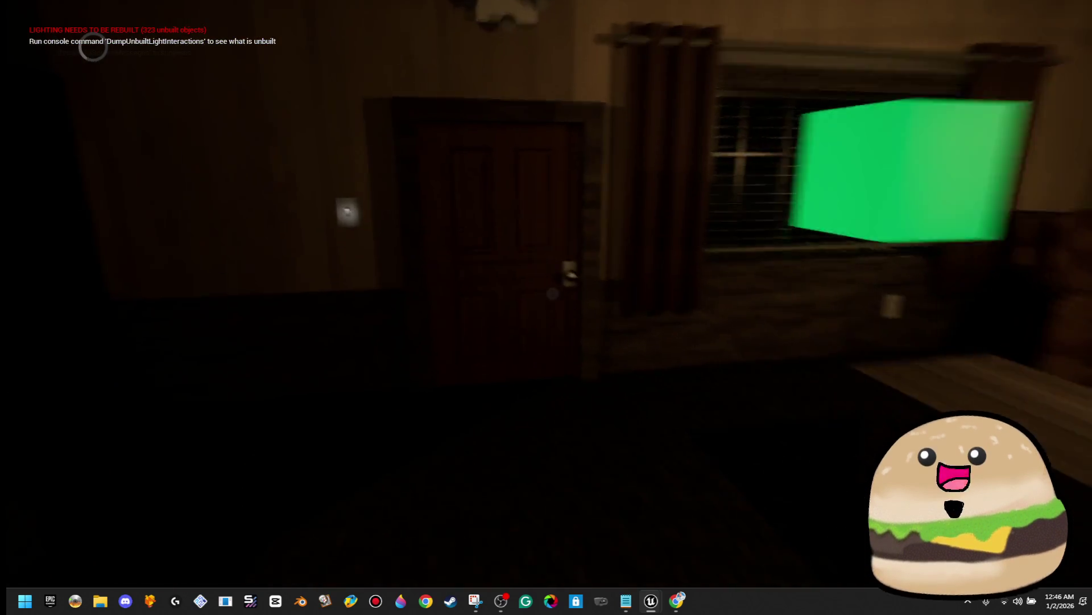
key(e)
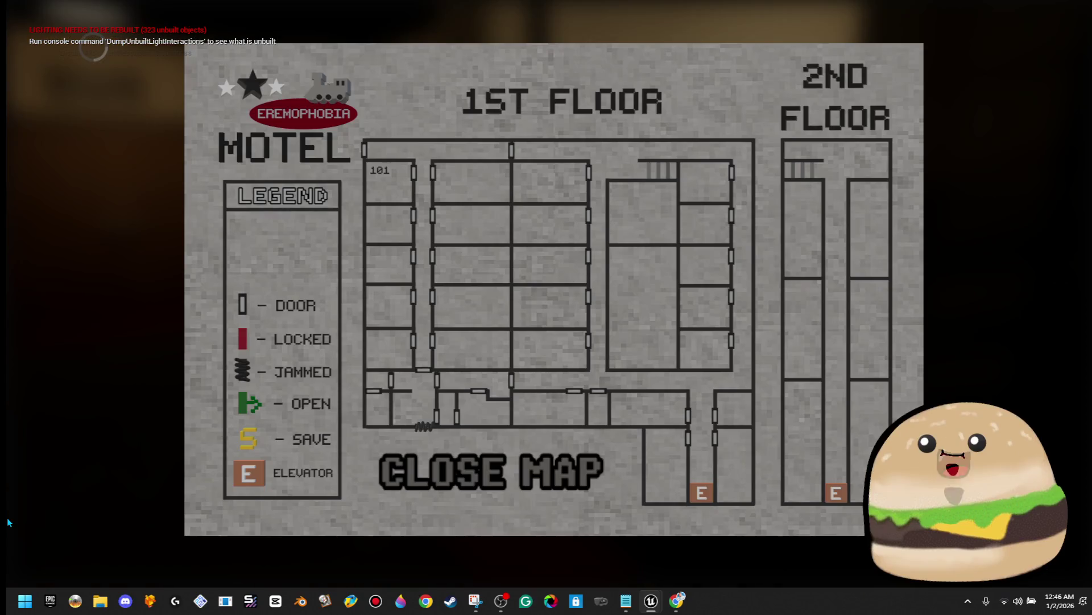
click(490, 481)
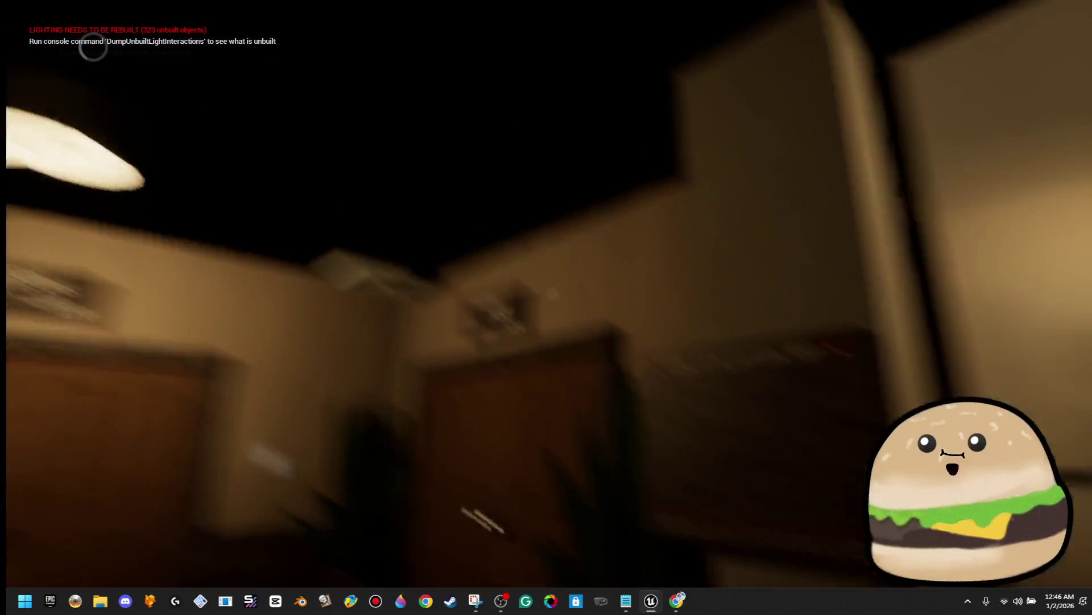
Step: Walk to jammed door 101, try opening it, confirm its map icon, then end the test
key(w)
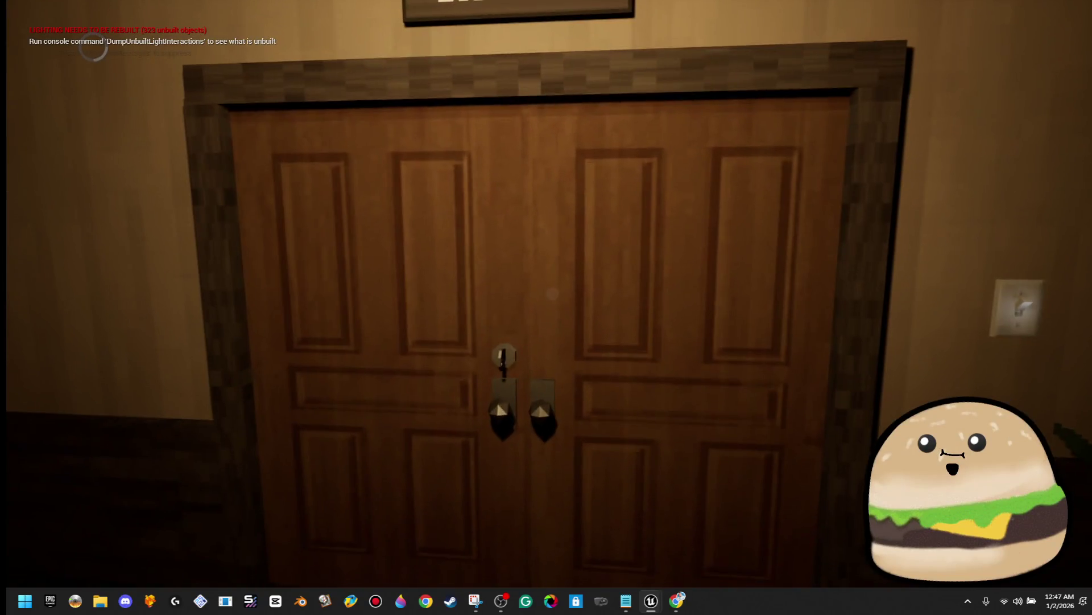
key(e)
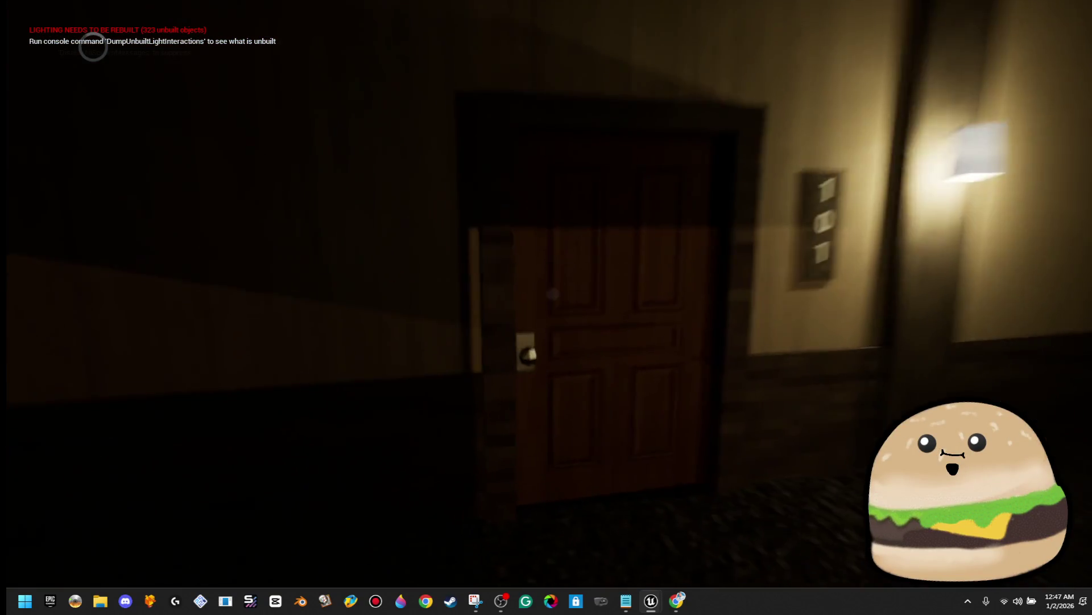
key(w)
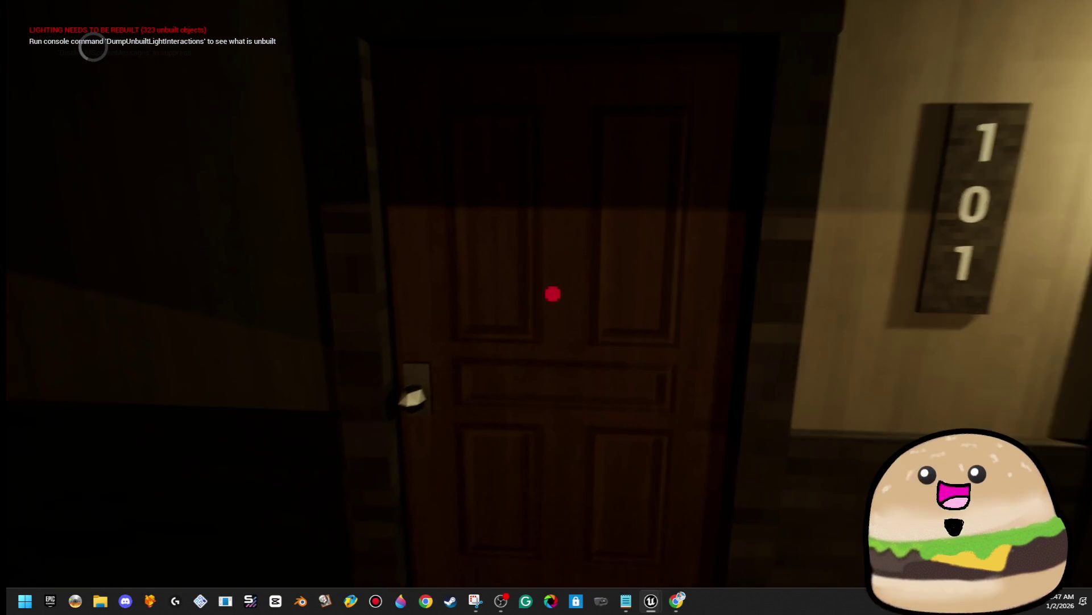
key(e)
key(m)
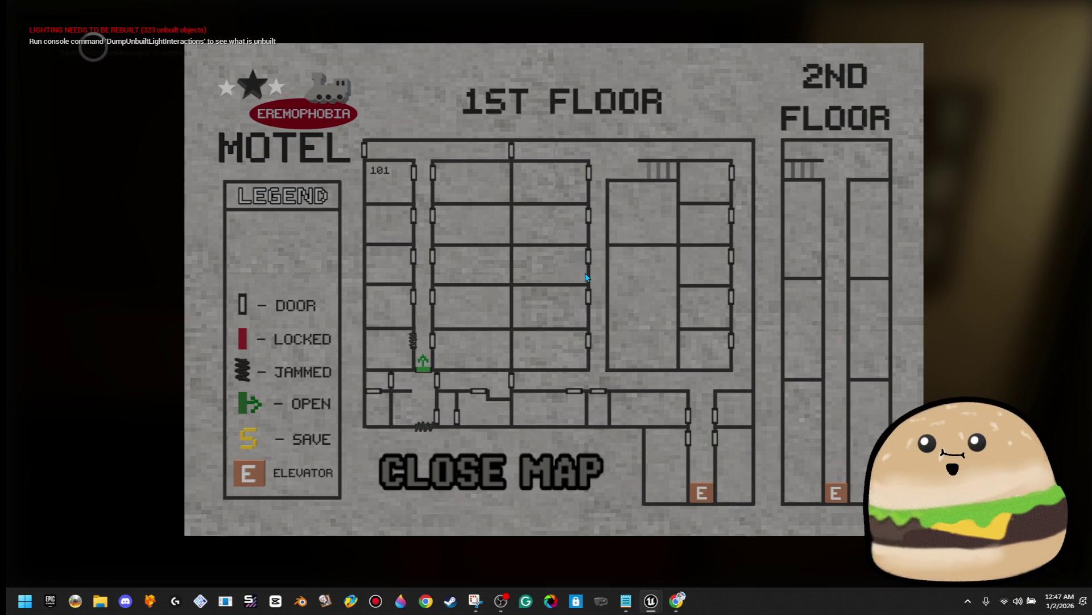
click(551, 483)
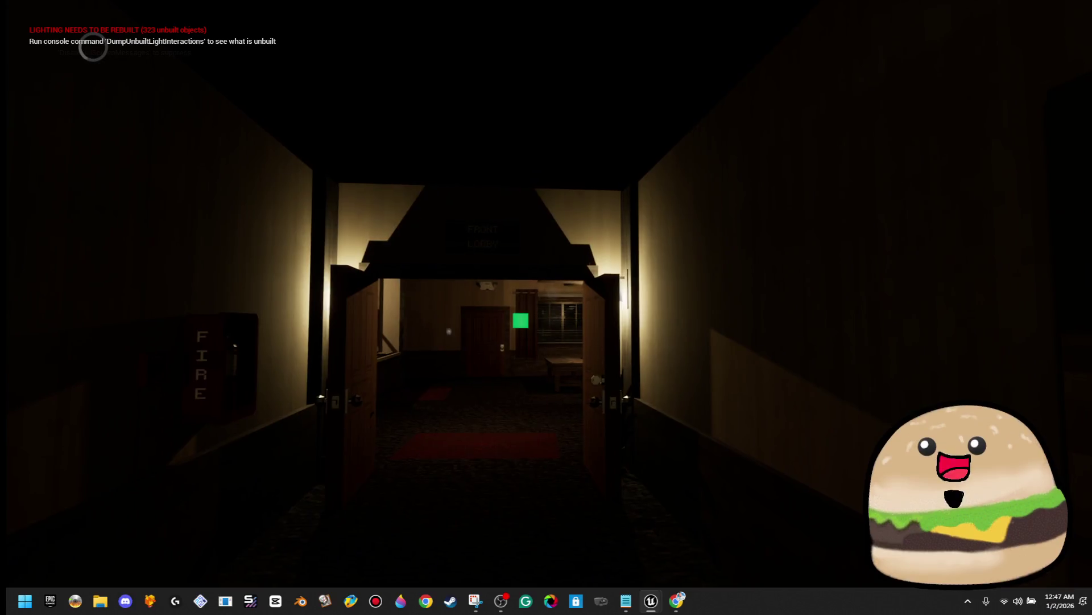
key(w)
key(Escape)
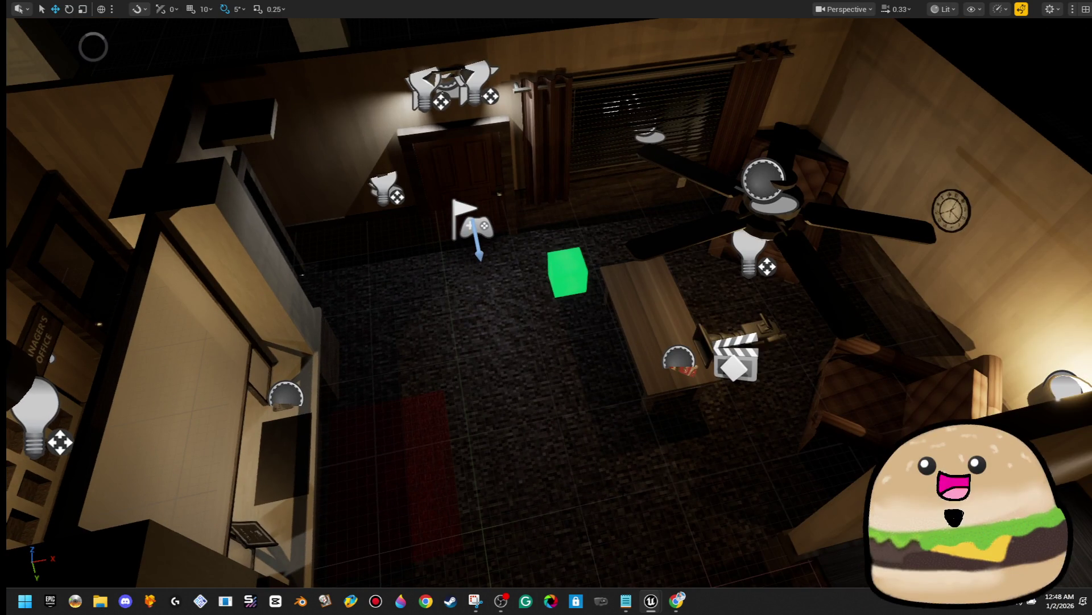
Step: Leave the fullscreen viewport view after the play test
key(F11)
mouse_move(361, 468)
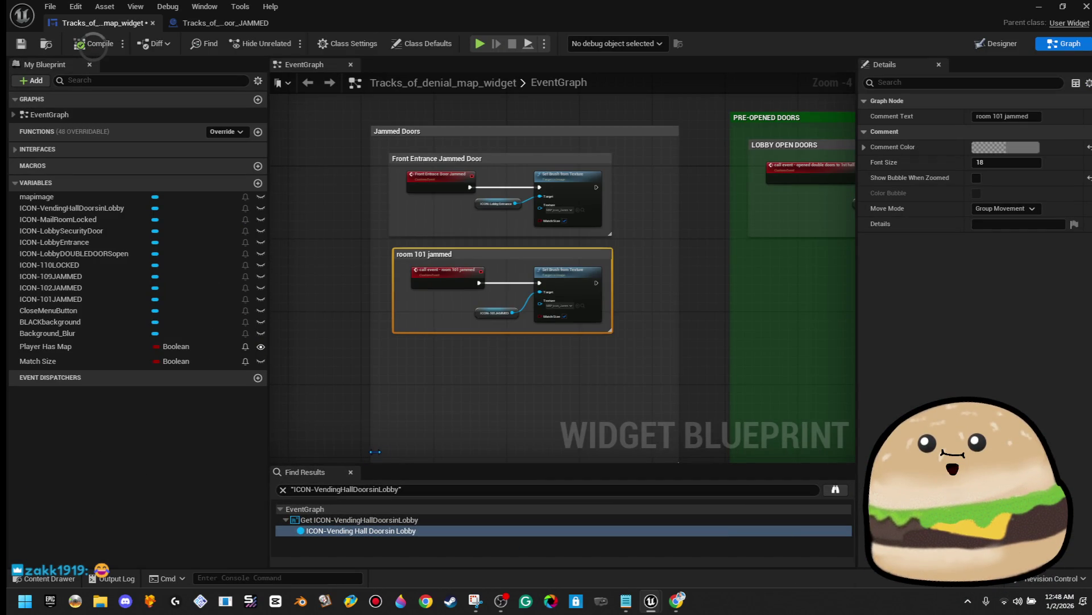
Step: Bring the JAMMED door blueprint's EventGraph into view with both tag-gated paths
click(216, 23)
drag(97, 23, 227, 23)
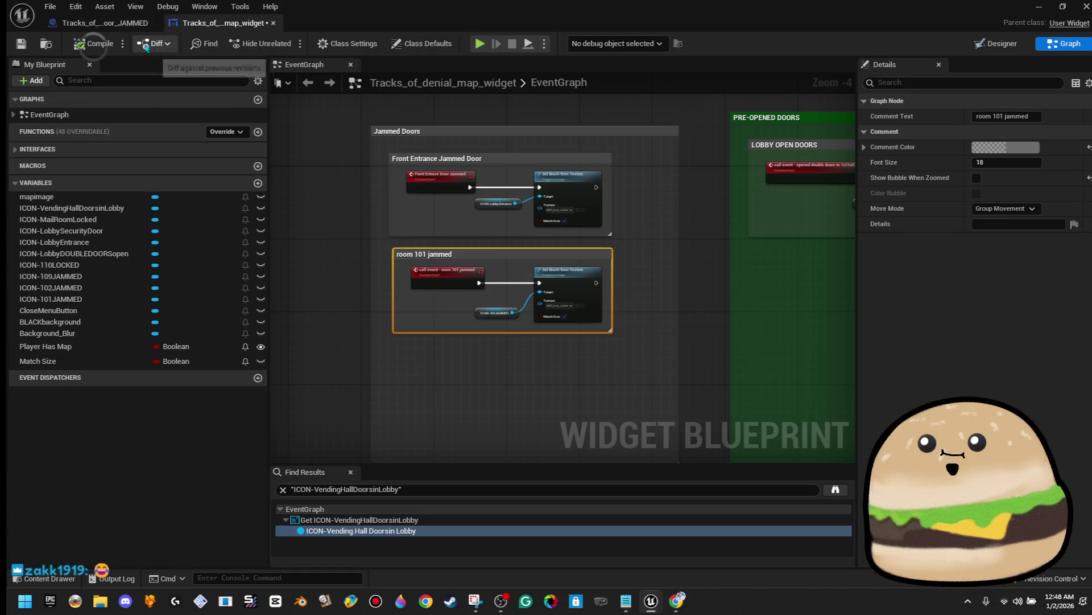
click(100, 23)
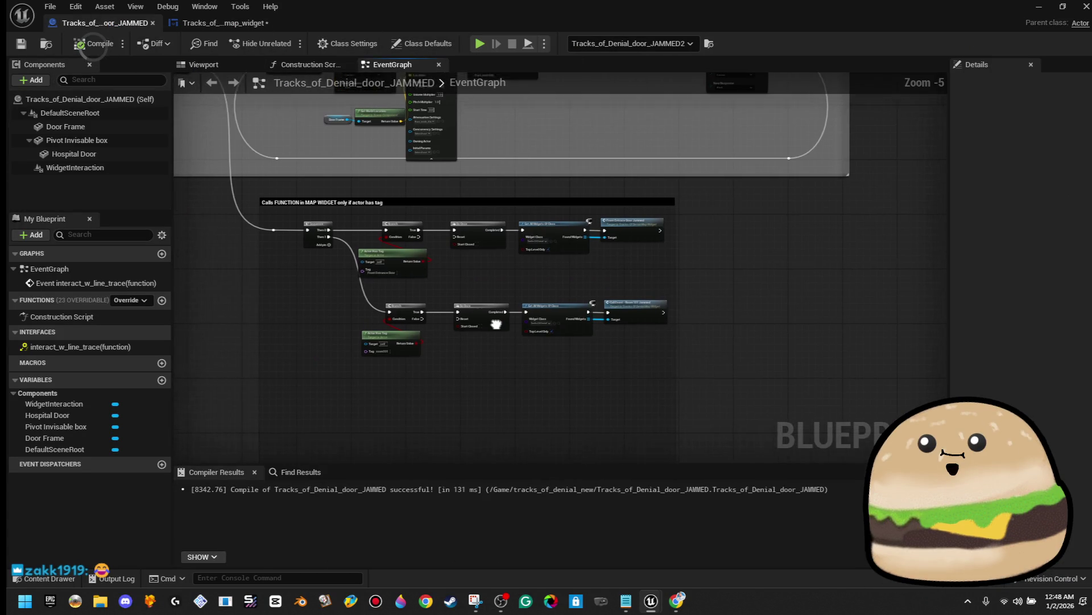
scroll(638, 368, up, 1)
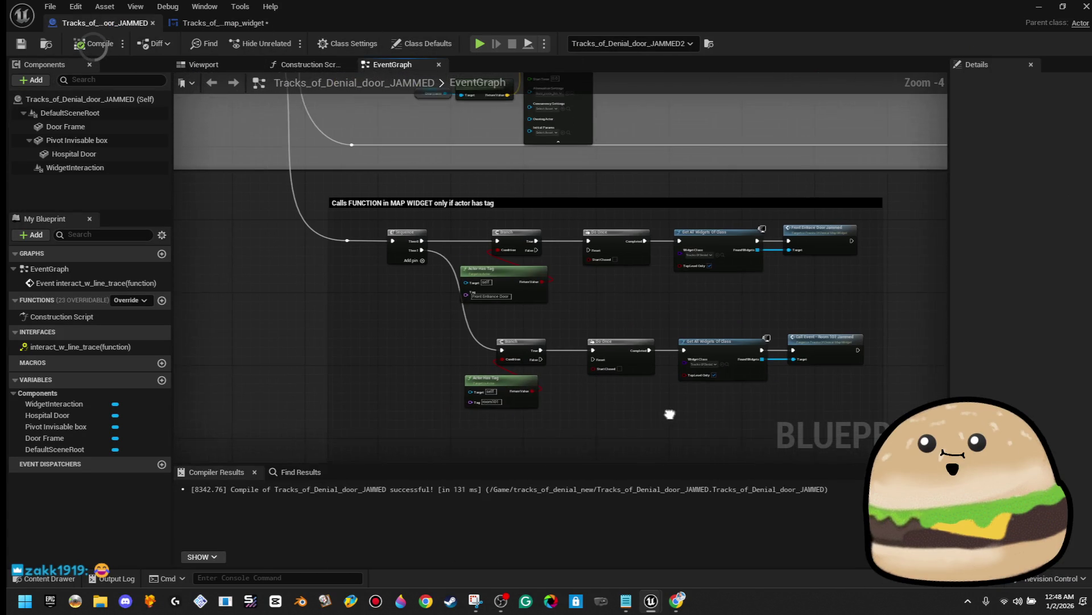
scroll(639, 369, up, 1)
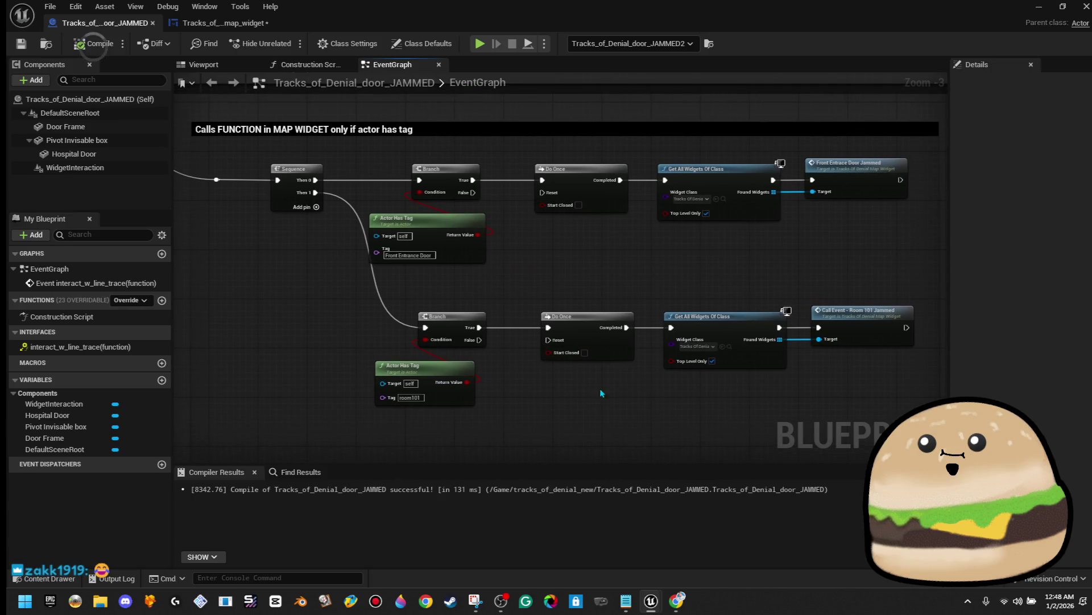
Step: Capture the blueprint editor with Snipping Tool and copy the snip to the clipboard
key(super)
text(snip)
click(165, 277)
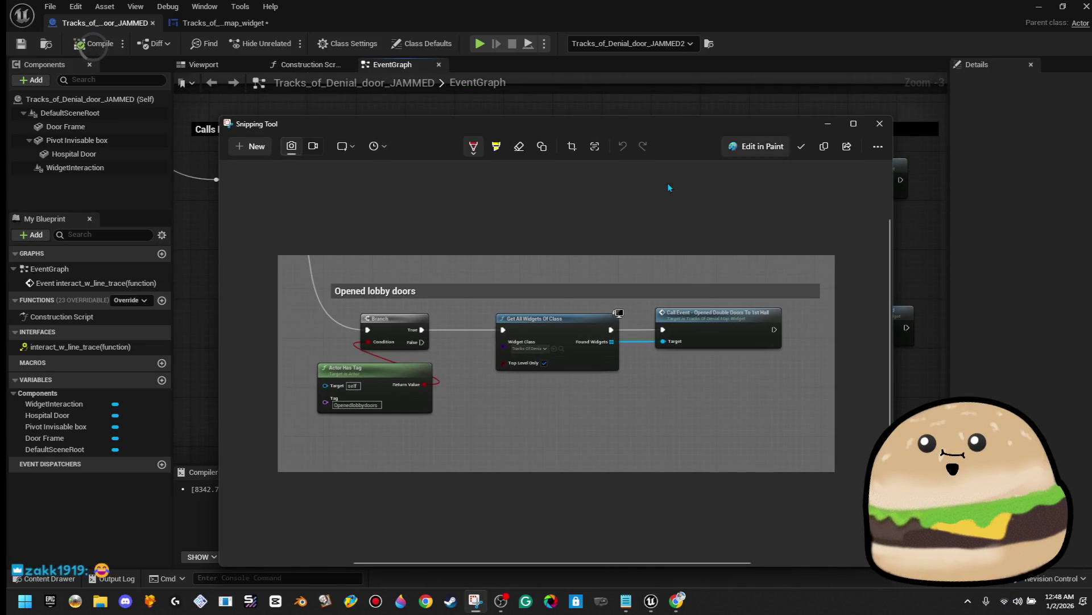
click(257, 147)
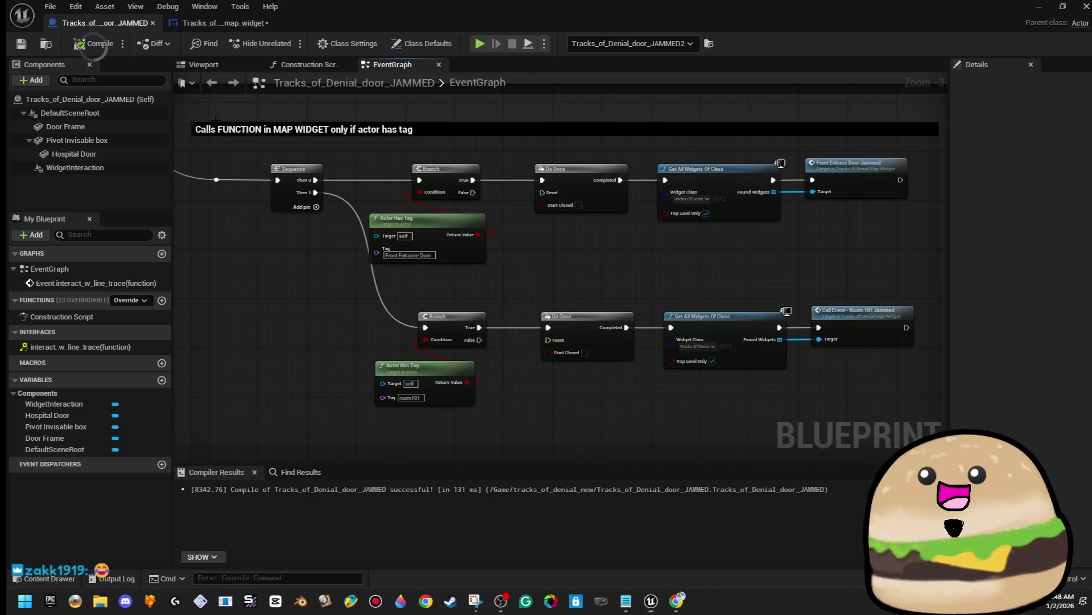
mouse_move(9, 1)
mouse_down()
mouse_move(68, 102)
mouse_move(878, 453)
mouse_move(940, 463)
mouse_up()
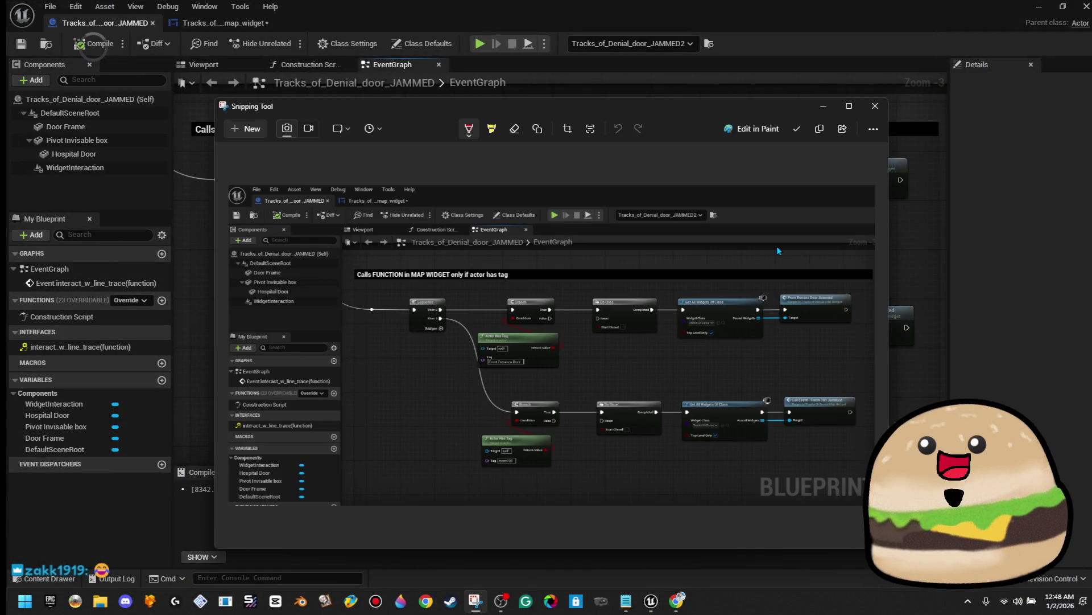
right_click(777, 249)
click(807, 281)
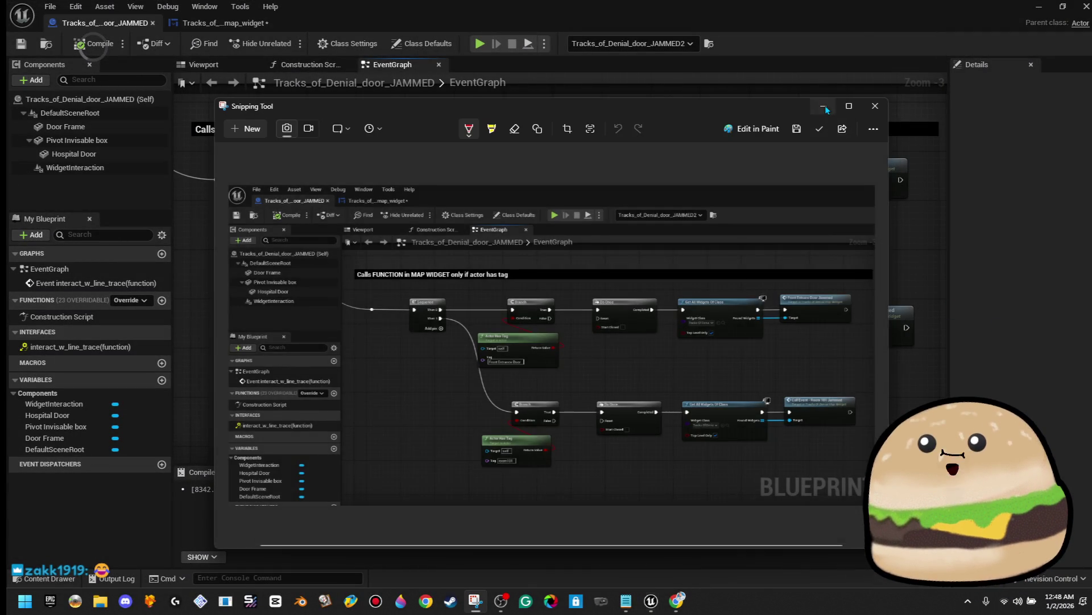
click(824, 107)
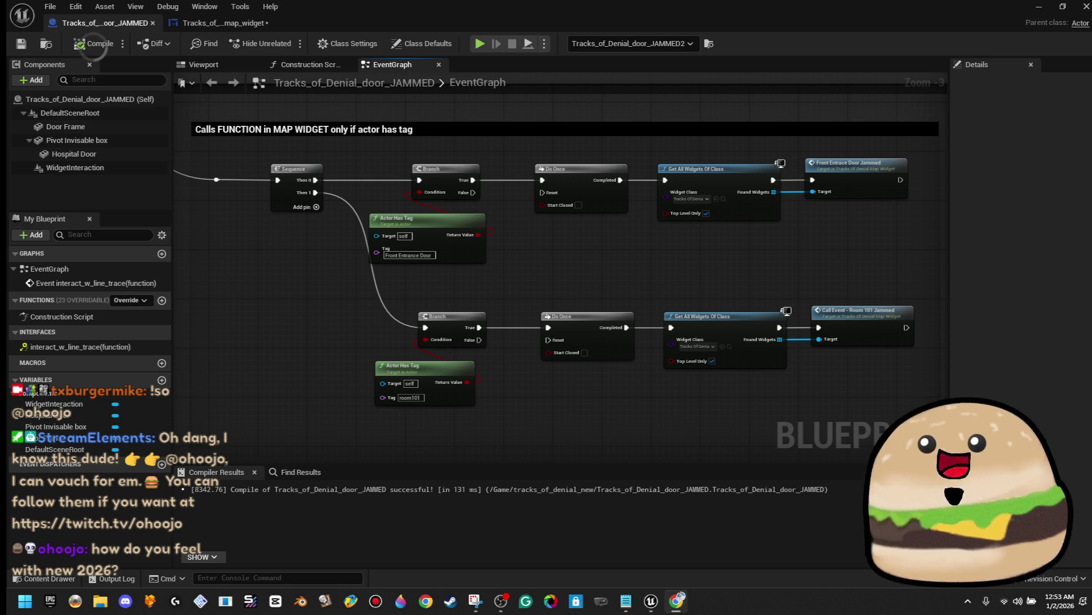
Step: Add Then 2–Then 4 outputs to the Sequence node, recompile, and return to the level editor
click(316, 207)
click(316, 219)
click(317, 231)
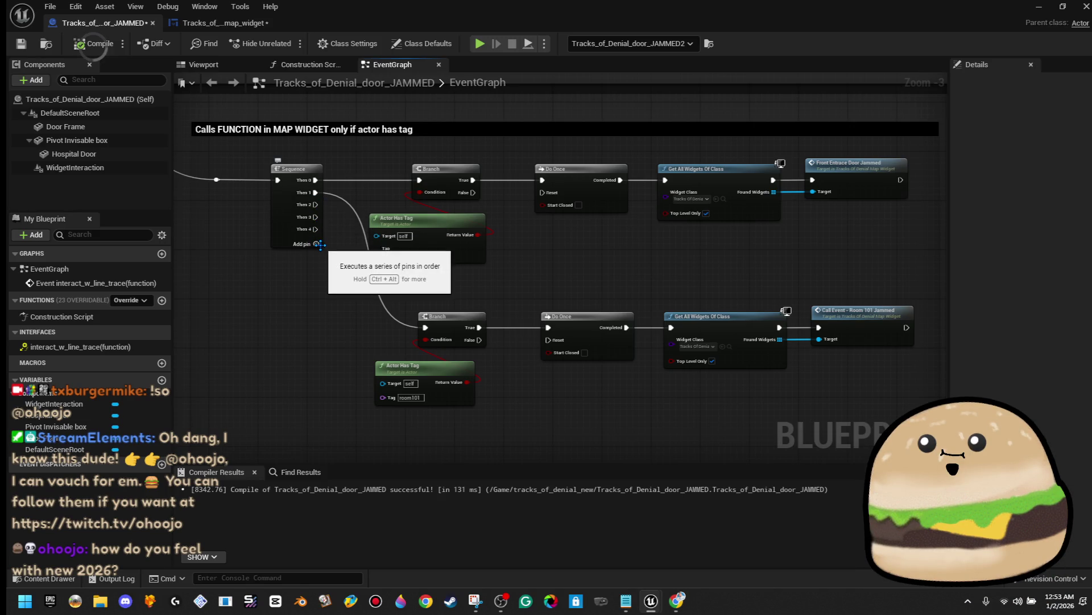
scroll(301, 281, down, 2)
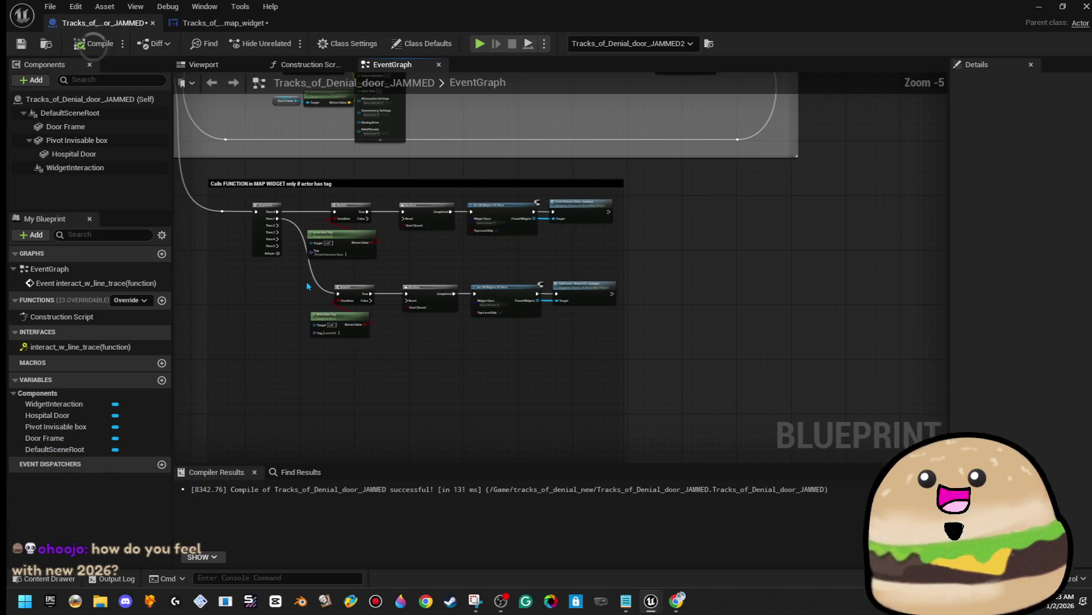
scroll(306, 281, up, 1)
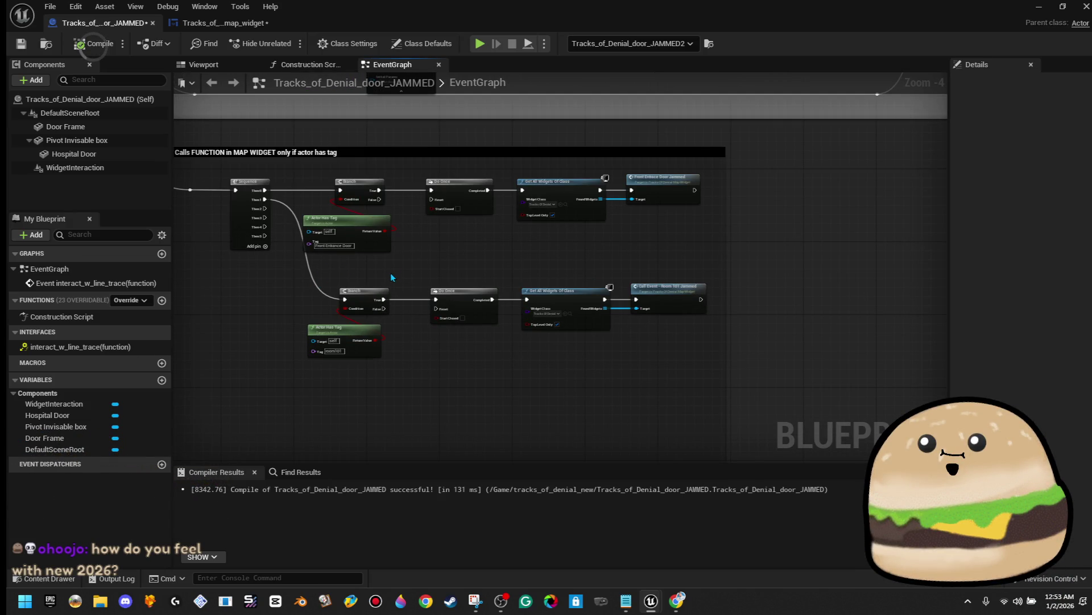
click(94, 48)
click(1039, 6)
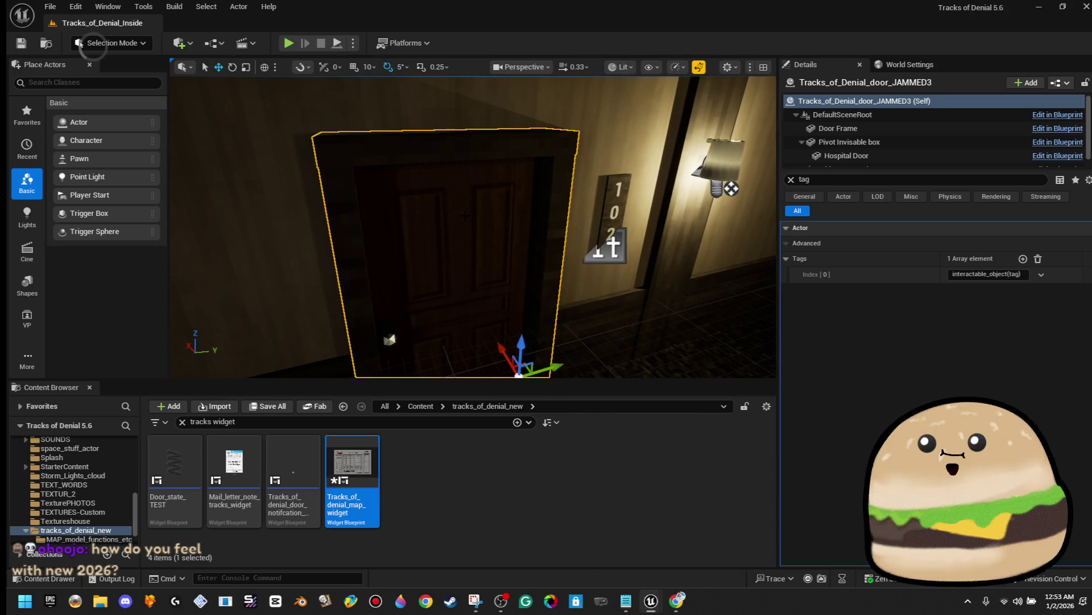
Step: Give the room 102 jammed door a second tag, 'room102'
click(1019, 274)
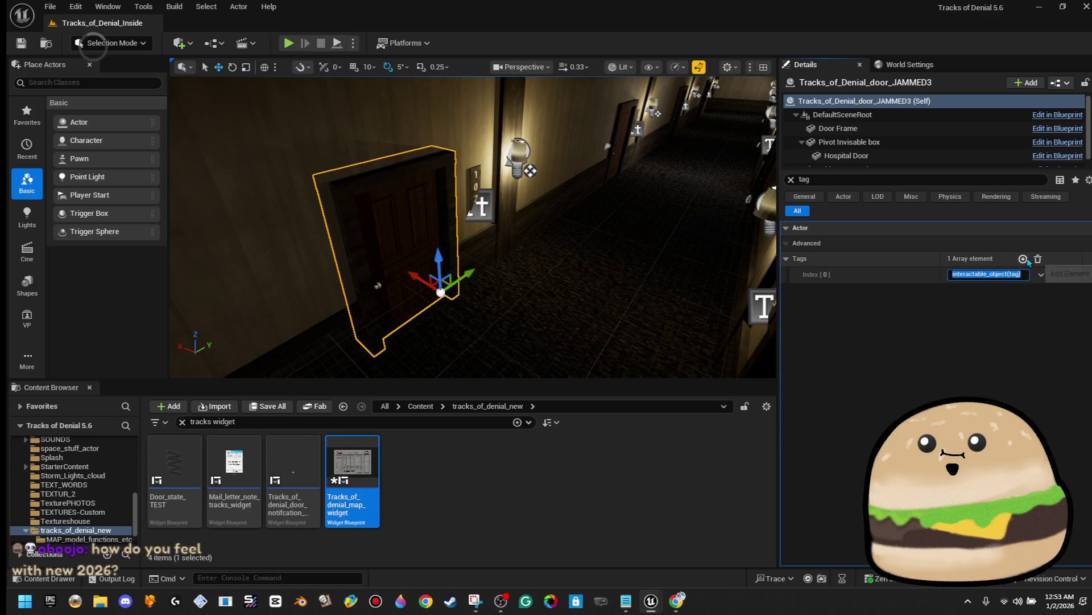
click(1023, 259)
key(r)
click(972, 291)
text(room102)
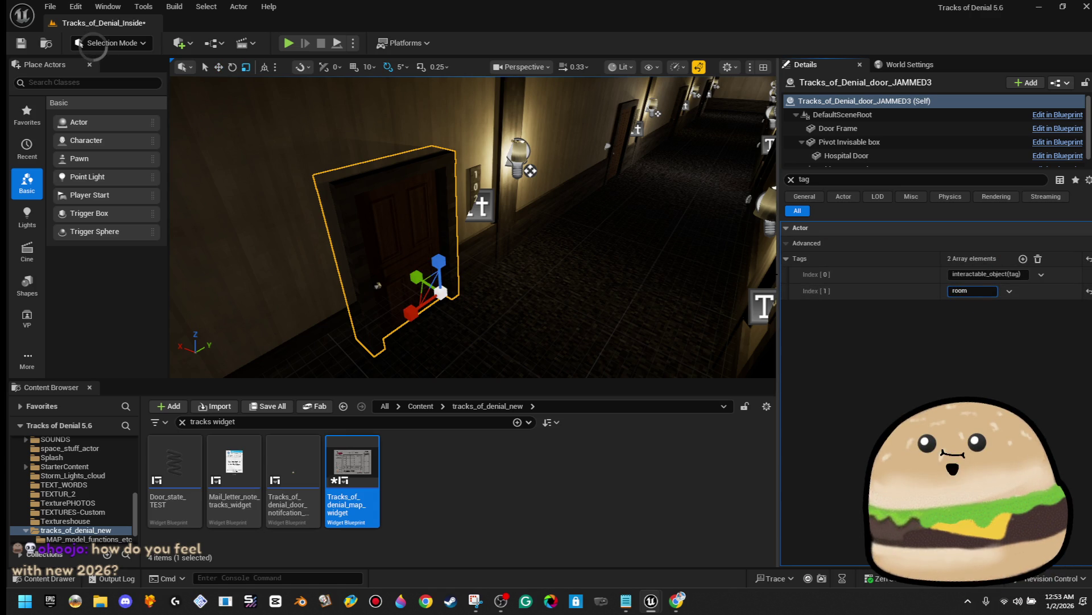
key(ctrl+a)
key(Return)
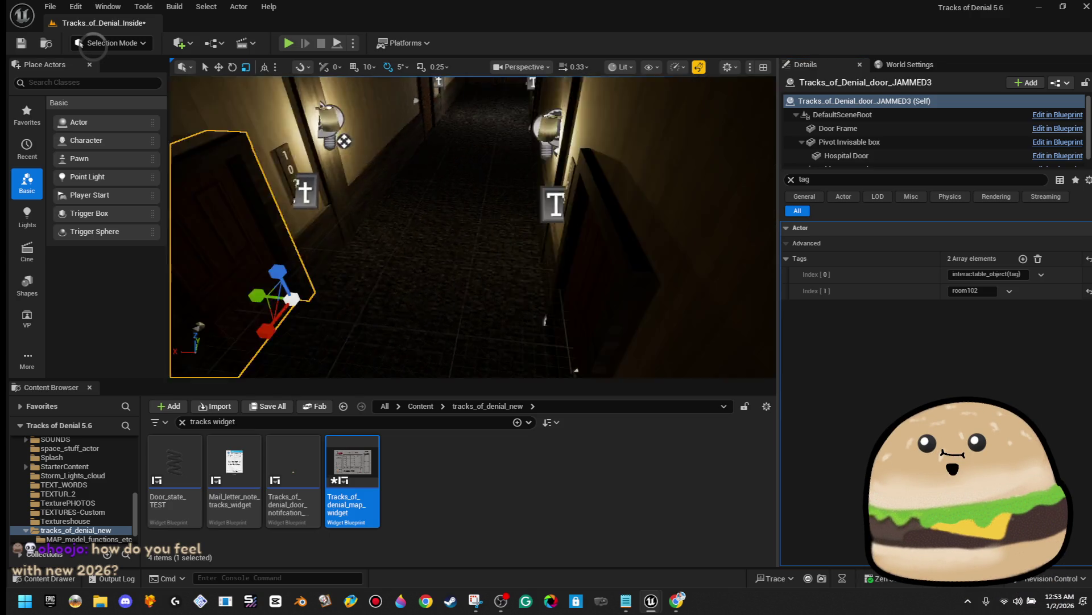
Step: Add a second tag 'room109' to the room 109 door and save the level
click(512, 257)
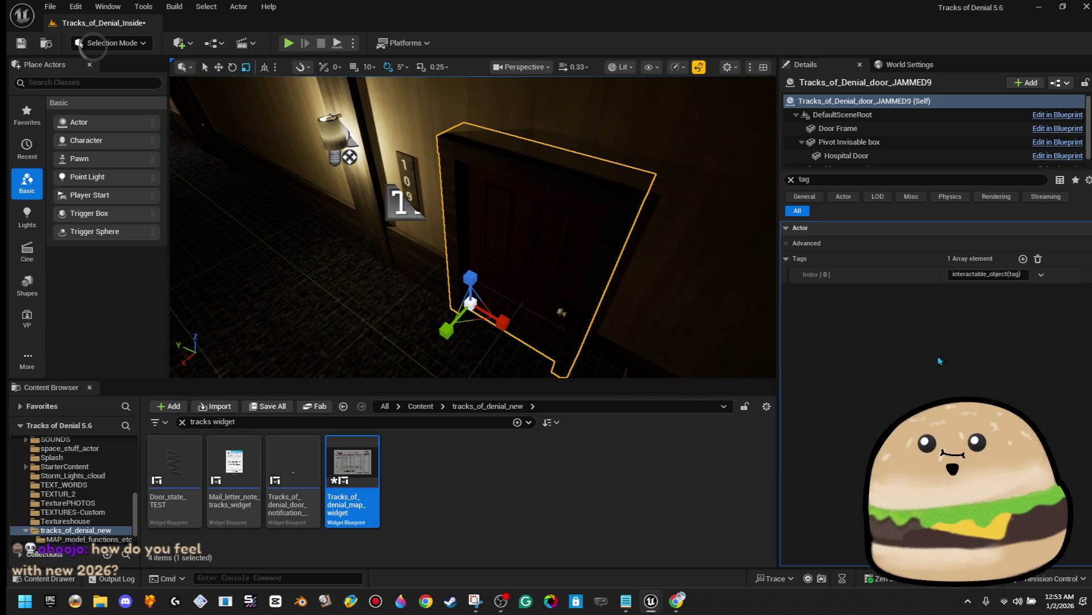
click(1023, 259)
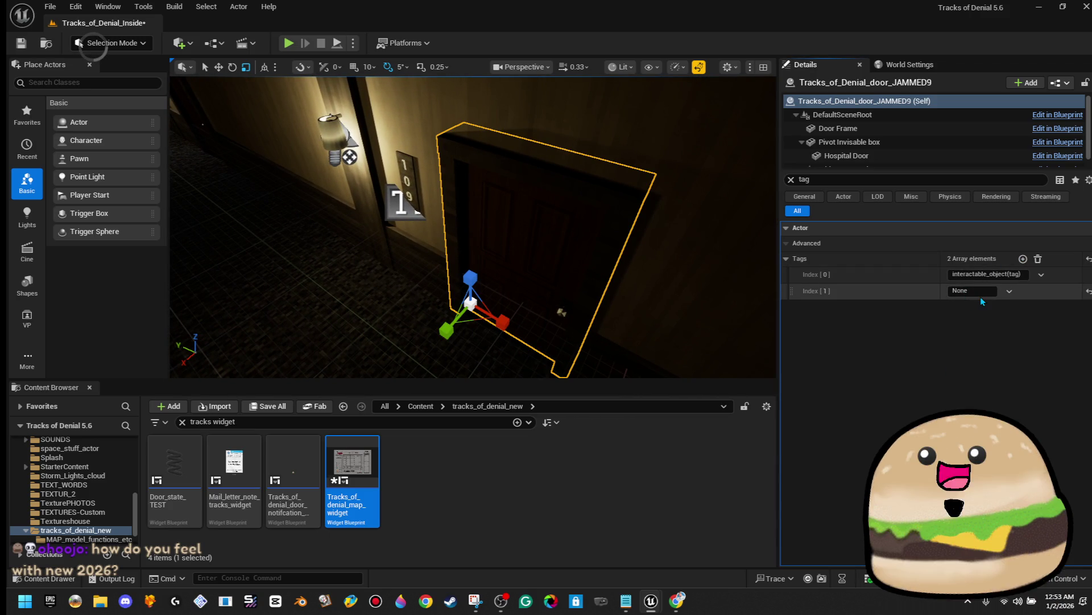
click(975, 290)
text(ro)
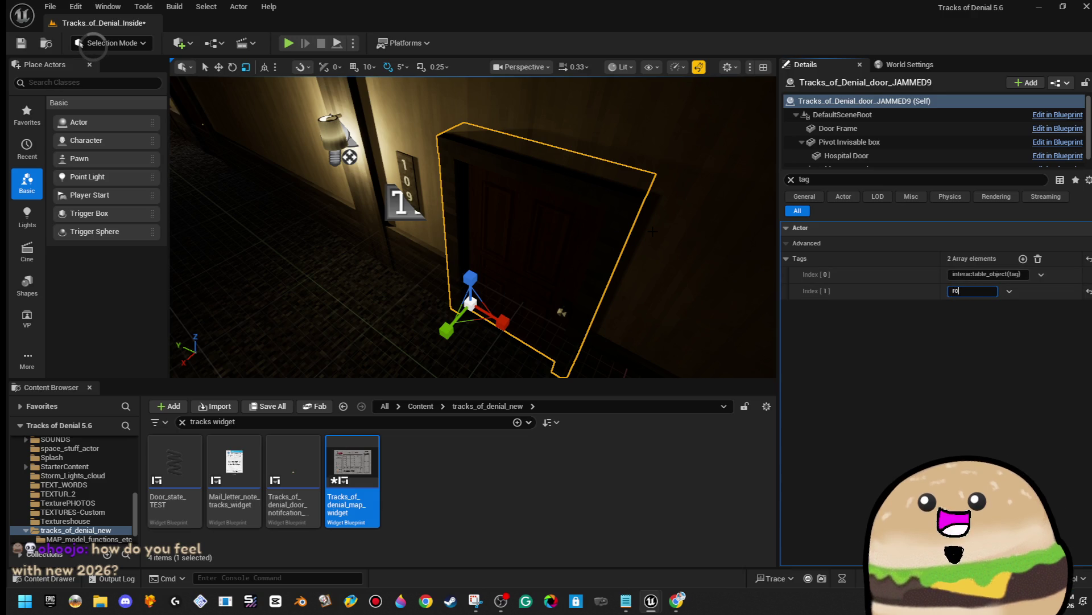
text(om109)
key(Return)
key(ctrl+s)
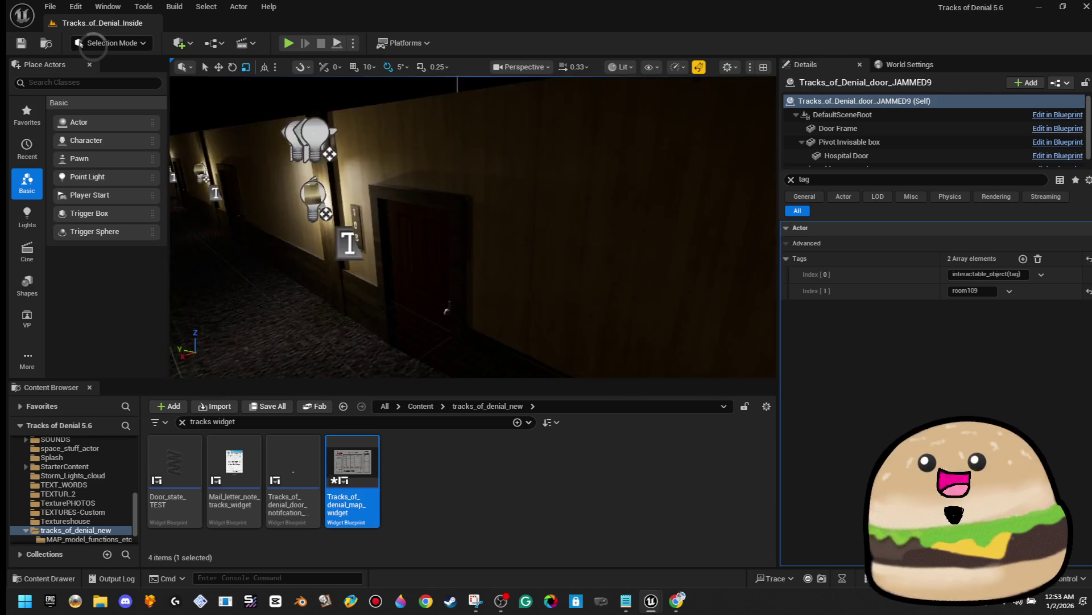
Step: Add a second tag 'room108' to the room 108 door (JAMMED8)
click(512, 239)
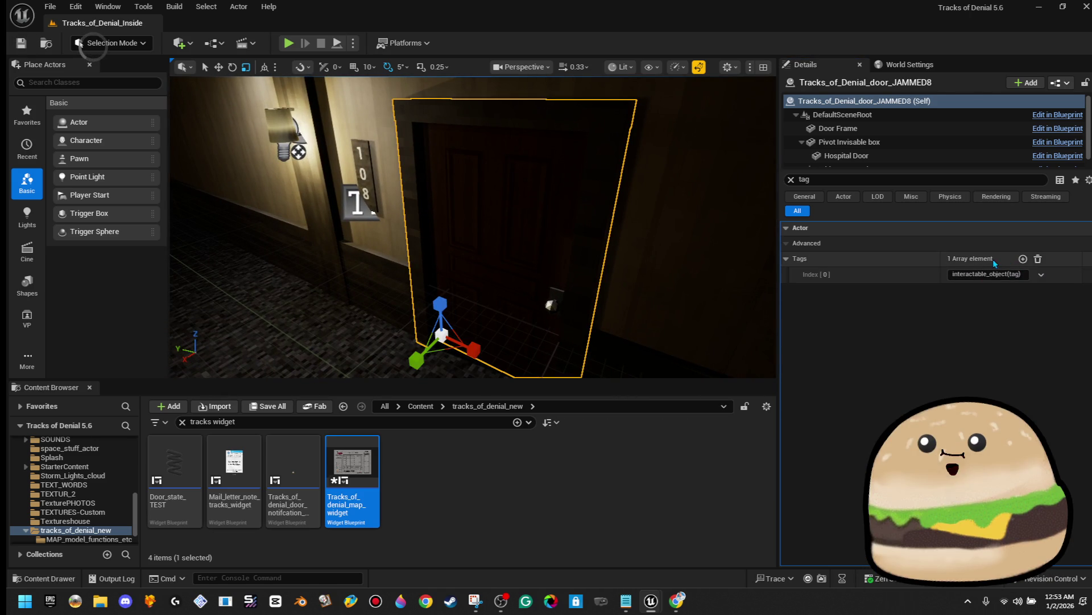
click(1023, 259)
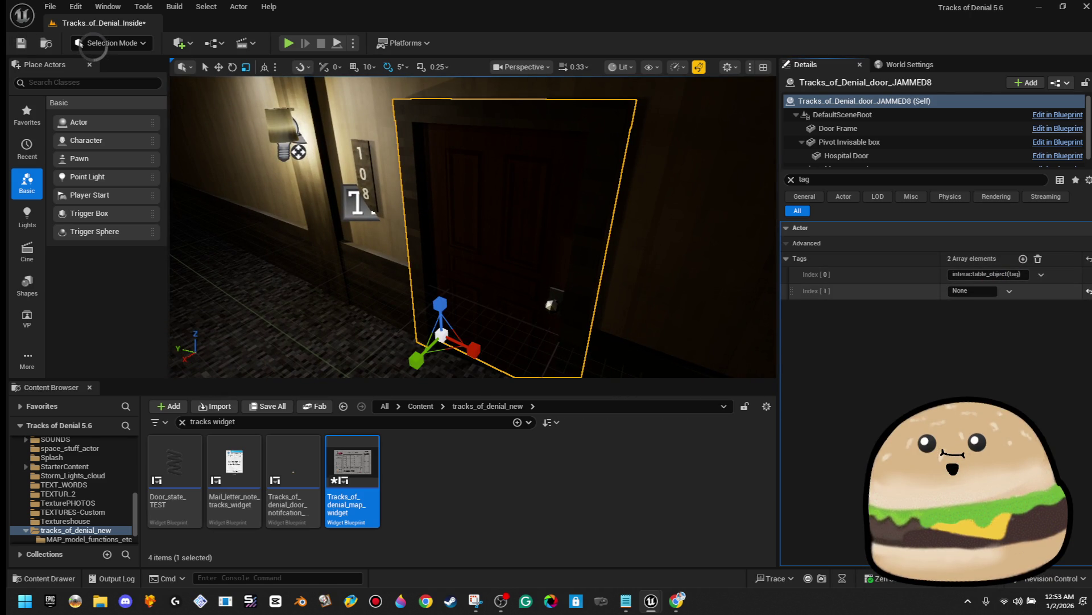
click(972, 291)
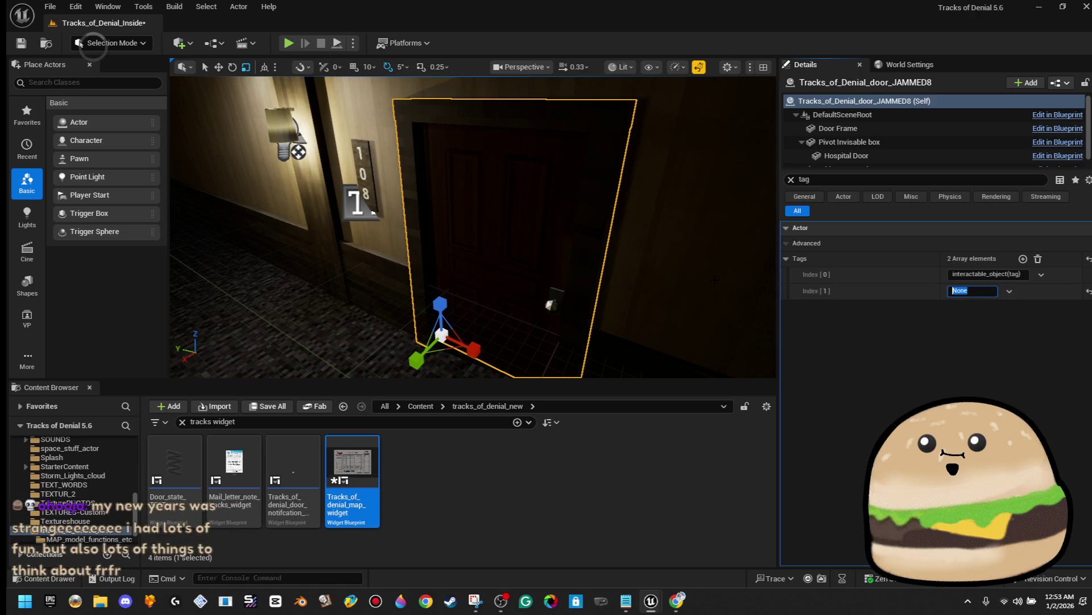
text(room108)
key(ctrl+a)
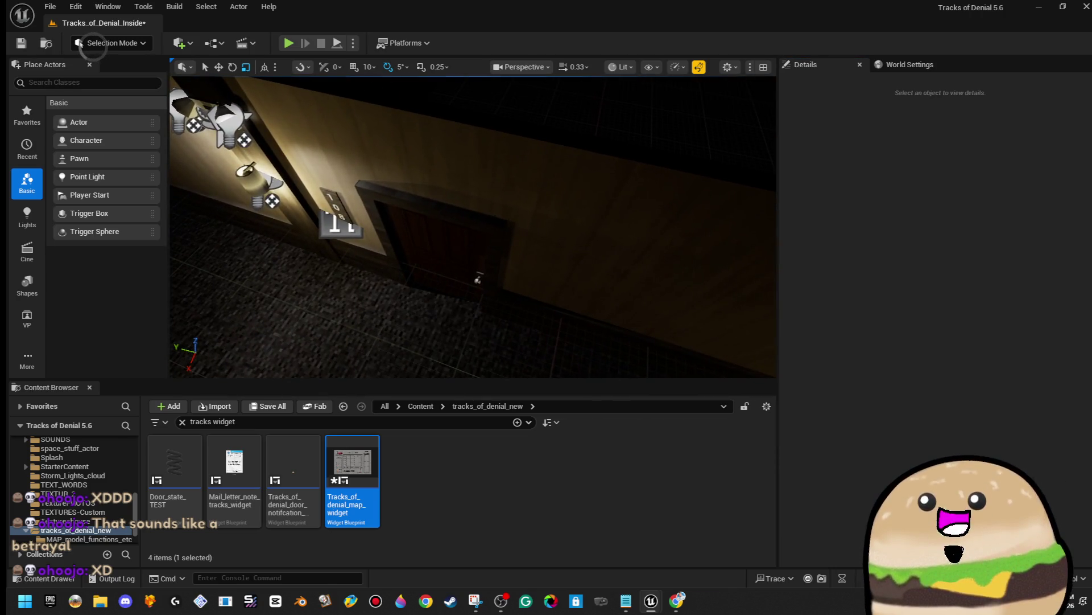
Step: Step back through recent selections with Ctrl+Z to revisit the room 102, 109 and 108 doors
key(ctrl+z)
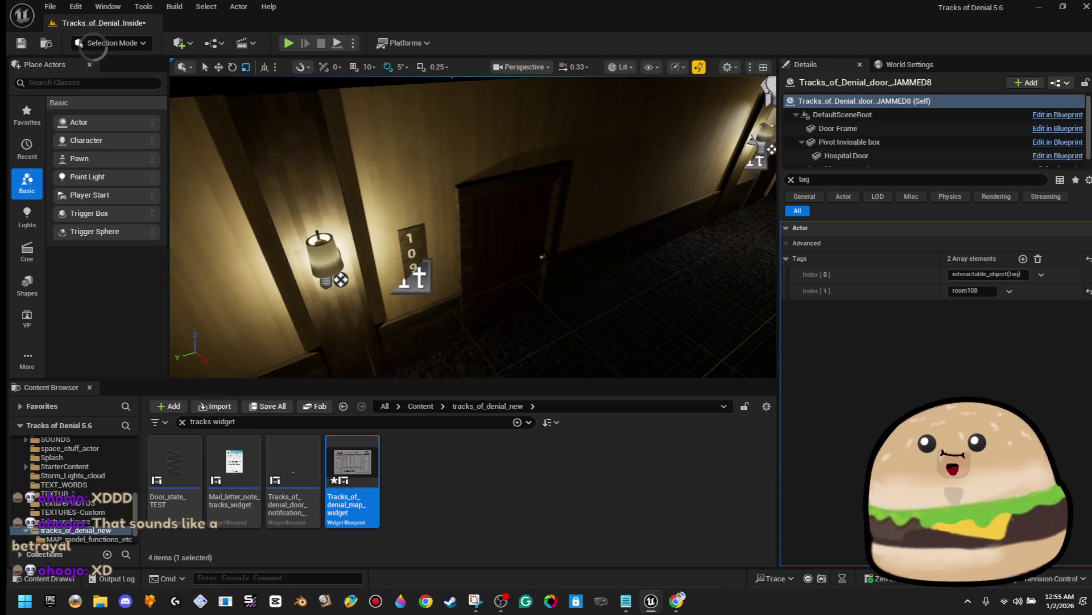
key(ctrl+z)
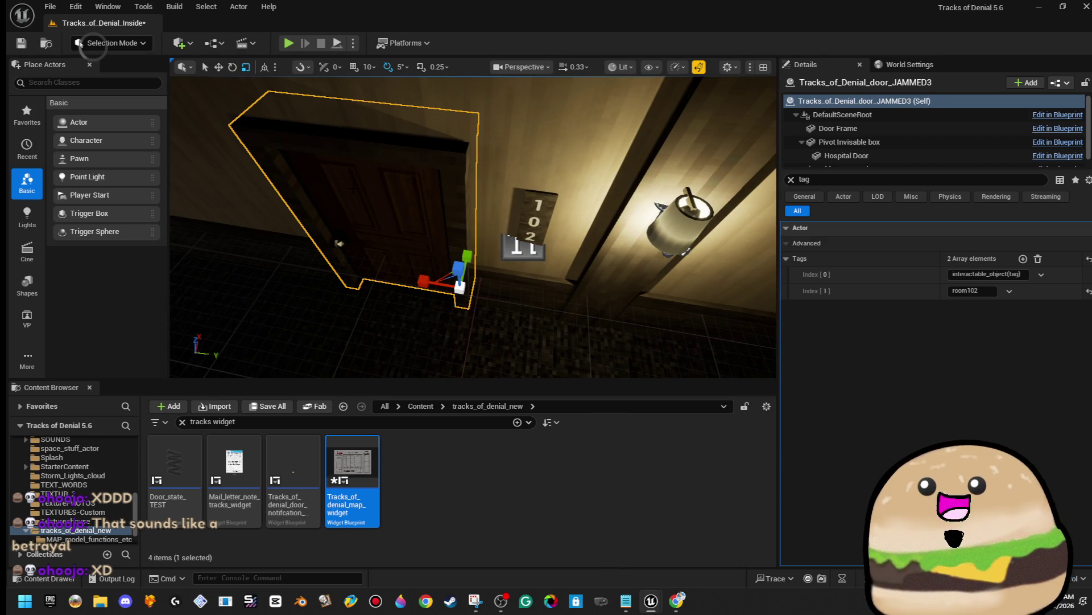
key(ctrl+z)
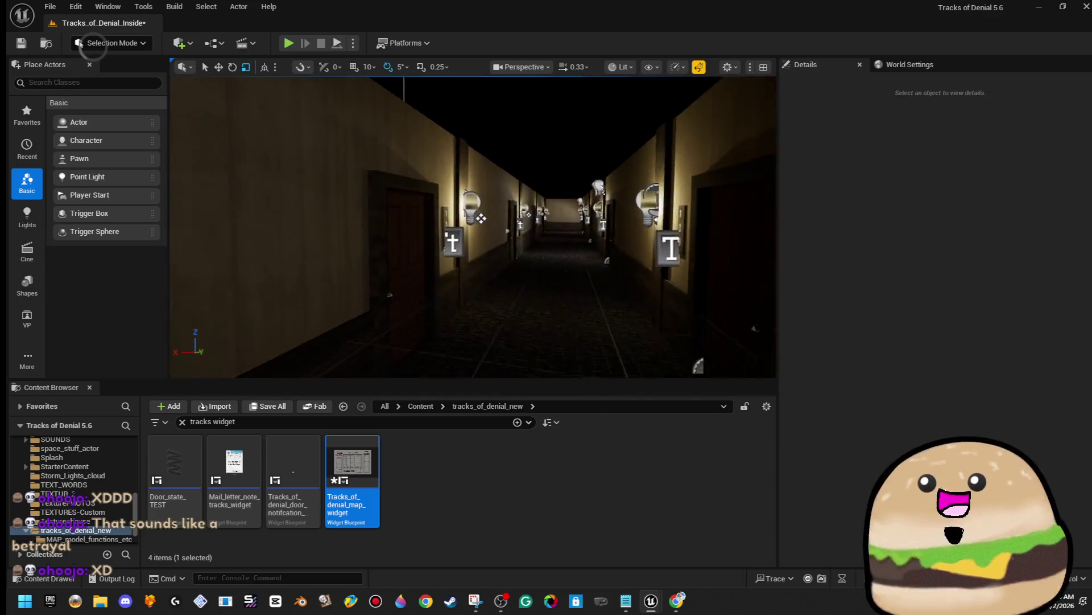
key(ctrl+z)
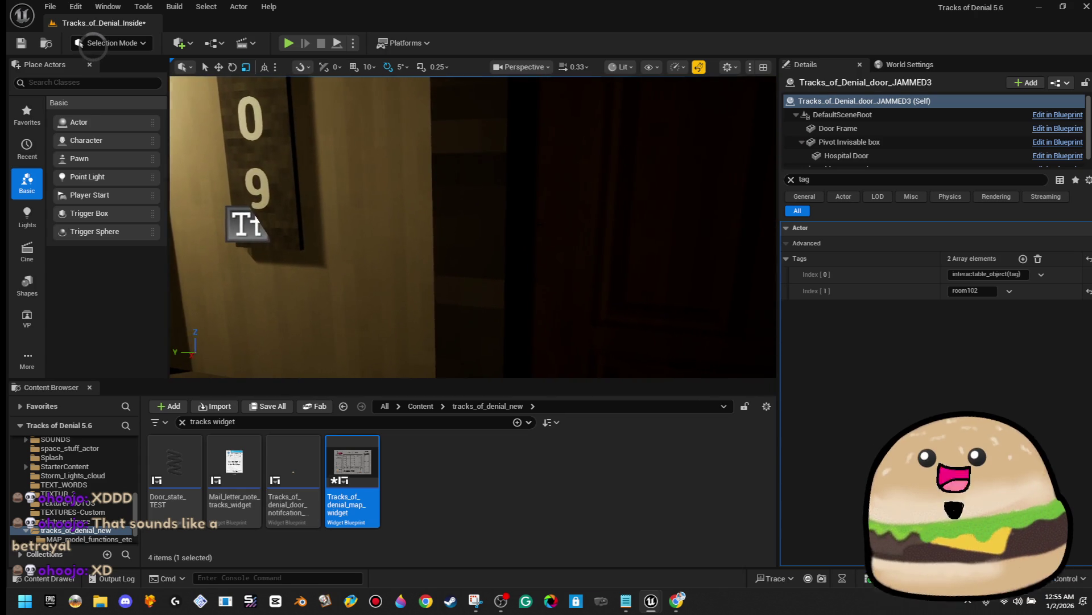
key(ctrl+z)
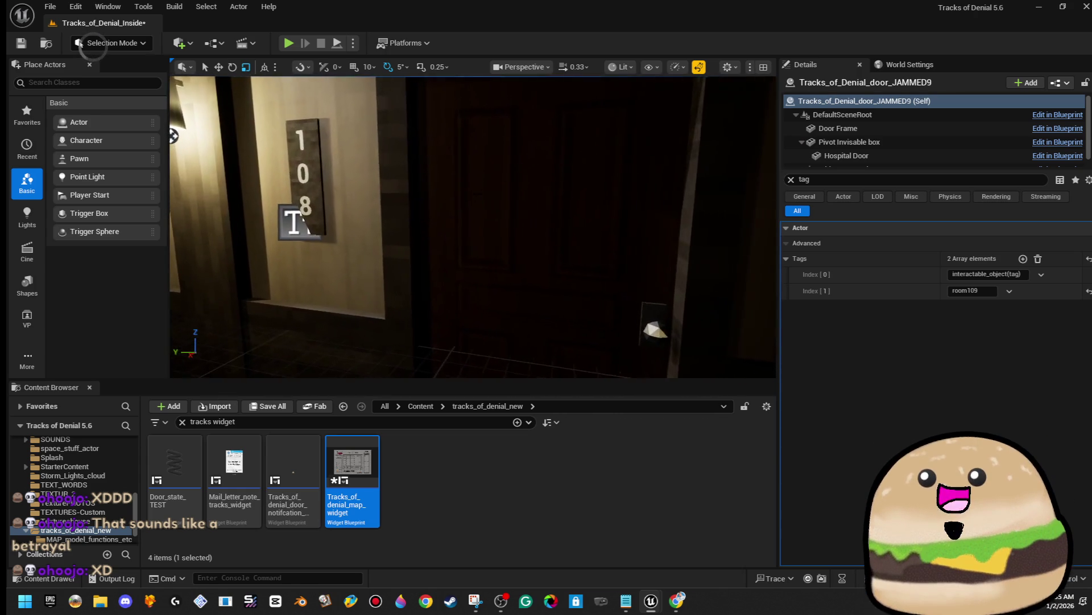
key(ctrl+z)
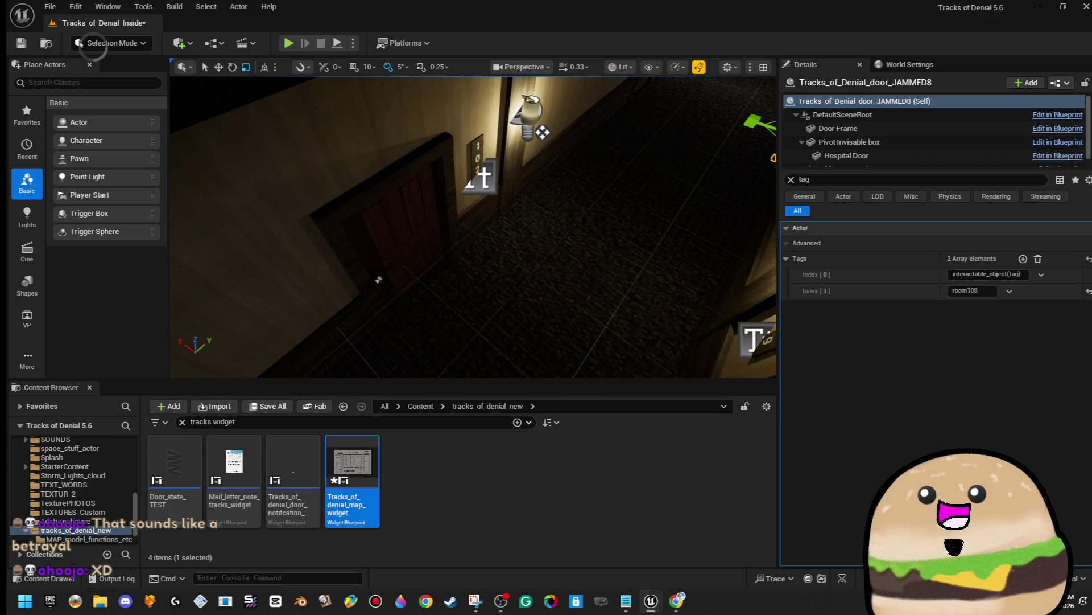
Step: Check the tags on the 102, 109 and 108 doors, then open Tracks_of_denial_map_widget
click(556, 265)
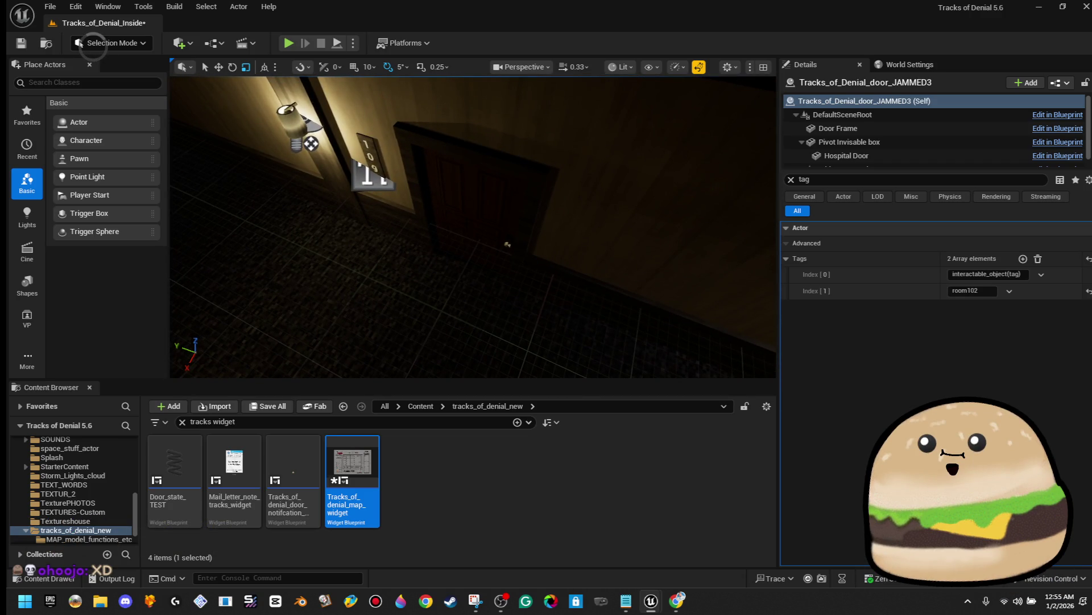
click(220, 317)
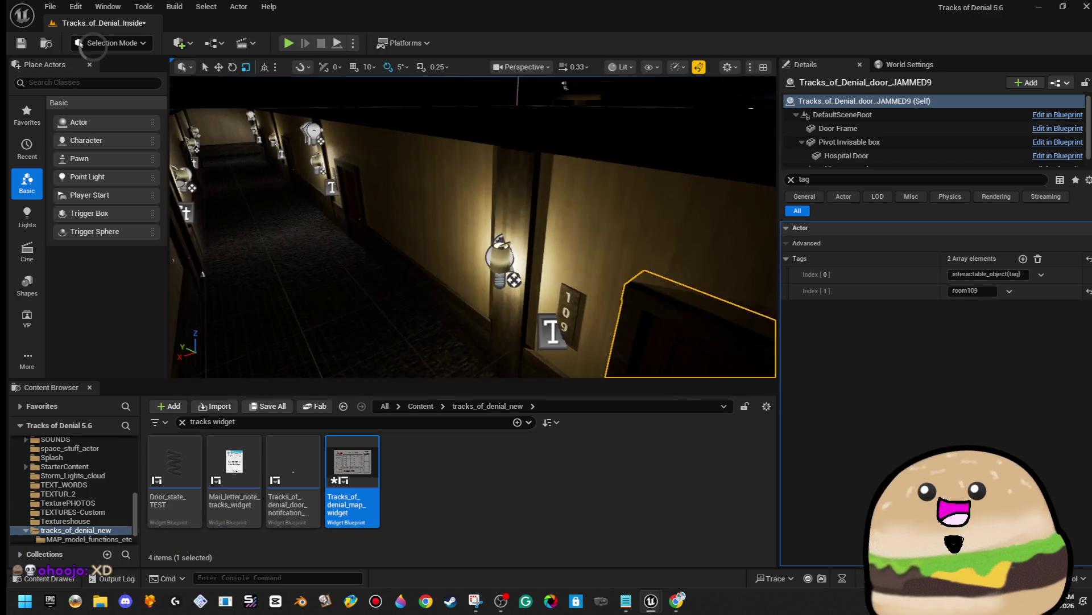
click(470, 256)
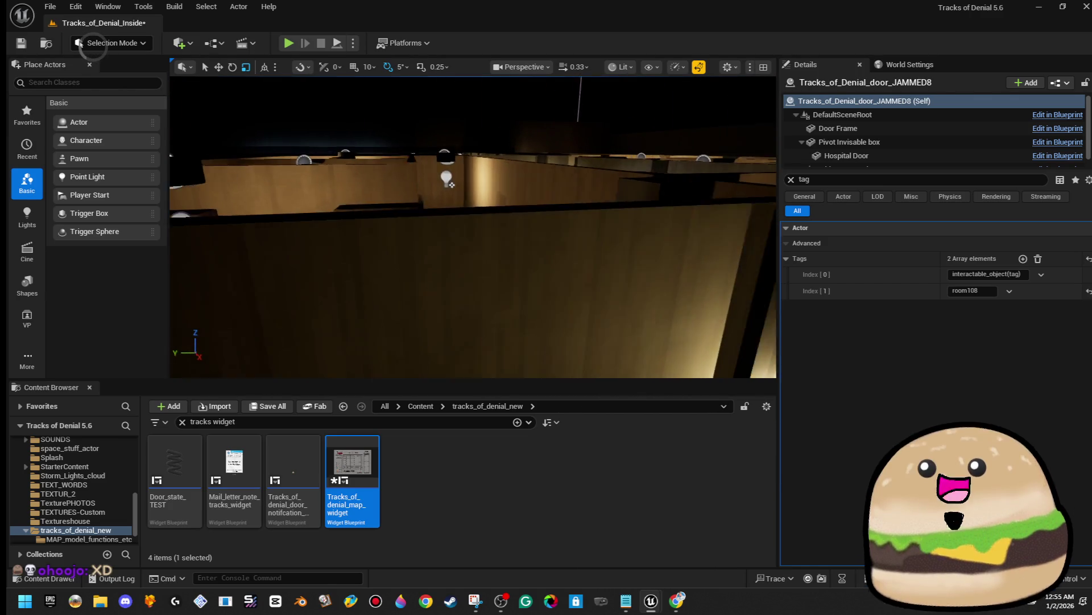
double_click(378, 492)
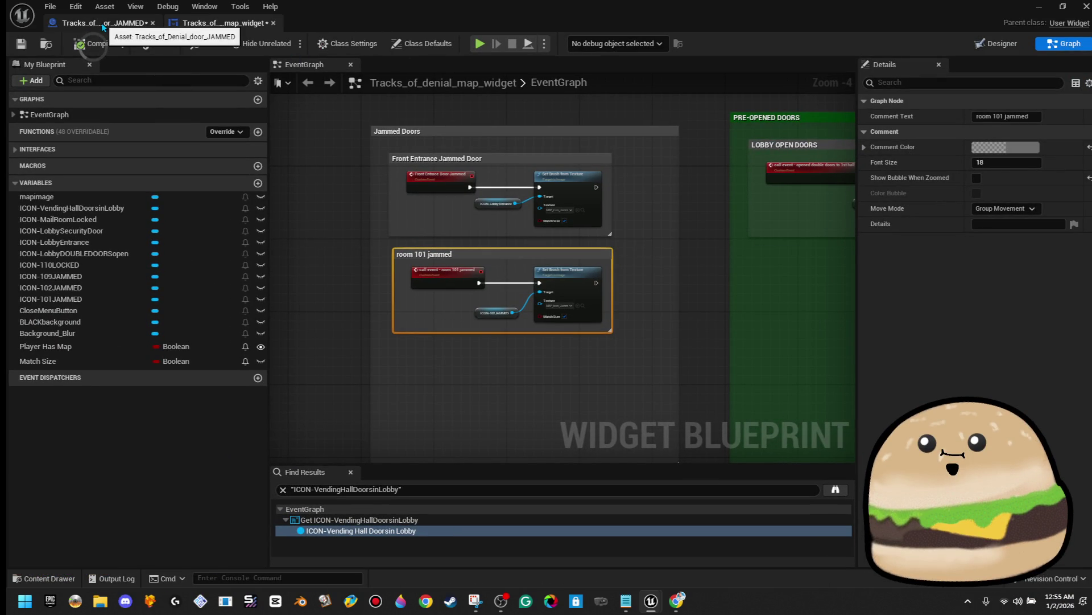
scroll(442, 377, up, 2)
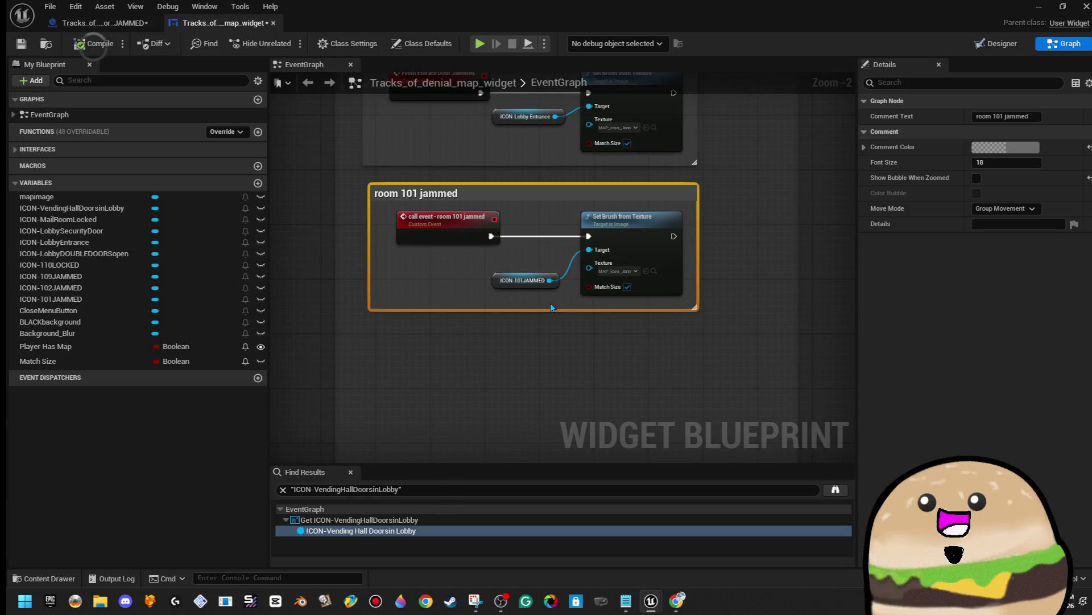
click(1002, 45)
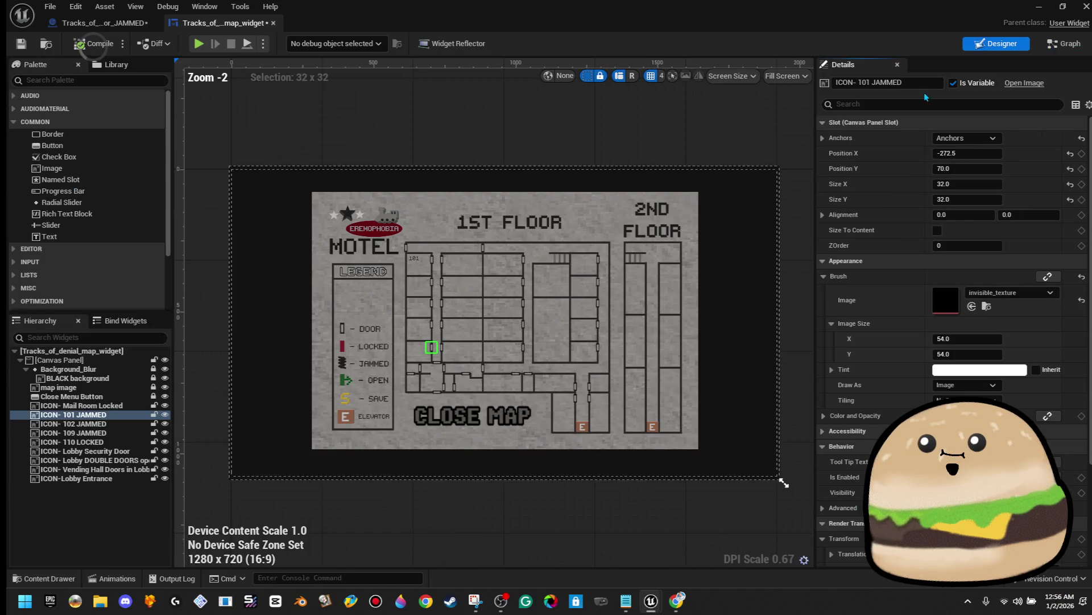
scroll(460, 353, up, 5)
scroll(460, 353, up, 4)
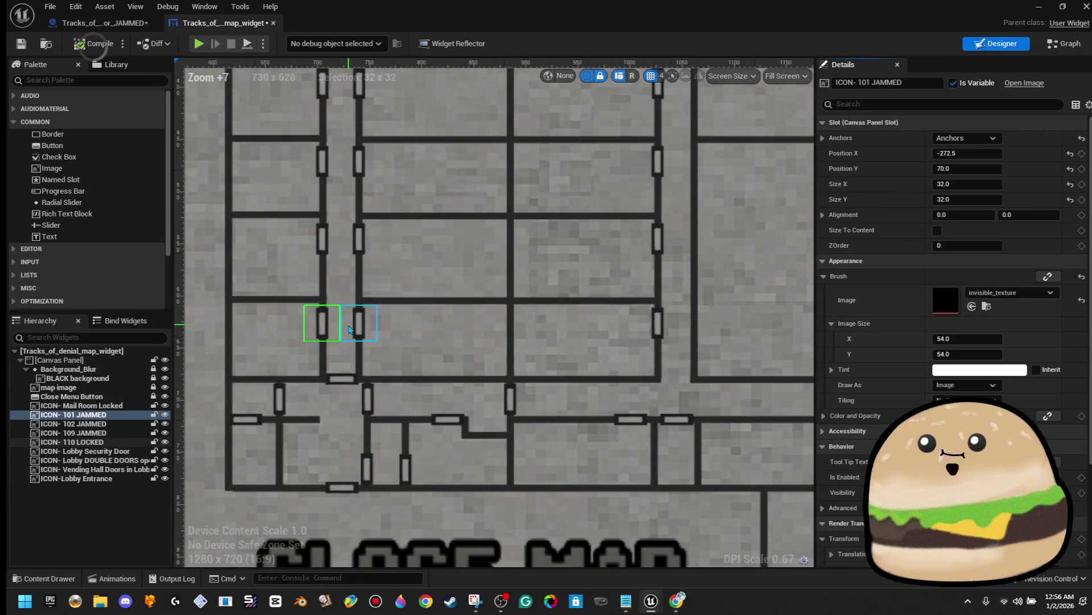
click(359, 322)
click(328, 230)
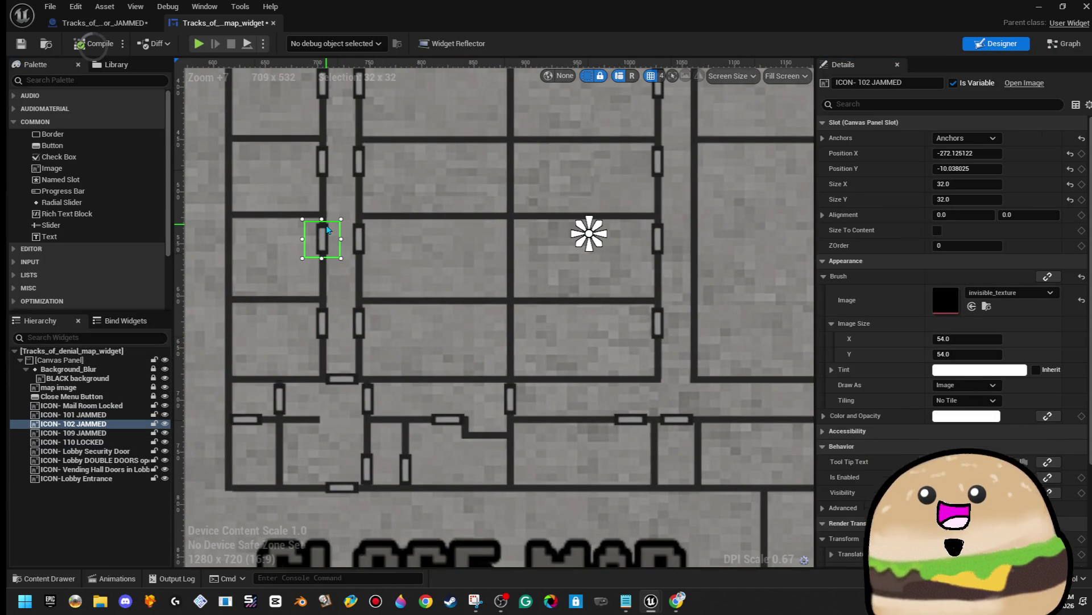
click(363, 238)
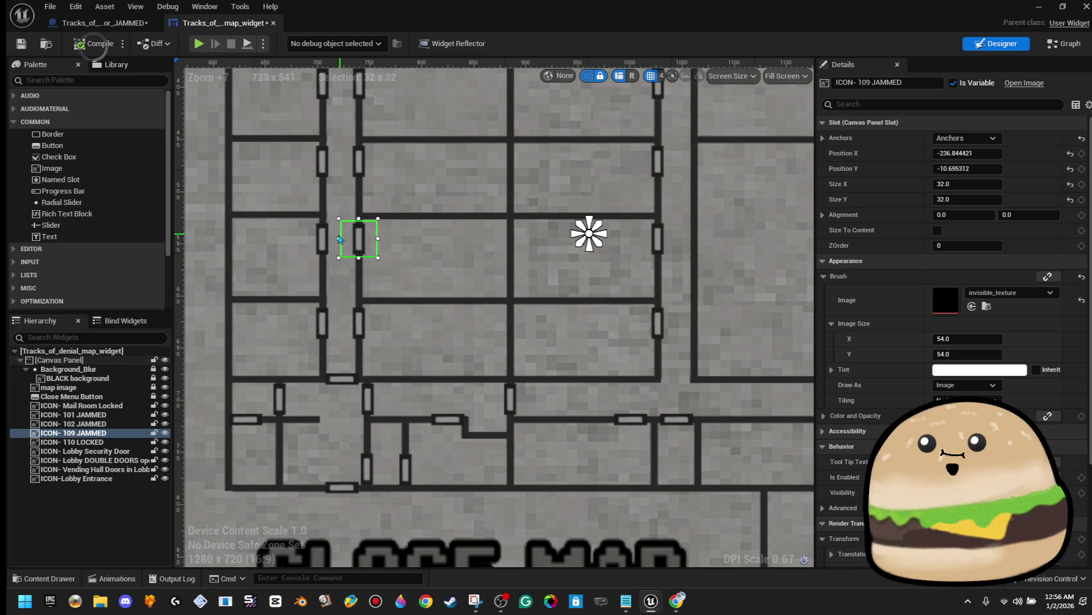
click(341, 238)
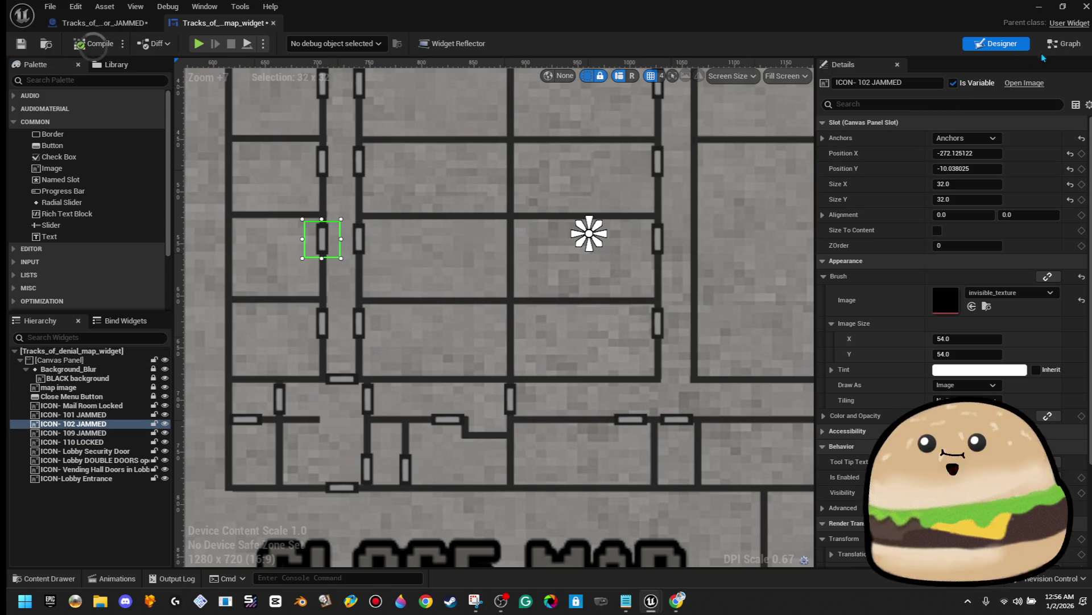
click(1063, 44)
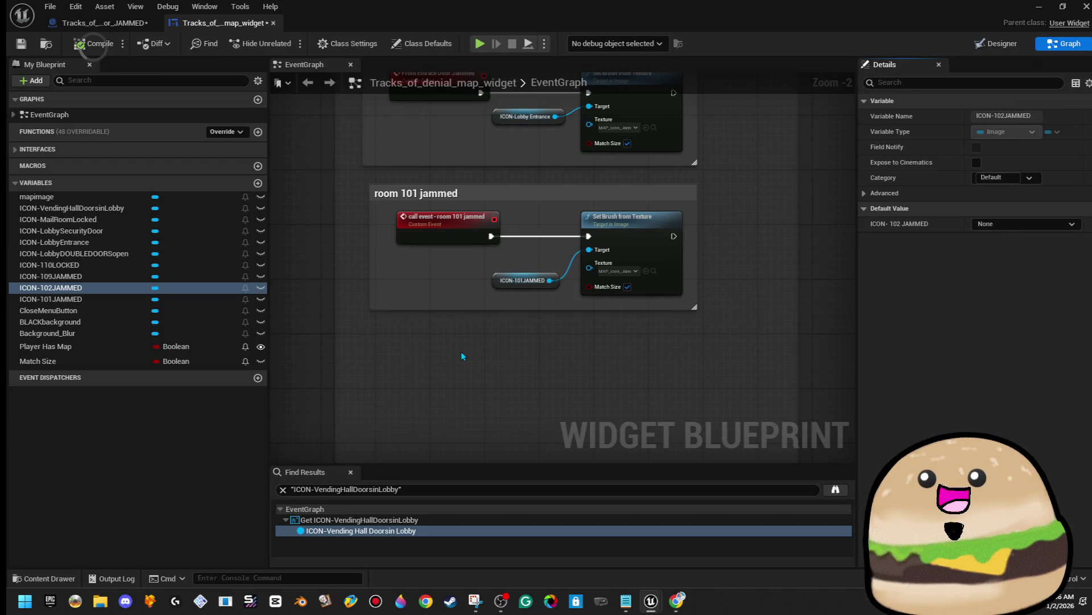
Step: Place a Get ICON-102JAMMED node below the room 101 event
drag(461, 352, 463, 315)
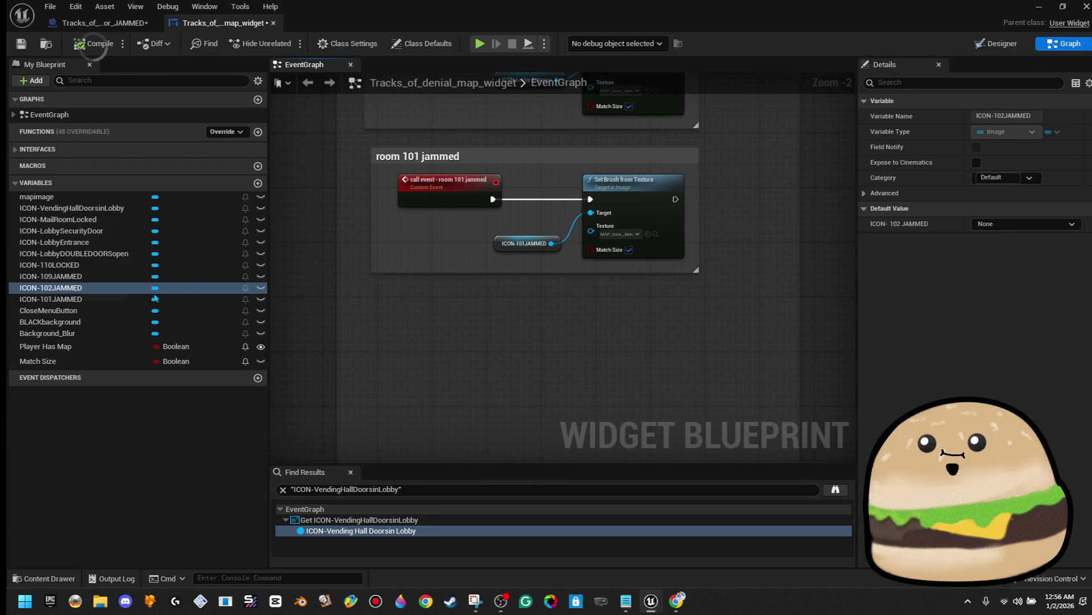
mouse_move(117, 289)
mouse_down()
mouse_move(503, 353)
mouse_move(506, 367)
mouse_up()
click(580, 389)
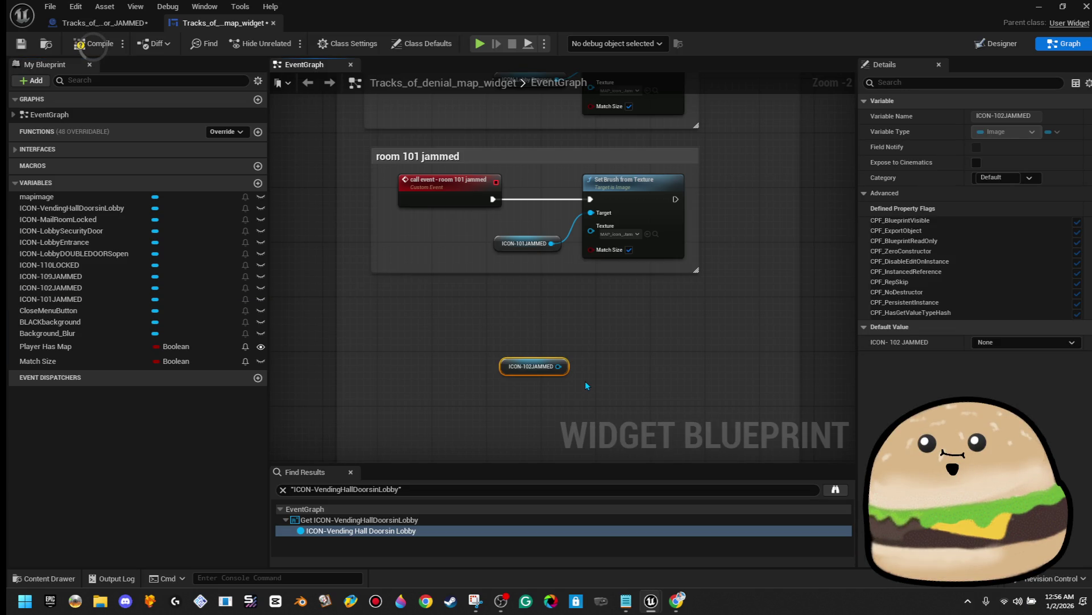
scroll(512, 370, down, 1)
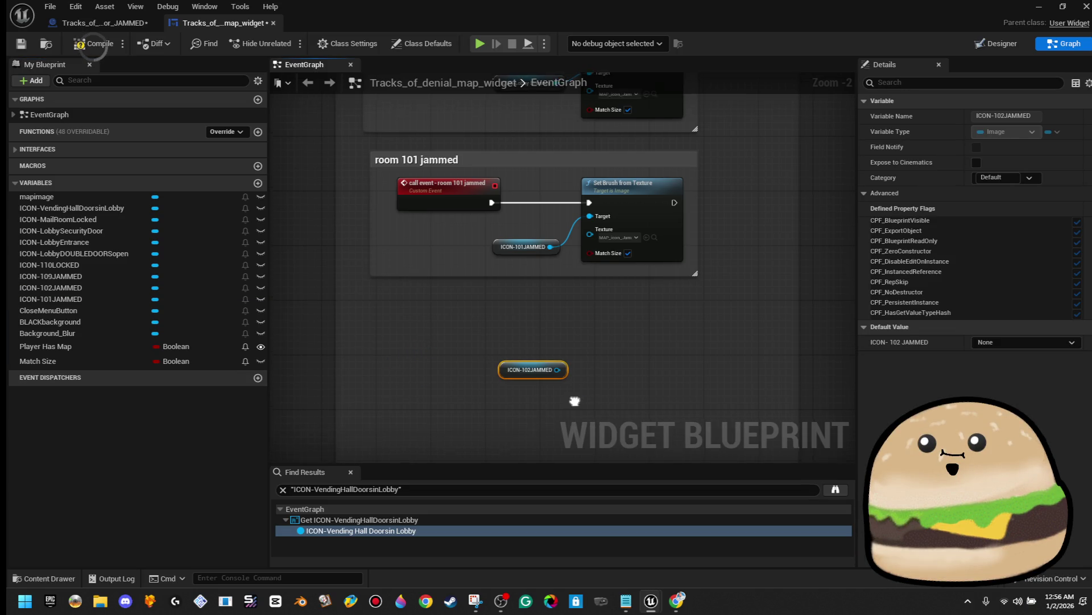
key(c)
drag(573, 398, 568, 294)
scroll(578, 328, down, 6)
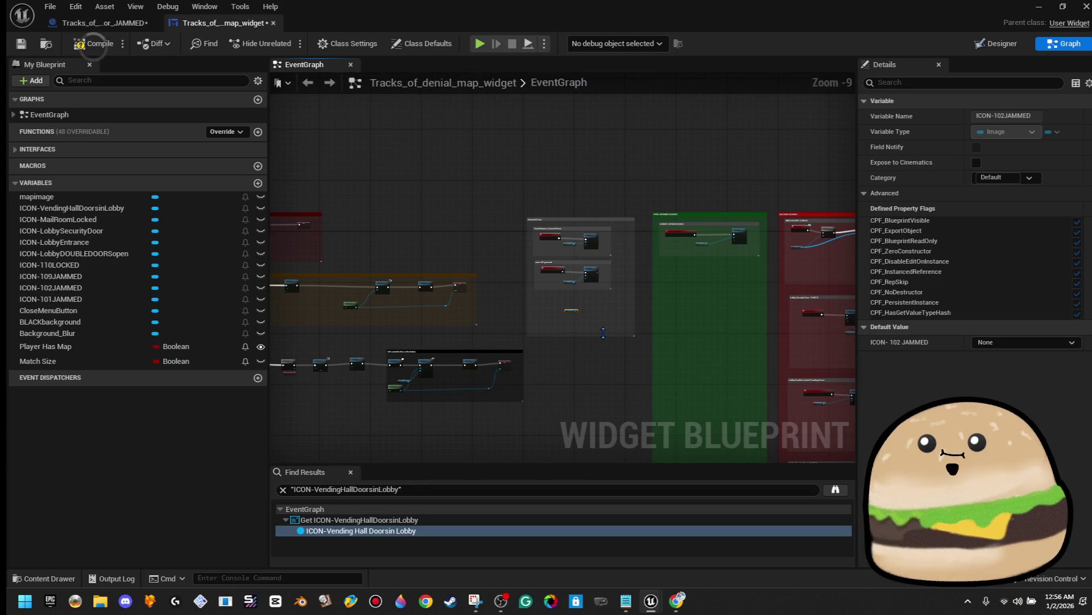
scroll(591, 370, up, 7)
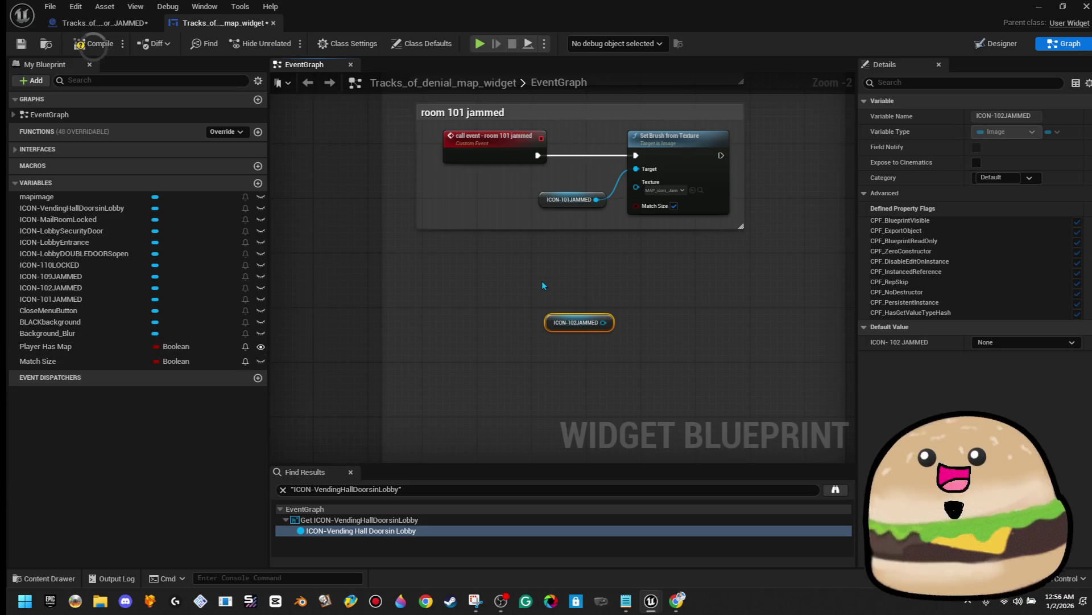
Step: Add a custom event named 'call event- room 102' beside the getter
right_click(480, 278)
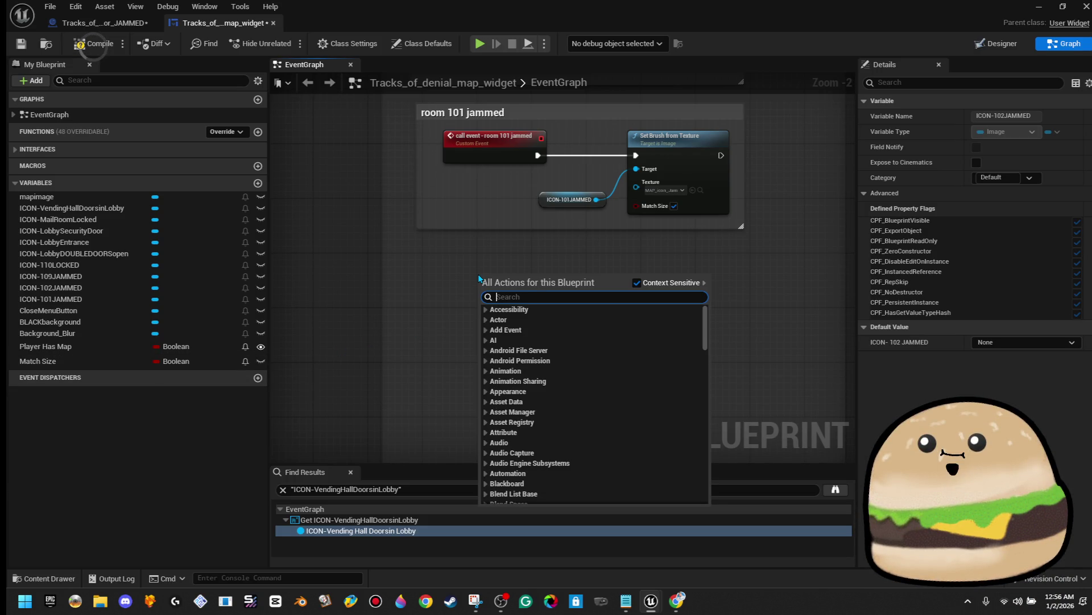
text(custom event)
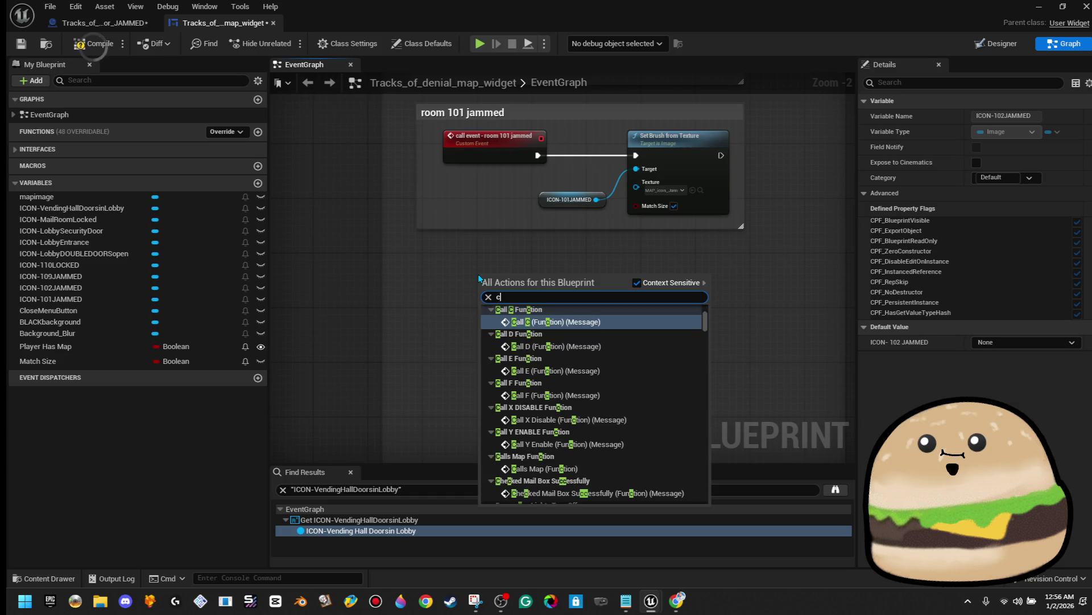
key(Return)
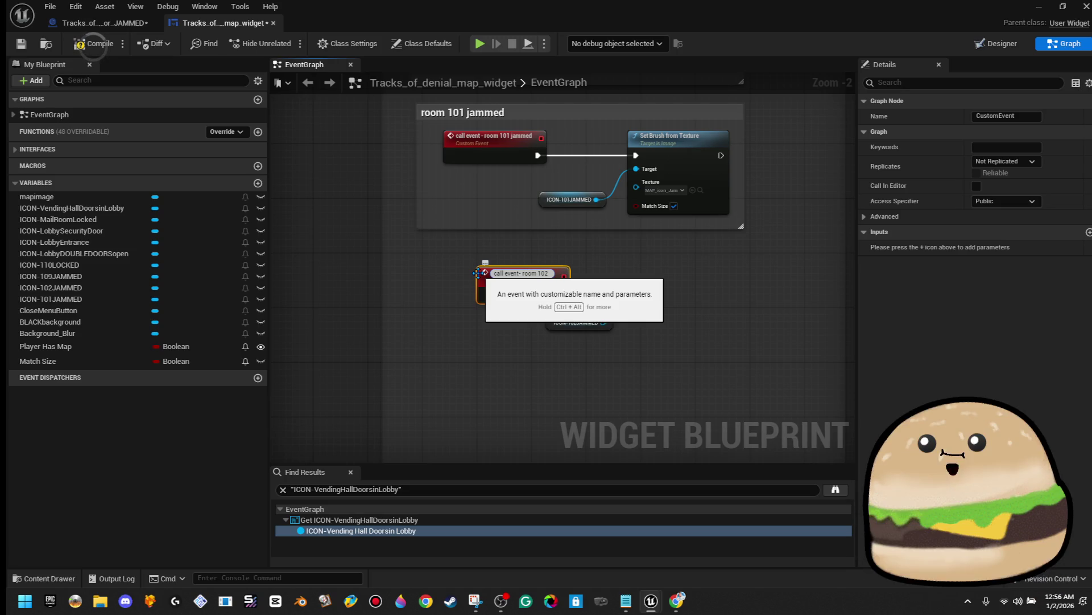
key(Return)
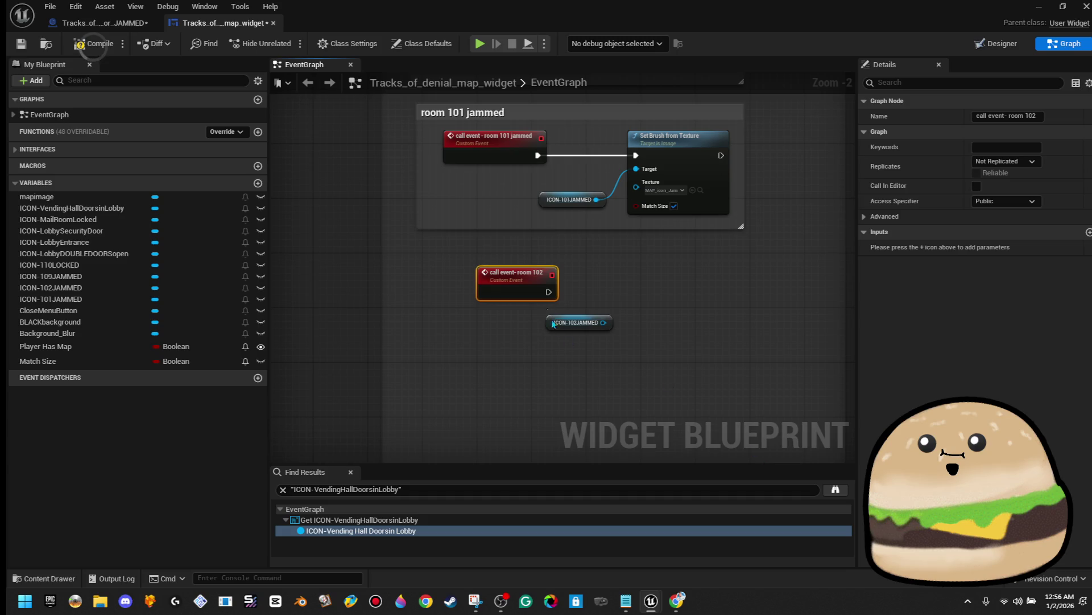
drag(520, 299, 492, 296)
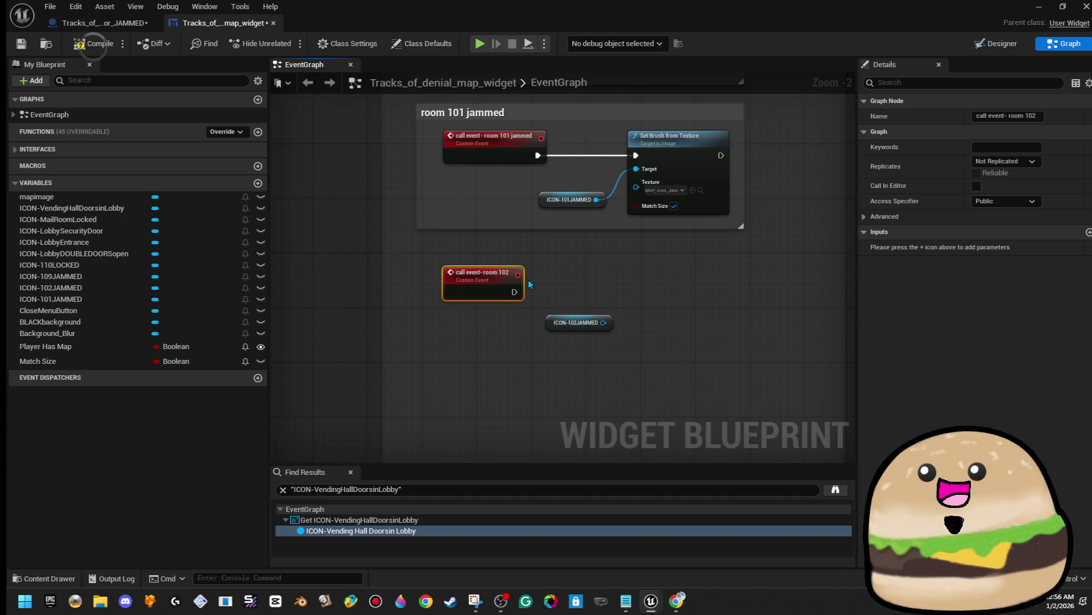
drag(514, 291, 619, 291)
click(655, 239)
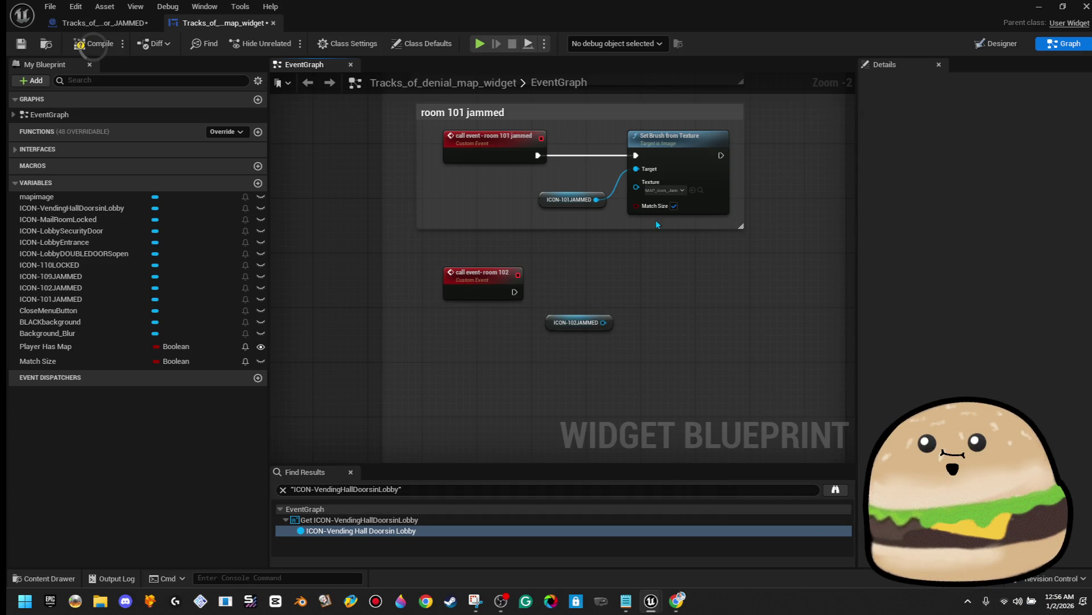
Step: Paste a copy of Set Brush from Texture, targeting ICON-102JAMMED and driven by the room 102 event
right_click(687, 162)
click(706, 219)
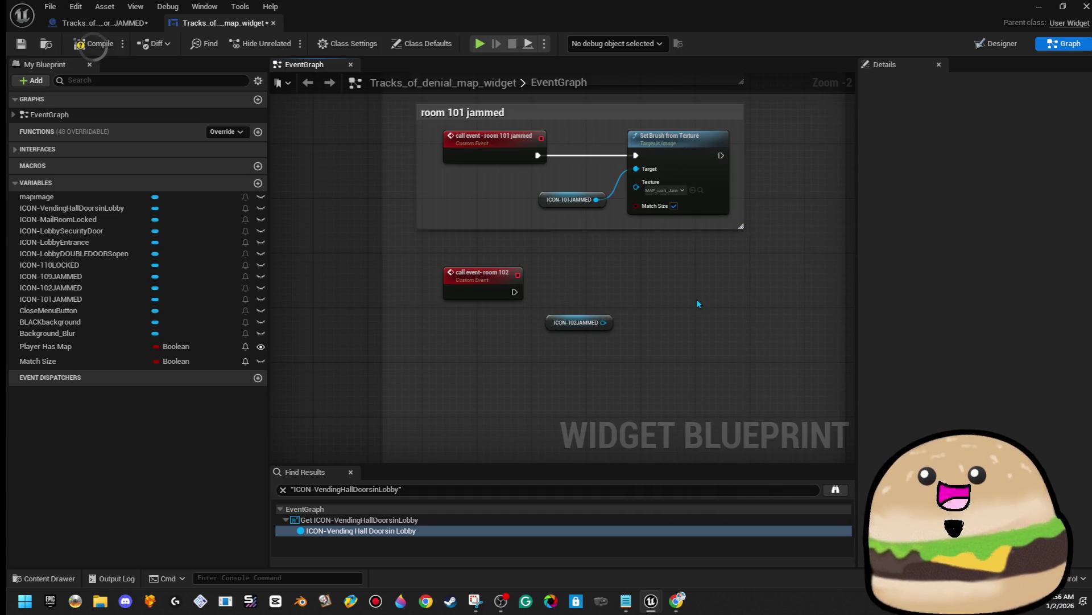
key(ctrl+v)
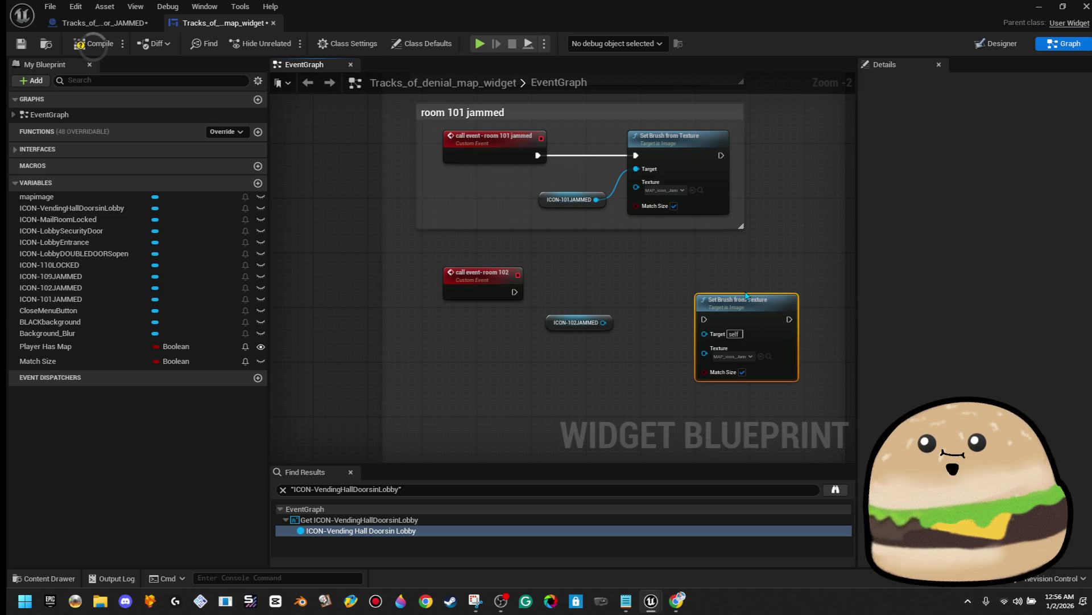
drag(746, 315, 679, 279)
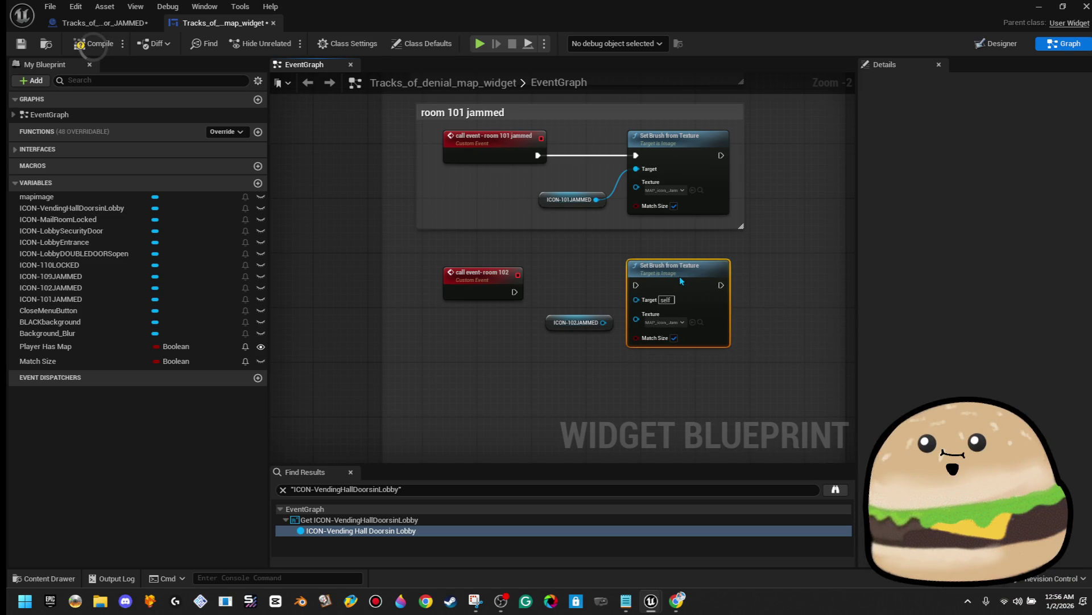
mouse_move(603, 322)
mouse_down()
mouse_move(636, 300)
mouse_move(612, 288)
mouse_move(654, 289)
mouse_move(509, 293)
mouse_up()
scroll(558, 284, down, 2)
drag(596, 278, 533, 291)
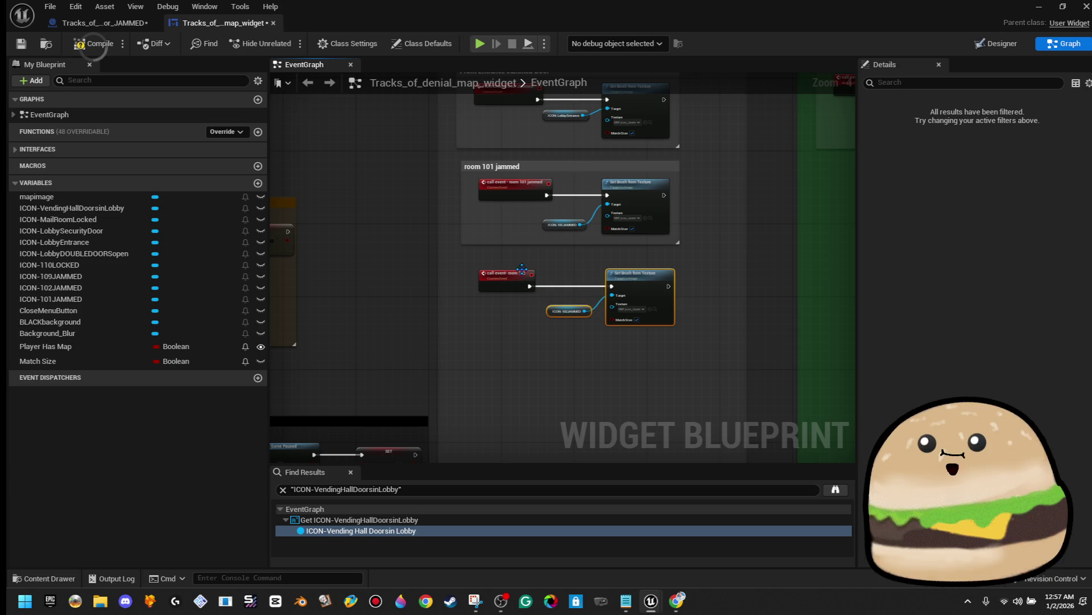
Step: Wrap the room 102 nodes in a 'room 102 jammed' comment, then compile and save
drag(472, 264, 630, 342)
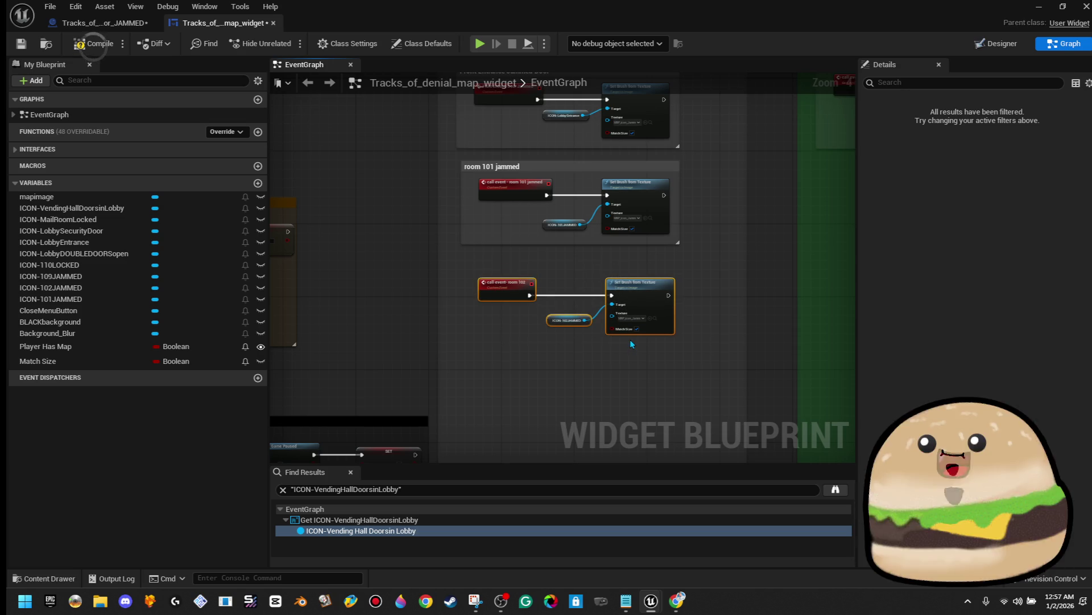
text(croom 102)
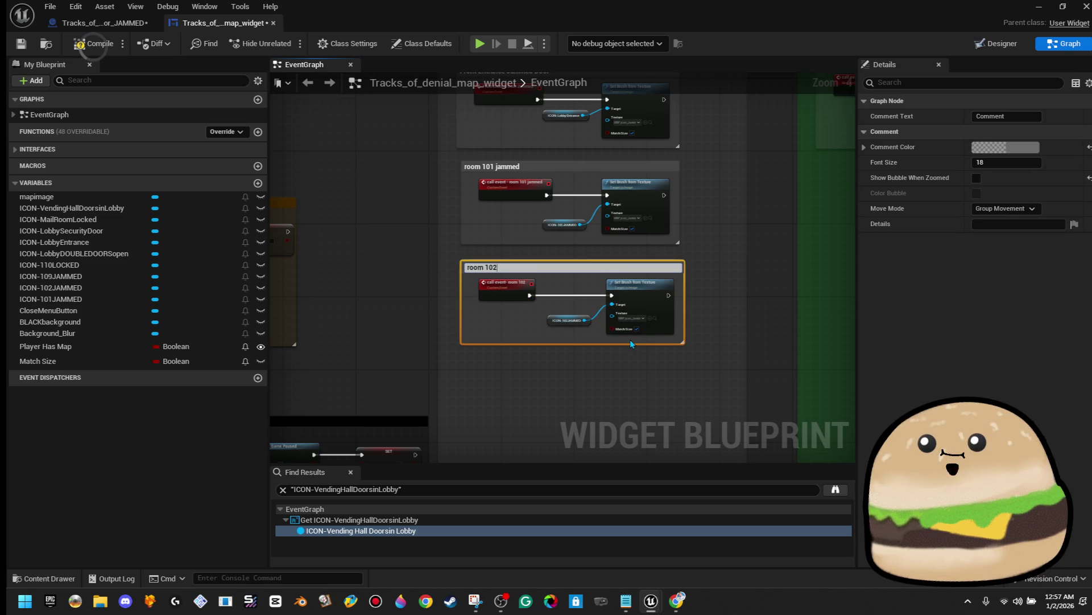
text( jammed)
key(Return)
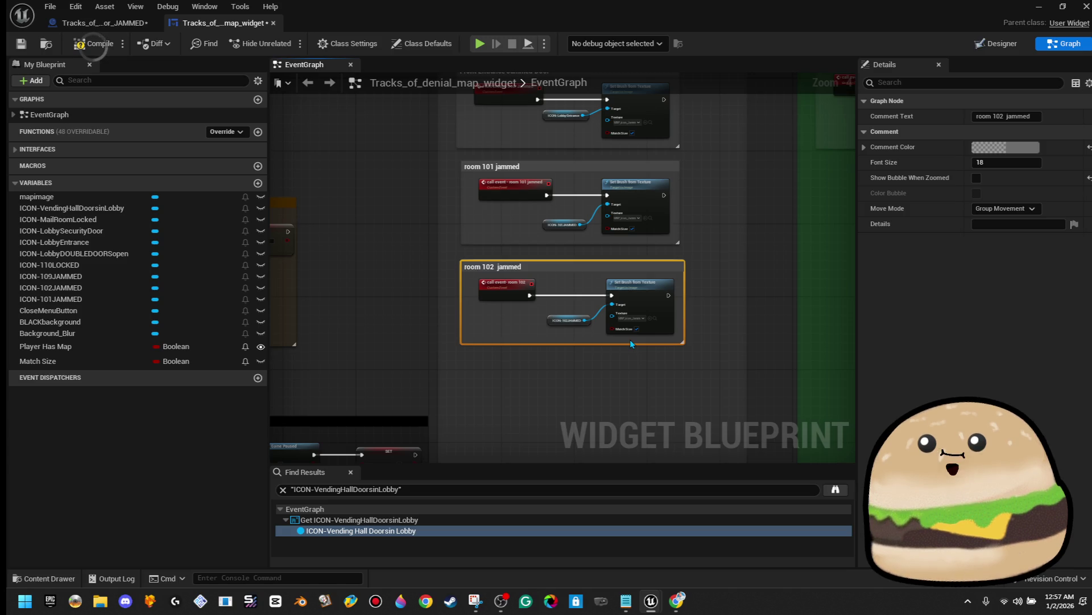
scroll(571, 289, up, 3)
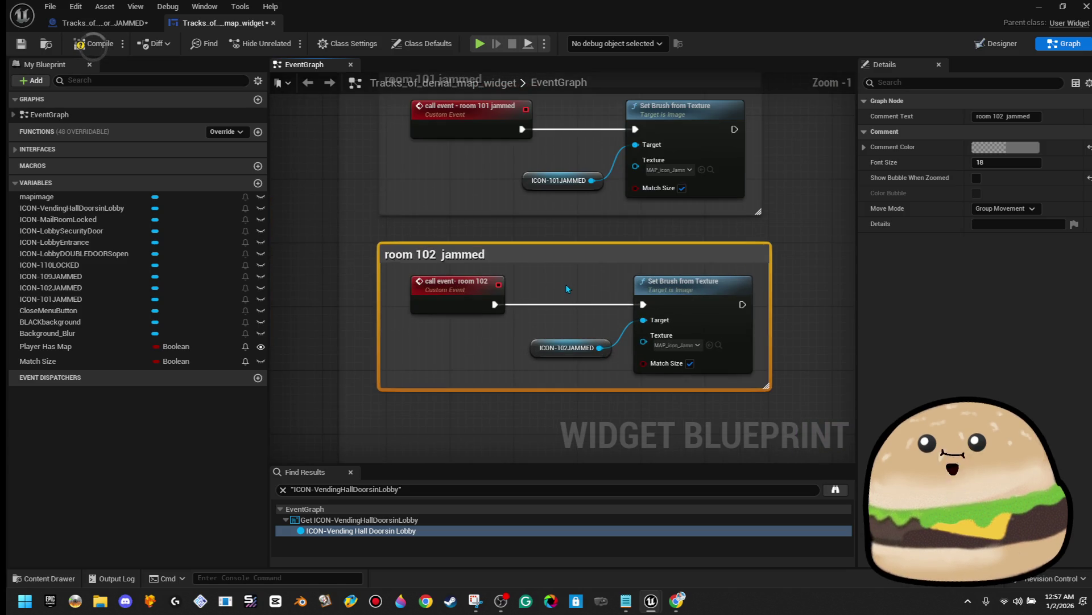
click(94, 43)
click(29, 46)
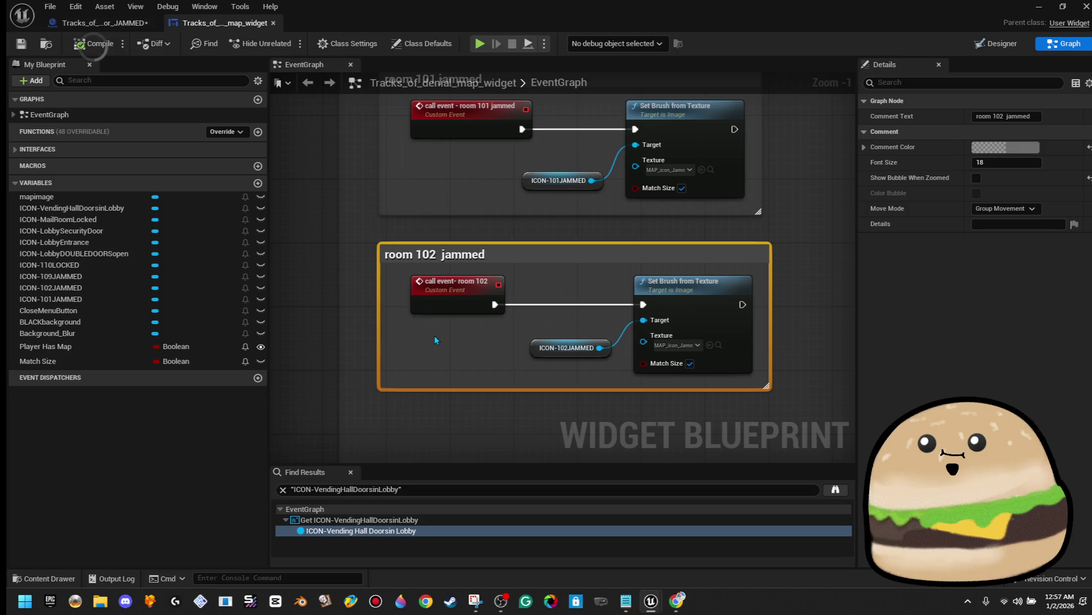
Step: Place a new custom event node on empty canvas below the room 102 group
scroll(435, 335, down, 2)
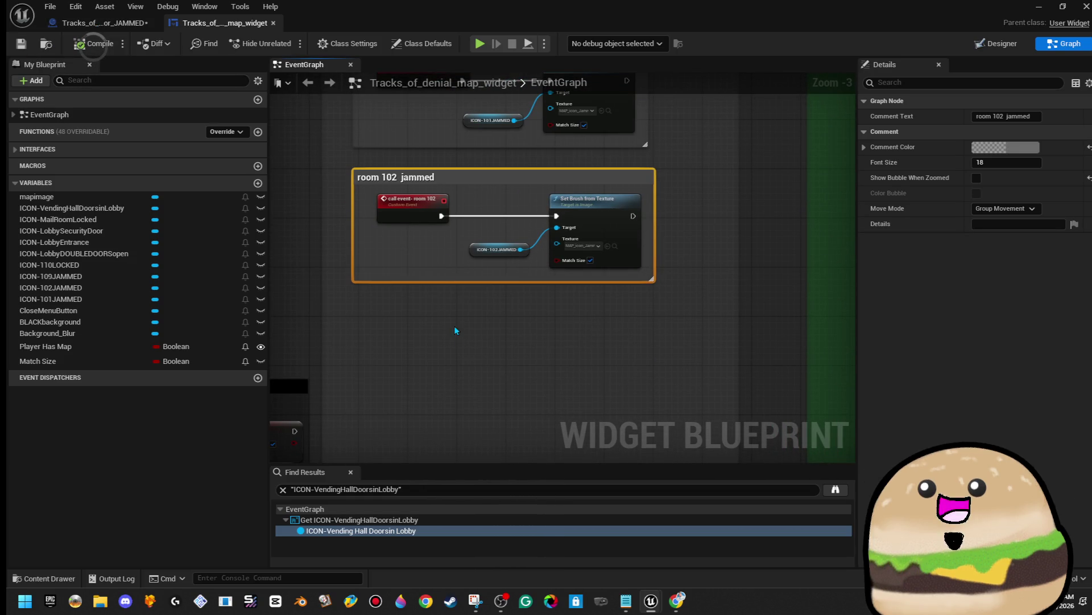
click(460, 356)
scroll(460, 355, up, 1)
right_click(407, 332)
text(custo)
key(Return)
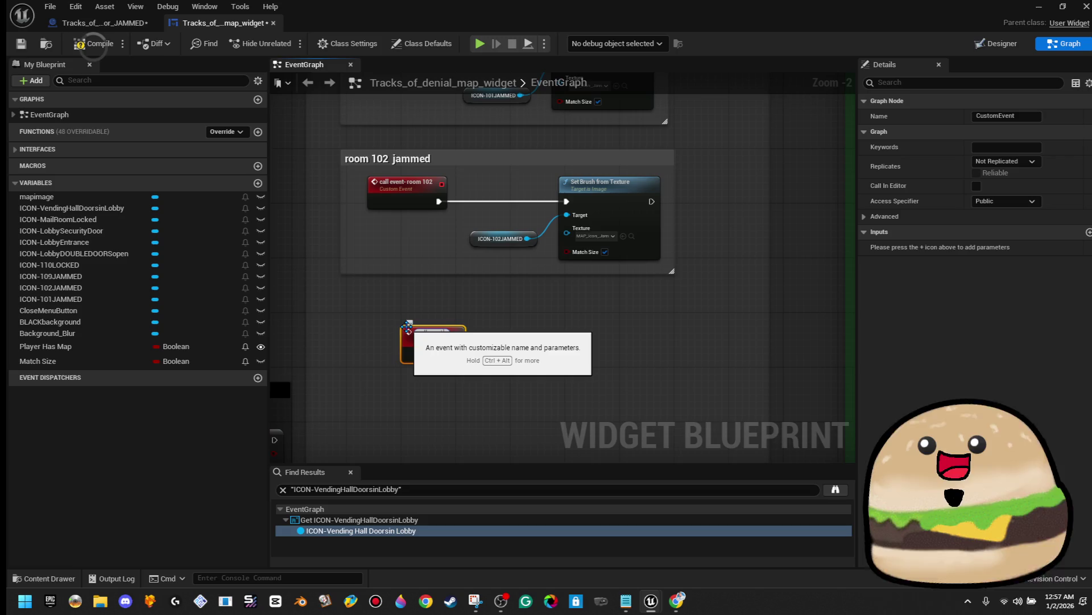
Step: Name the new room 109 event and rename the room 102 event 'call event- room 102 jammed'
text(roo)
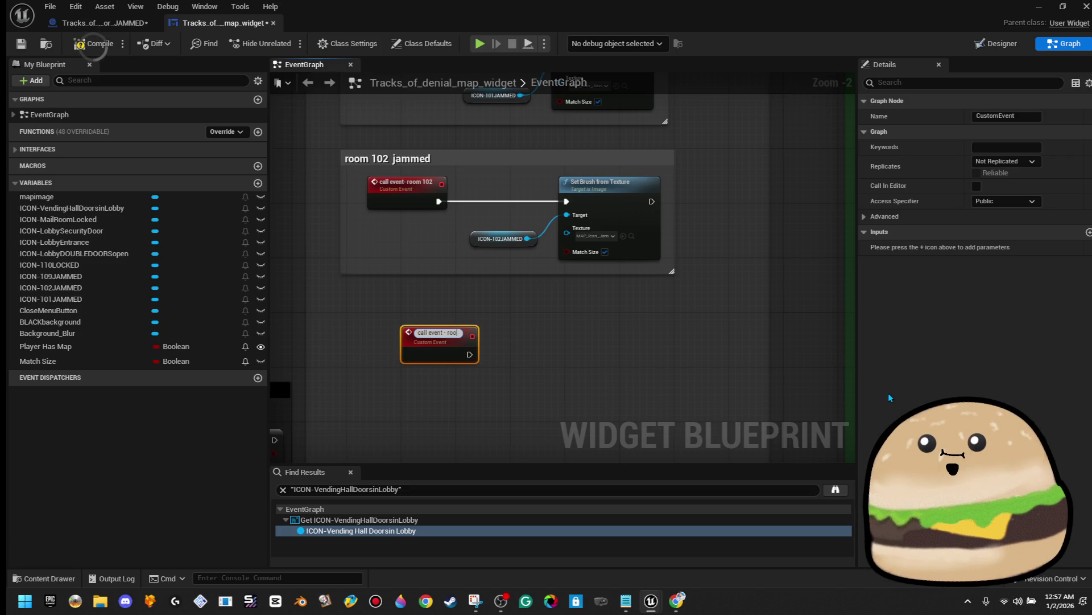
text(m 109 jammed)
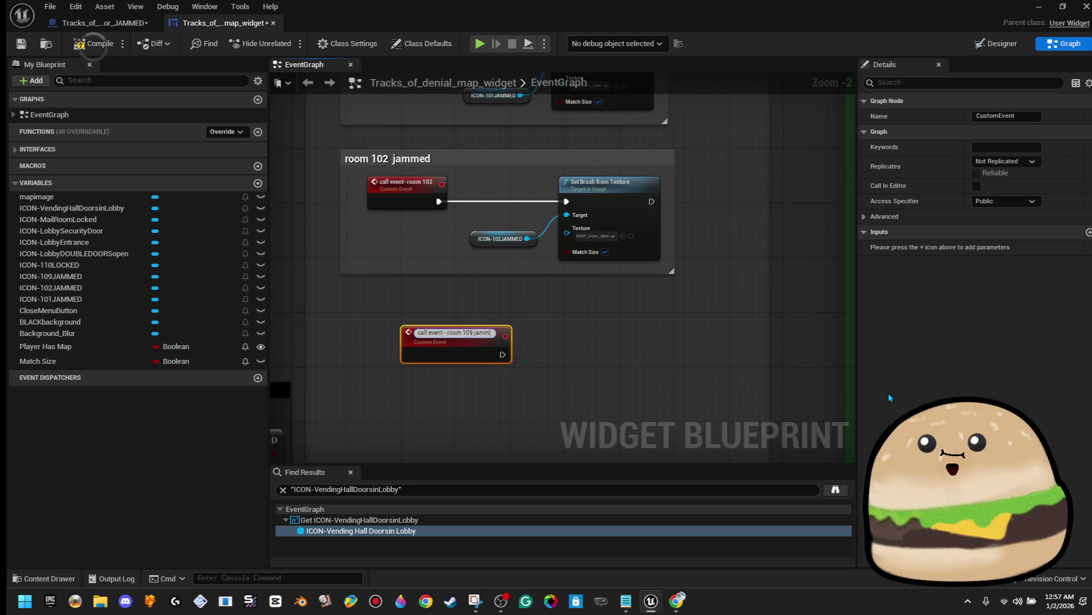
key(Return)
click(424, 204)
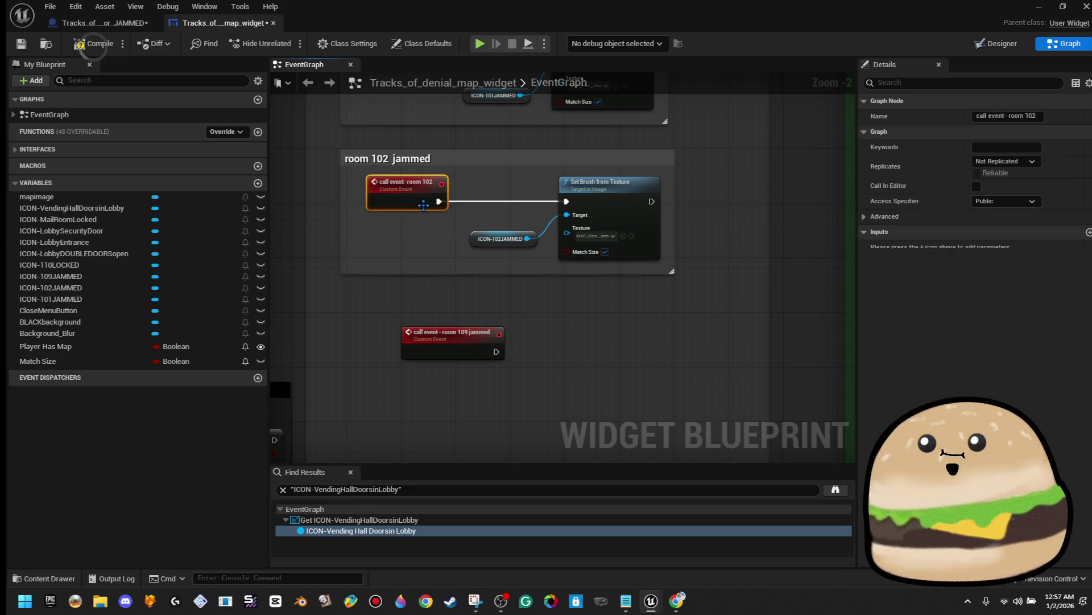
click(1035, 118)
text(jammed)
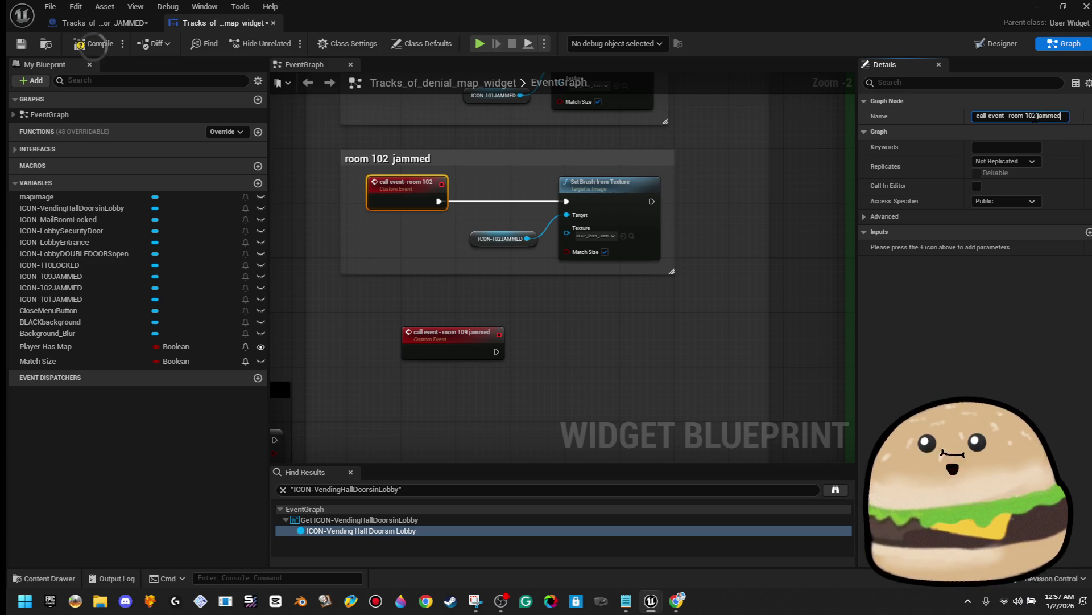
key(Return)
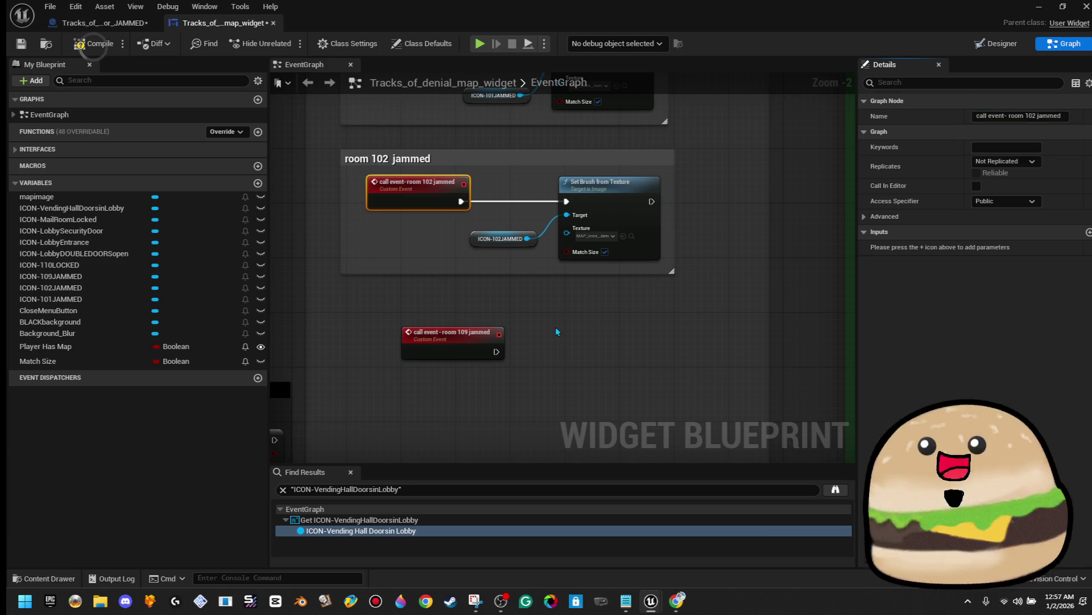
mouse_move(467, 356)
mouse_down()
mouse_move(426, 331)
mouse_move(441, 339)
mouse_move(431, 388)
mouse_up()
Step: Paste a copy of Set Brush from Texture beside the room 109 event and add an ICON-109JAMMED getter
click(605, 213)
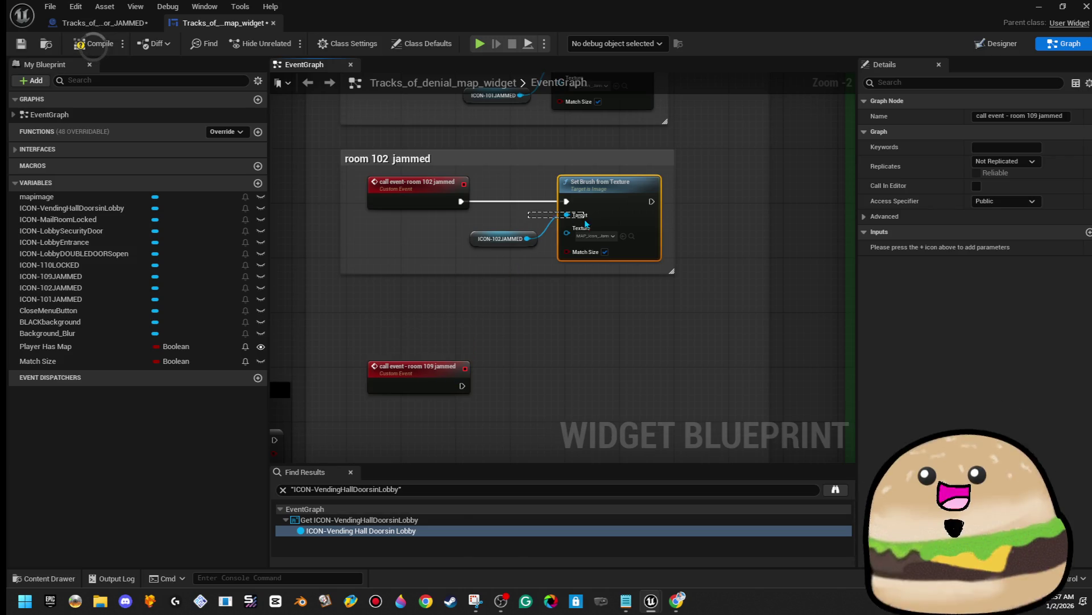
right_click(604, 213)
click(625, 268)
click(591, 341)
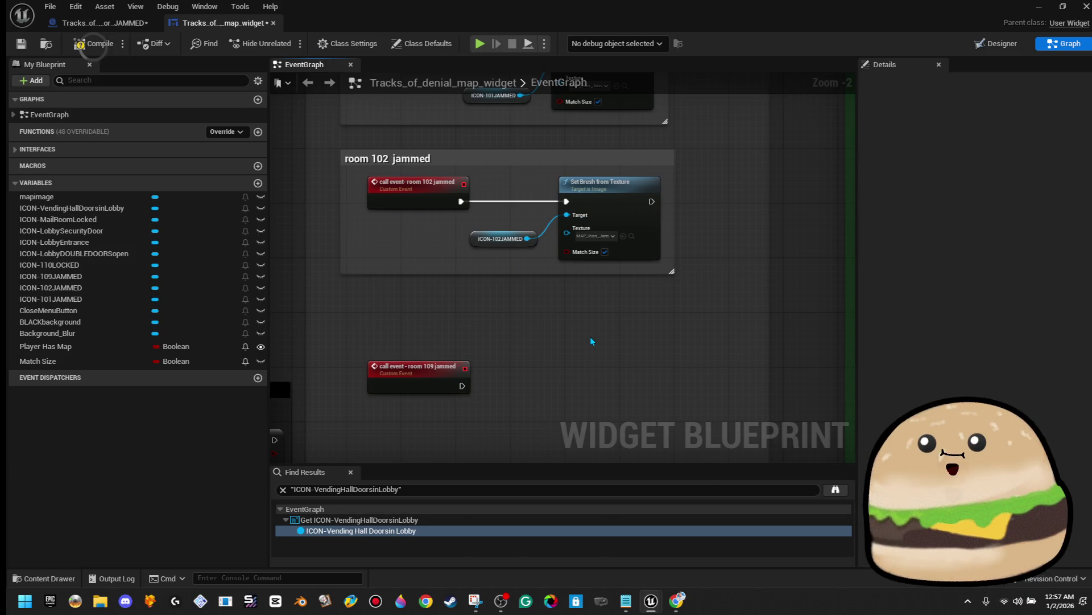
key(ctrl+v)
mouse_move(620, 350)
mouse_down()
mouse_move(481, 401)
mouse_move(462, 386)
mouse_move(628, 376)
mouse_move(630, 392)
mouse_up()
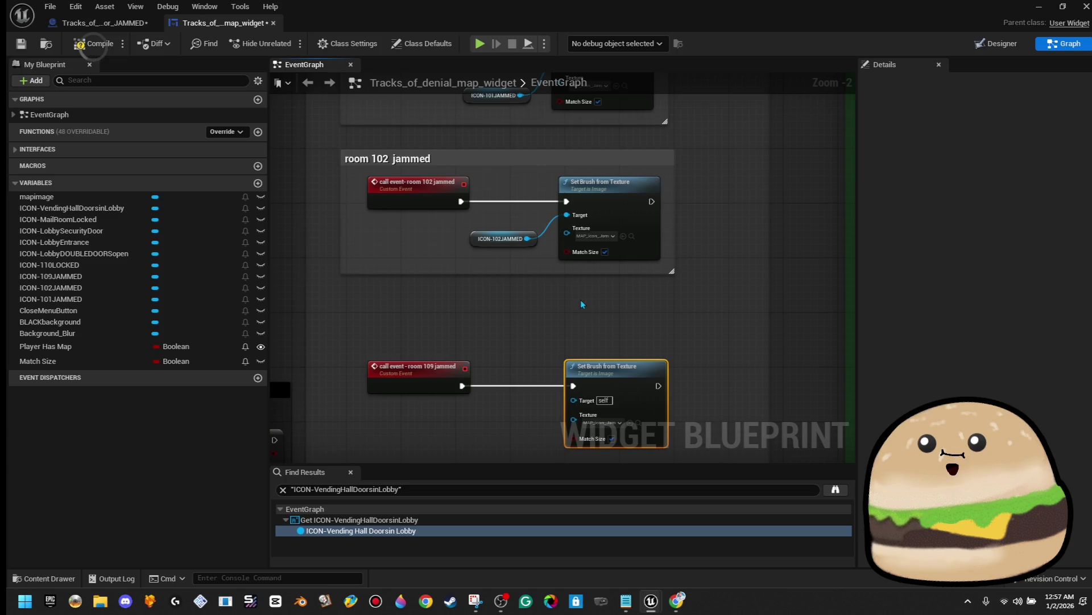
scroll(583, 304, down, 2)
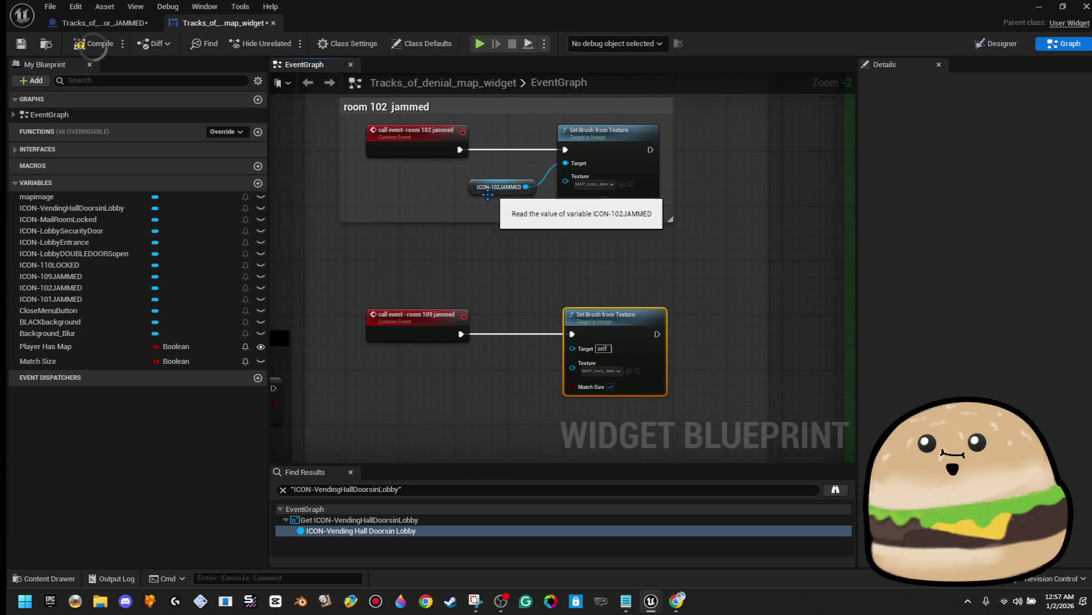
click(498, 187)
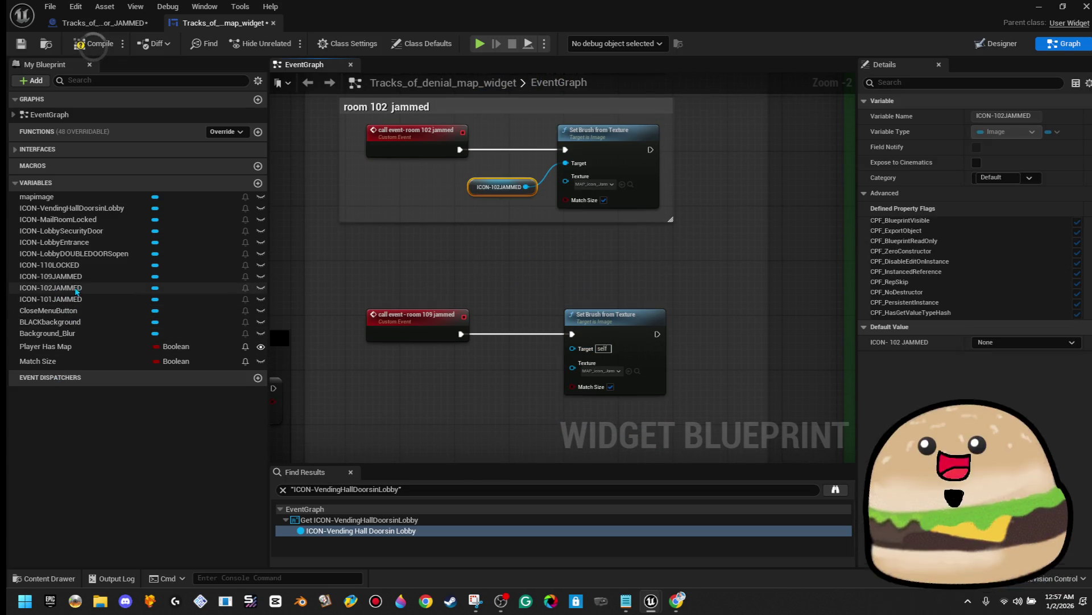
click(52, 276)
mouse_move(51, 276)
mouse_down()
mouse_move(464, 385)
mouse_move(569, 367)
mouse_move(572, 348)
mouse_move(528, 388)
mouse_up()
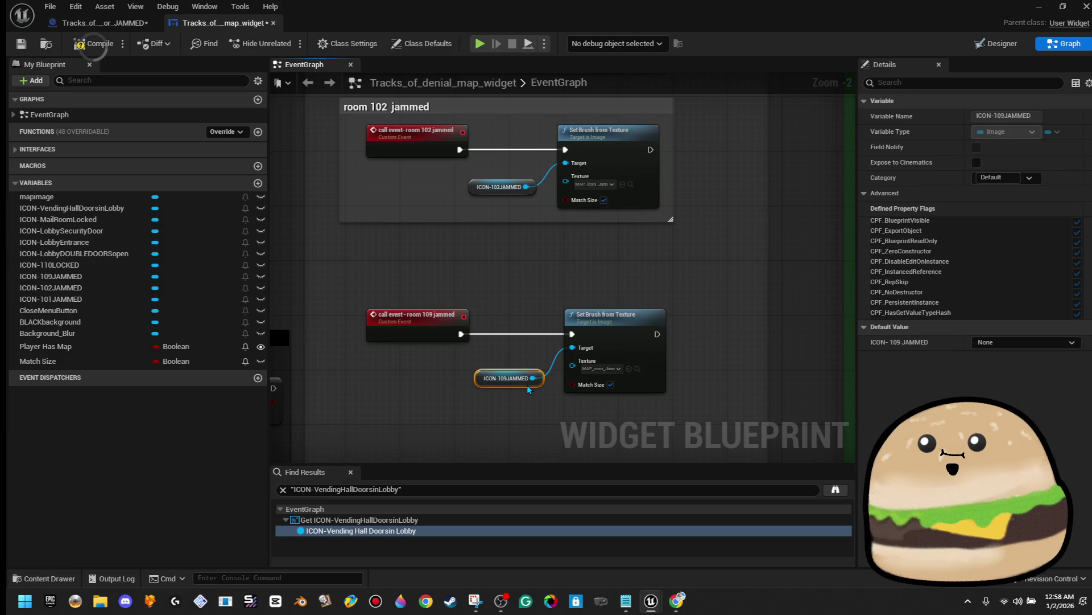
Step: Group the three room 109 nodes under a 'room 109 jammed' comment and save the widget
drag(353, 247, 492, 349)
drag(581, 394, 694, 436)
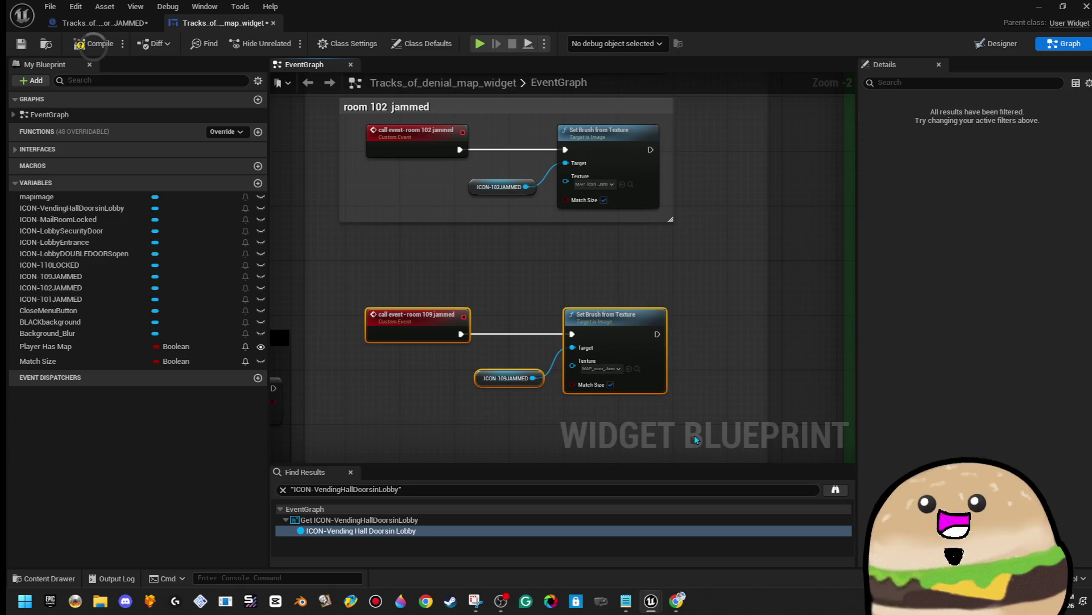
text(cr)
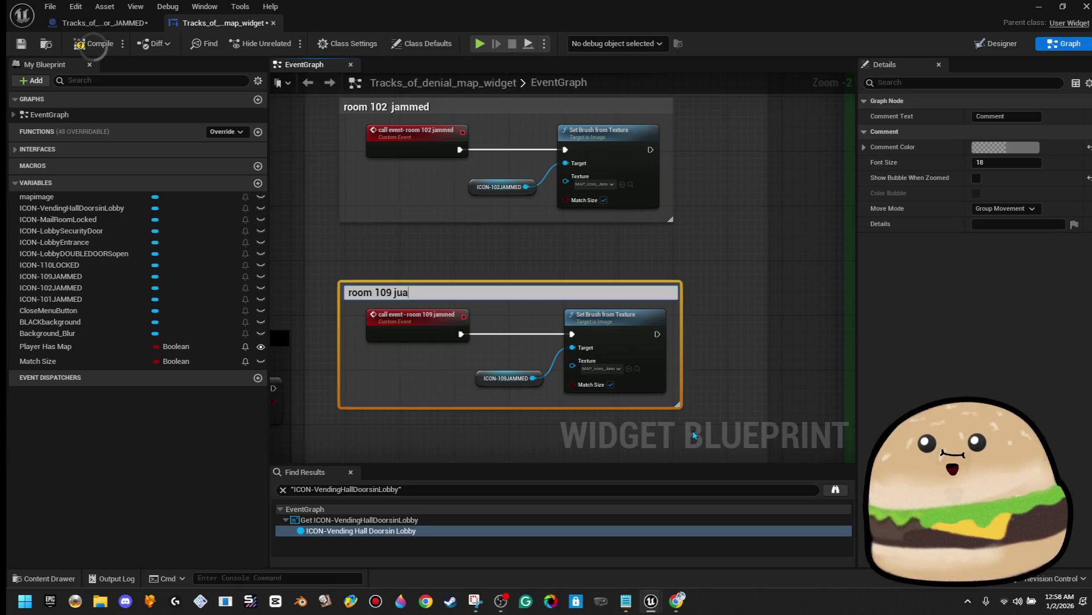
text(d)
key(Return)
scroll(674, 431, down, 3)
click(19, 44)
scroll(602, 305, up, 5)
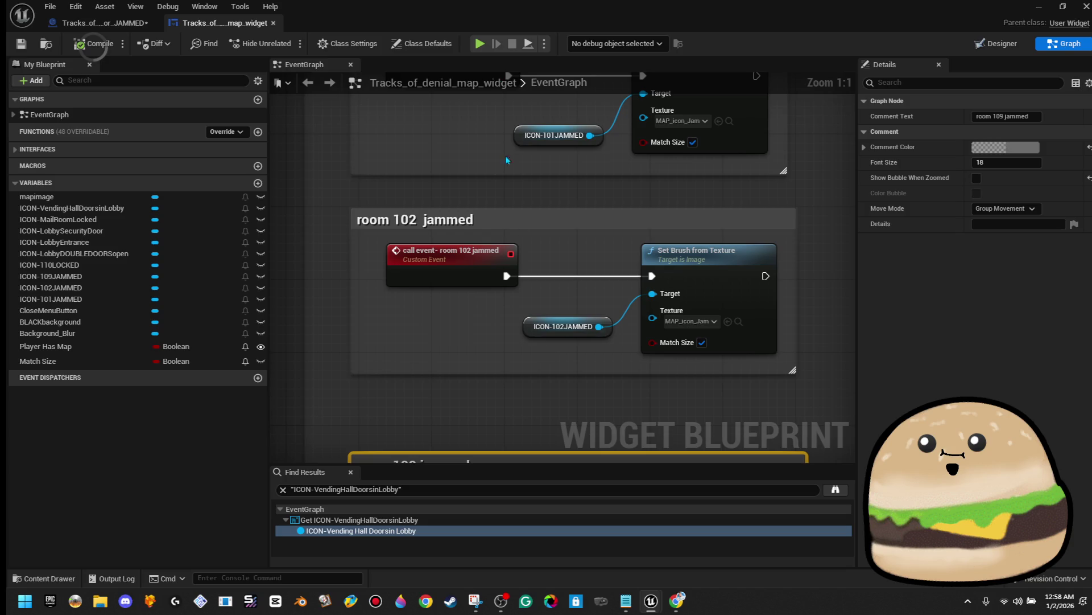
click(99, 23)
Step: Duplicate the room 101 node row below and change its tag to room102
mouse_move(327, 280)
mouse_down()
mouse_move(725, 232)
mouse_move(731, 191)
mouse_up()
right_click(706, 202)
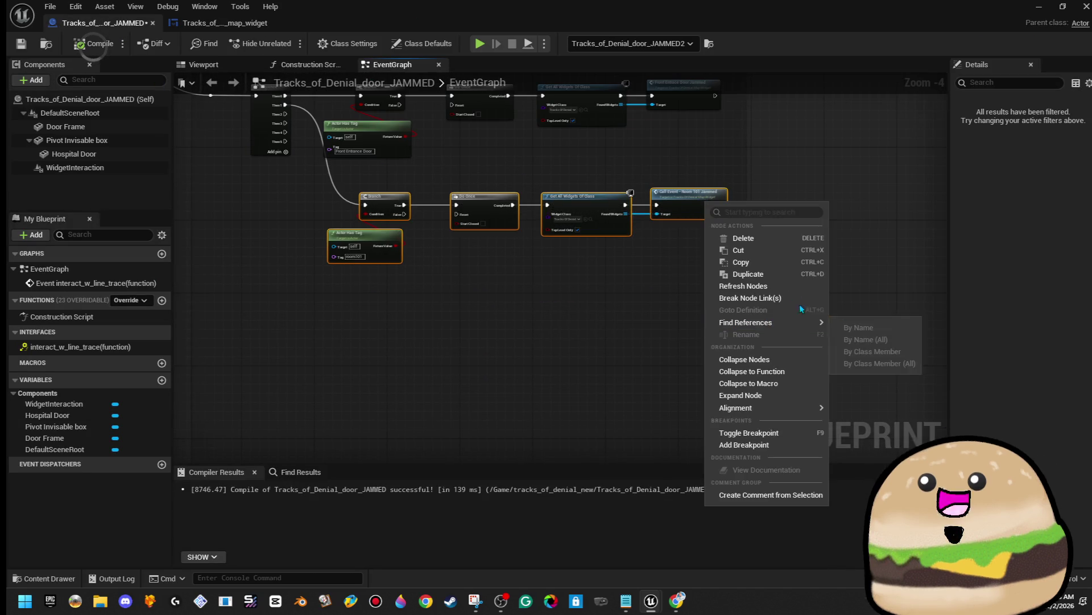
click(770, 262)
key(ctrl+v)
mouse_move(335, 327)
mouse_down()
mouse_move(433, 327)
mouse_move(474, 311)
mouse_up()
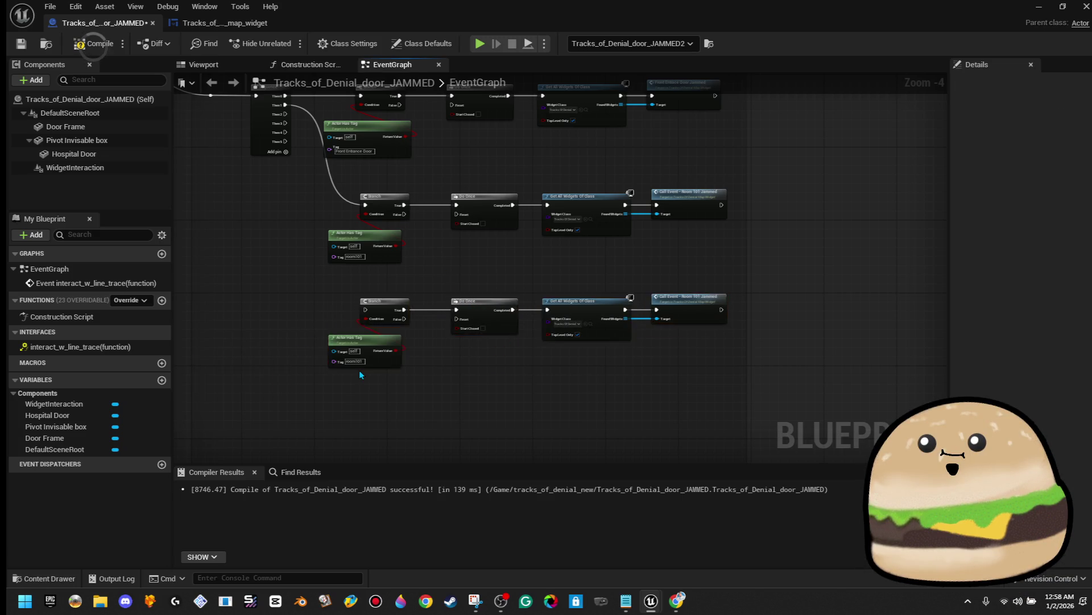
scroll(356, 365, up, 3)
click(353, 355)
text(room100)
key(Return)
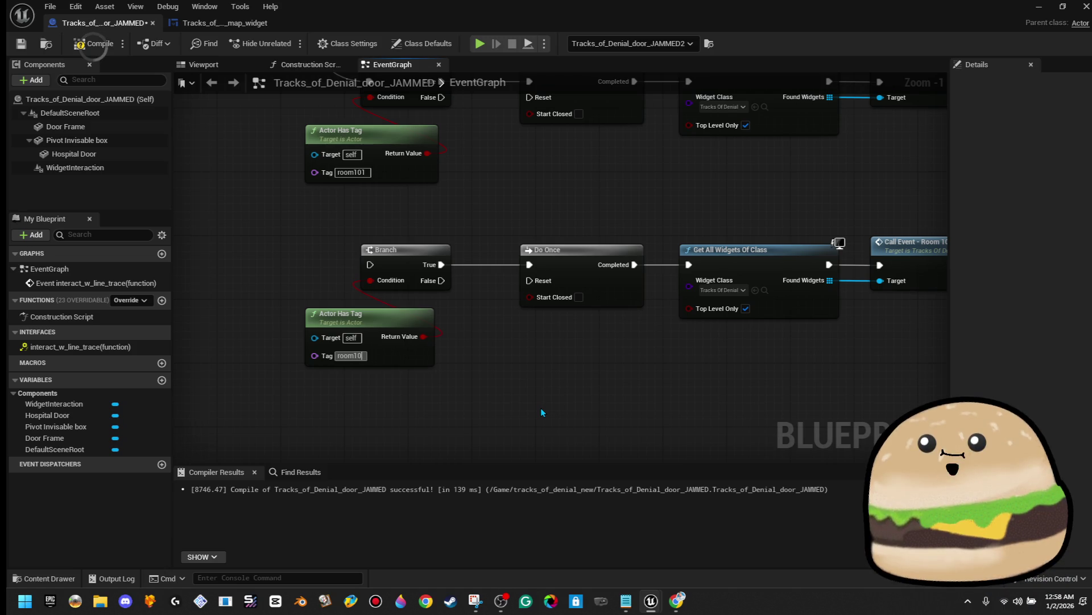
key(BackSpace)
text(2)
key(Return)
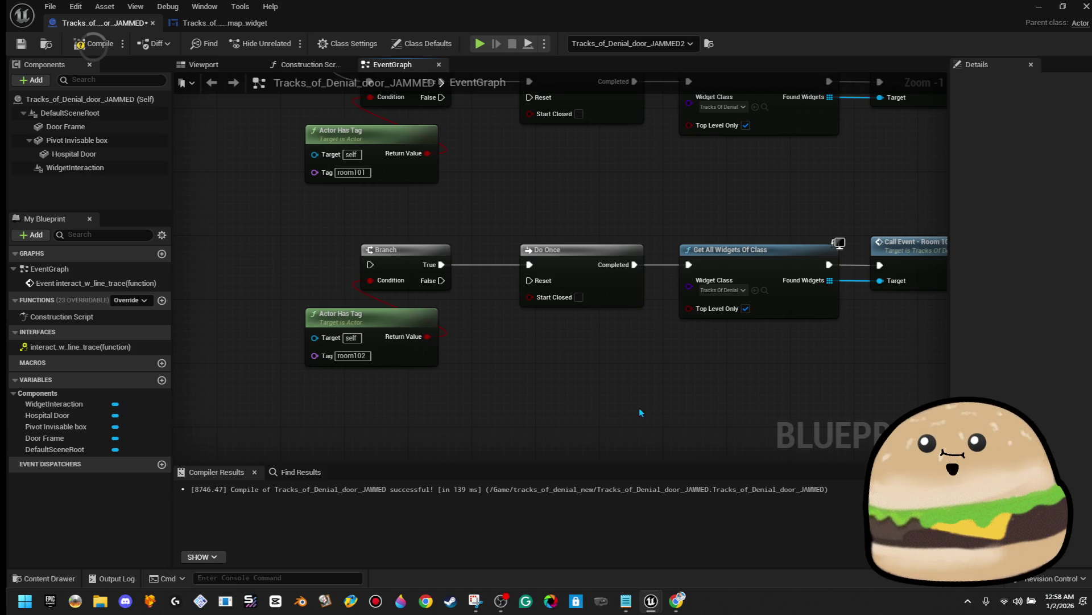
Step: Replace the copied Room 101 call with Call Event- Room 102 Jammed, targeting Found Widgets
drag(597, 395, 419, 402)
click(799, 274)
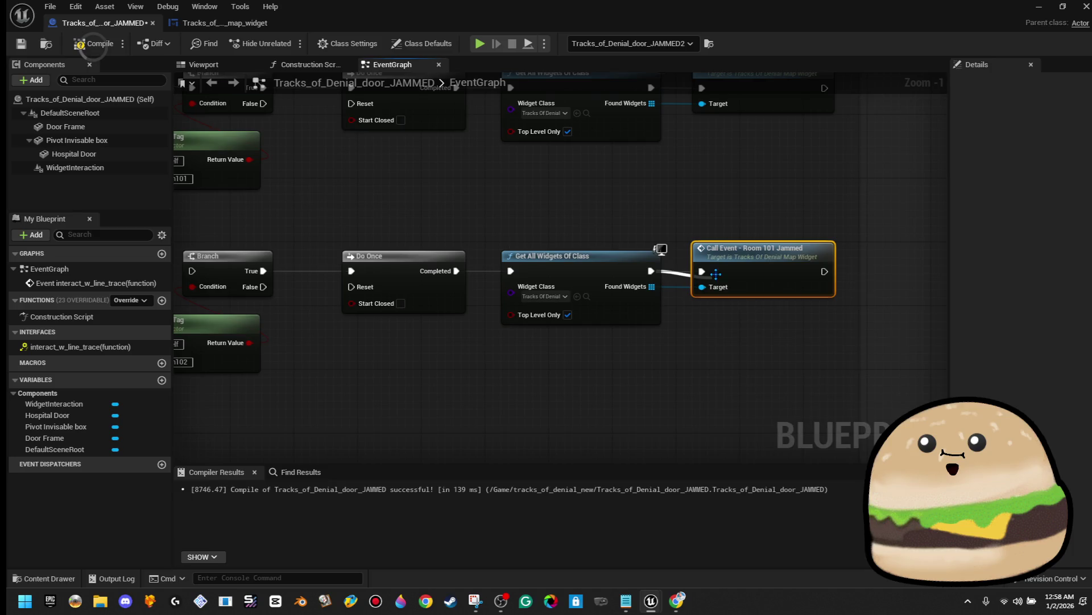
key(Delete)
drag(655, 272, 721, 274)
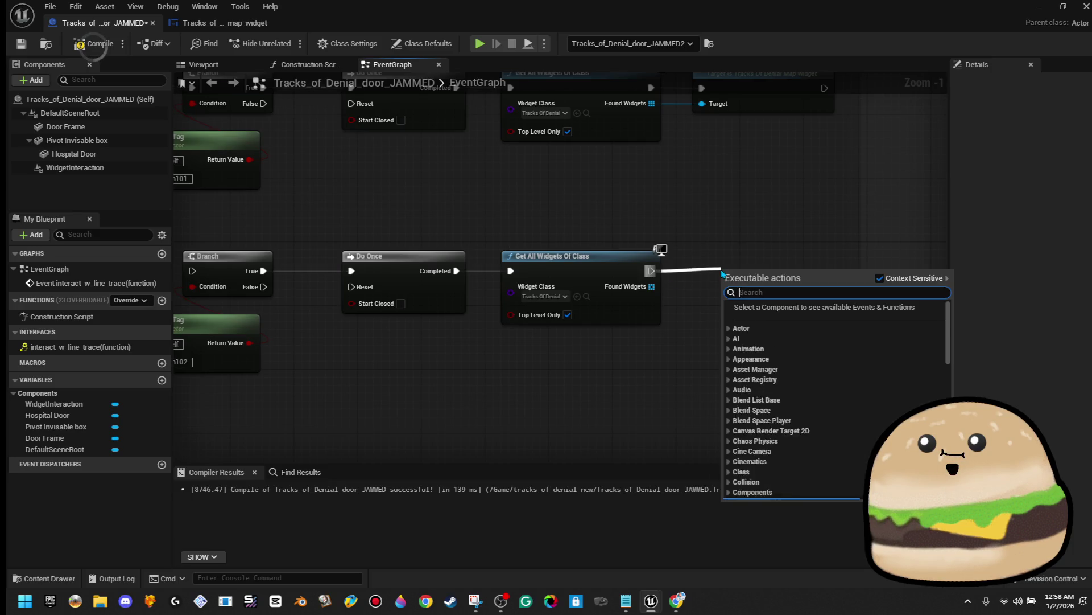
text(call 102)
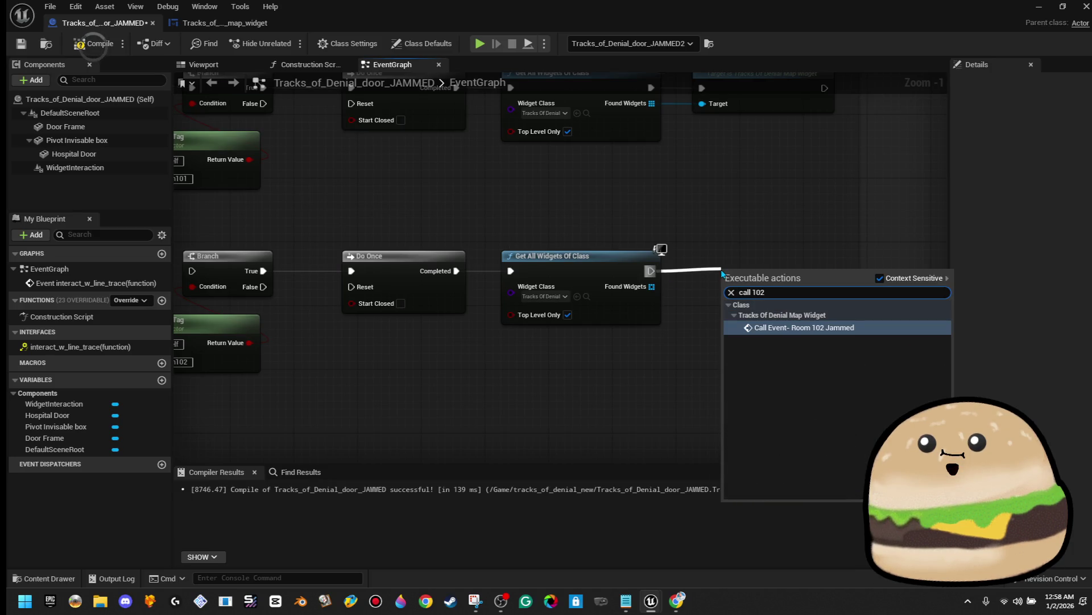
click(744, 327)
drag(726, 311, 652, 286)
drag(763, 273, 756, 271)
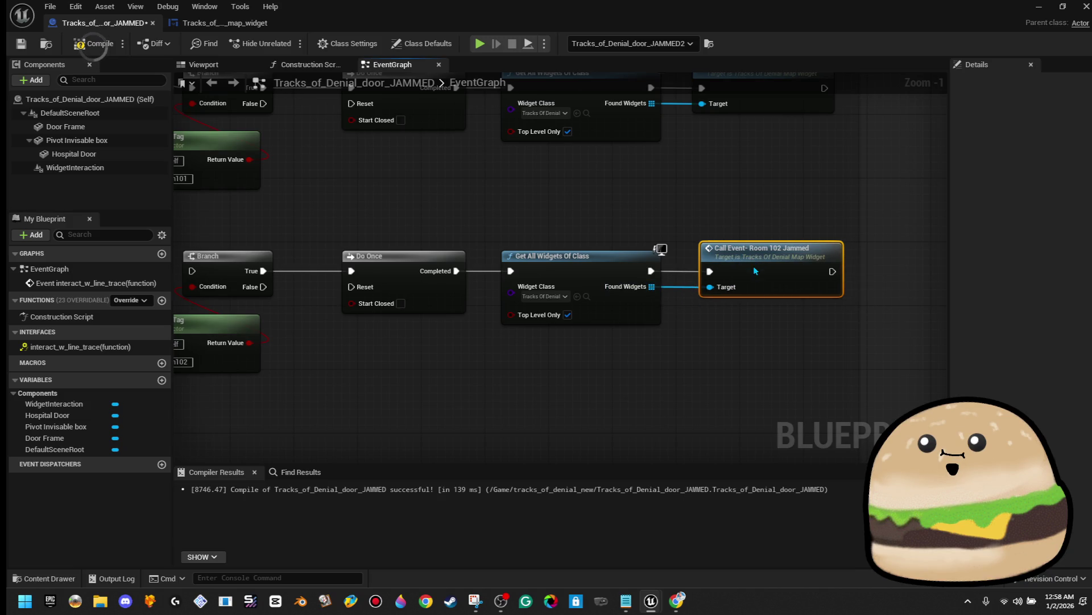
Step: Compile and save the door blueprint, then connect Sequence Then 2 to the room102 row
click(91, 44)
click(21, 43)
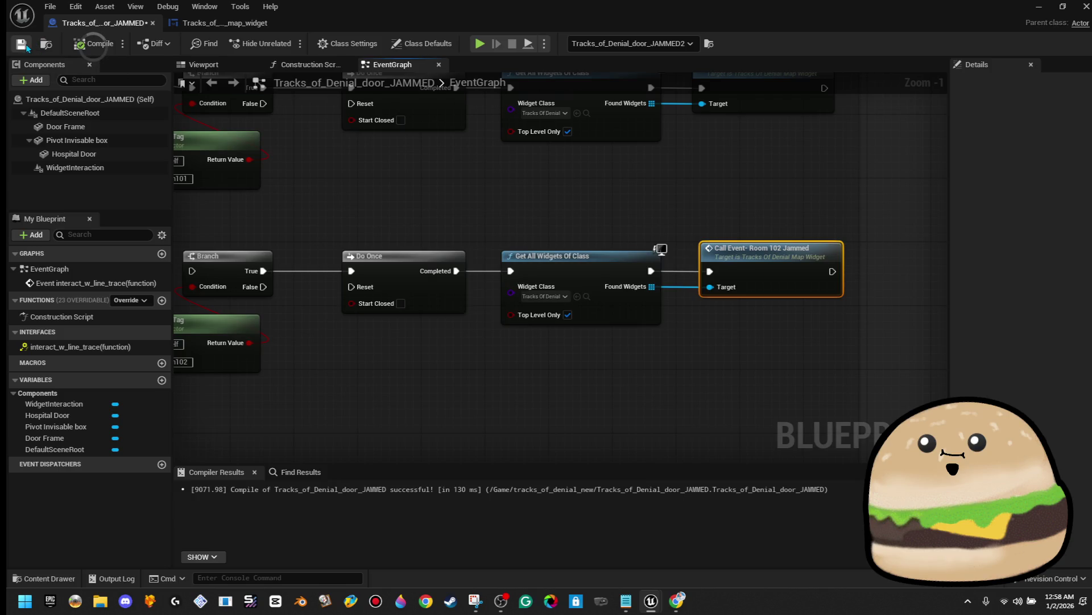
scroll(367, 234, down, 2)
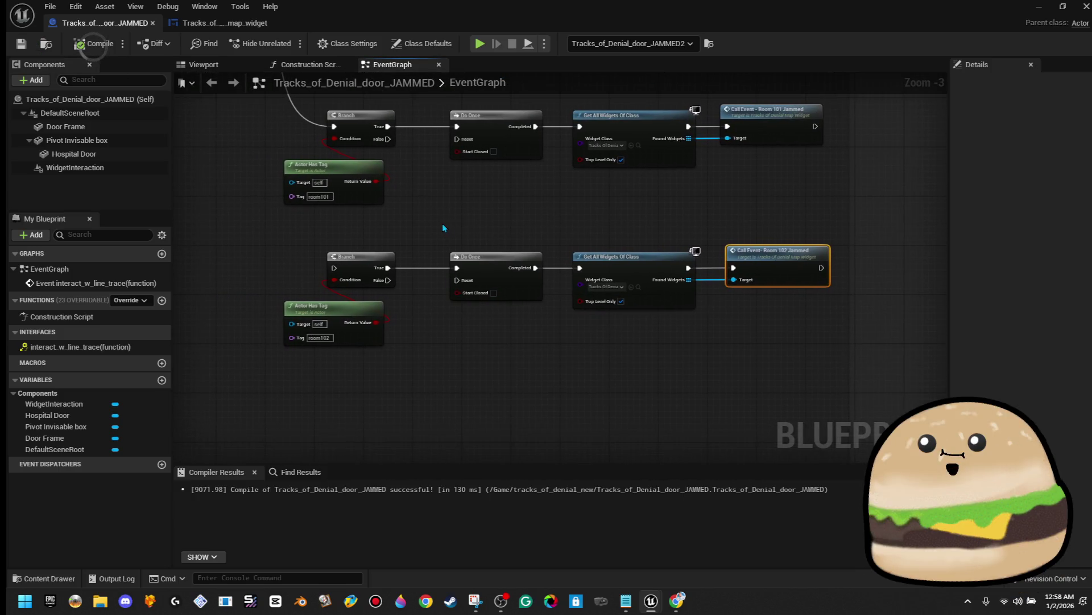
scroll(200, 111, up, 5)
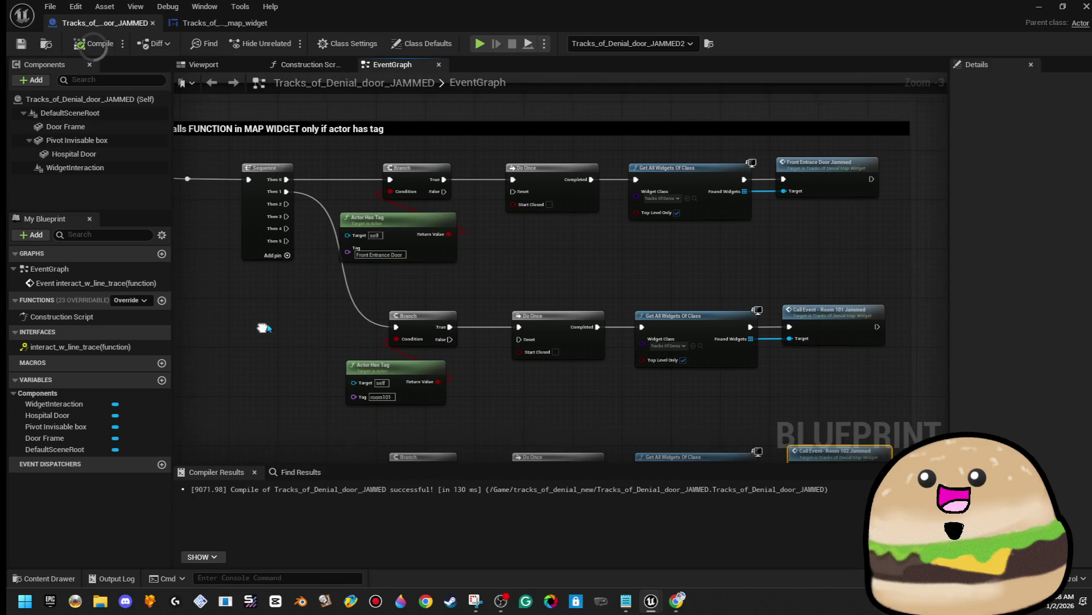
mouse_move(291, 200)
mouse_down()
mouse_move(342, 364)
mouse_move(341, 461)
mouse_move(356, 336)
mouse_move(402, 299)
mouse_up()
scroll(398, 319, down, 1)
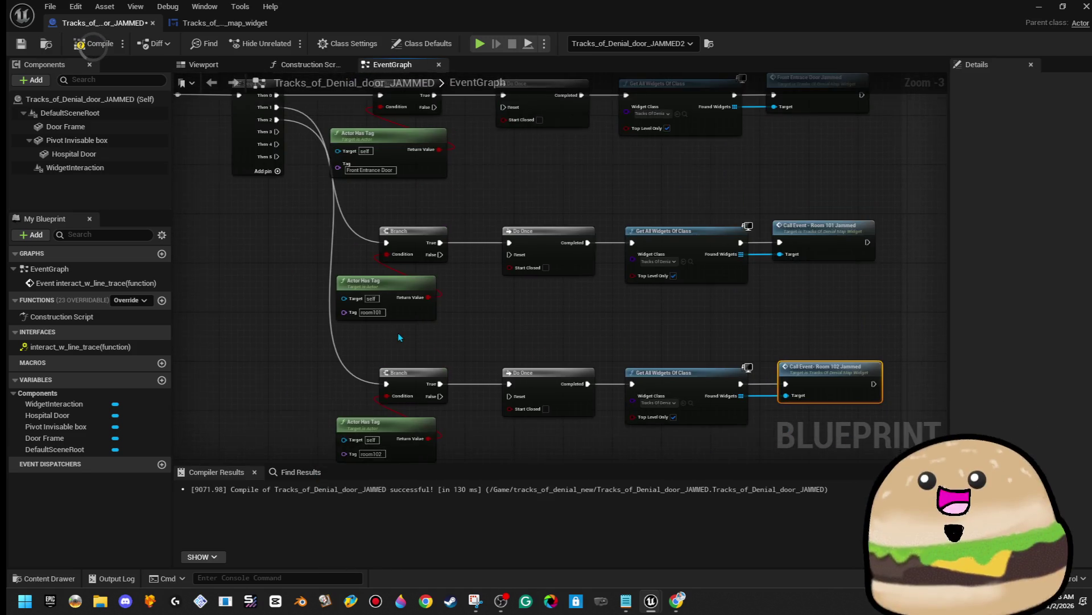
drag(494, 329, 442, 320)
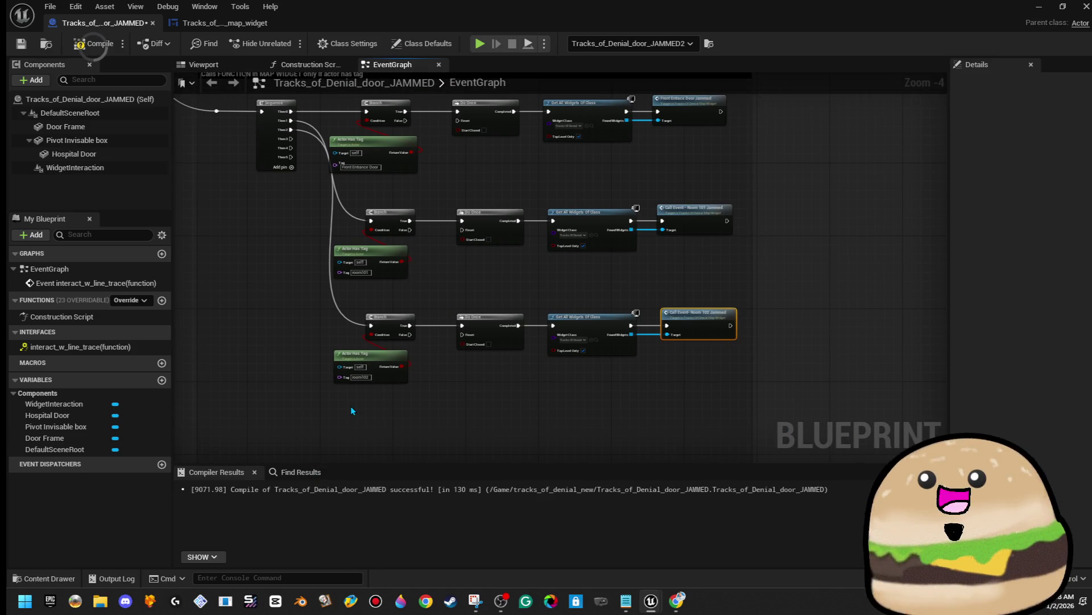
scroll(364, 399, up, 2)
mouse_move(321, 379)
mouse_down()
mouse_move(865, 232)
mouse_move(817, 241)
mouse_up()
Step: Paste a copy of the room102 row below the original and change its tag to room109
right_click(815, 242)
mouse_move(372, 459)
mouse_down()
mouse_move(360, 449)
mouse_move(337, 325)
mouse_up()
key(ctrl+v)
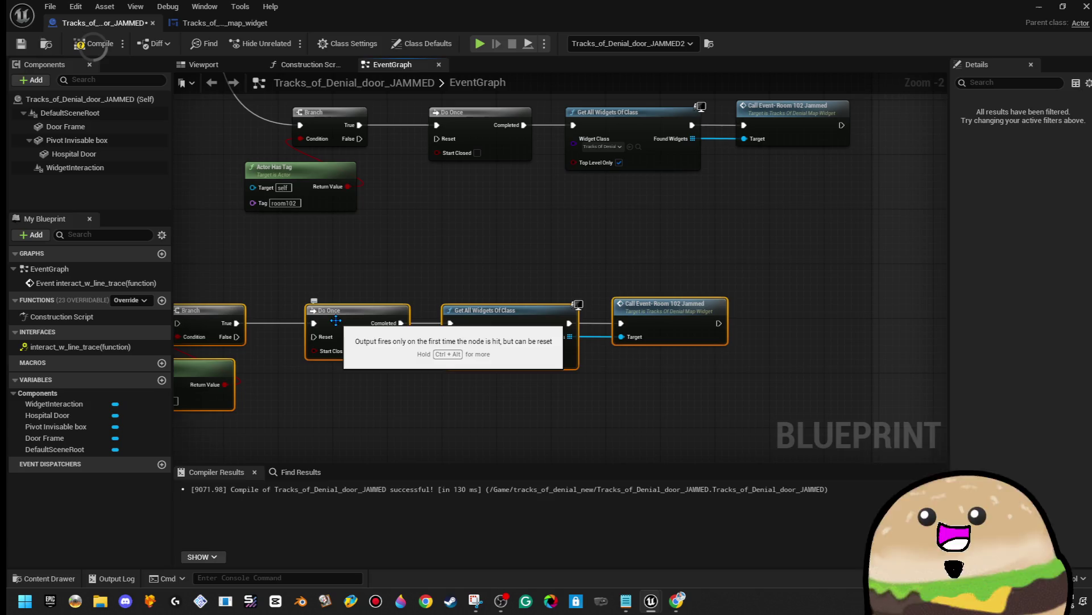
drag(356, 326, 448, 289)
click(473, 237)
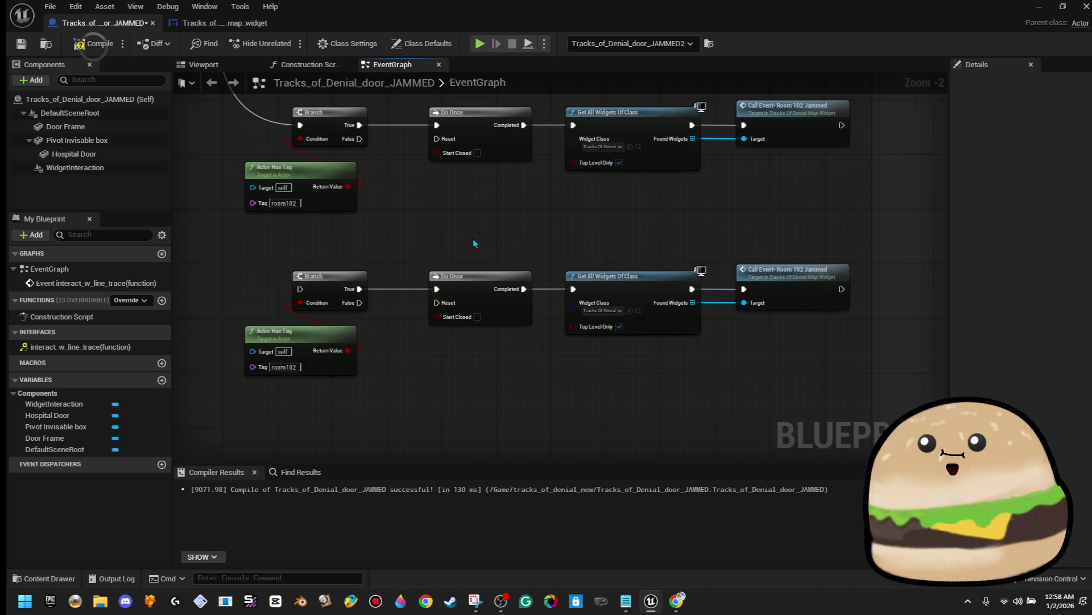
mouse_move(212, 142)
mouse_down()
mouse_move(458, 176)
mouse_move(488, 453)
mouse_move(547, 459)
mouse_up()
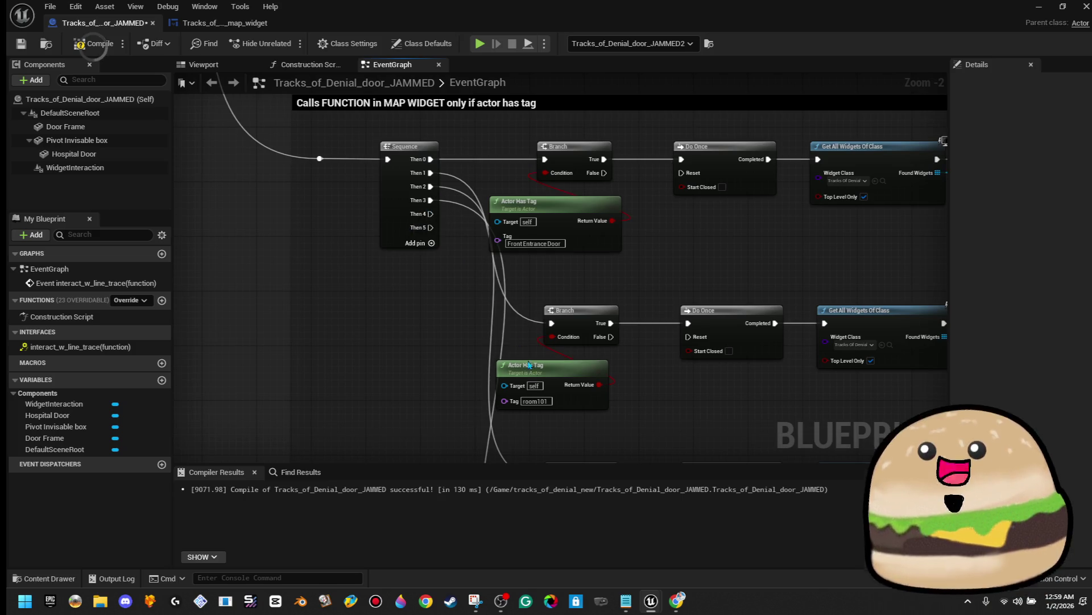
drag(530, 336, 510, 201)
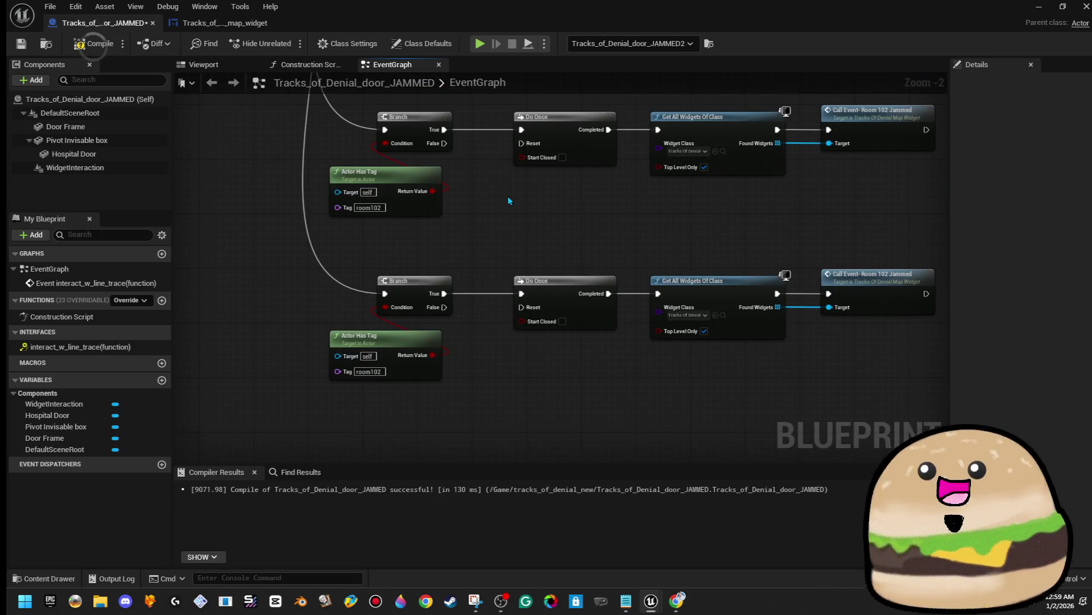
scroll(474, 371, up, 2)
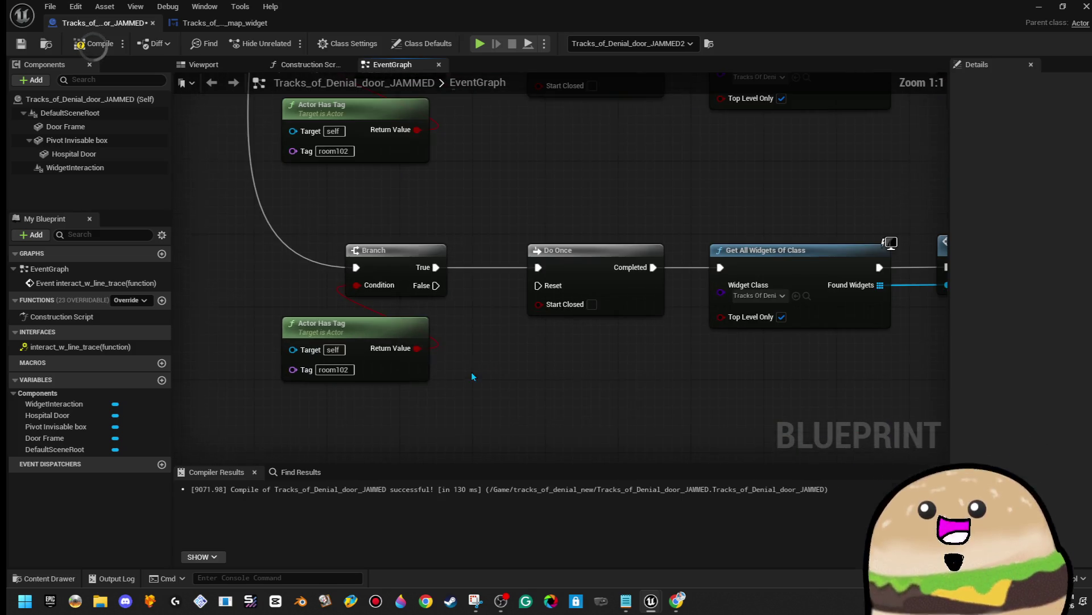
click(348, 370)
key(BackSpace)
text(9)
key(Return)
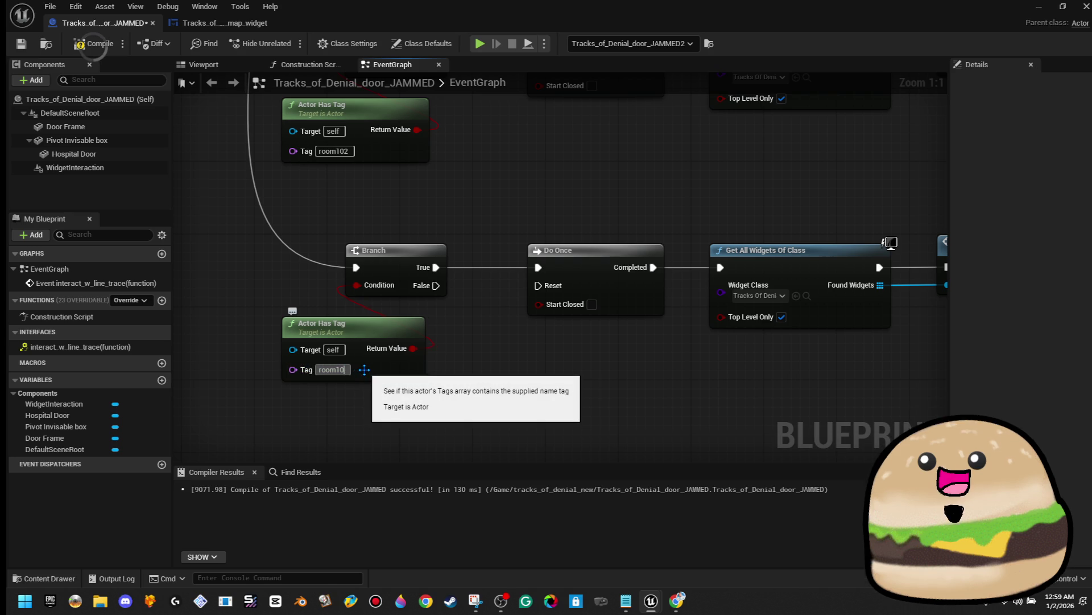
Step: Replace the copied call with Call Event - Room 109 Jammed targeting Found Widgets, then compile
mouse_move(640, 268)
mouse_down()
mouse_move(331, 268)
mouse_move(216, 294)
mouse_up()
key(Delete)
drag(457, 296, 515, 296)
text(call 10)
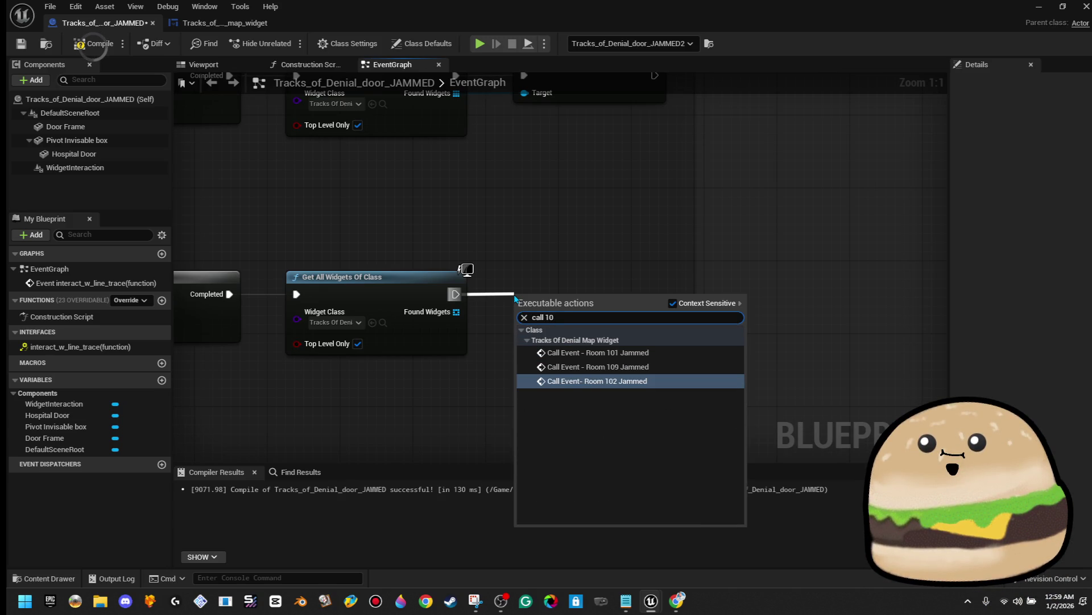
click(519, 367)
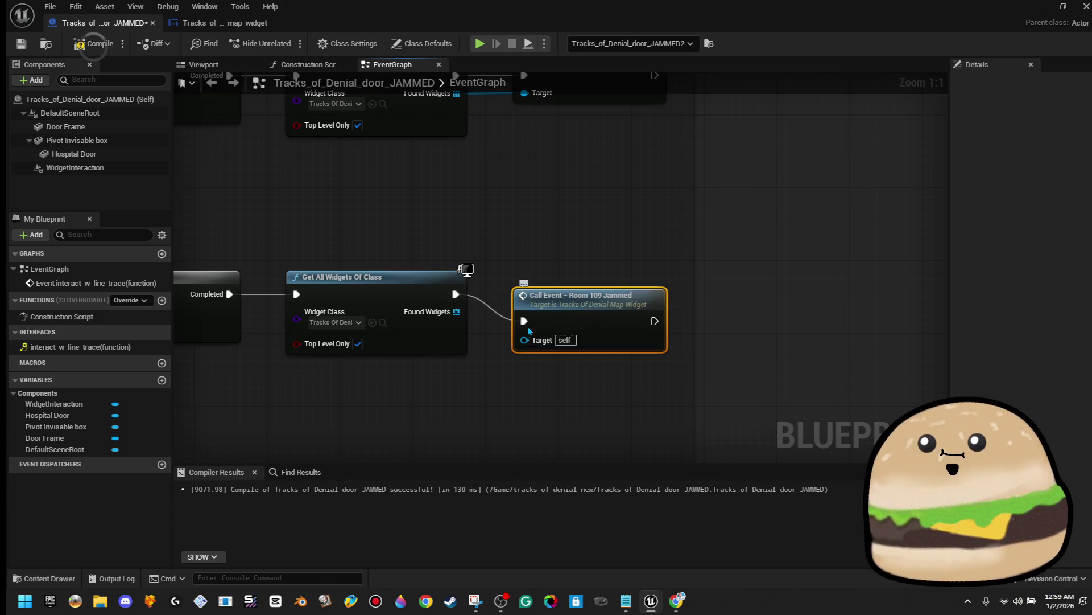
drag(516, 343, 455, 312)
key(q)
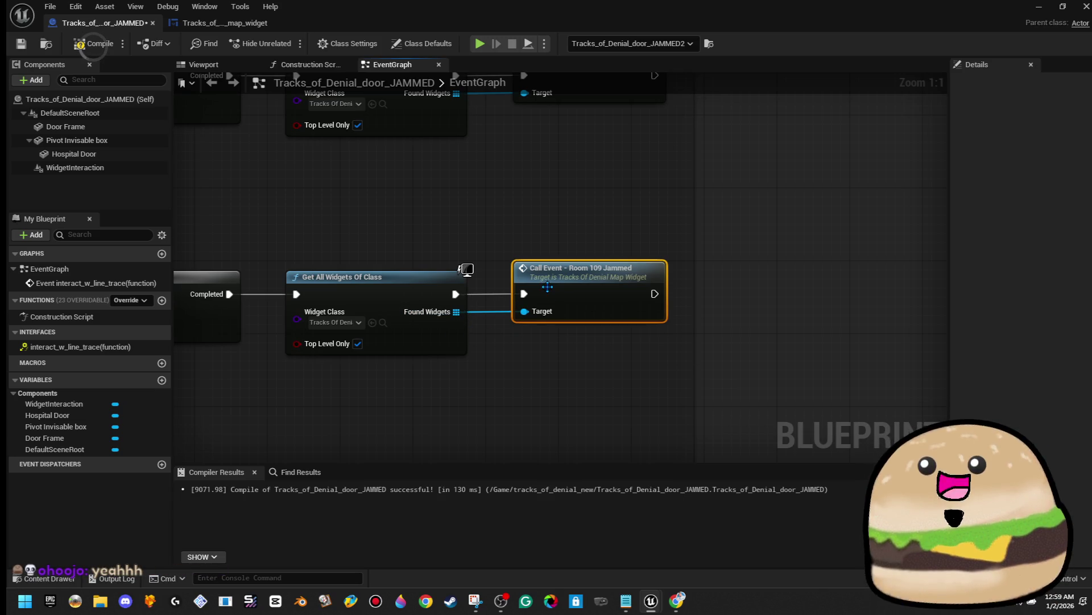
click(85, 46)
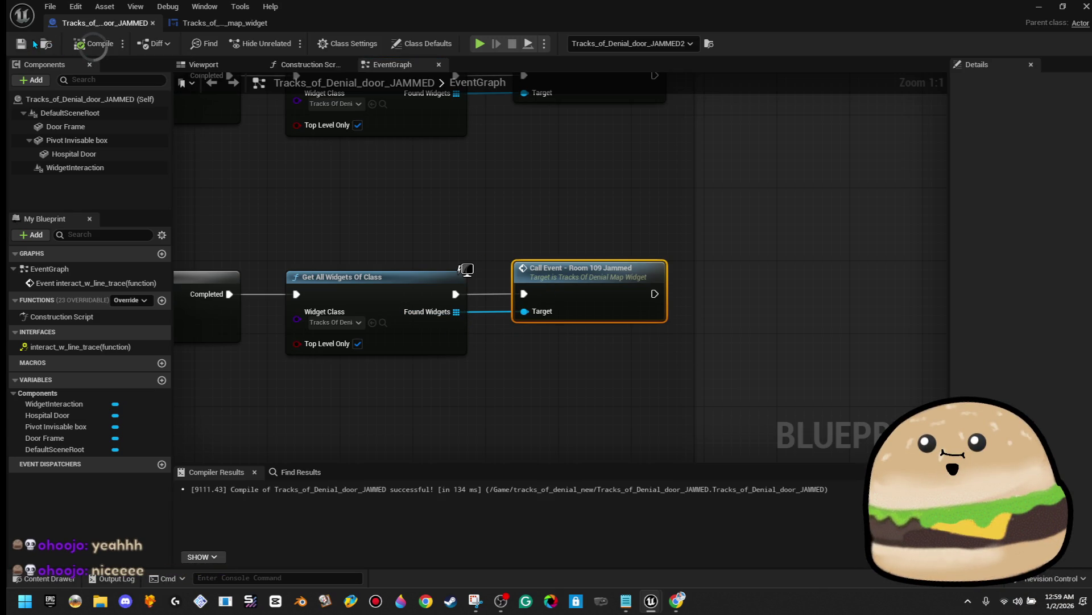
click(1038, 7)
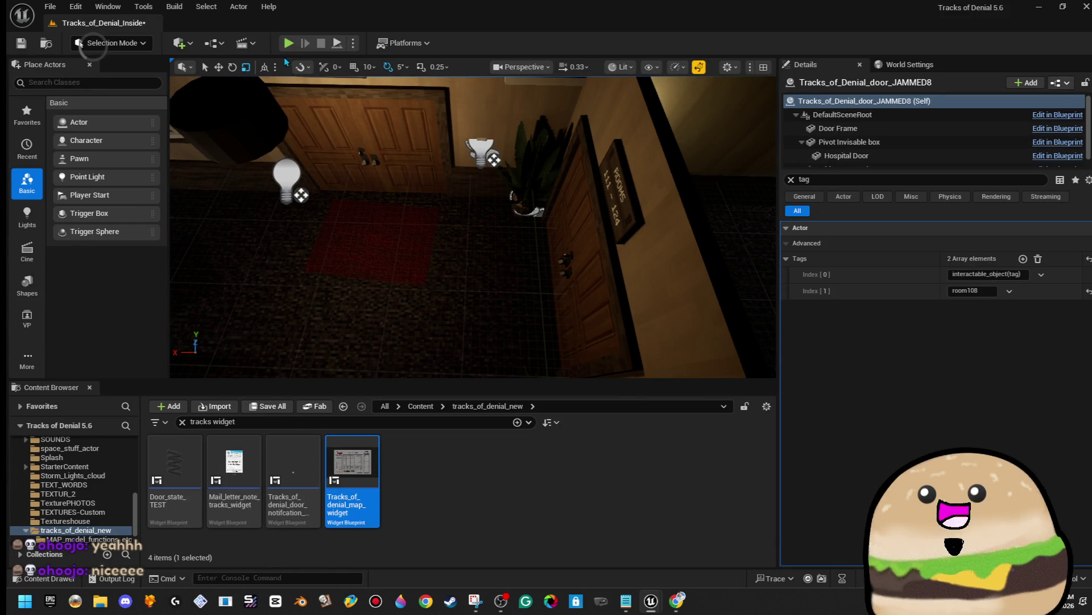
Step: Play the level fullscreen, walk to the reception desk and open the in-game floor map
key(alt+p)
key(F11)
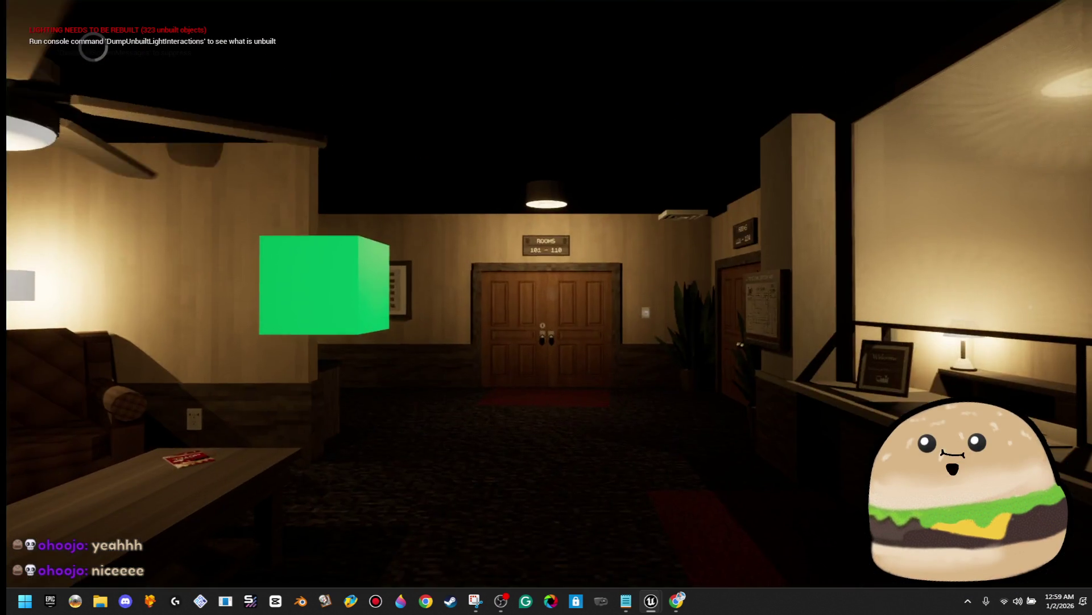
key(w)
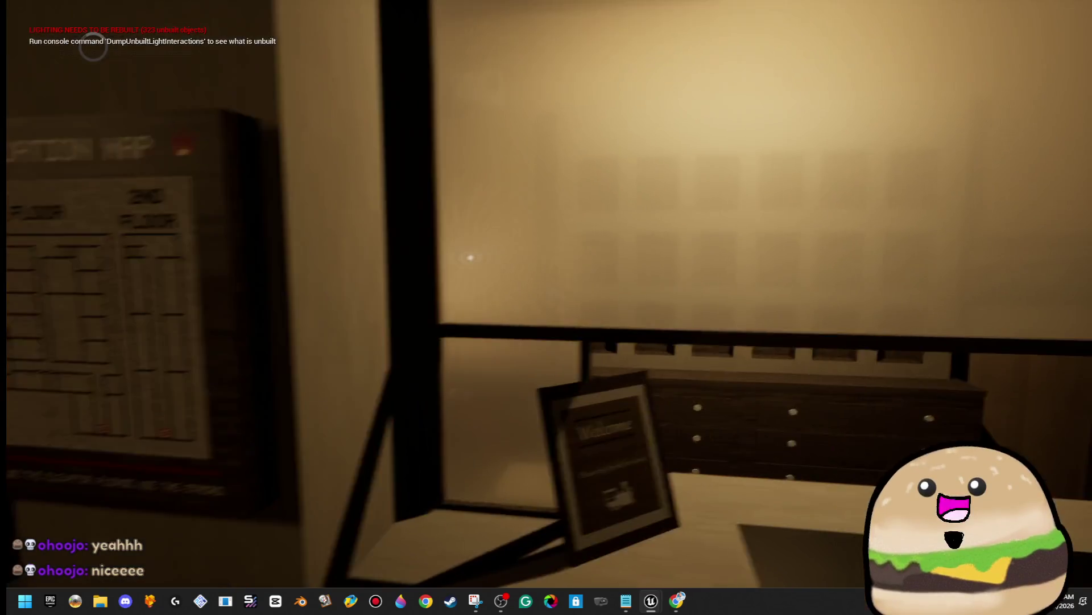
key(d)
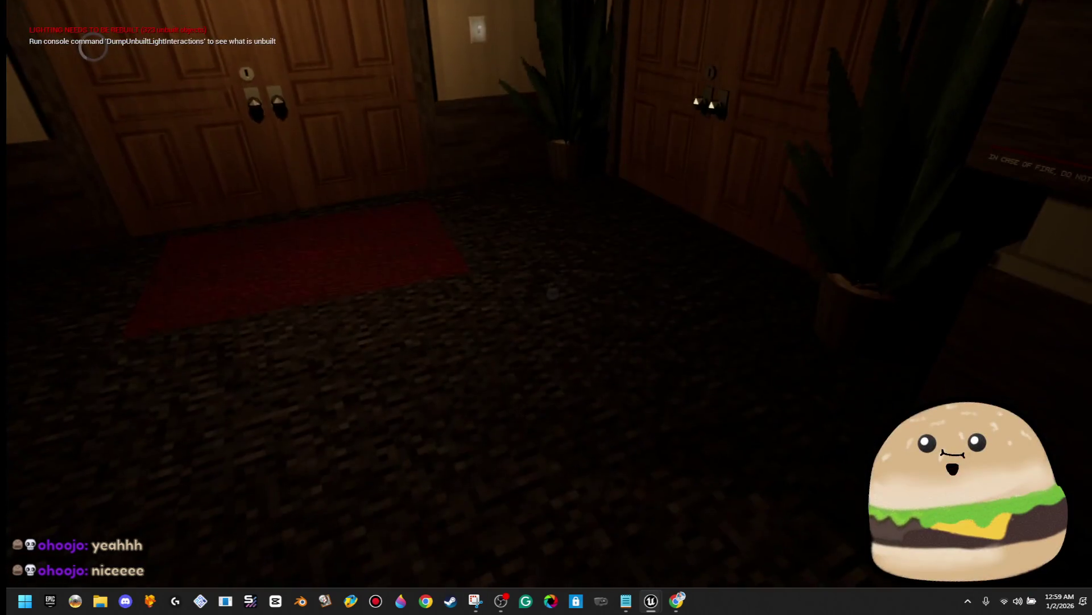
key(m)
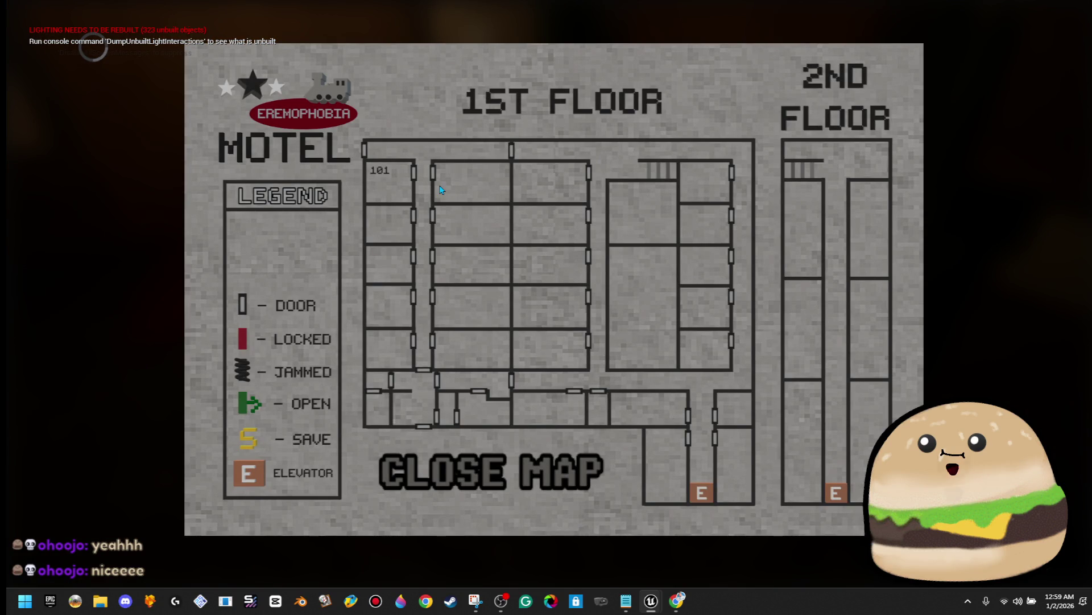
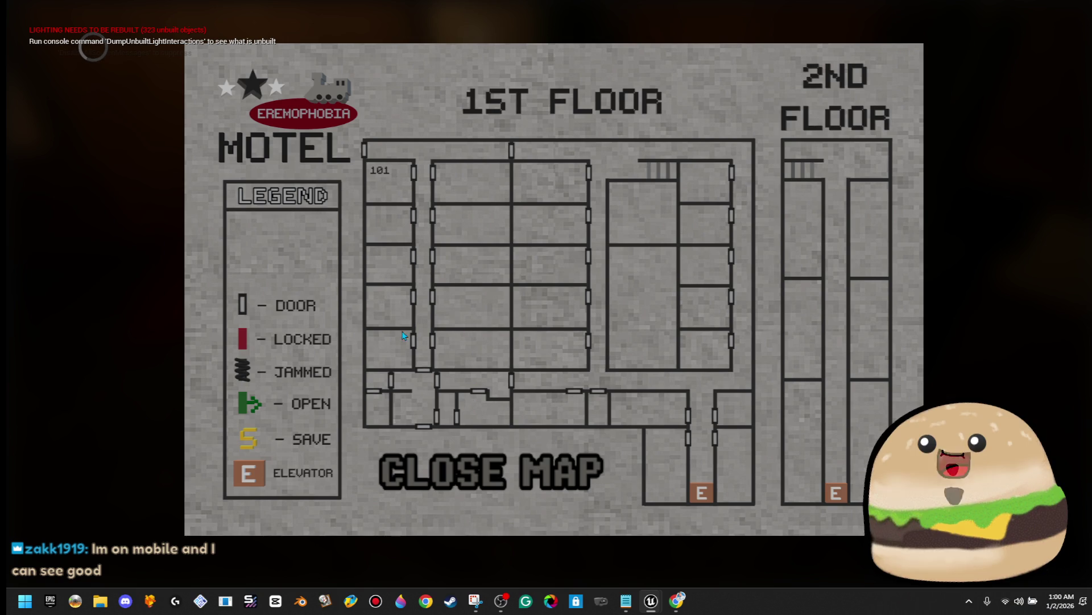
Step: Close the map, walk up to the lobby double doors and swing them open
click(495, 472)
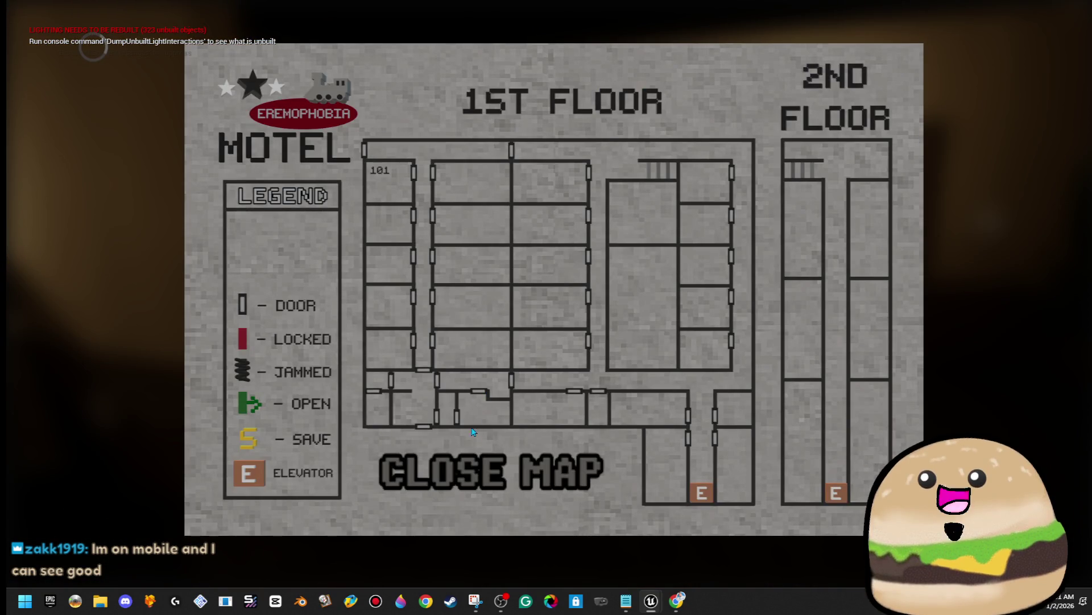
click(472, 471)
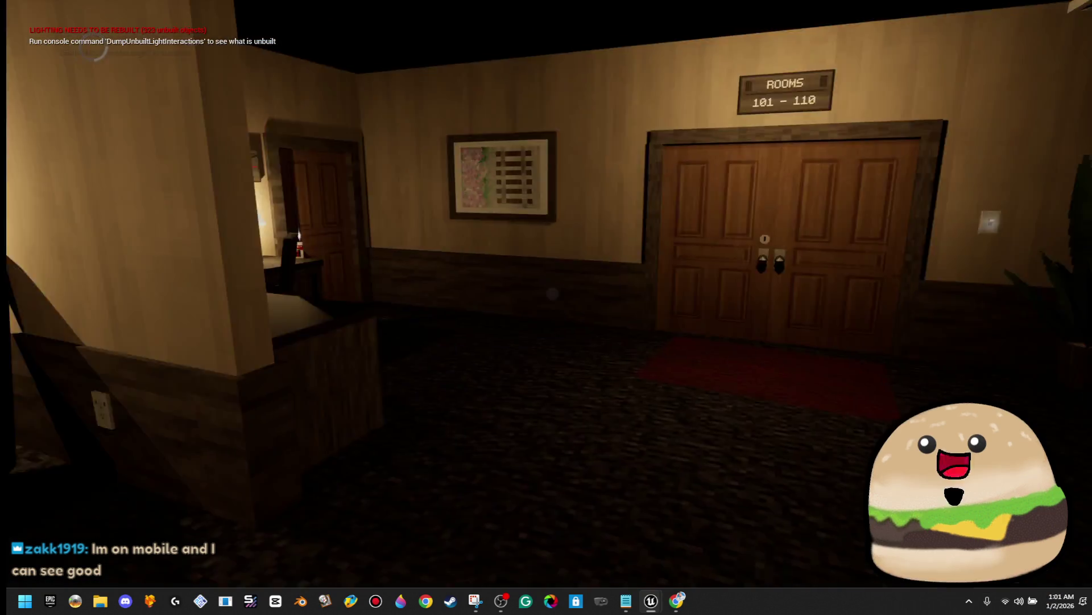
key(w)
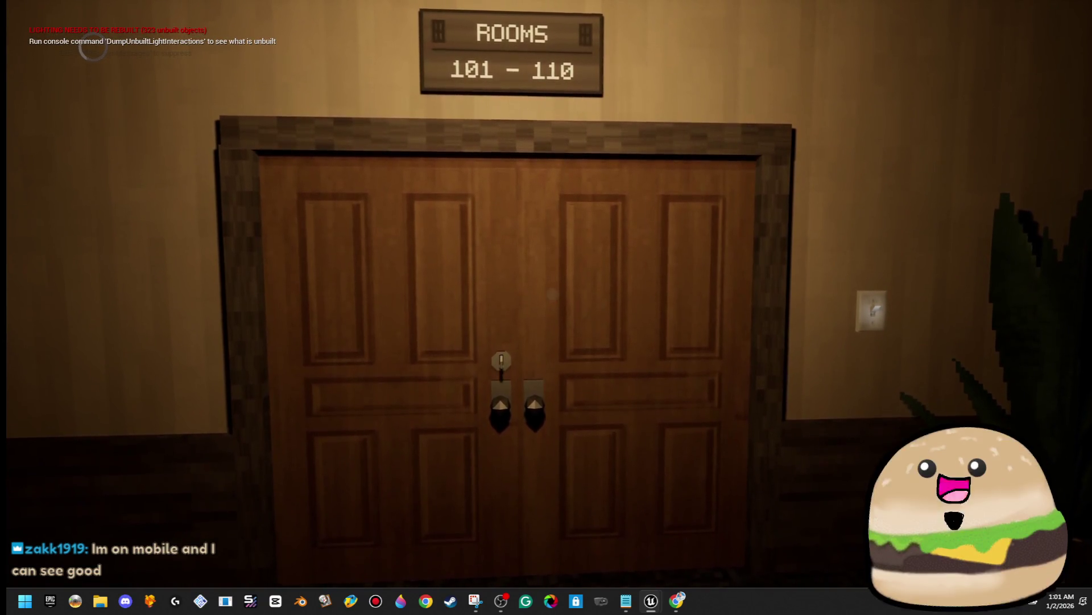
click(553, 293)
click(444, 468)
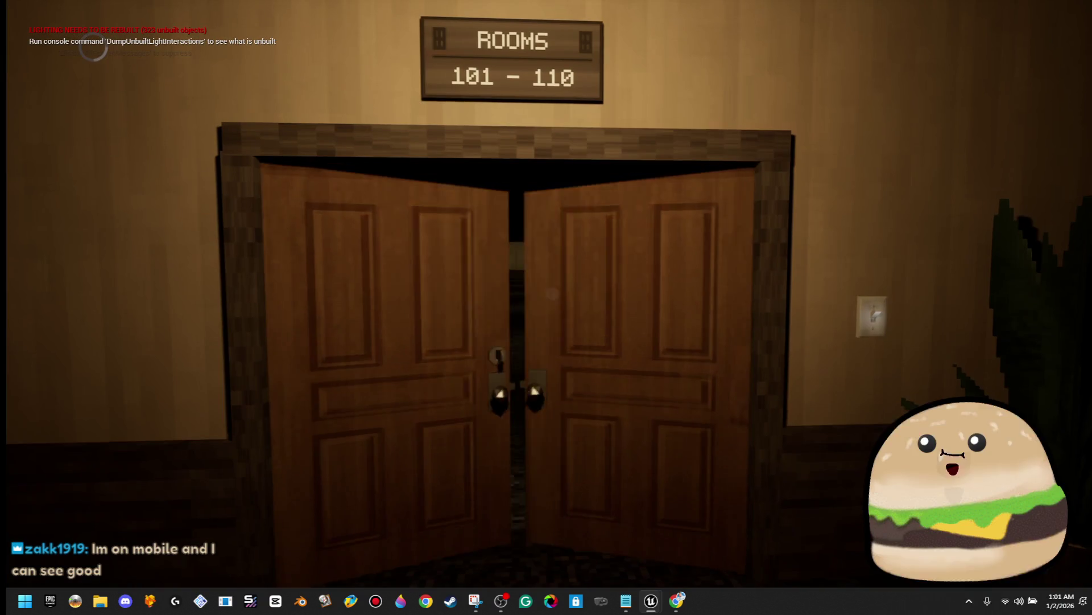
Step: Walk through reception, try the wooden door and check its marker on the motel map
key(w)
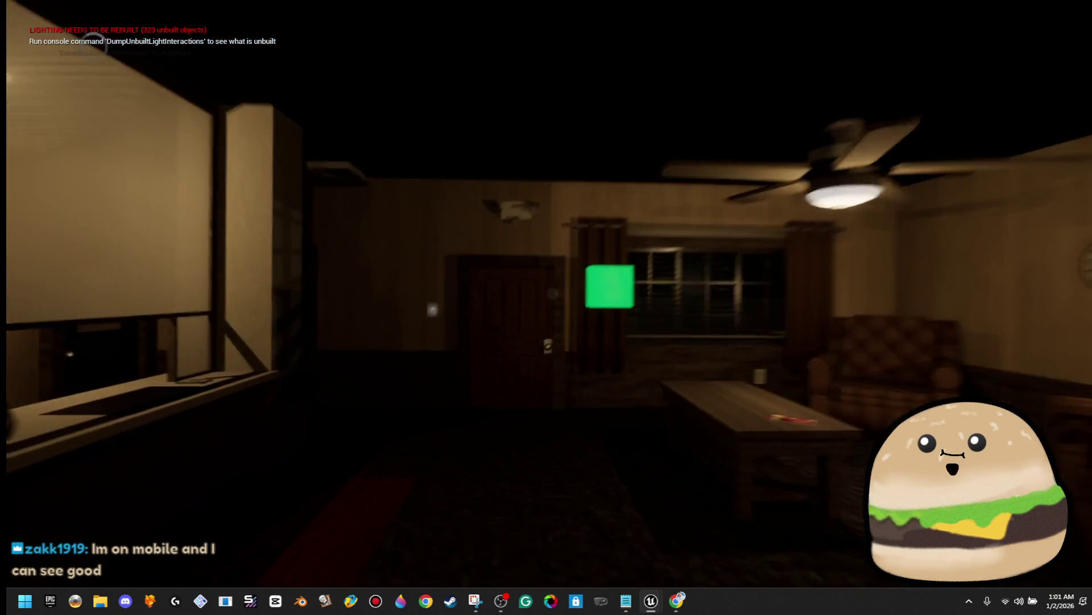
key(w)
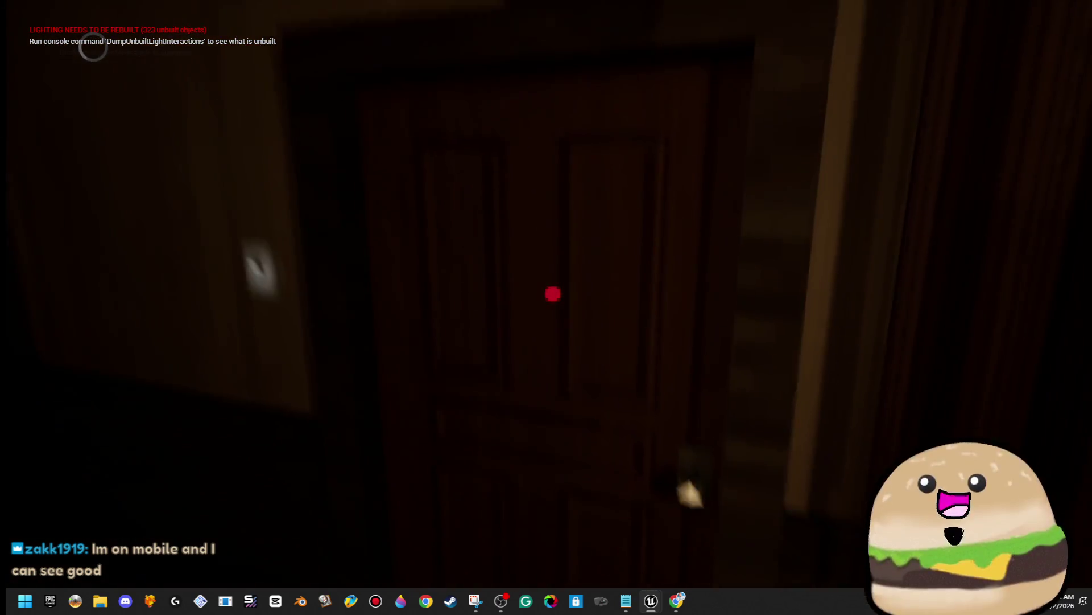
click(553, 294)
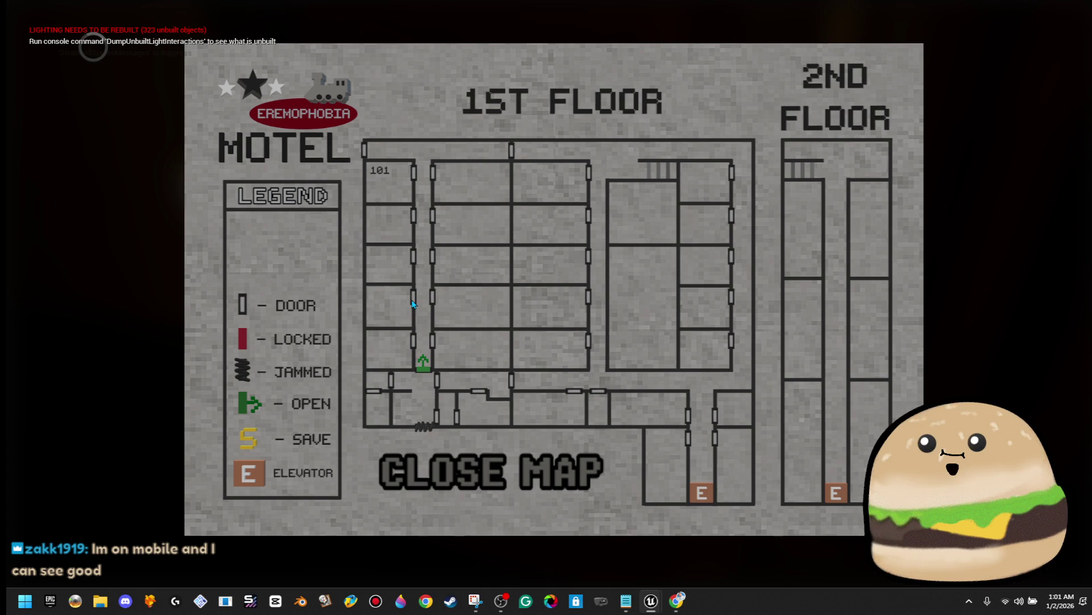
click(468, 460)
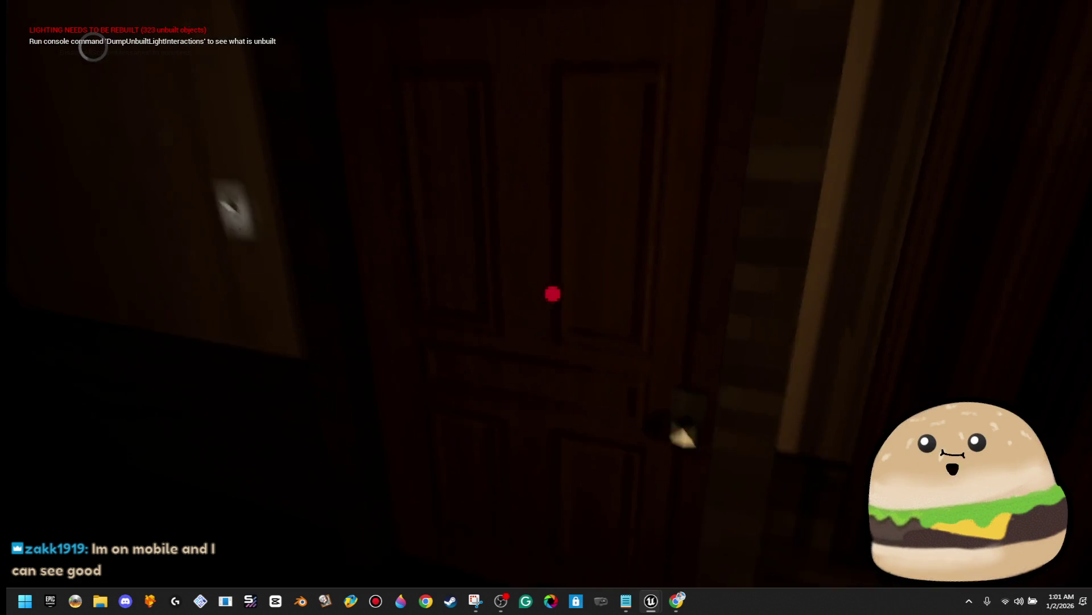
Step: Walk down the room hallway, try door 101 and check the map
key(w)
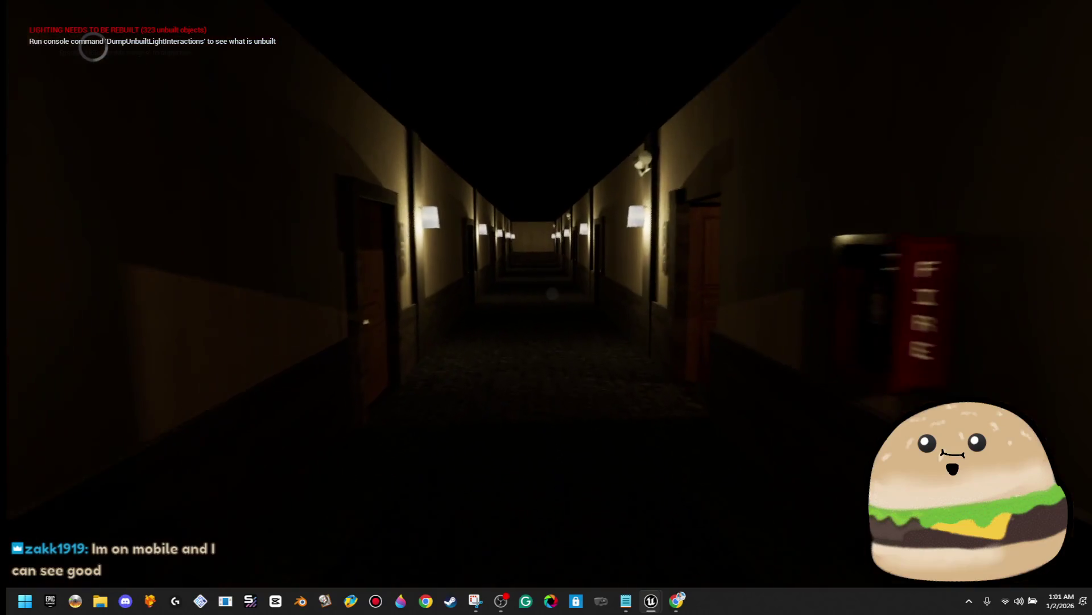
key(w)
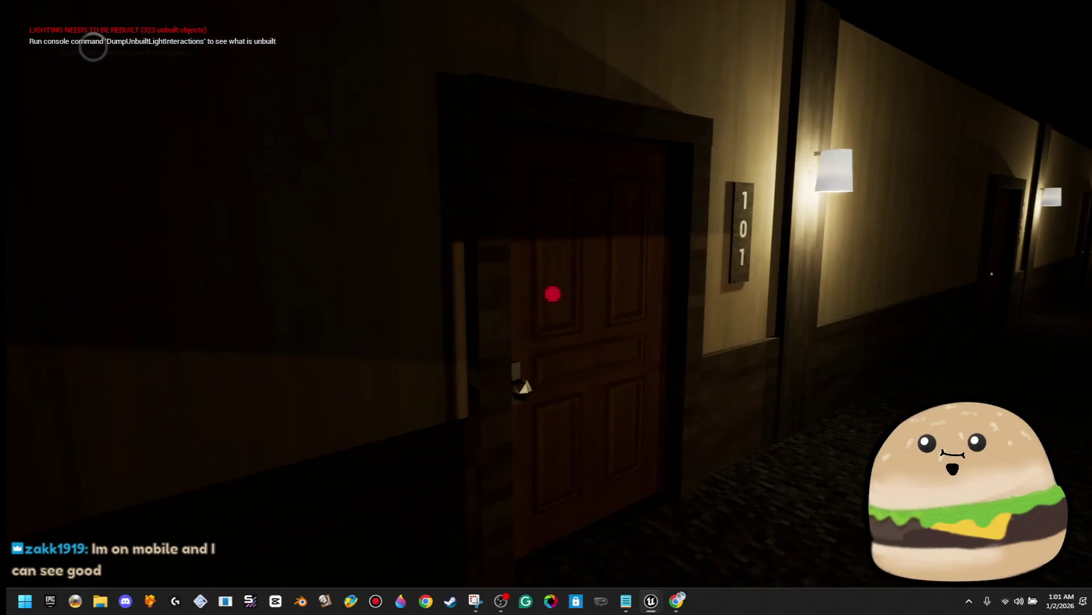
key(m)
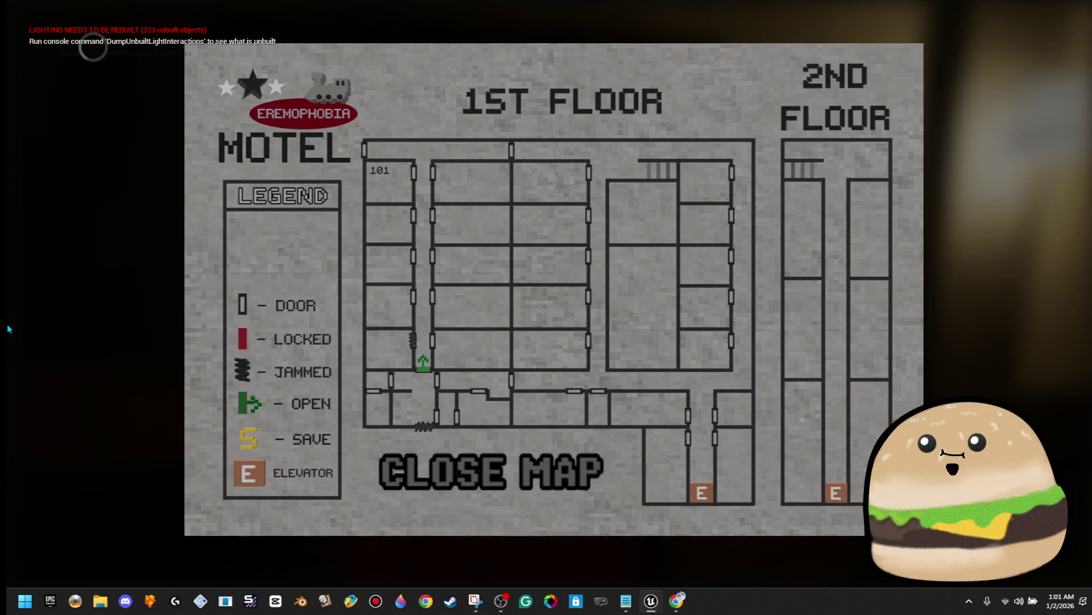
click(462, 470)
Step: Try door 109 and confirm its jammed marker on the map
key(w)
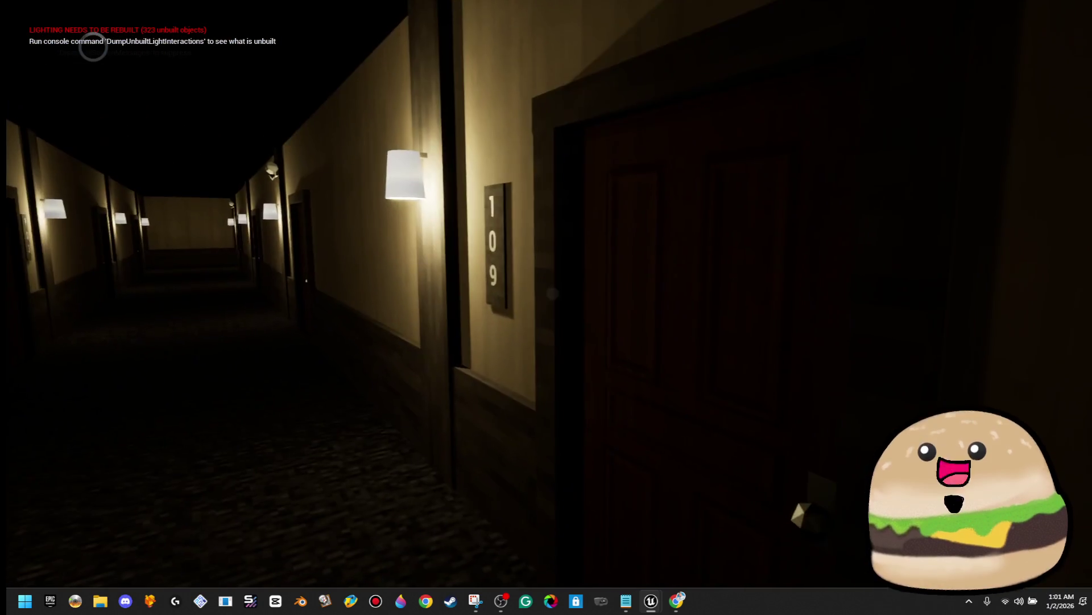
key(e)
key(m)
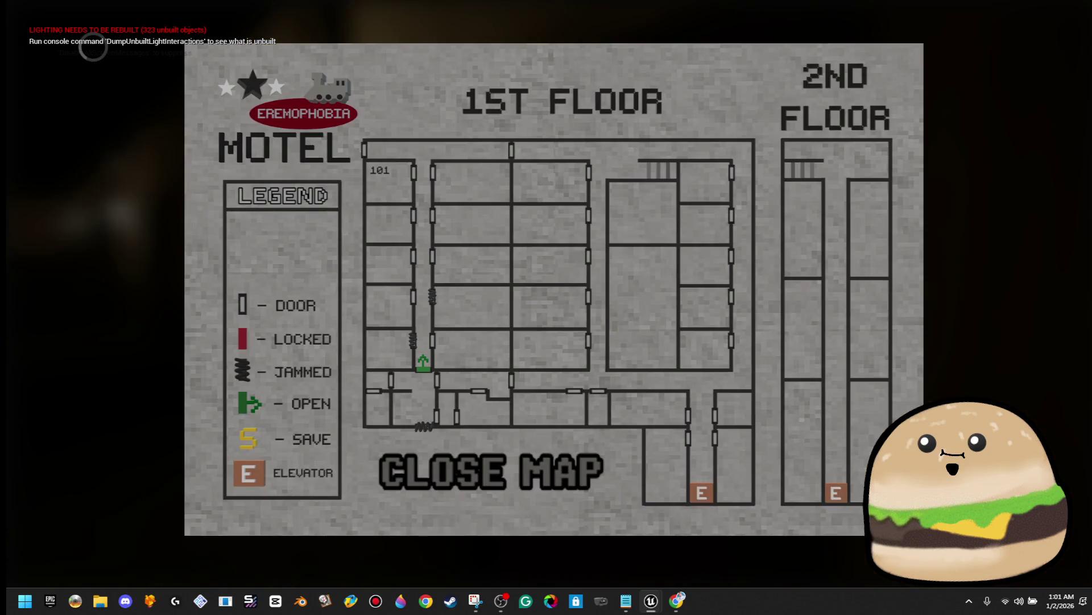
click(489, 471)
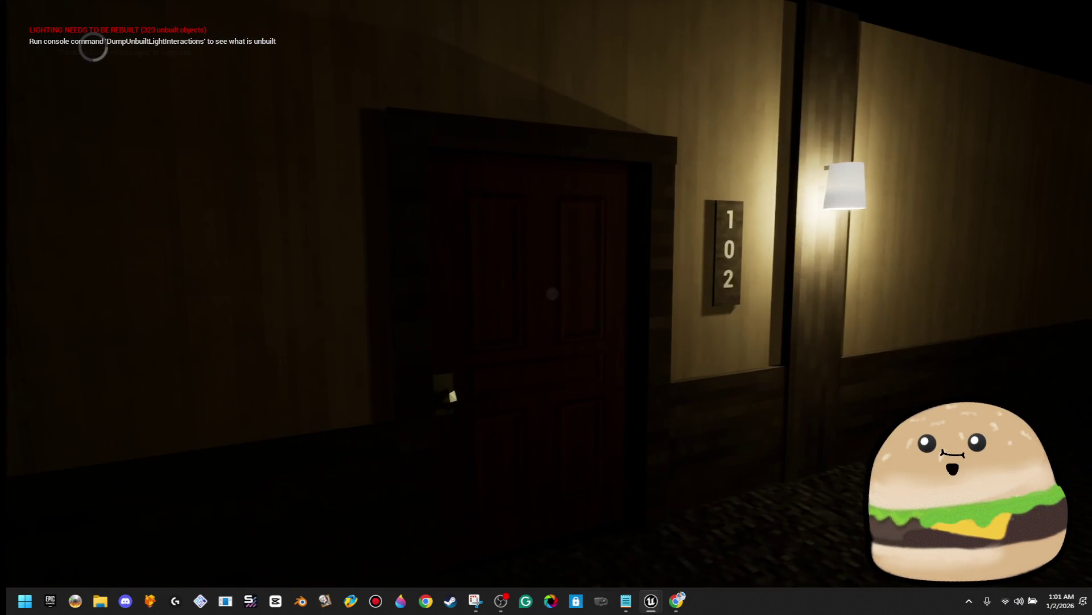
Step: Try door 102, check the map, then stop the playtest
key(e)
key(m)
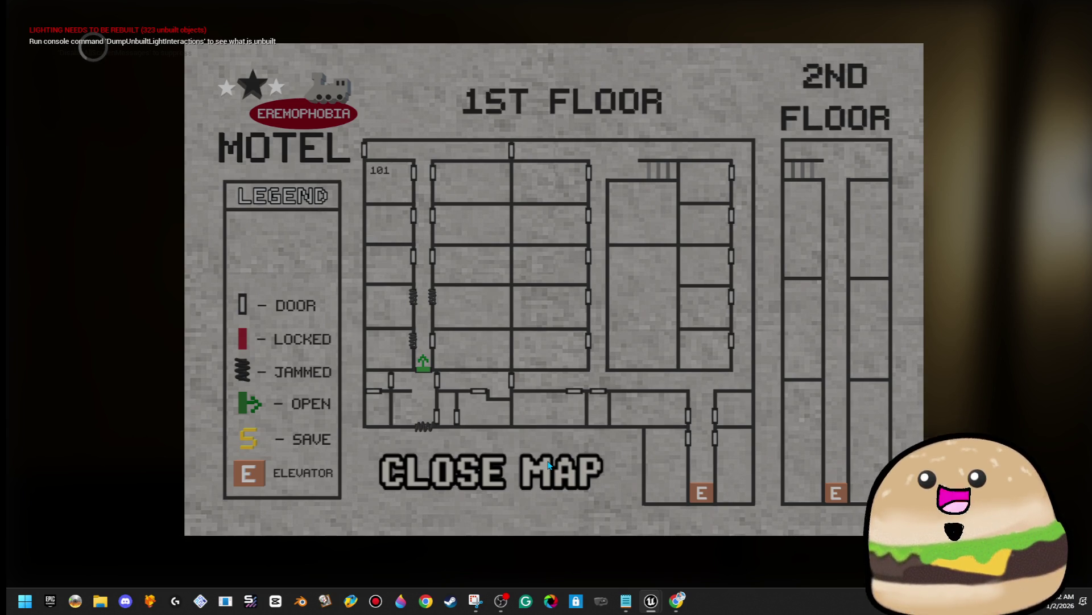
click(549, 465)
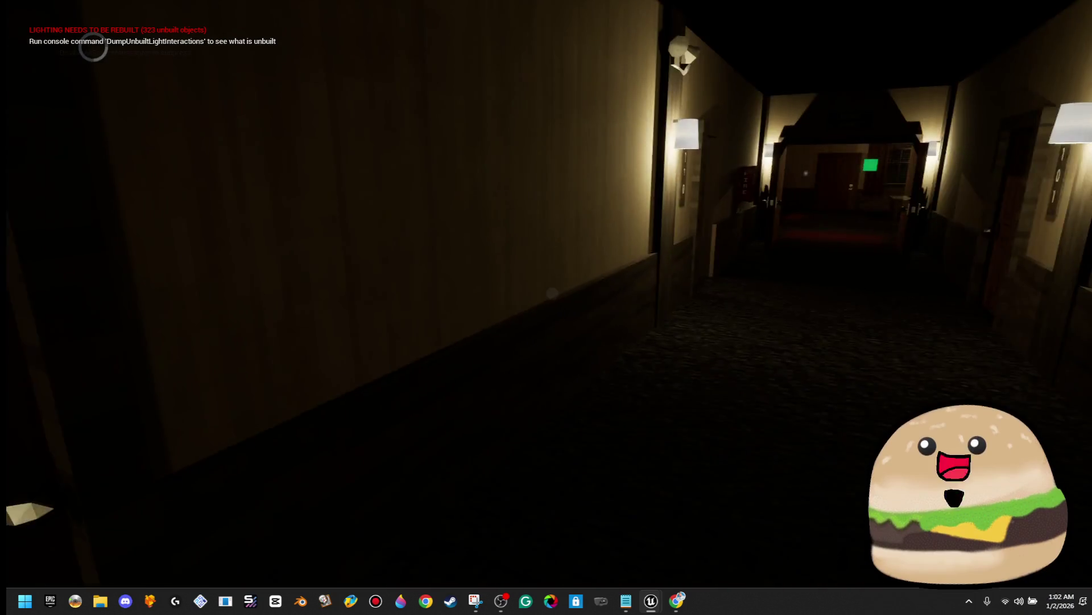
key(Escape)
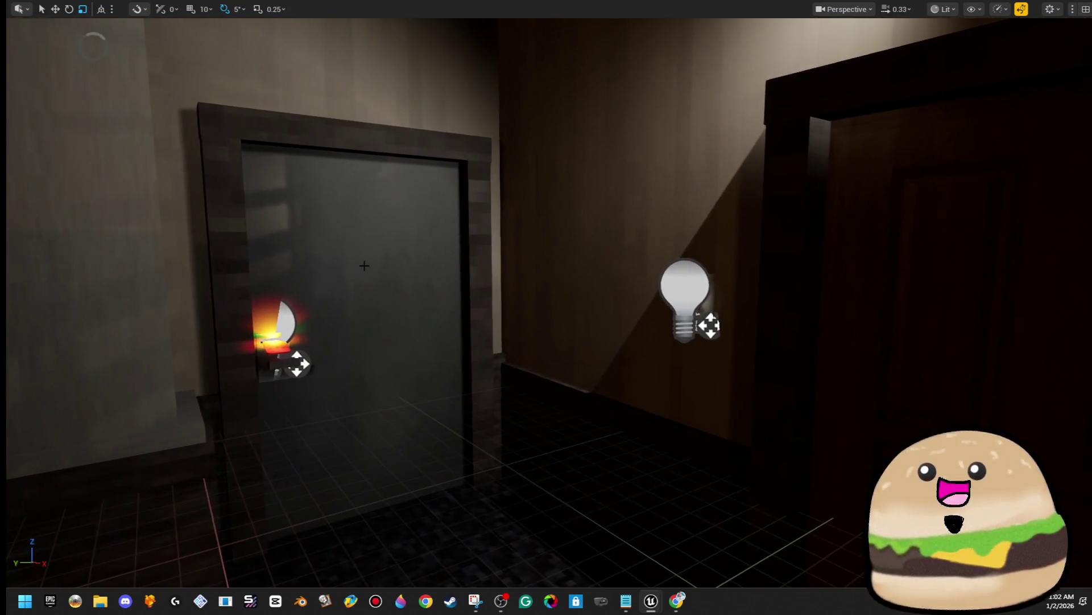
Step: Open the door's Security_door_tracks blueprint and reposition the Get All Actors with Tag node
right_click(363, 208)
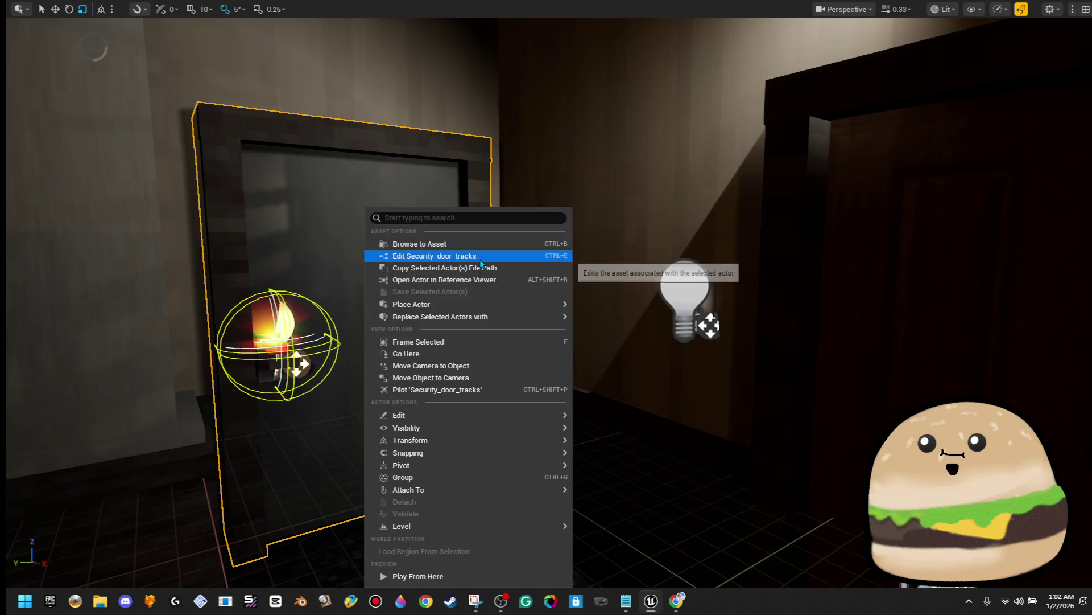
click(421, 254)
scroll(512, 273, down, 2)
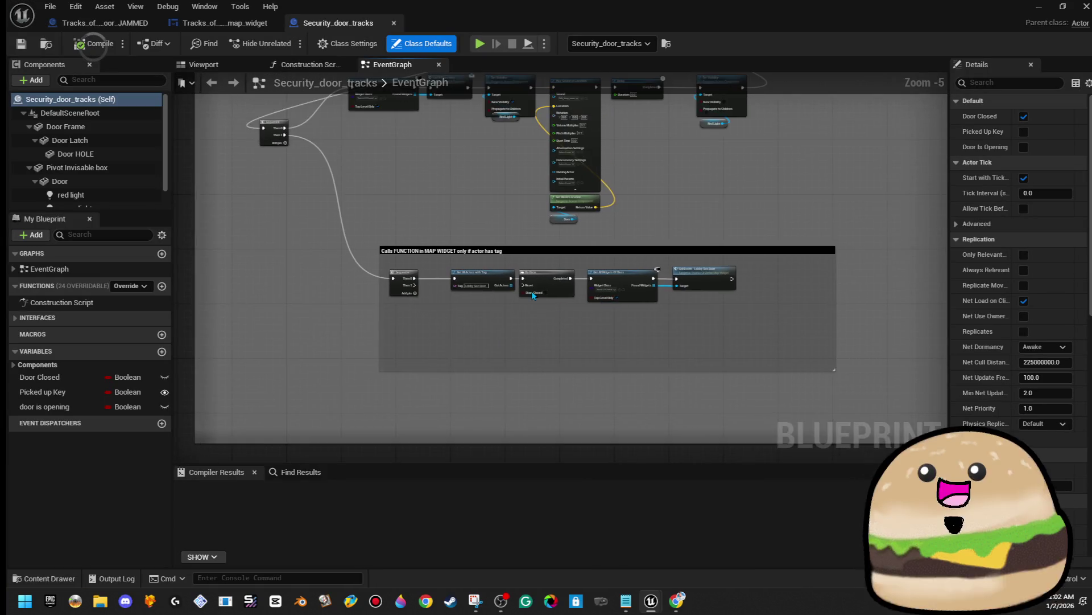
scroll(502, 277, up, 2)
mouse_move(502, 277)
mouse_down()
mouse_move(494, 325)
mouse_move(515, 387)
mouse_move(426, 322)
mouse_move(386, 314)
mouse_move(475, 356)
mouse_move(498, 277)
mouse_up()
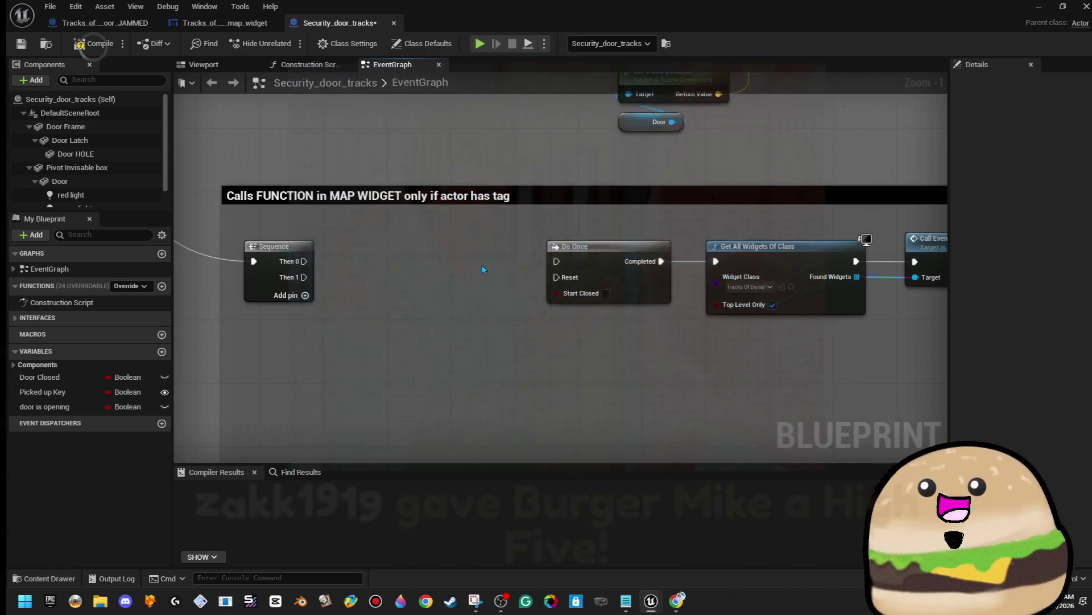
scroll(483, 265, down, 4)
drag(486, 264, 478, 412)
scroll(480, 412, down, 5)
mouse_move(691, 356)
mouse_down()
mouse_move(476, 342)
mouse_move(498, 324)
mouse_move(507, 287)
mouse_up()
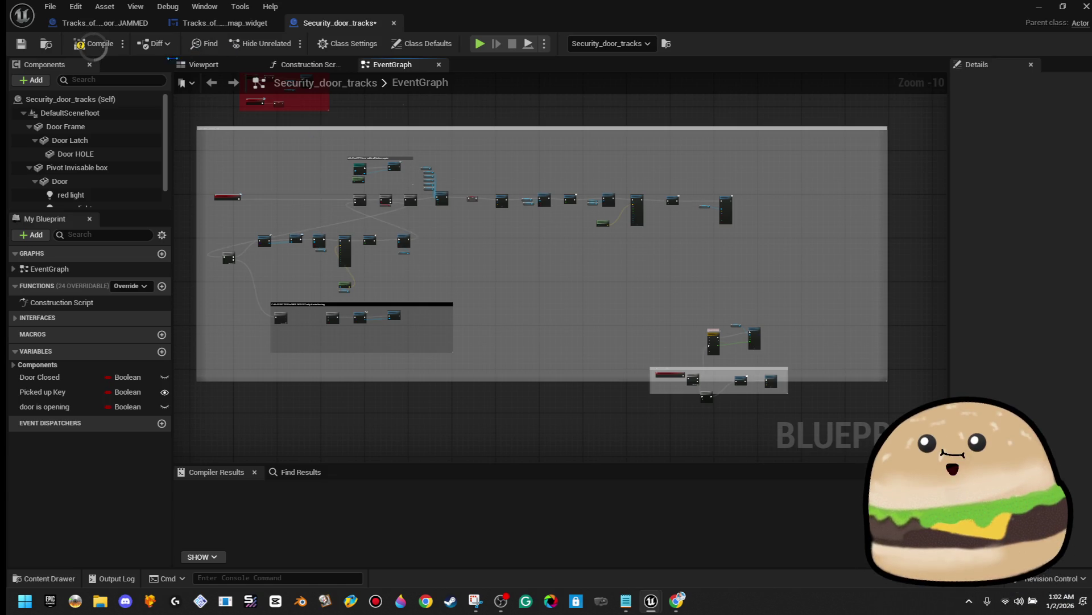
Step: Compile Security_door_tracks and bring up the Tracks_of_Denial_door_JAMMED event graph
click(74, 48)
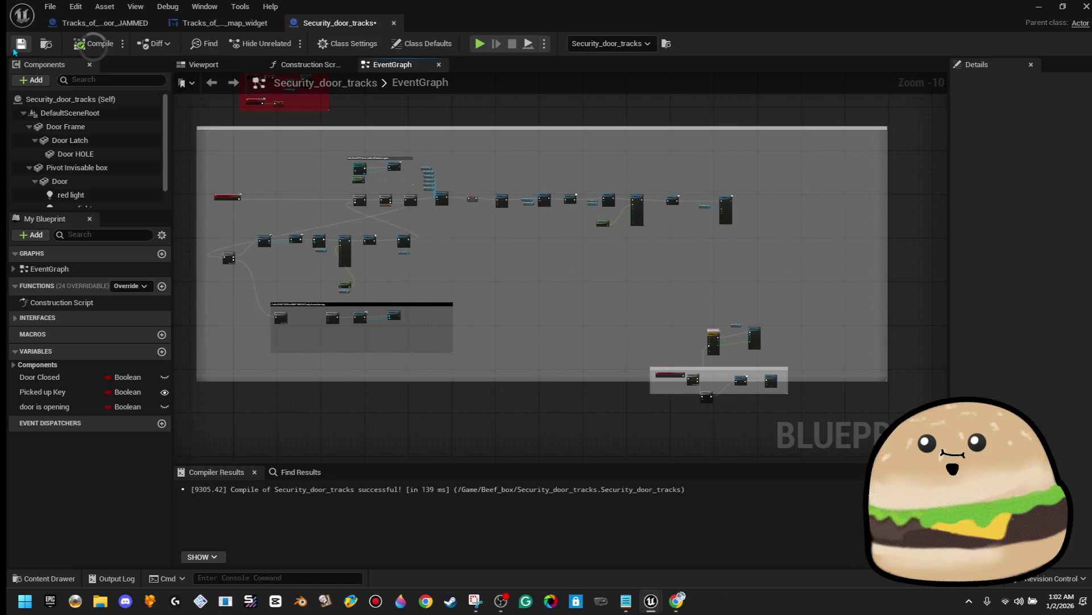
click(195, 27)
click(124, 24)
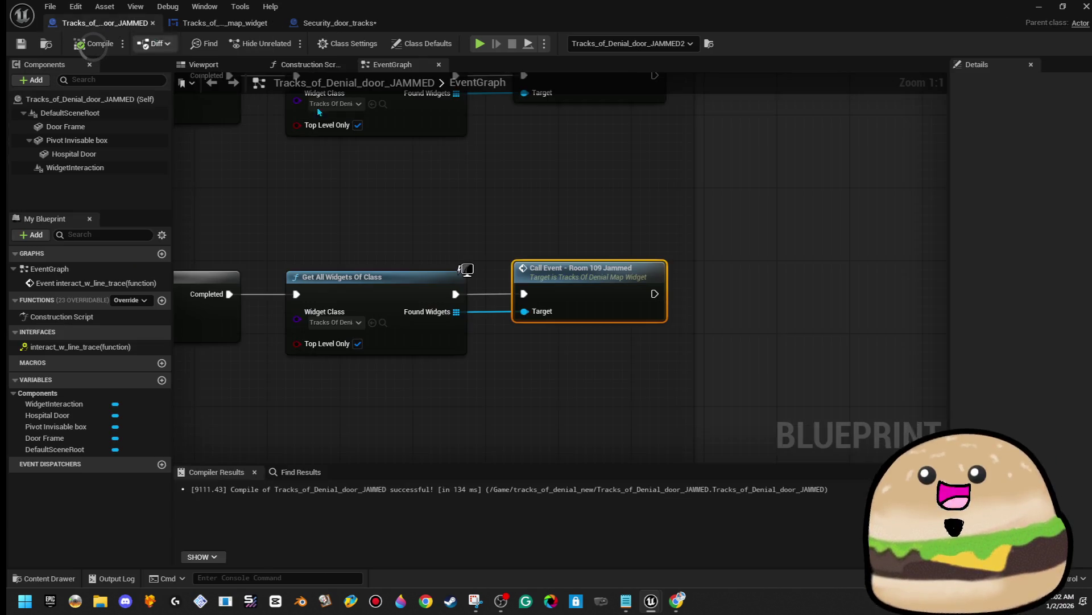
Step: Copy the room 109 tag-check node chain from Tracks_of_Denial_door_JAMMED
key(Home)
drag(450, 261, 826, 381)
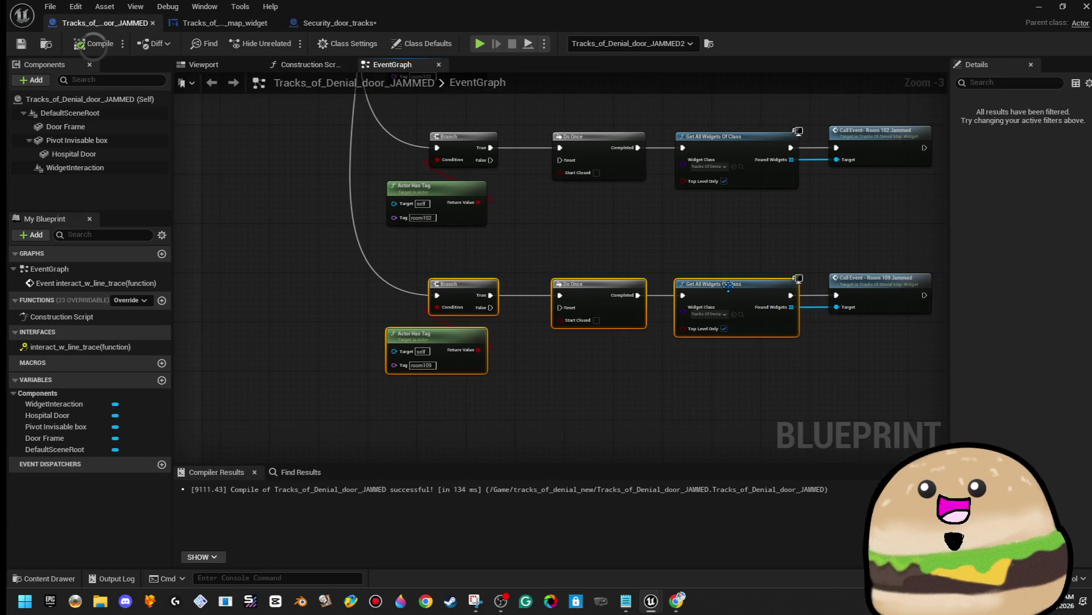
right_click(729, 283)
click(751, 345)
Step: Paste the chain into Security_door_tracks' comment box and delete the duplicate Do Once and widget nodes
click(376, 27)
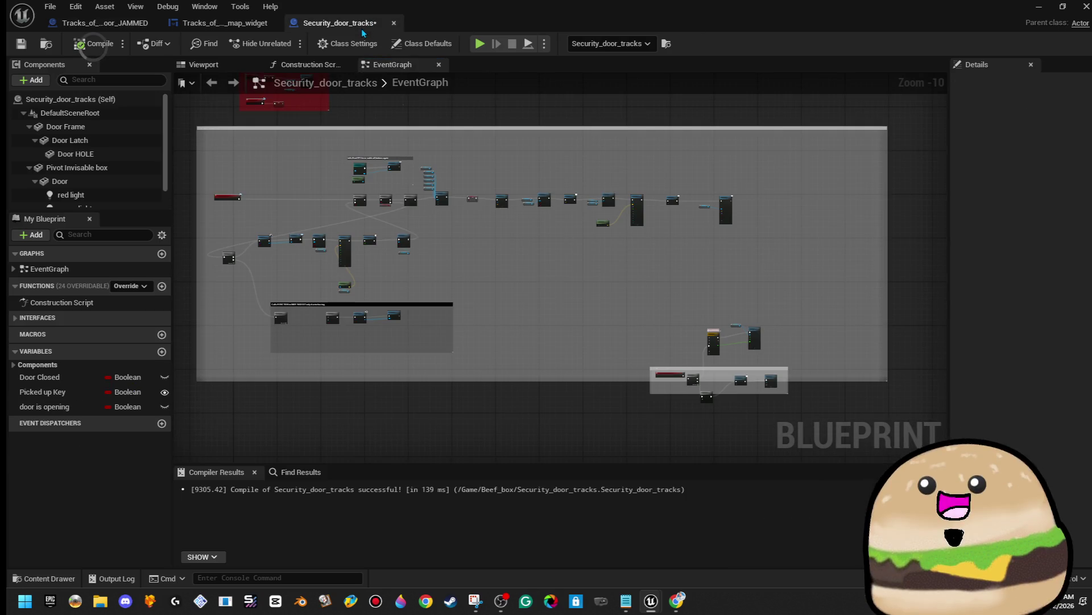
scroll(520, 316, up, 3)
drag(348, 320, 533, 281)
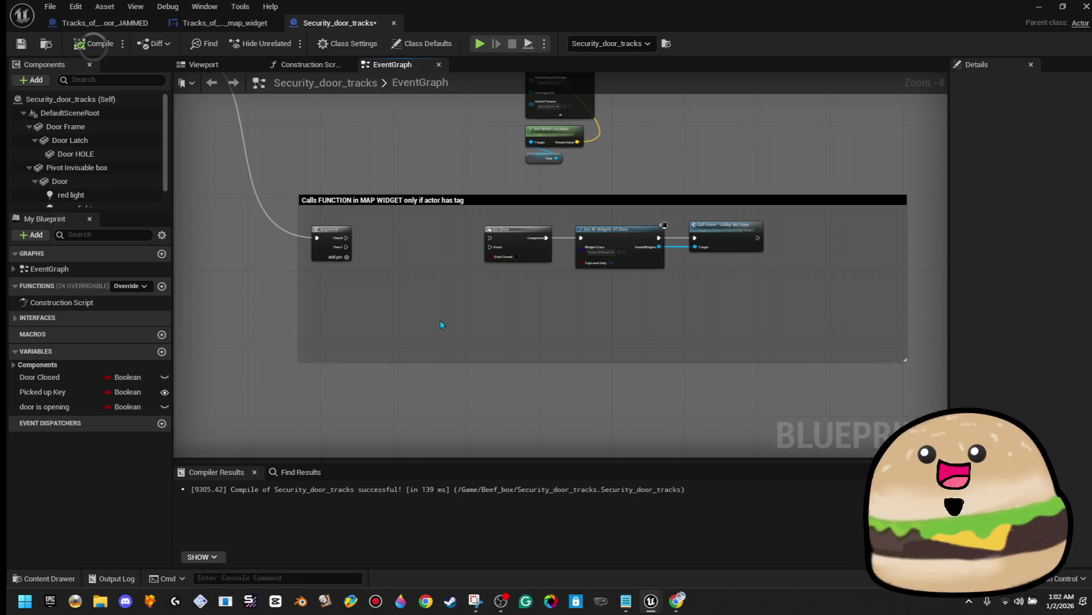
key(ctrl+v)
drag(492, 320, 516, 301)
drag(513, 229, 672, 288)
click(692, 289)
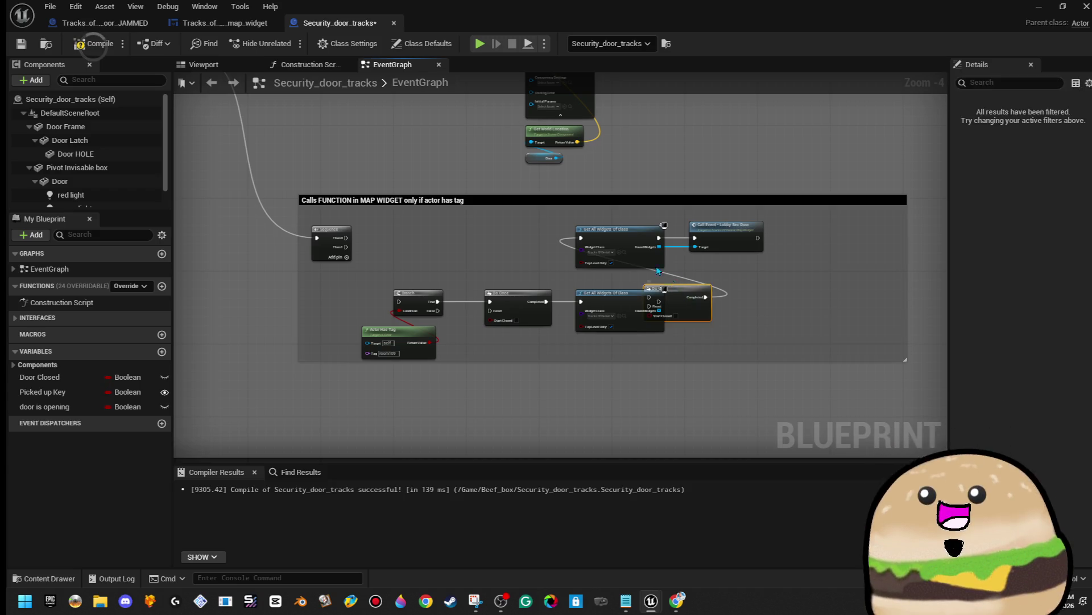
key(Delete)
click(621, 229)
key(Delete)
Step: Undo the rearranged edits and paste the tag-check chain in again
drag(393, 256, 639, 362)
drag(631, 319, 637, 250)
click(662, 289)
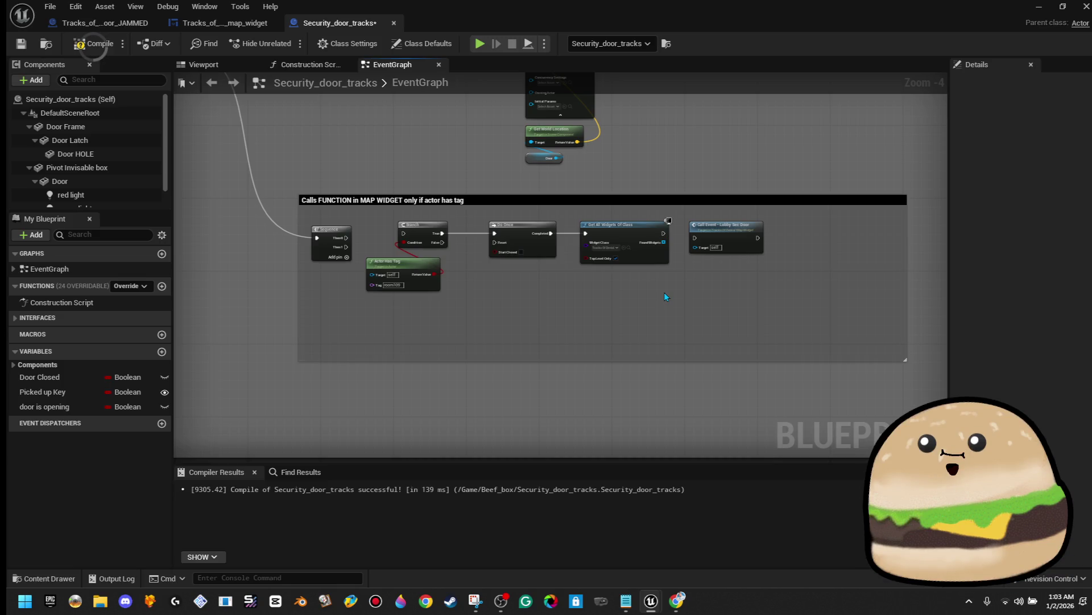
key(ctrl+z)
key(ctrl+z)
key(ctrl+z)
key(ctrl+z)
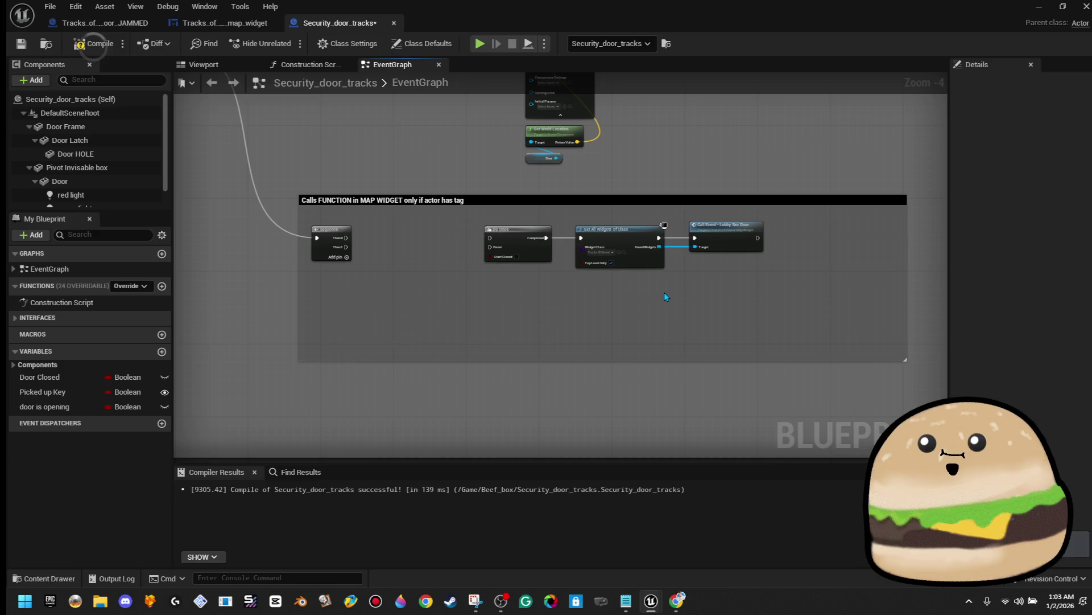
key(ctrl+z)
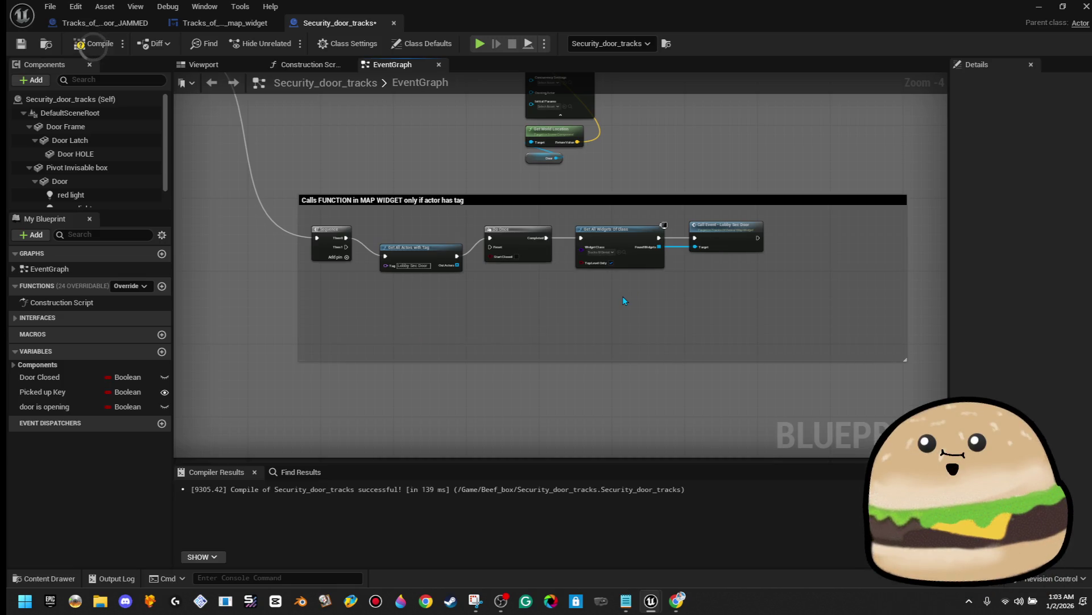
key(ctrl+v)
Step: Replace the Actor Has Tag value room109 with the copied 'Lobby Sec Door' tag
drag(649, 302, 477, 310)
click(432, 265)
scroll(432, 262, up, 4)
right_click(407, 269)
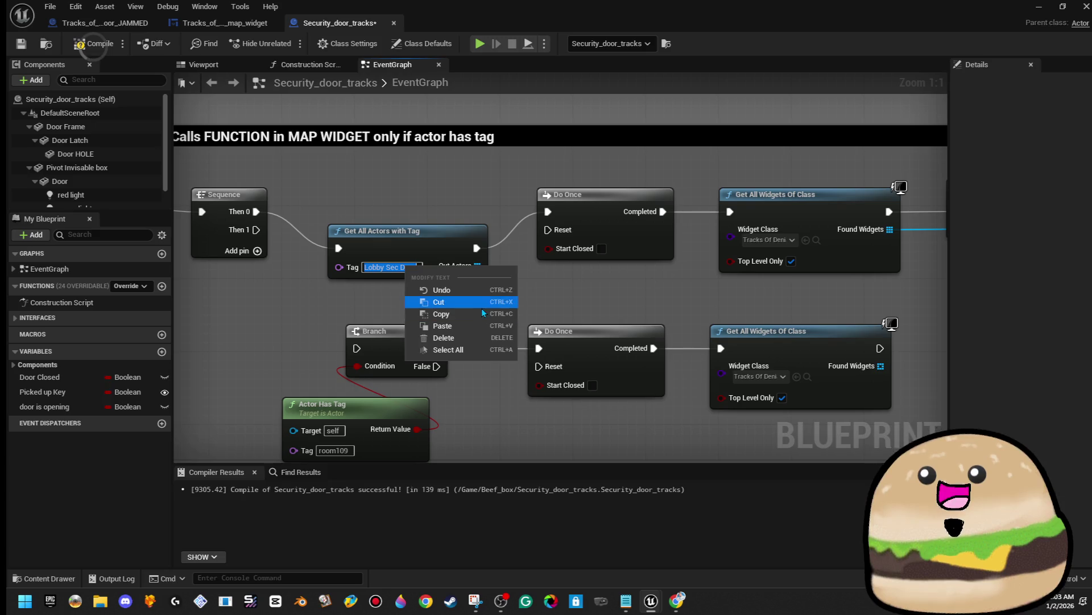
click(481, 314)
drag(513, 305, 541, 205)
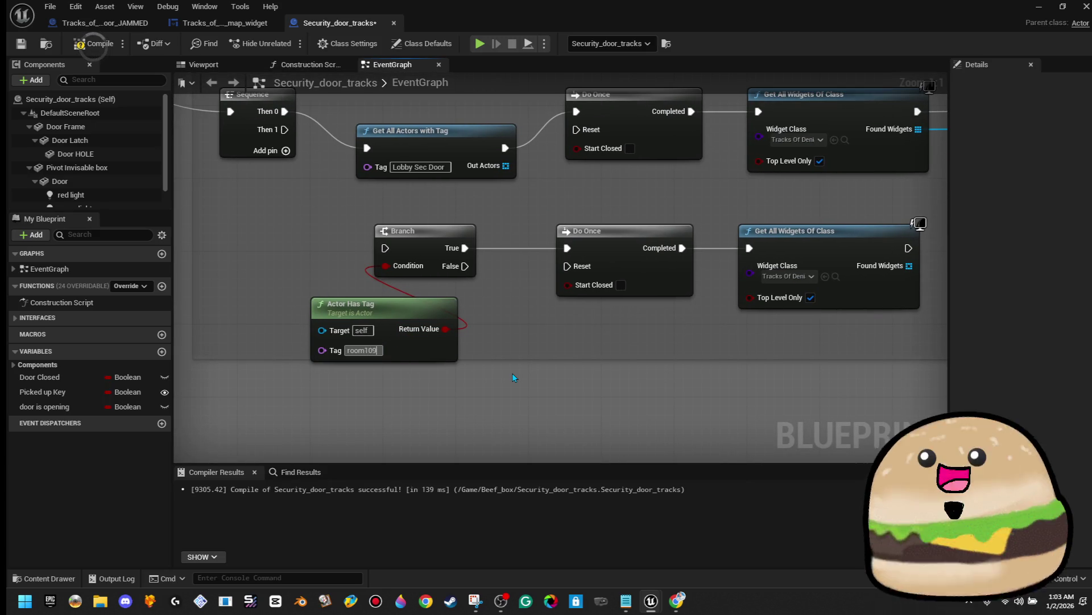
key(ctrl+a)
key(ctrl+v)
key(Return)
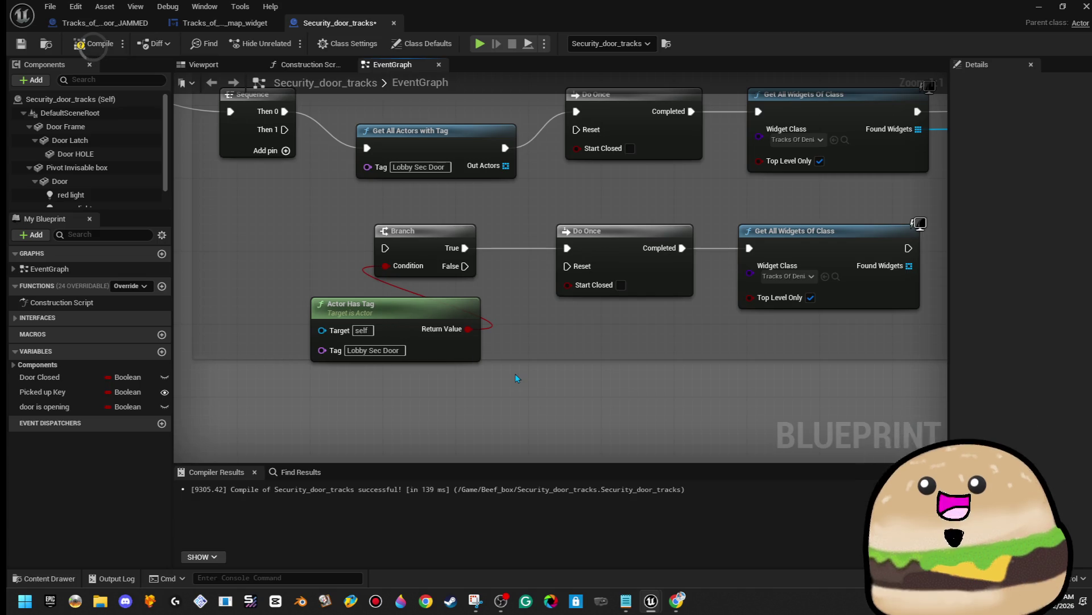
Step: Delete the old top-row tag lookup nodes and move the new Branch chain into their place
scroll(519, 372, down, 1)
drag(519, 372, 495, 390)
drag(361, 181, 712, 253)
key(Delete)
drag(345, 298, 644, 385)
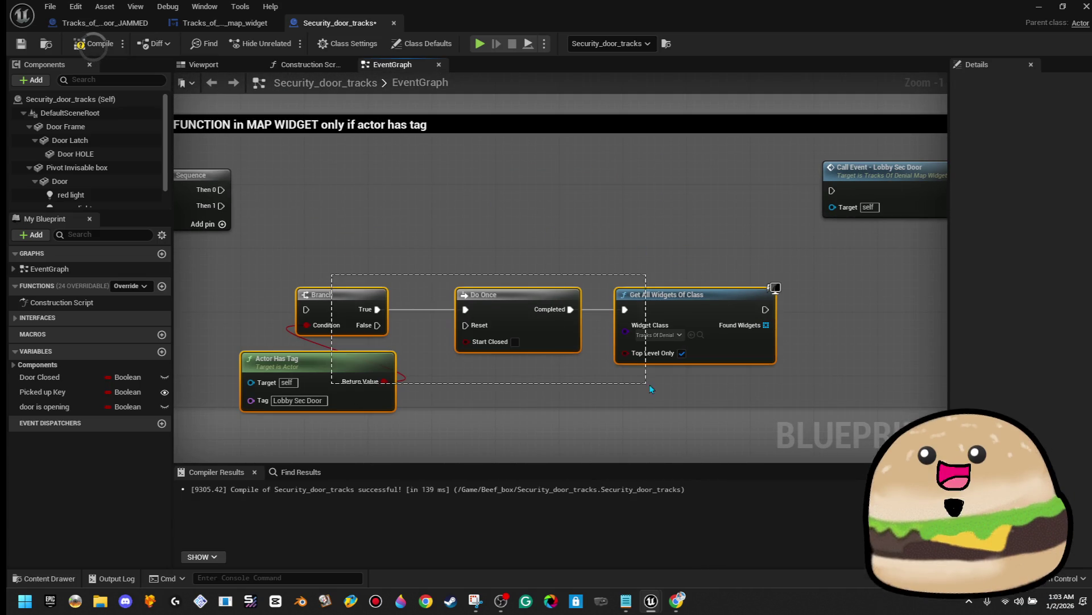
drag(712, 329, 729, 207)
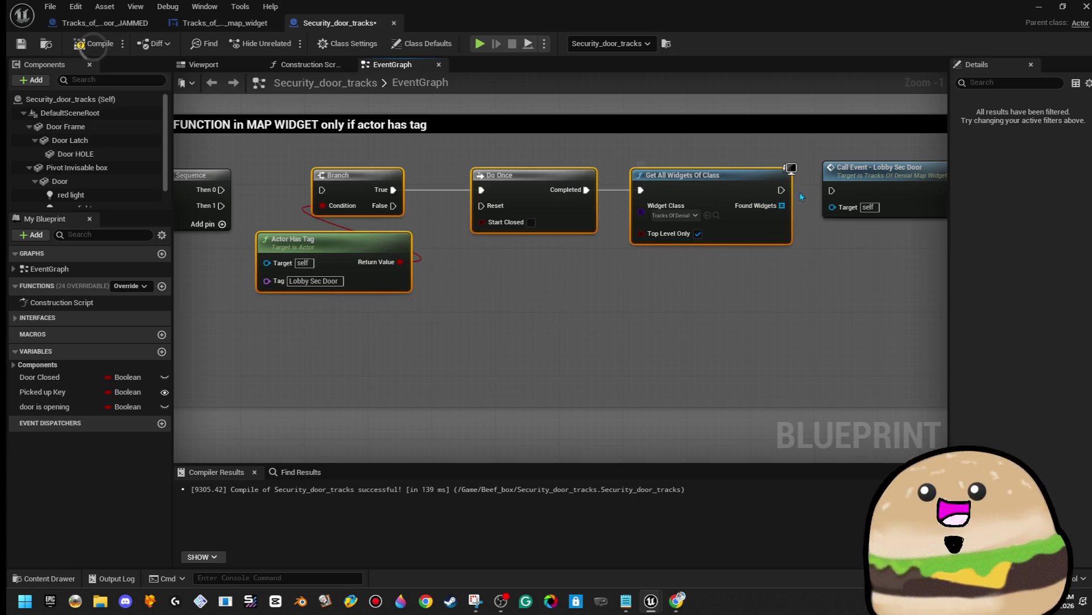
Step: Wire Found Widgets into the Call Event Lobby Sec Door target, then compile and save
drag(524, 236, 675, 264)
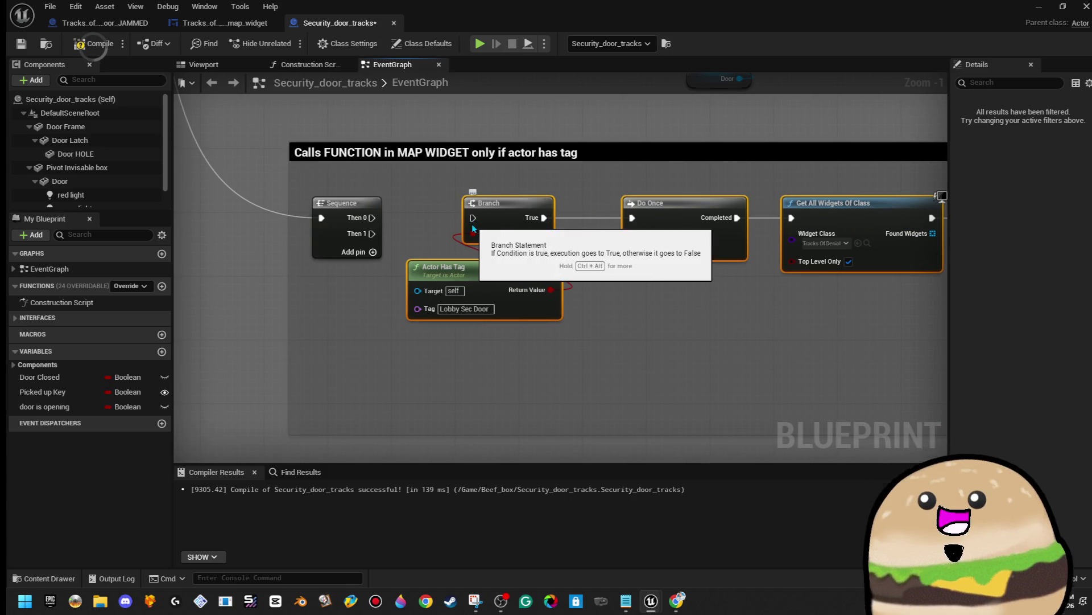
scroll(615, 295, down, 3)
scroll(623, 342, up, 3)
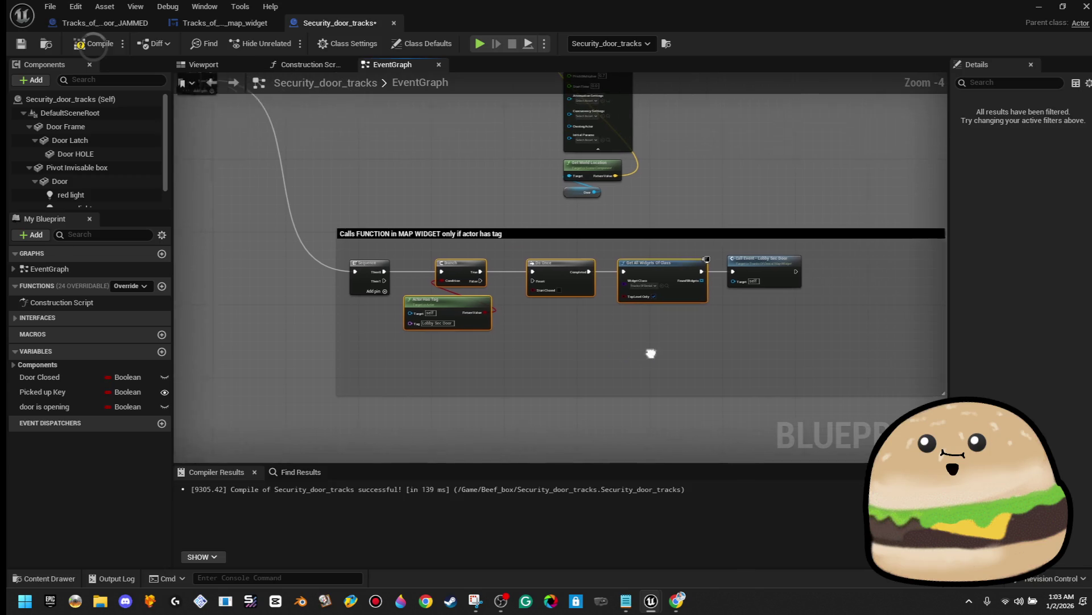
scroll(628, 340, down, 1)
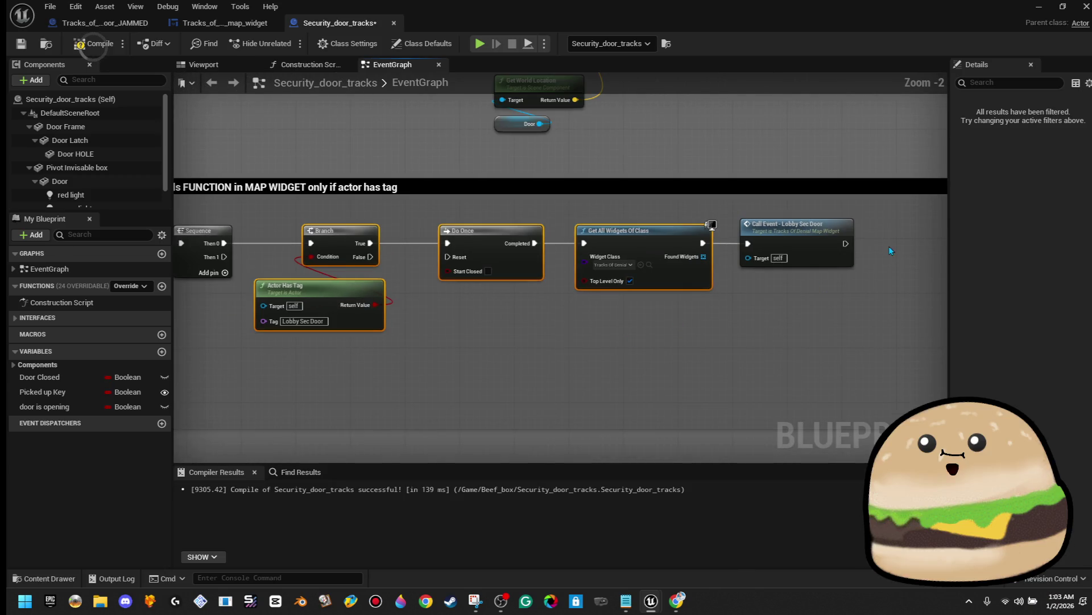
drag(748, 258, 705, 258)
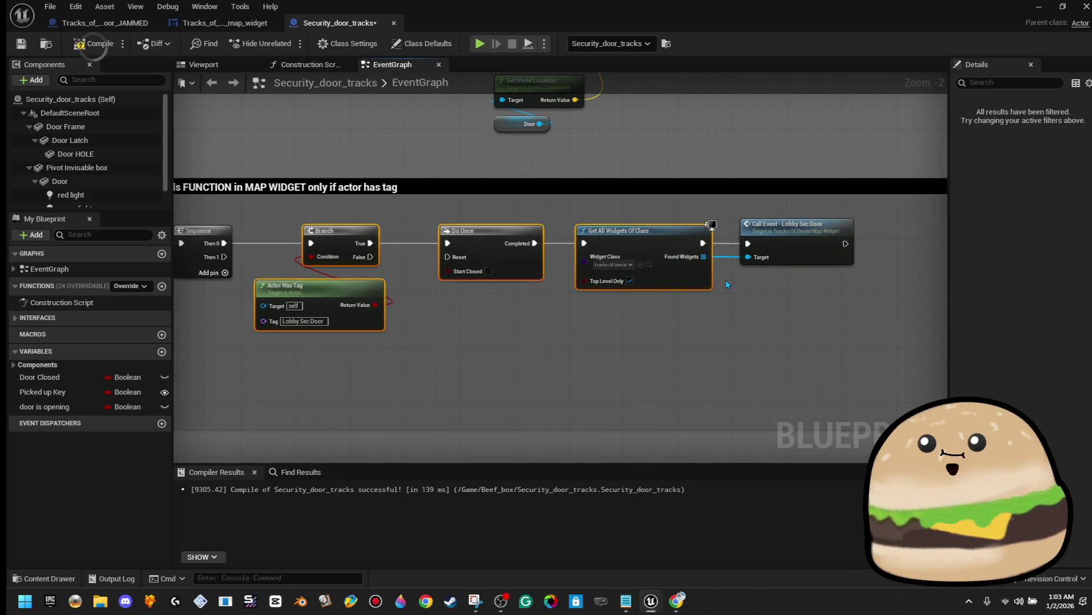
click(91, 43)
click(21, 43)
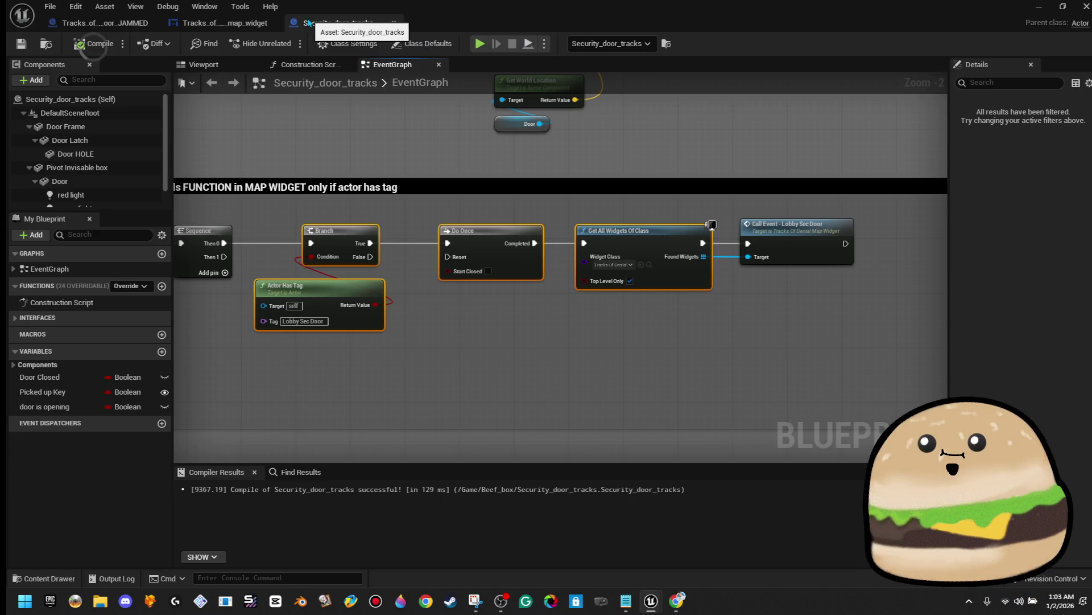
Step: Wrap the locked-door nodes in a 'DOOR IS LOCKED' comment, then compile and save
mouse_move(308, 23)
mouse_down()
mouse_move(646, 359)
mouse_move(512, 116)
mouse_move(504, 1)
mouse_up()
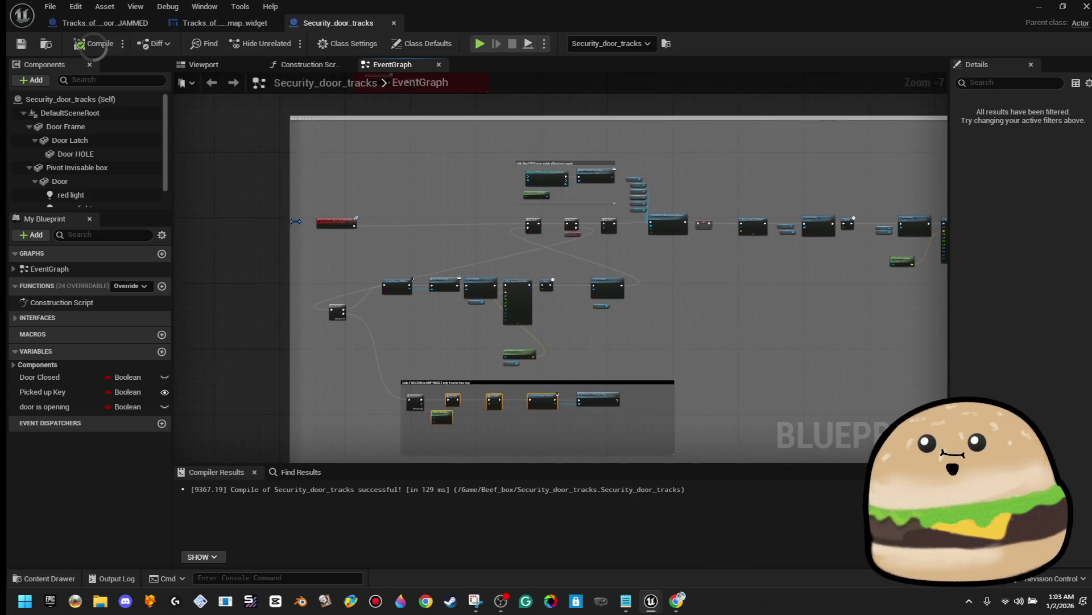
scroll(490, 255, up, 5)
mouse_move(488, 302)
mouse_down()
mouse_move(410, 112)
mouse_move(425, 115)
mouse_up()
scroll(424, 136, down, 4)
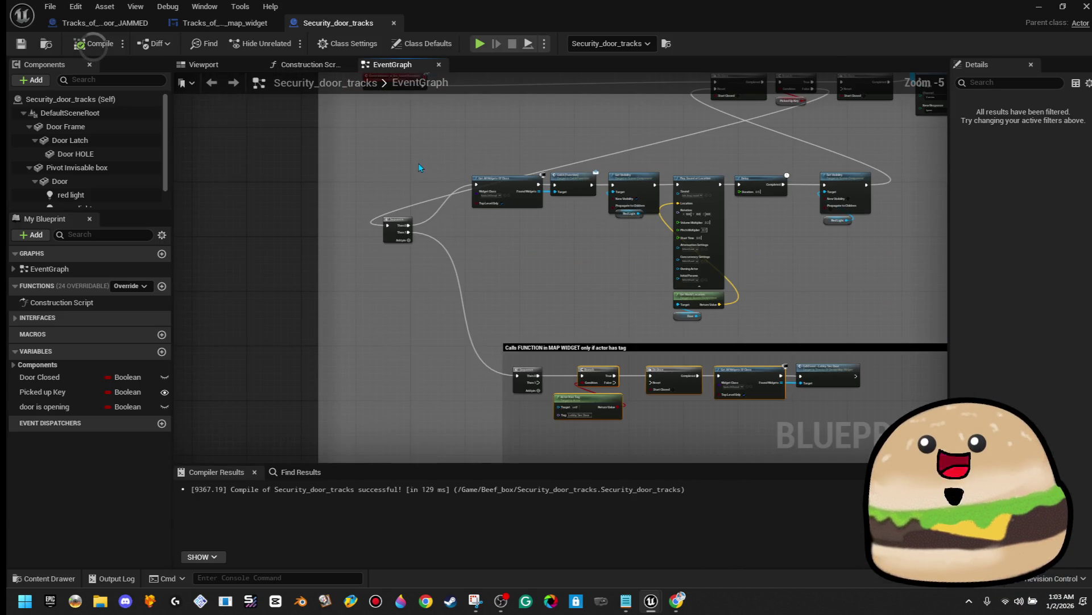
drag(387, 168, 797, 395)
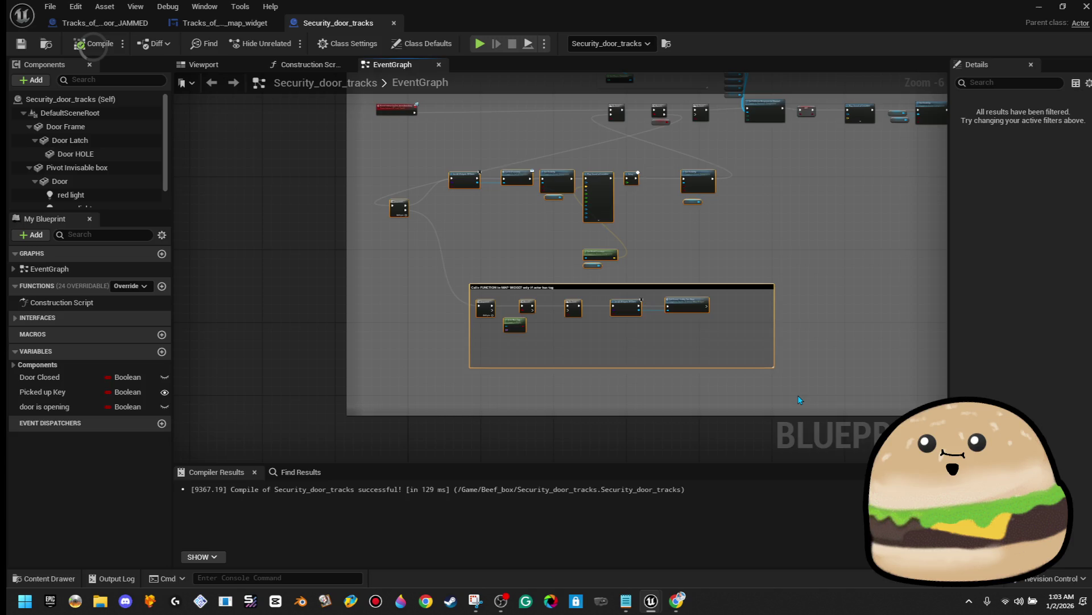
text(c IS LOCKED)
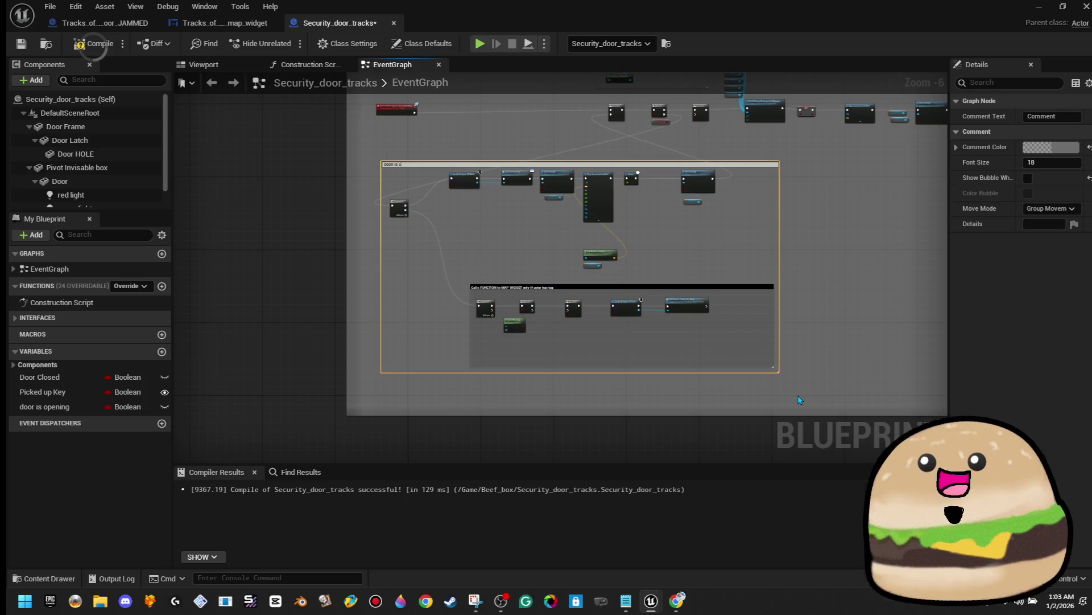
key(Return)
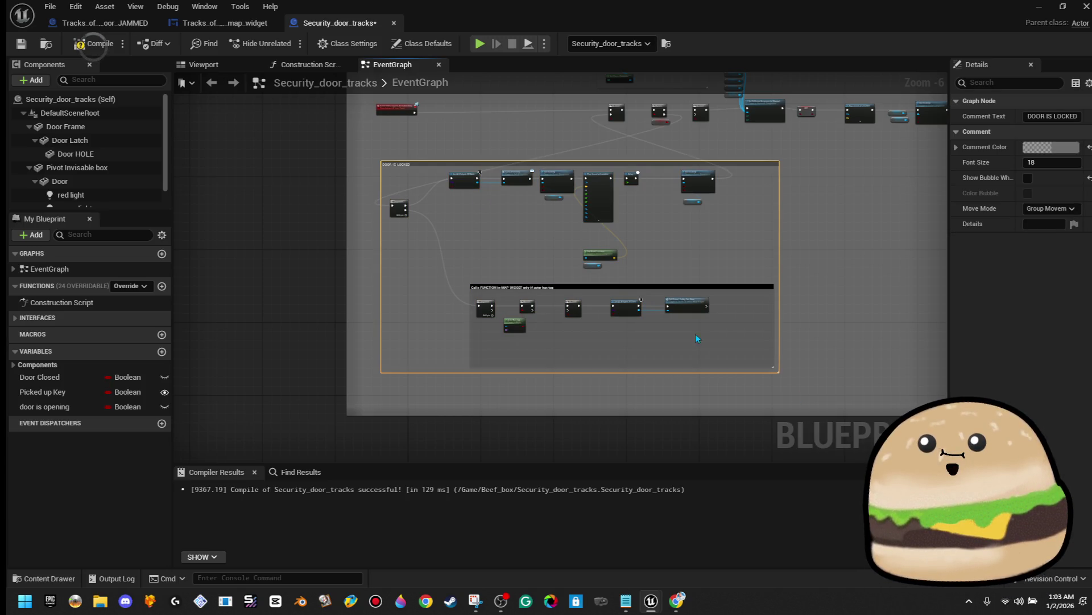
click(94, 43)
click(20, 44)
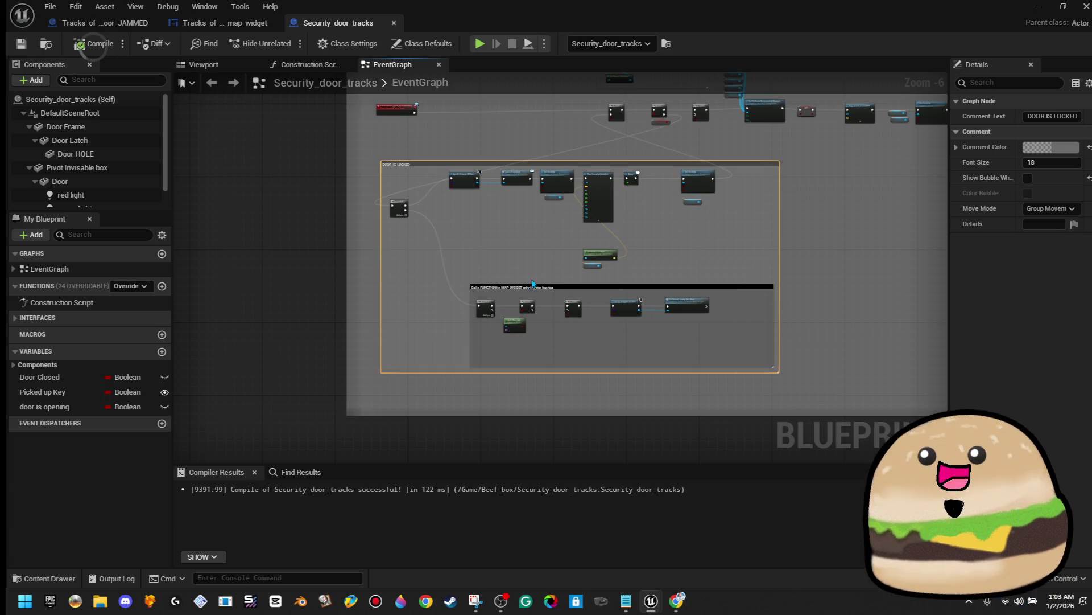
Step: Review the whole comment, recompile, and close the blueprint editor
scroll(505, 315, up, 3)
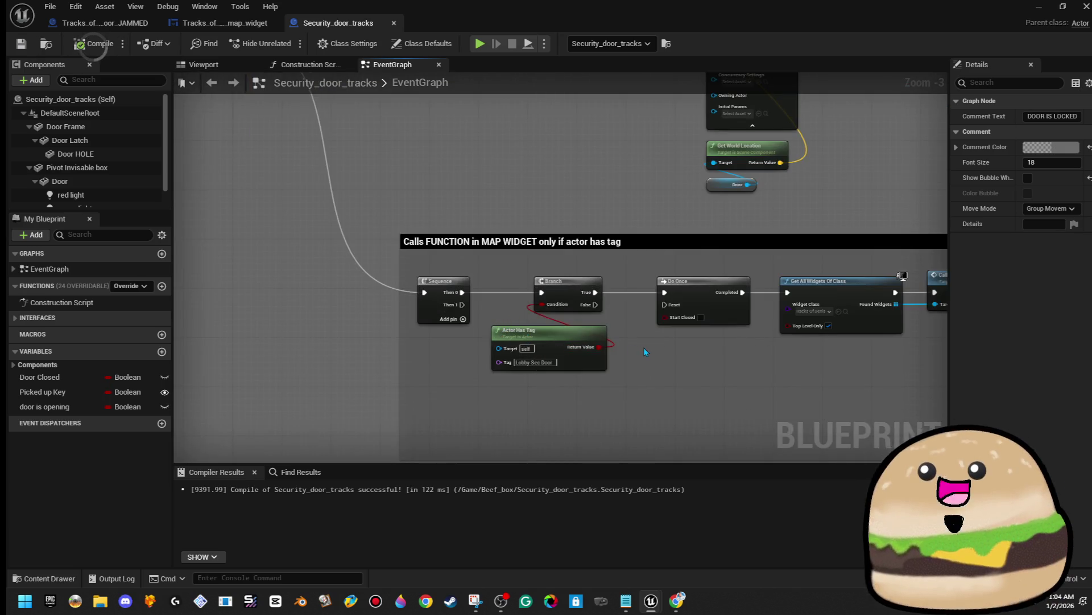
scroll(643, 347, down, 2)
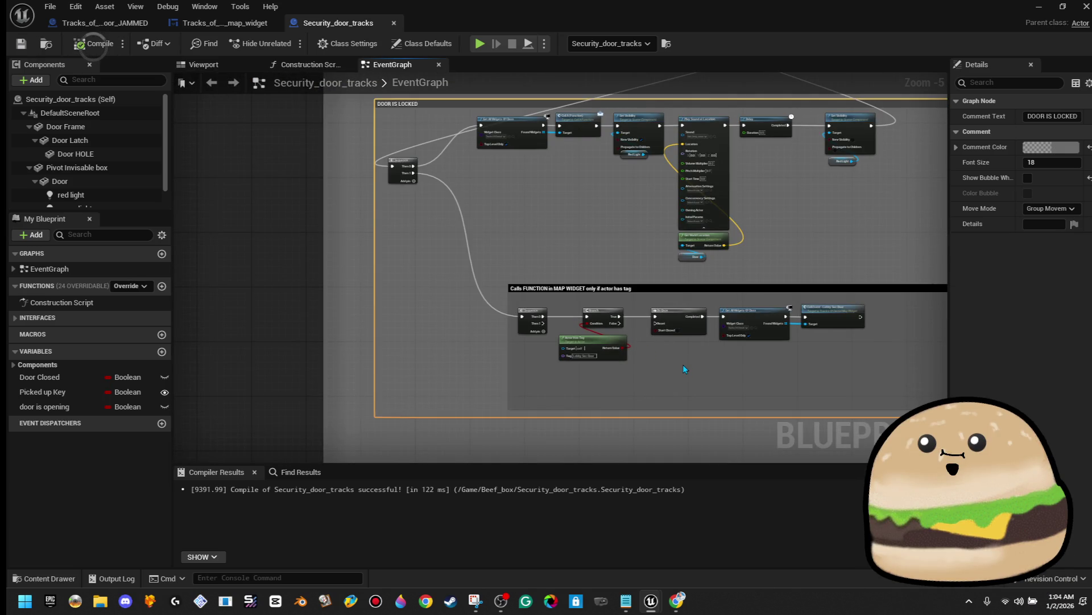
drag(684, 362, 510, 223)
scroll(658, 264, down, 3)
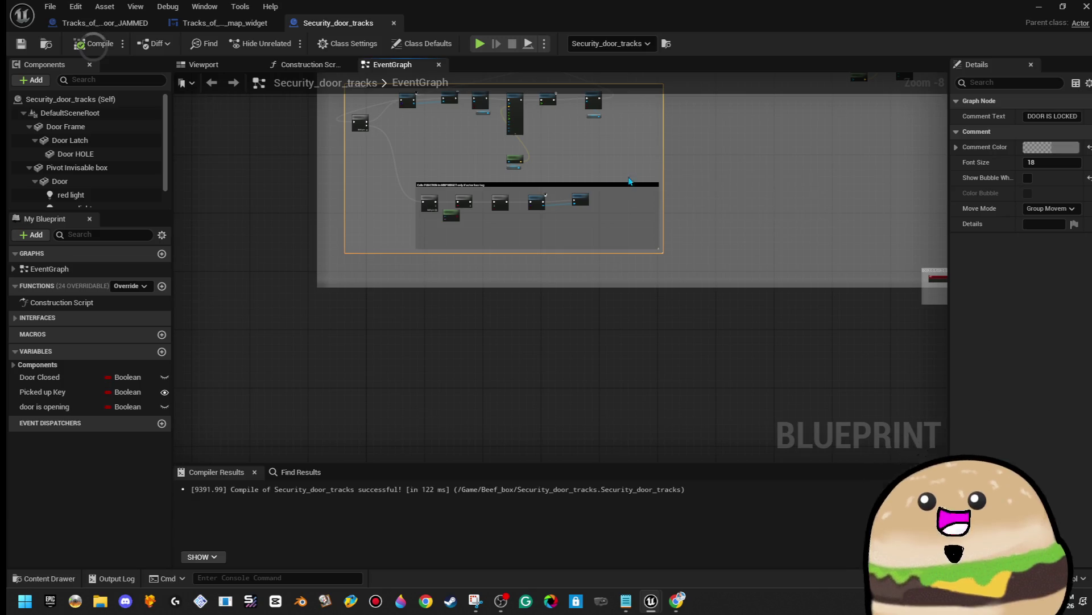
scroll(567, 183, up, 4)
scroll(568, 185, down, 2)
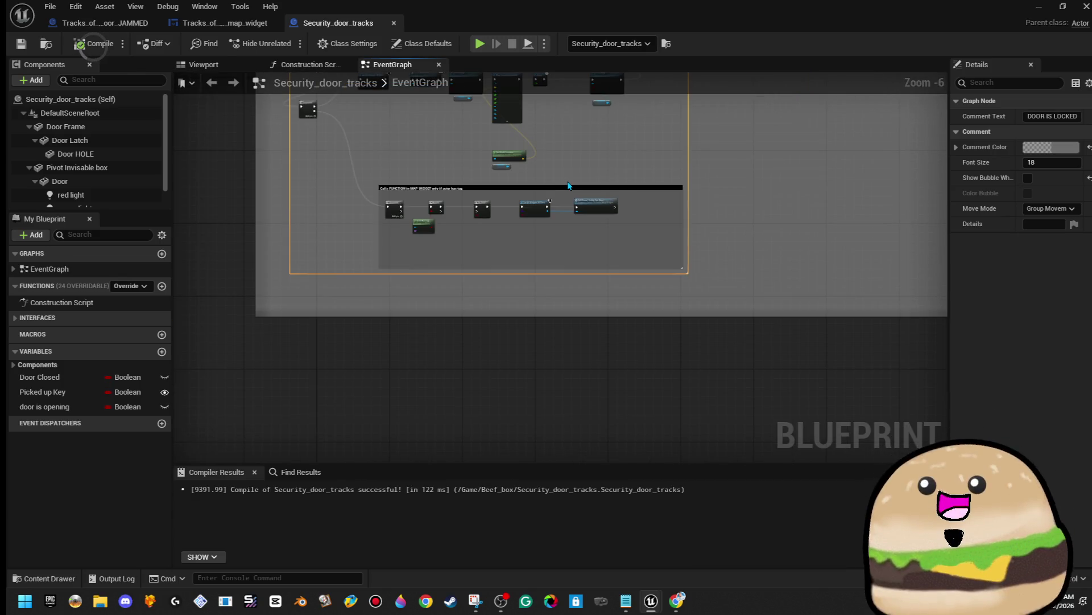
click(93, 48)
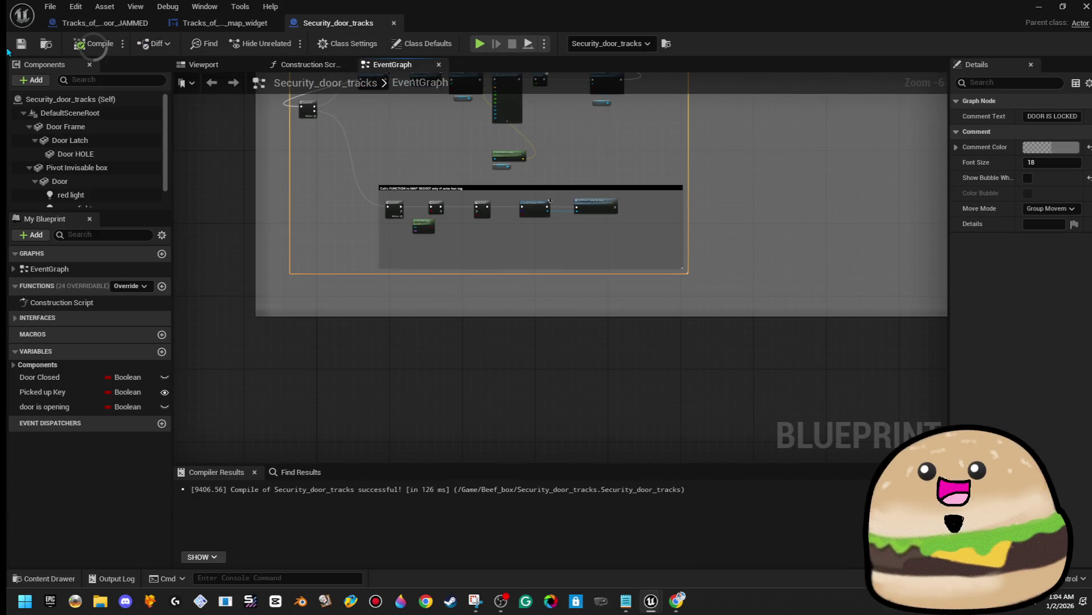
click(1086, 6)
Step: Start playing the level from a spot on the lobby floor
mouse_move(546, 308)
mouse_down()
mouse_move(569, 353)
mouse_move(569, 421)
mouse_up()
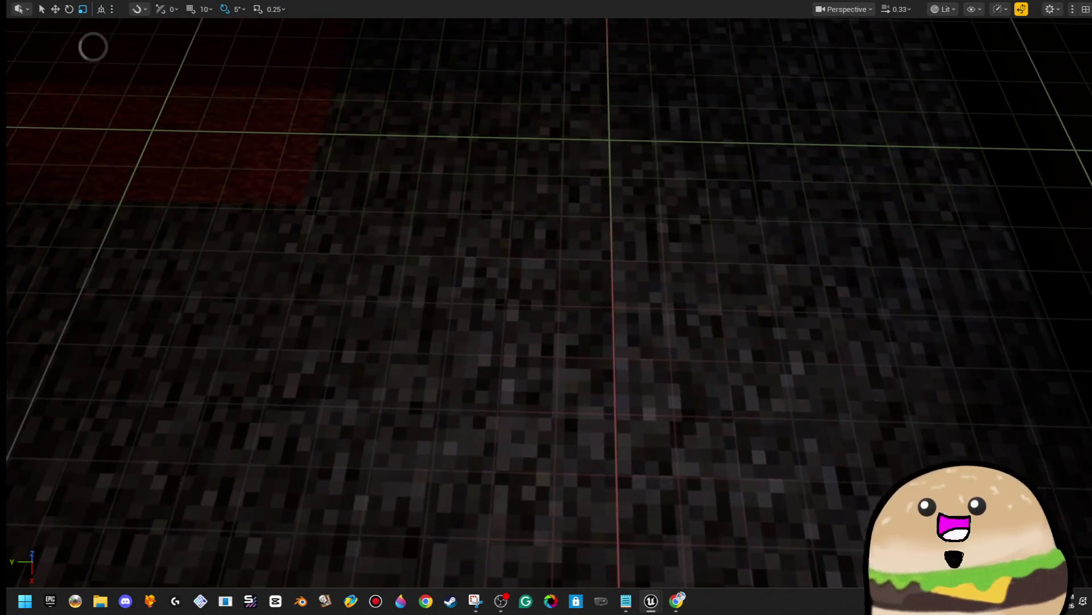
right_click(408, 209)
click(515, 576)
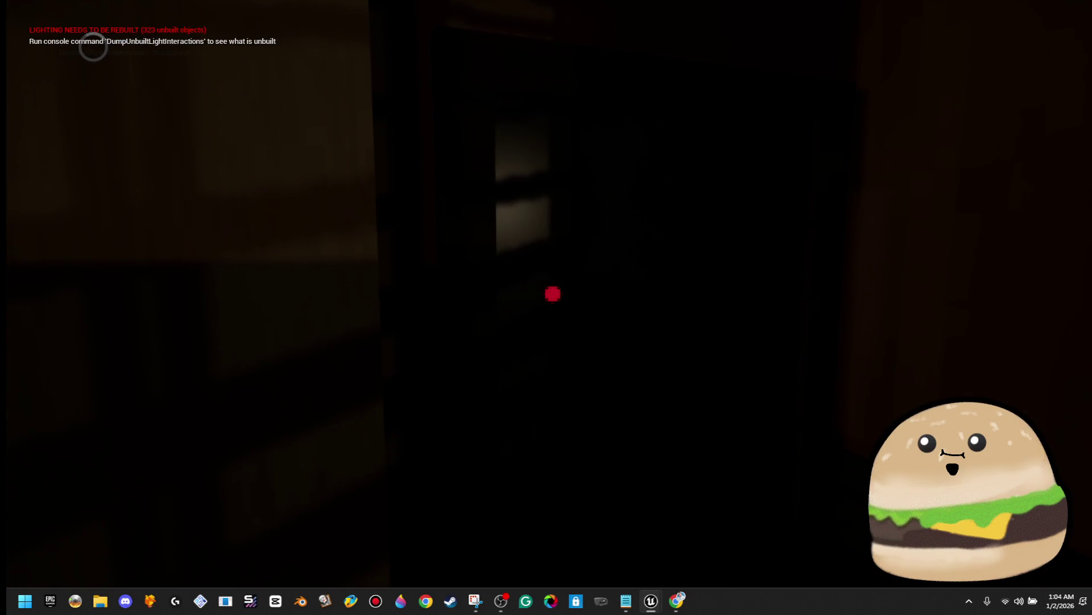
Step: Open and close the motel map twice to check the door markers
mouse_move(553, 293)
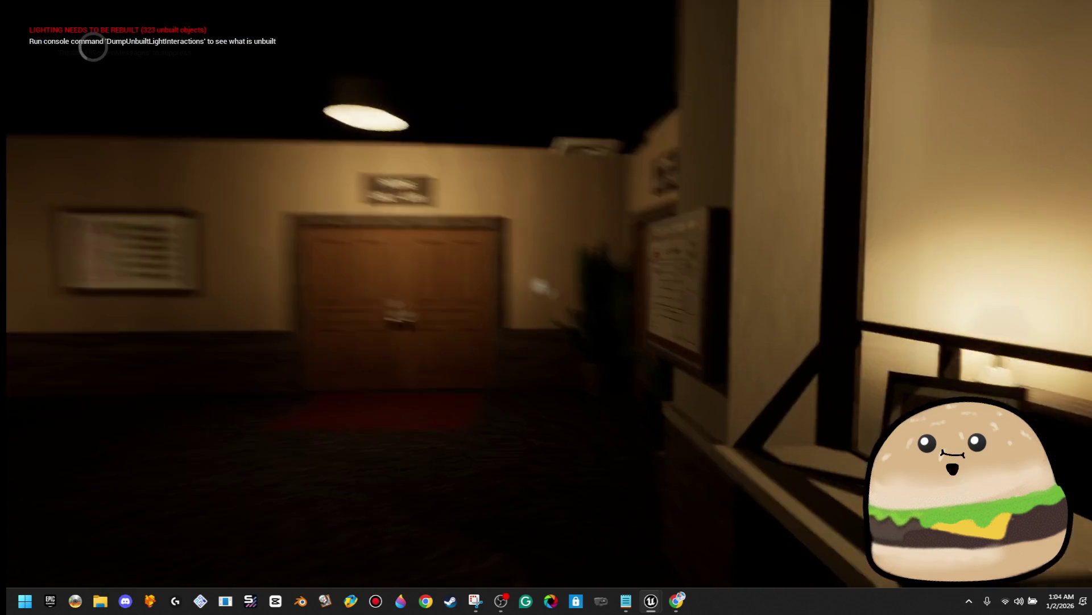
key(e)
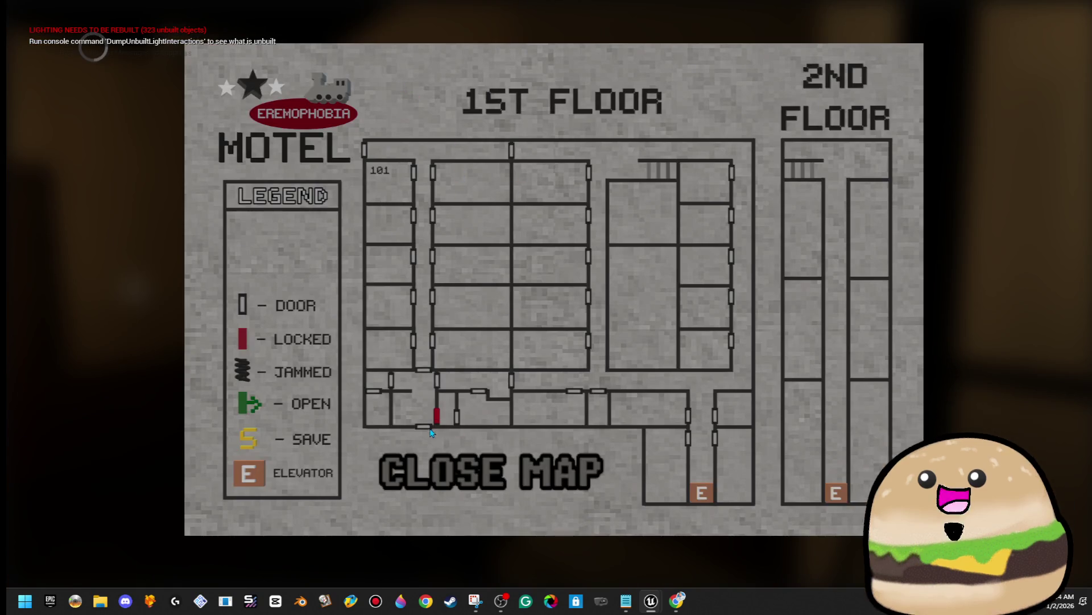
click(481, 472)
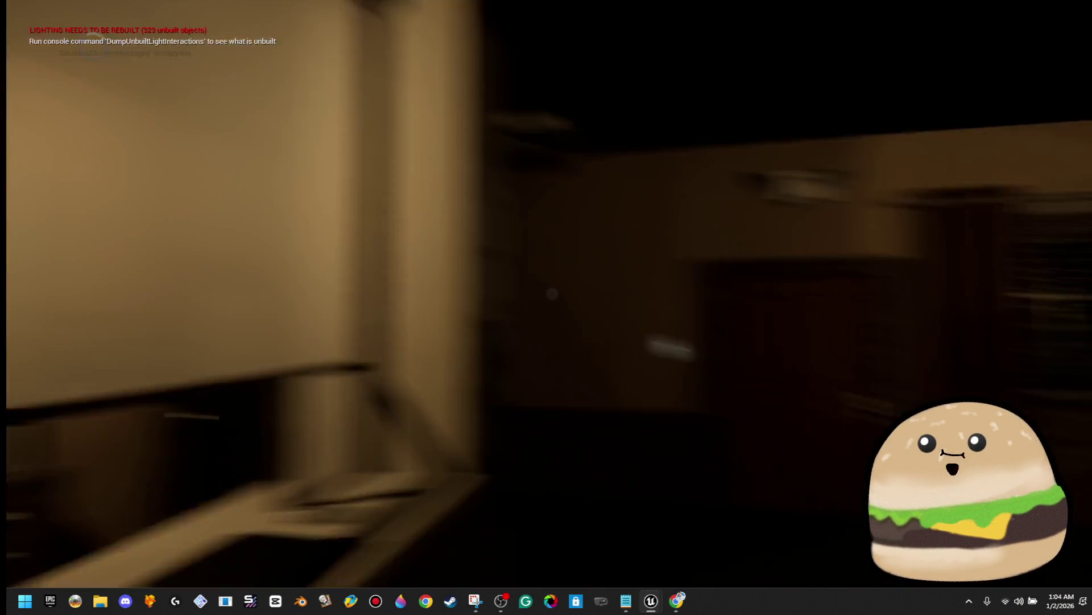
key(e)
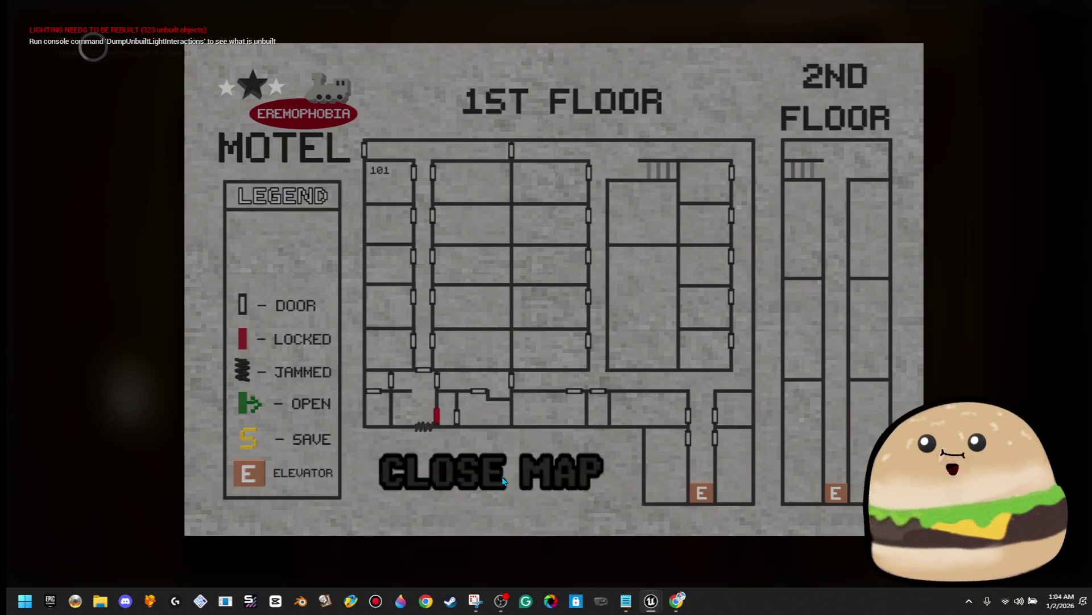
click(478, 471)
Step: Walk up to the Security Door keycard on the desk, then leave and stop play
mouse_move(552, 293)
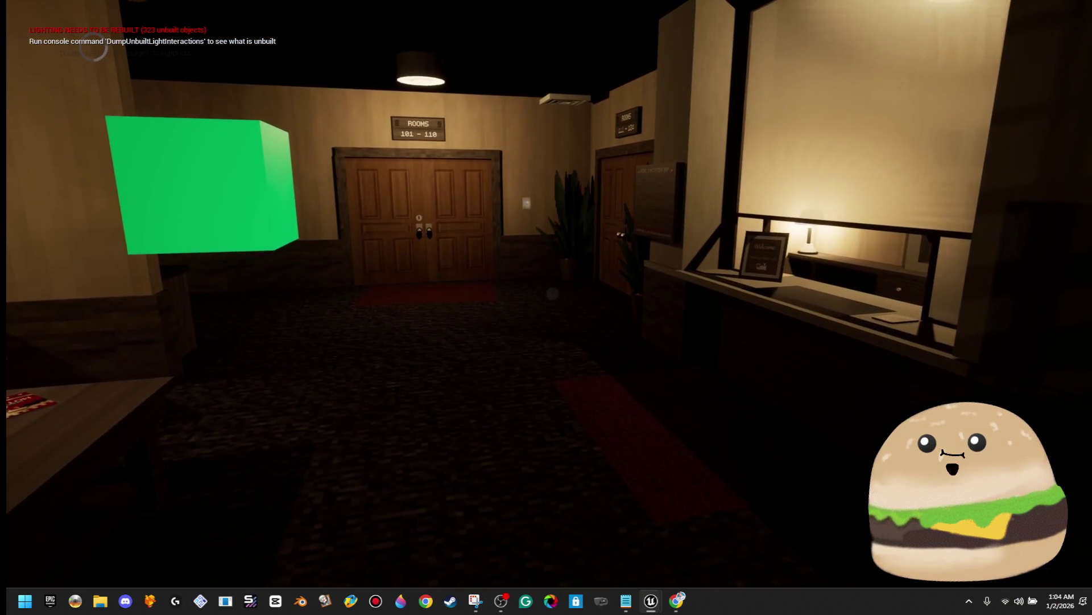
key(w)
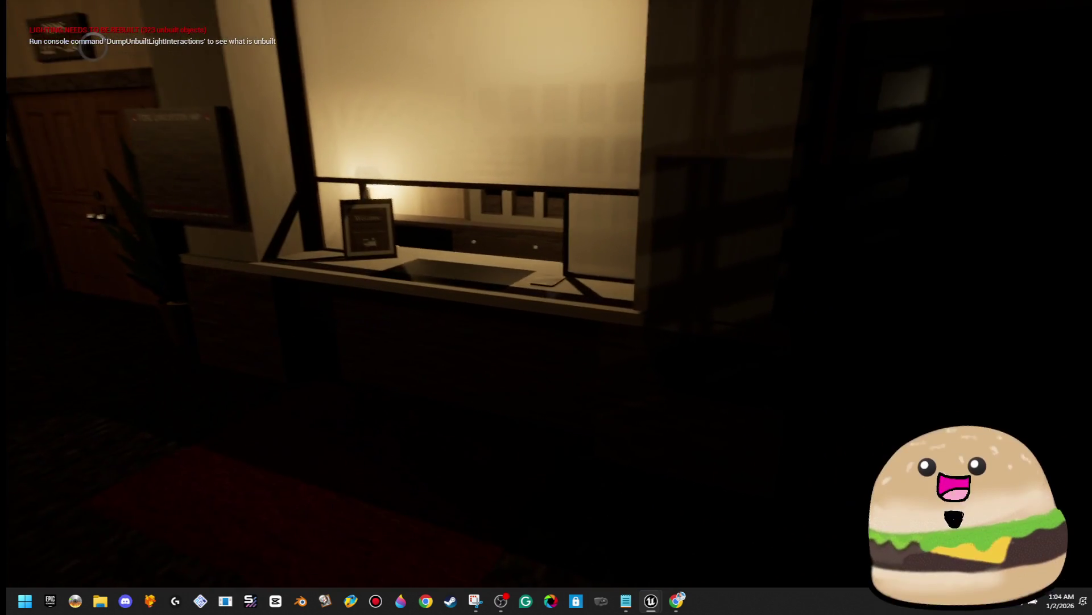
key(w)
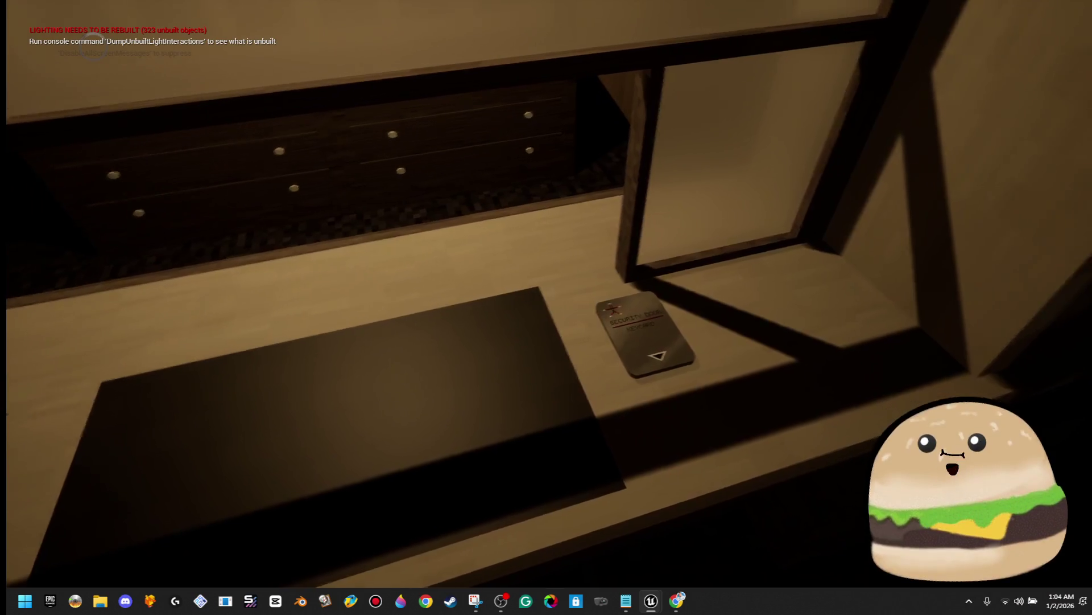
key(alt+Tab)
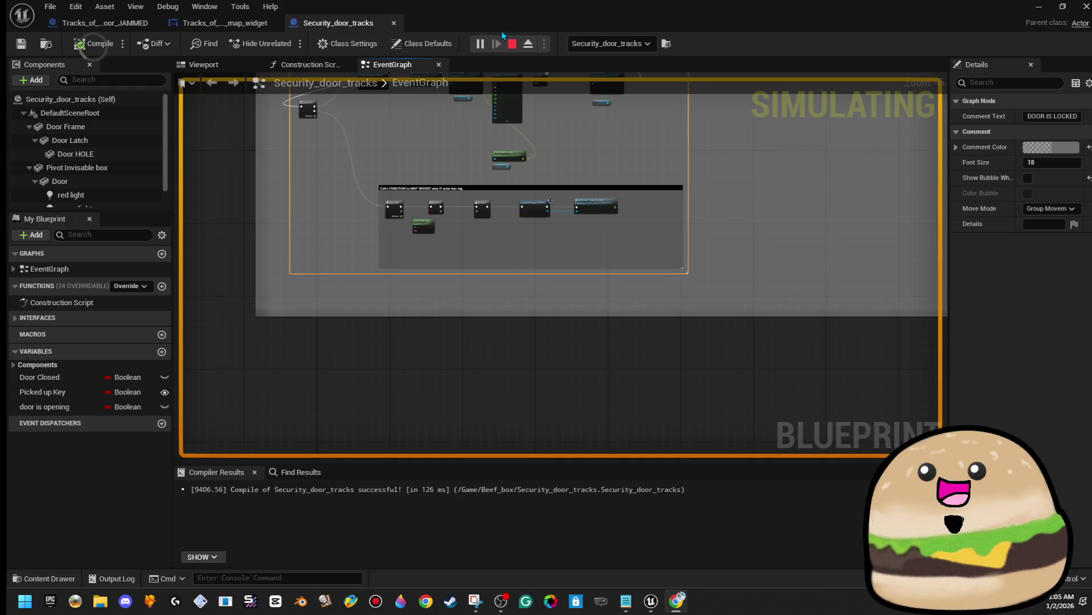
click(513, 44)
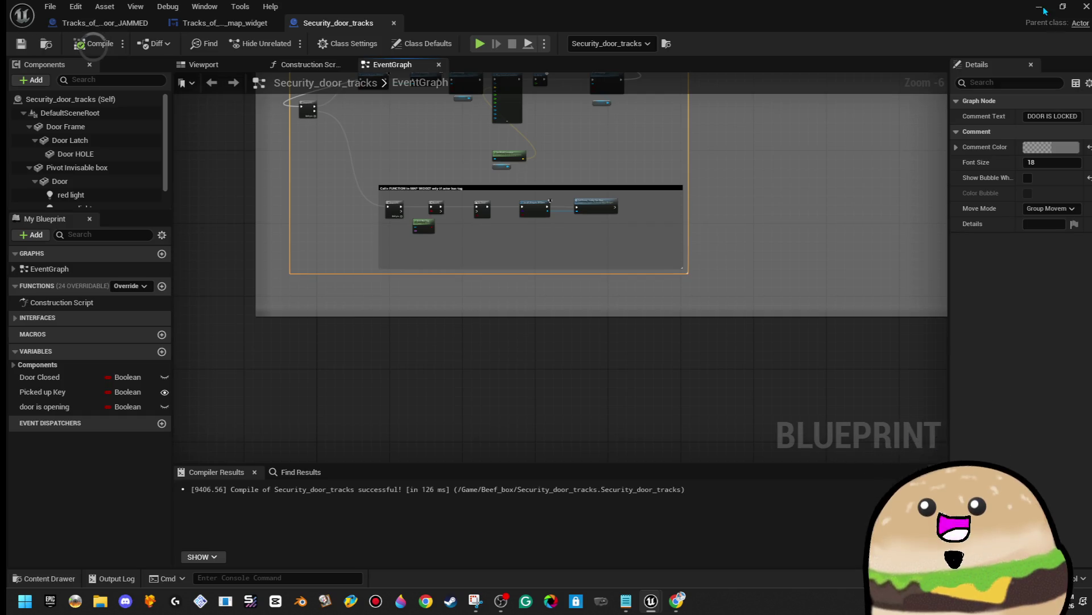
Step: Close the Blueprint editor and Play From Here on the lobby carpet
click(1086, 6)
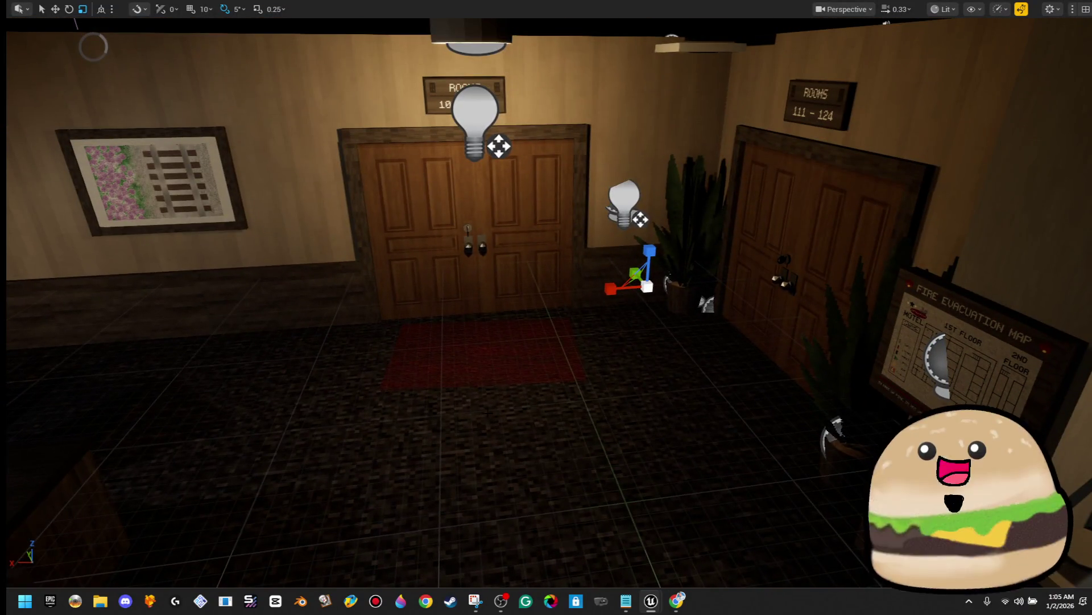
right_click(540, 429)
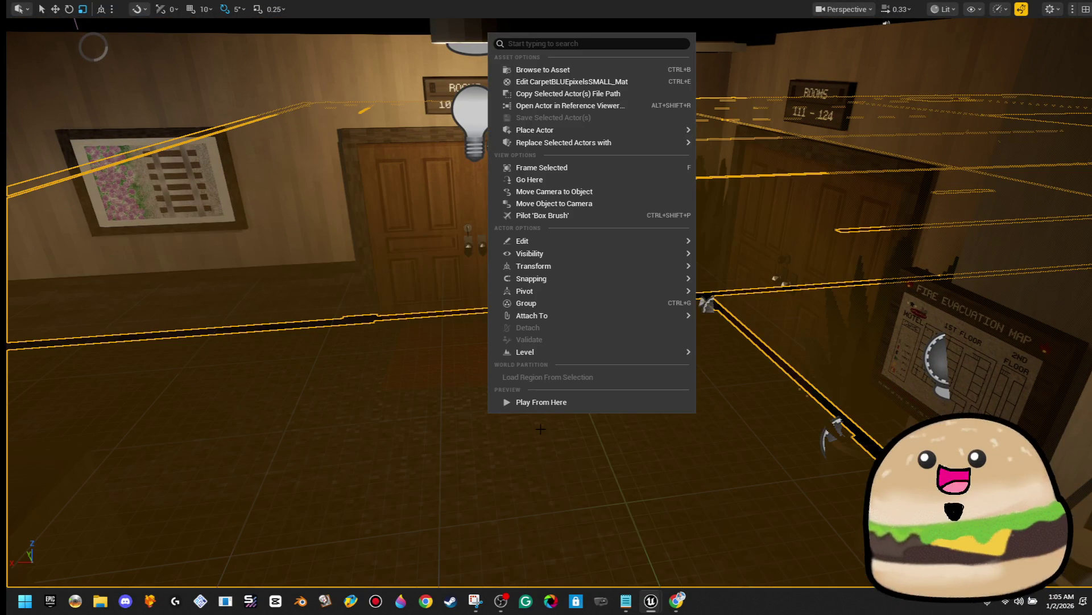
click(563, 402)
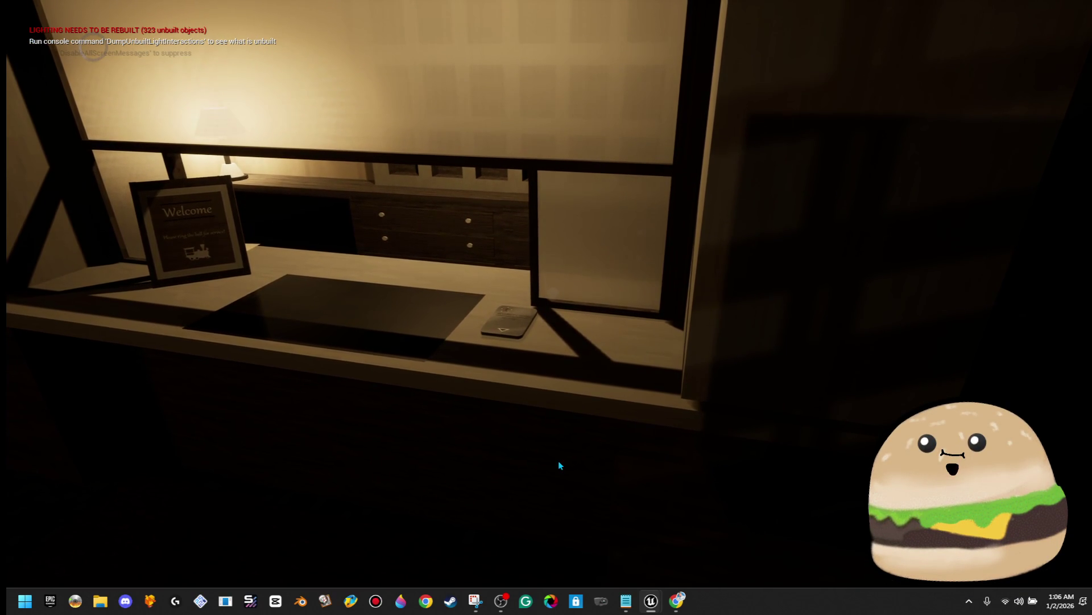
Step: Leave the game view, stop the session and close the Blueprint editor
key(alt+Tab)
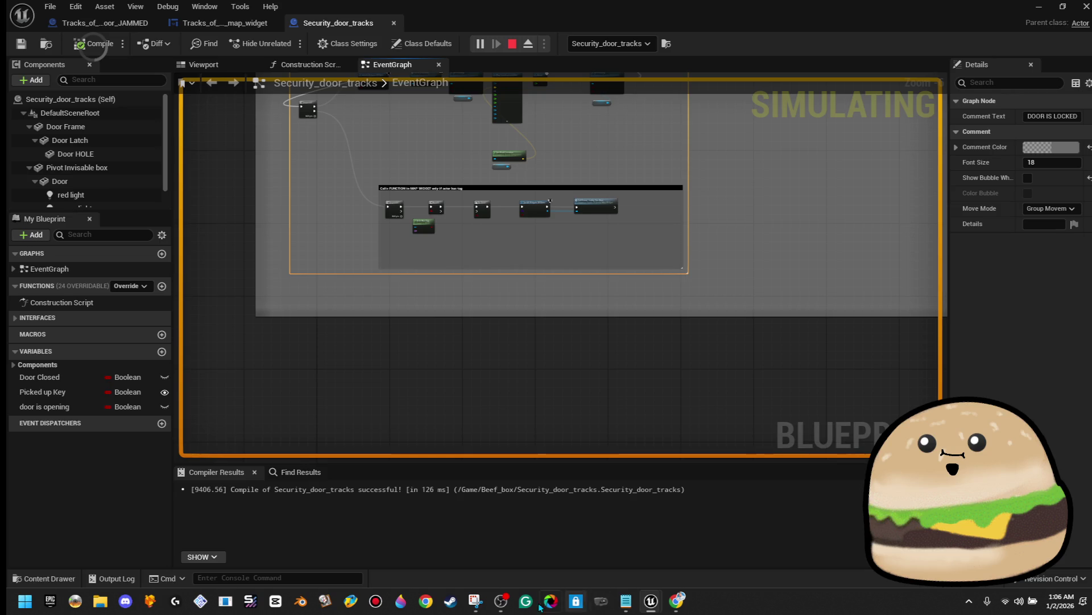
key(Escape)
click(1087, 9)
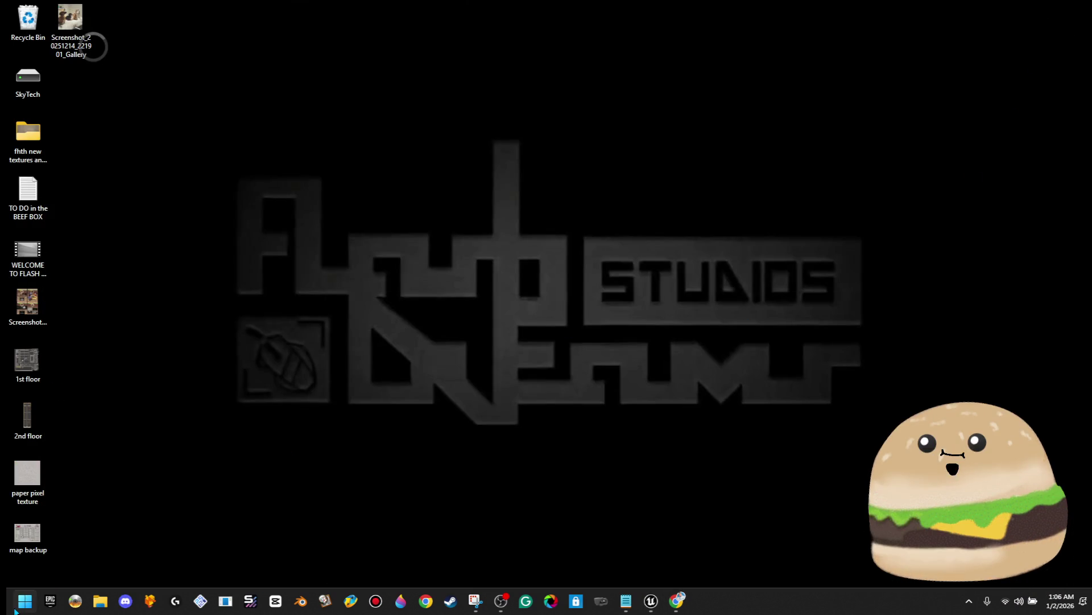
Step: In DuckStation, postpone the update and launch Silent Hill from its resume save state
click(152, 602)
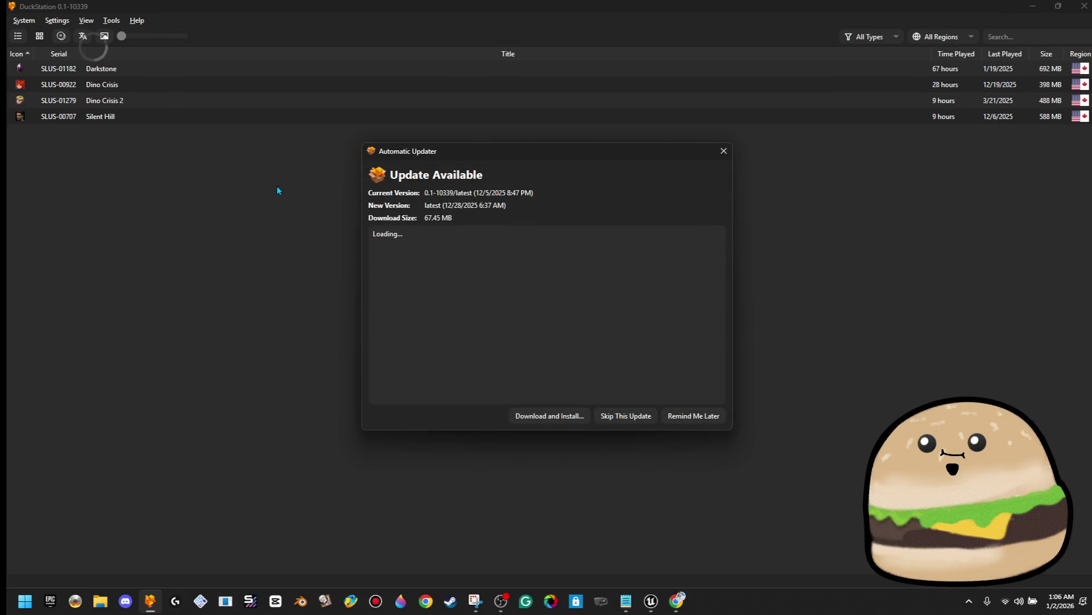
click(694, 417)
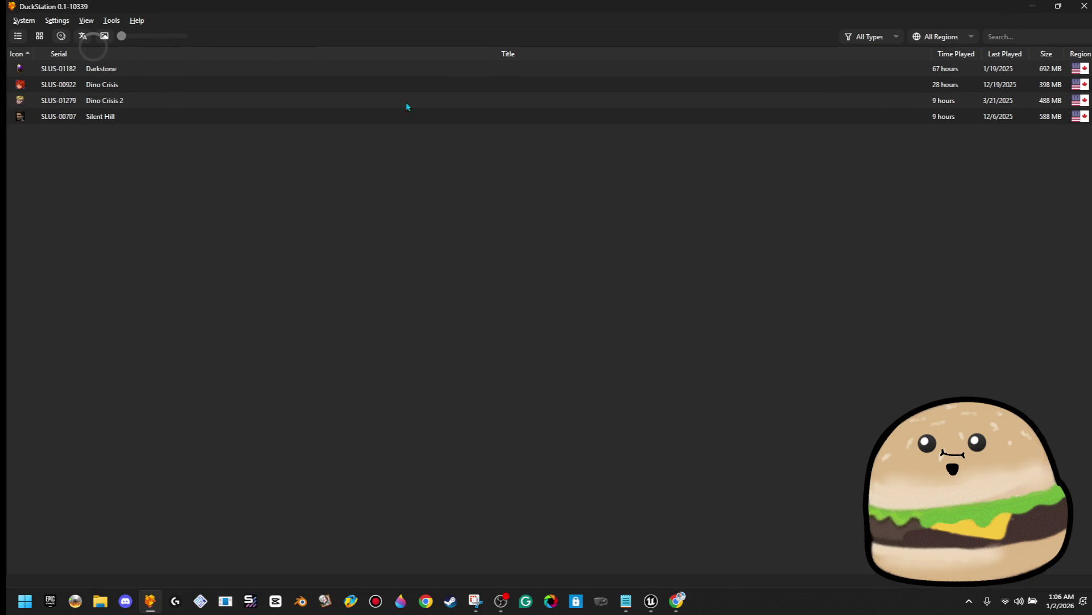
double_click(166, 116)
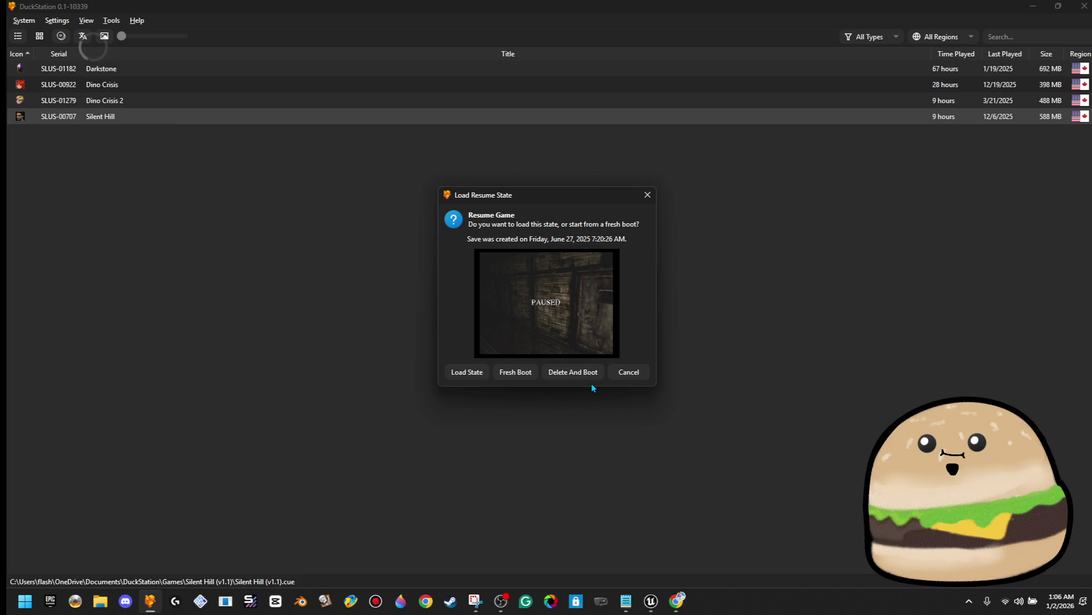
click(487, 373)
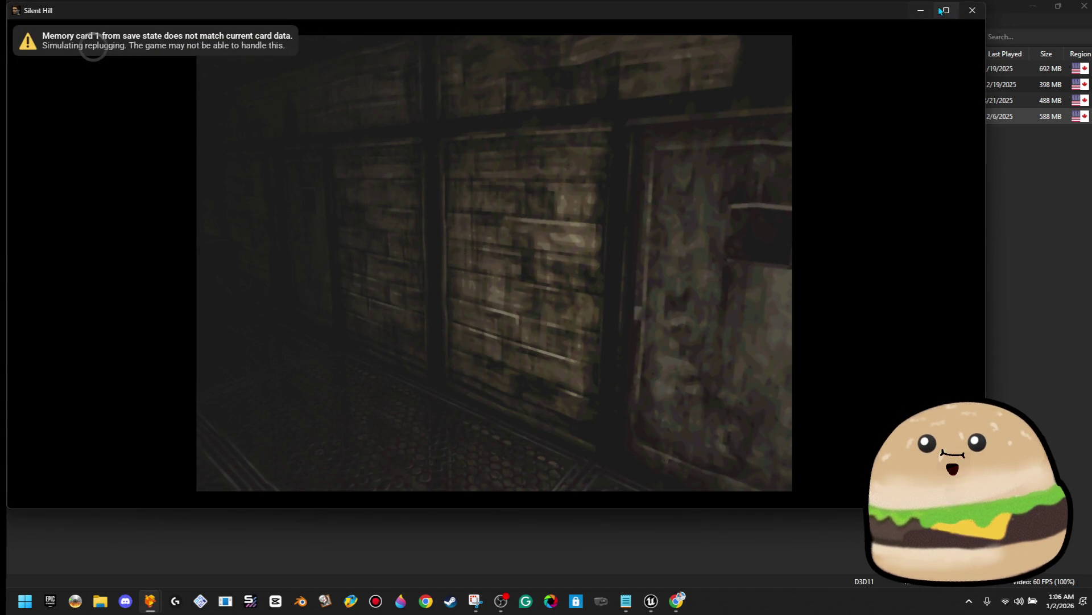
Step: Maximize the Silent Hill game window to fill the screen
click(946, 10)
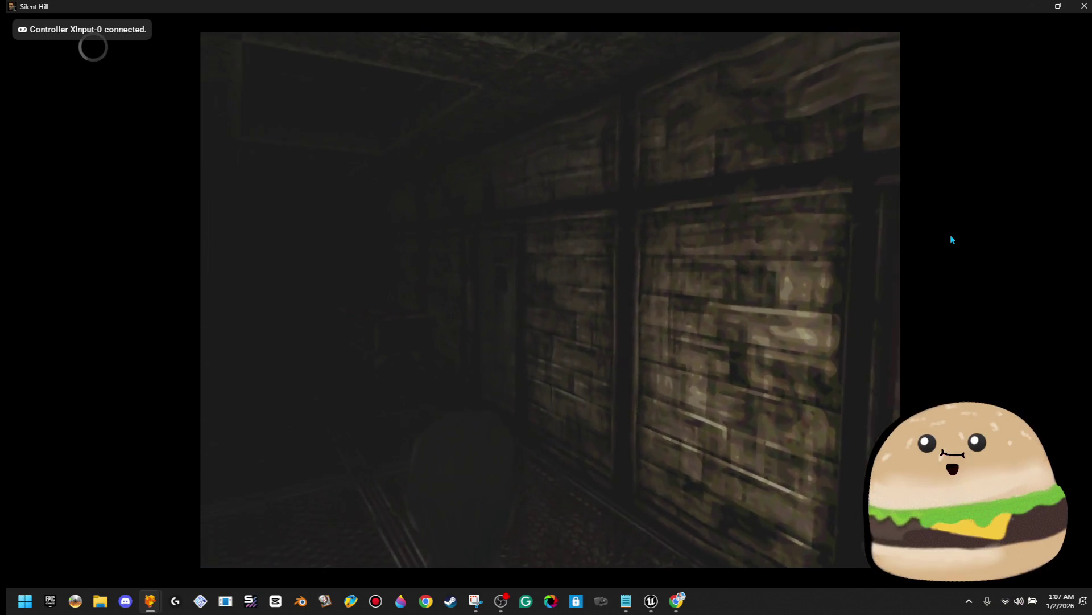
Step: Open and exit the inventory, then check the door and go through into the next room
key(Return)
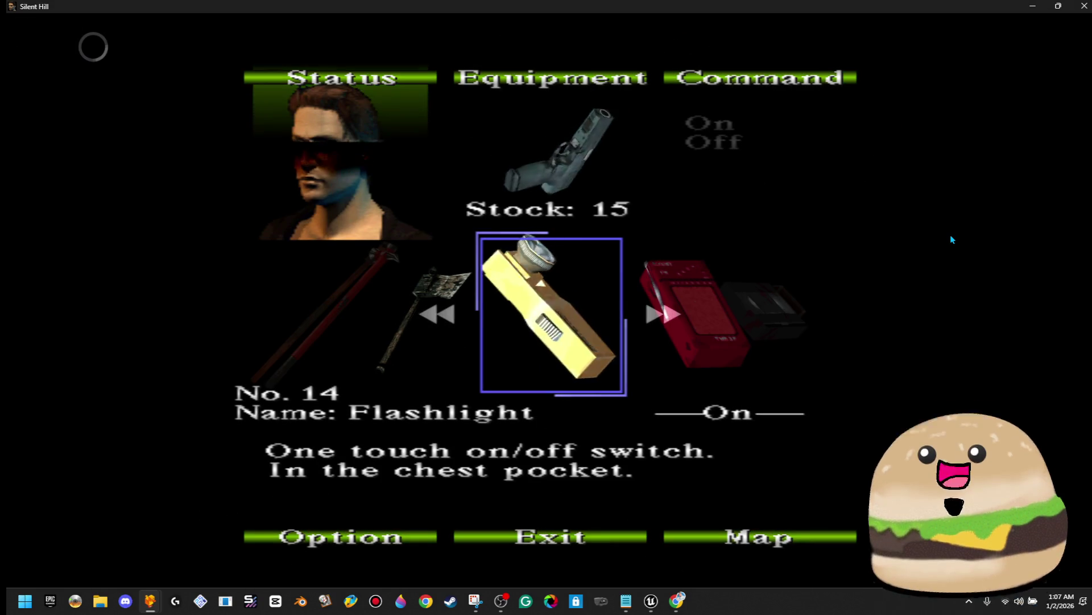
key(Escape)
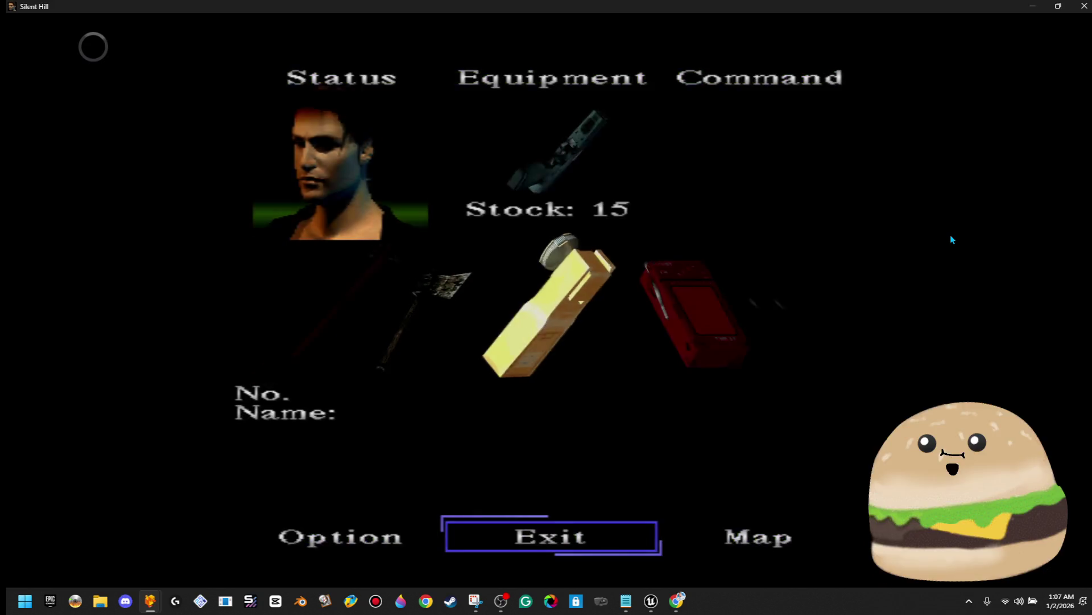
key(Return)
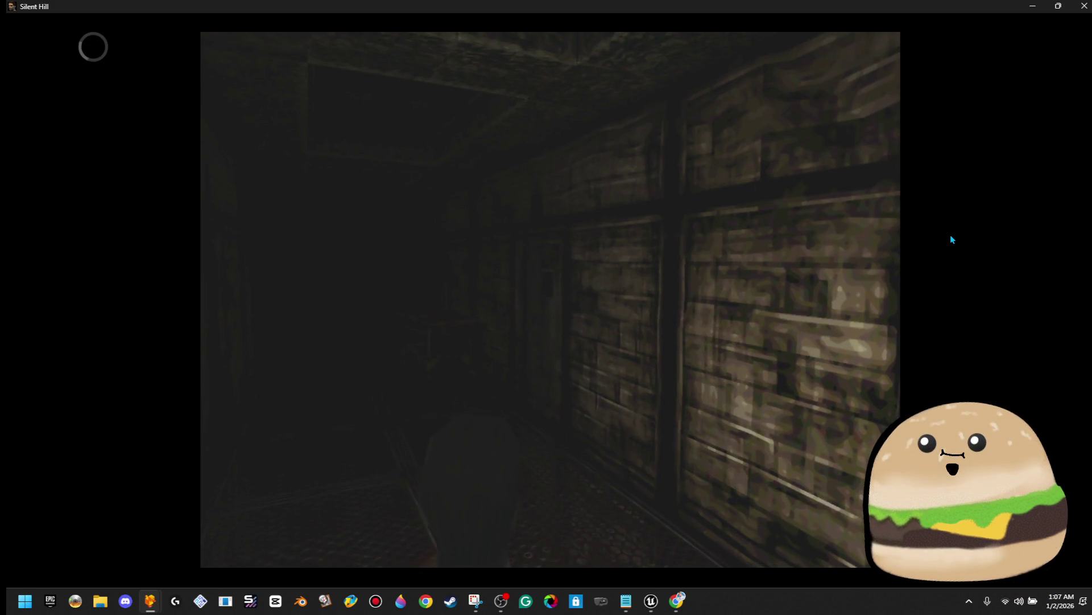
key(Return)
key(Up)
key(Return)
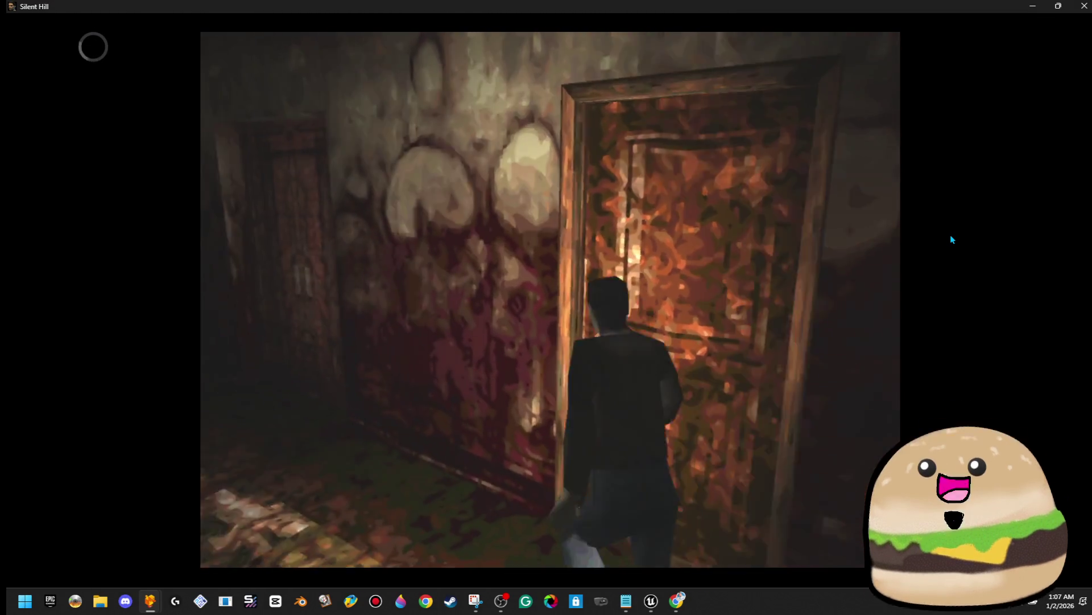
Step: Walk up to the wooden door, check it for a map note, then switch to the game list
key(Up)
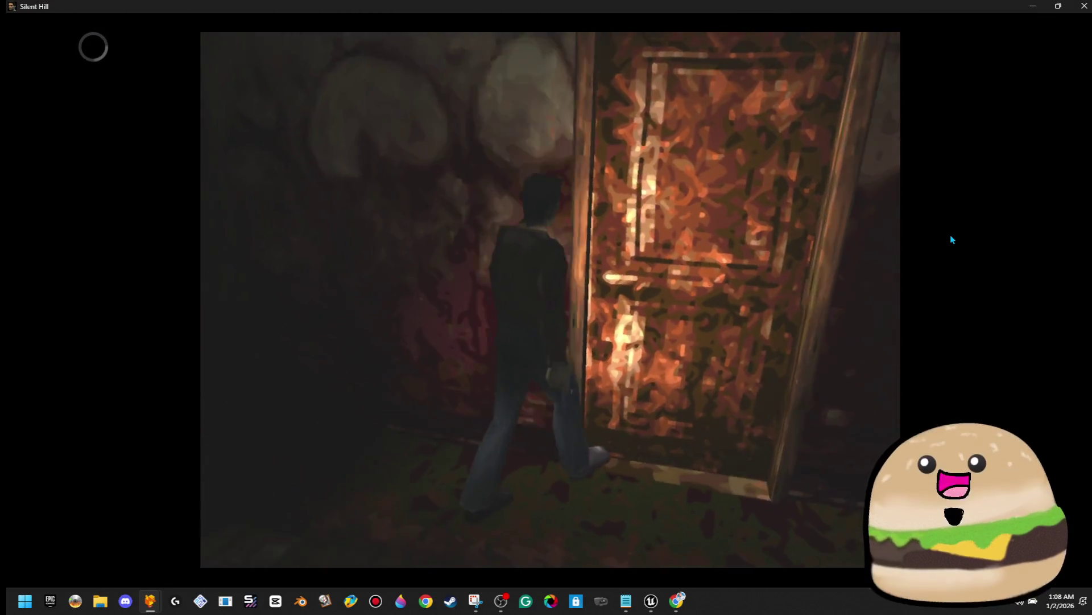
key(Return)
key(Return)
key(BackSpace)
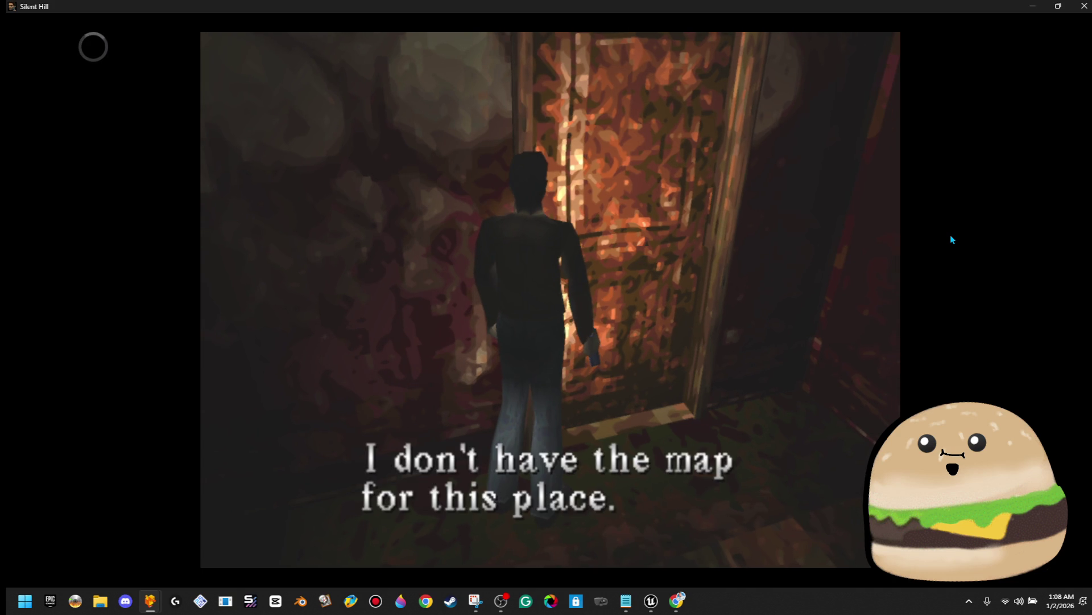
key(BackSpace)
key(Return)
key(Return)
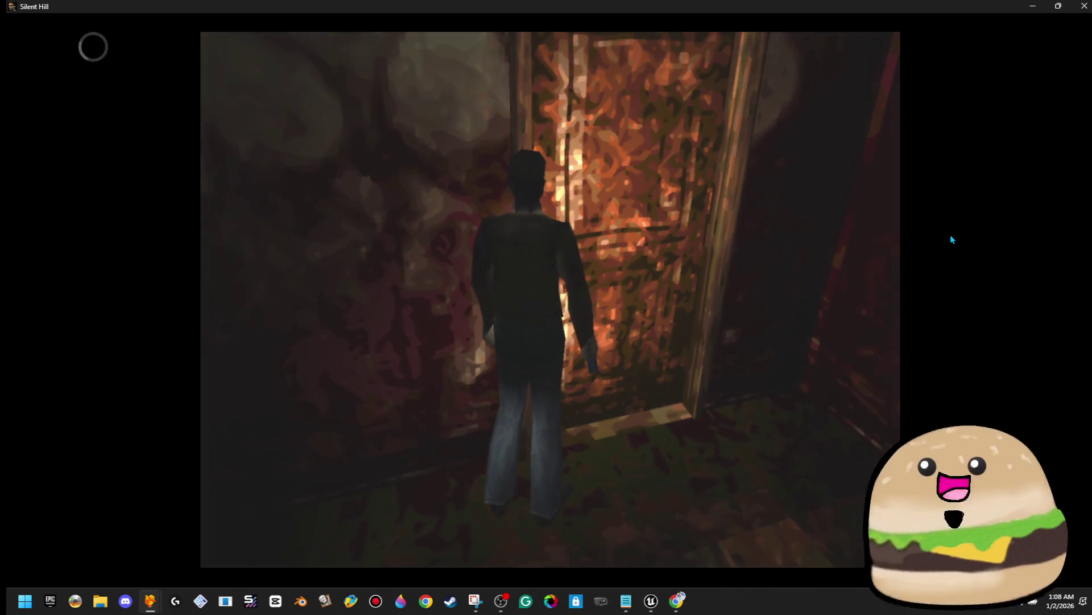
key(Escape)
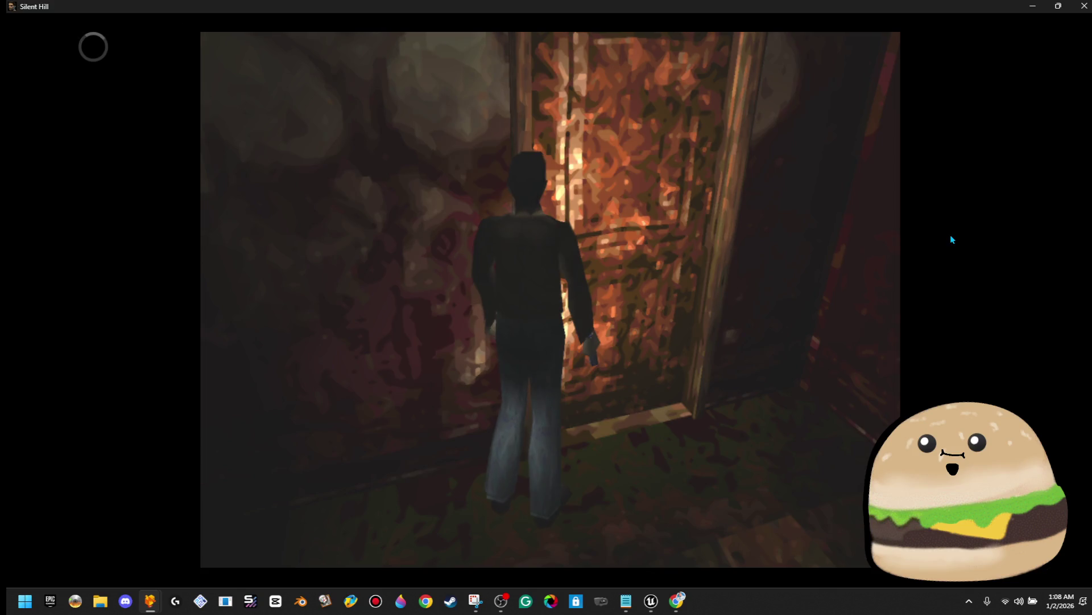
key(alt+Tab)
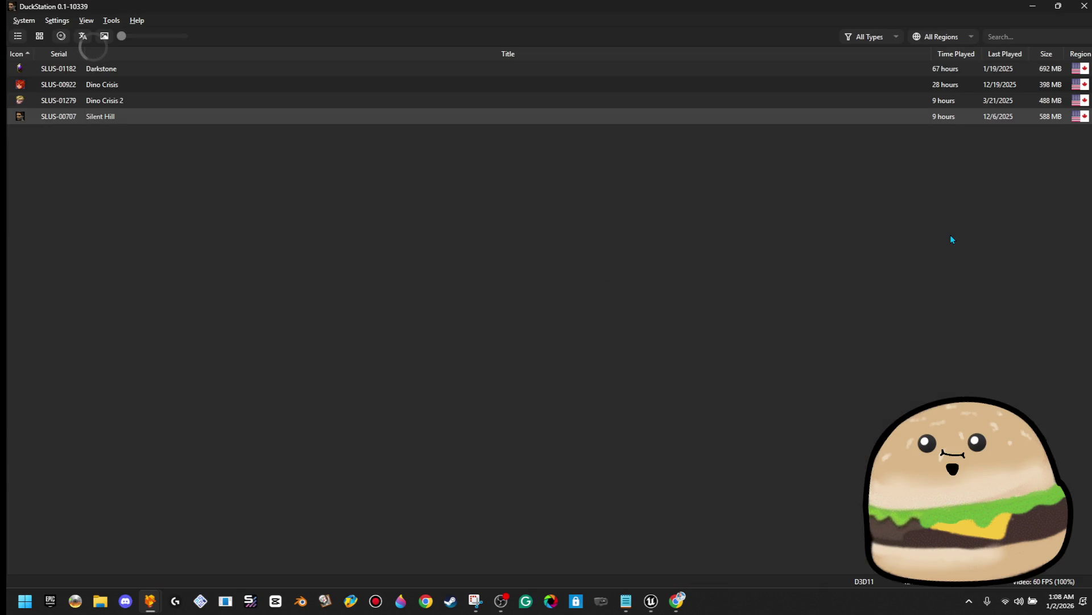
Step: Bring up the Unreal Engine editor, minimize it, and return to the paused Silent Hill game
click(646, 608)
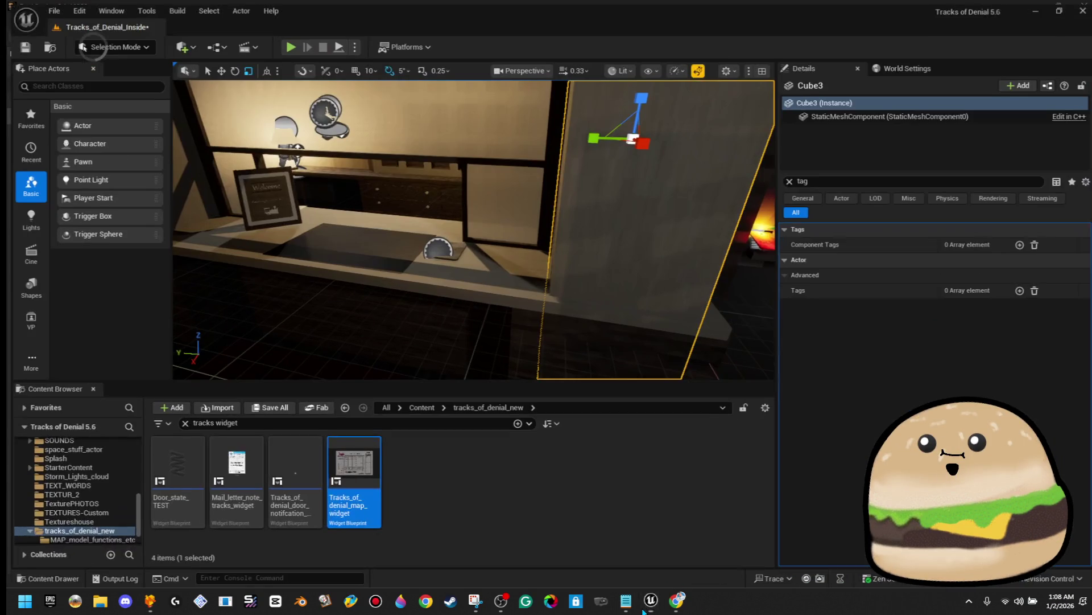
mouse_move(645, 610)
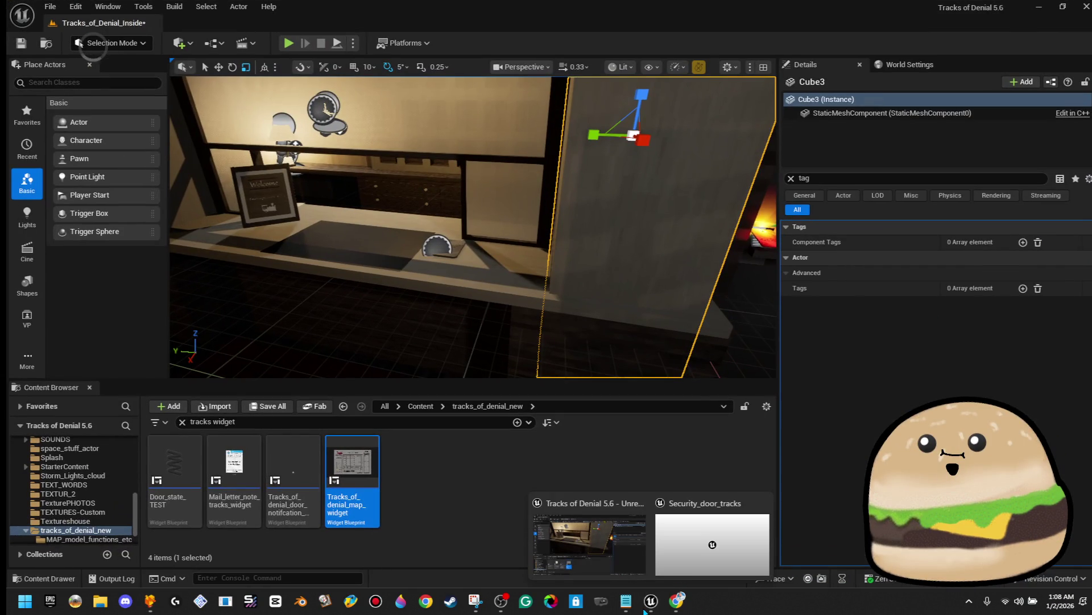
click(1039, 7)
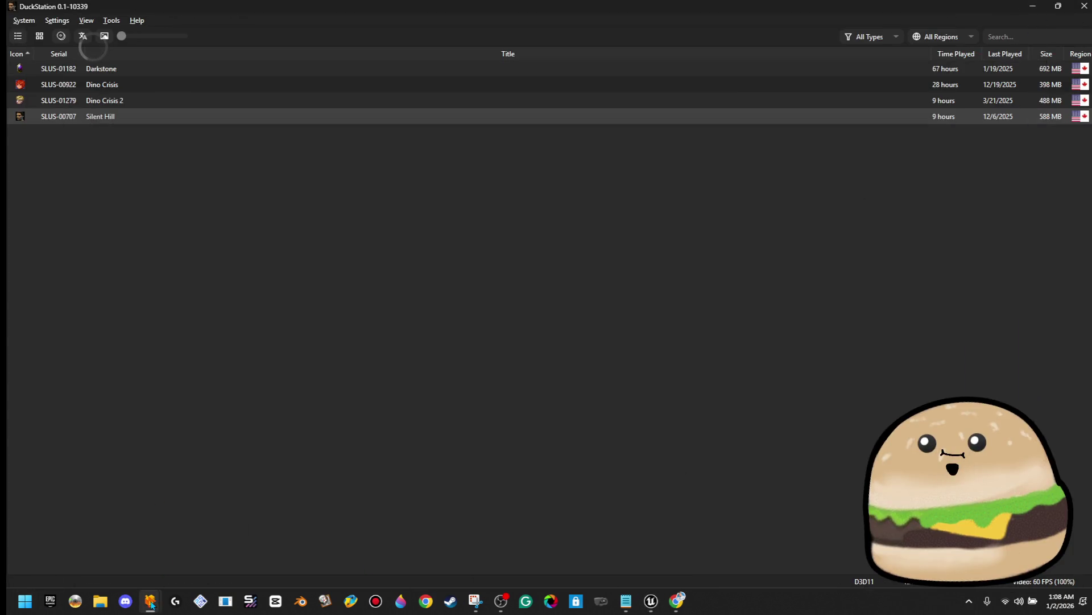
mouse_move(151, 603)
click(175, 560)
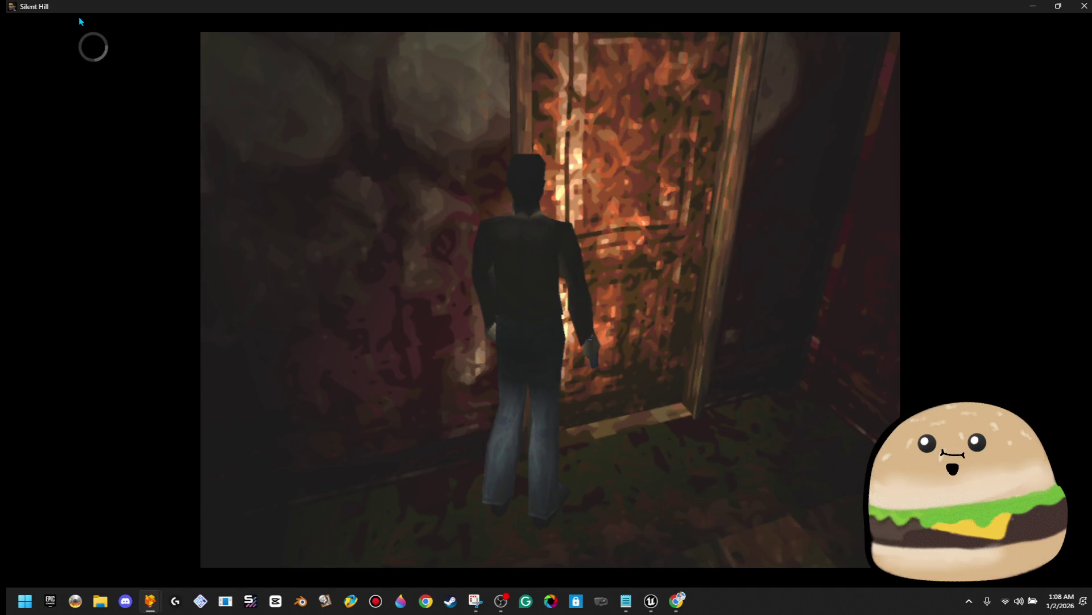
Step: Resume play, open the inventory, then close the running game, confirming on the second attempt
key(Return)
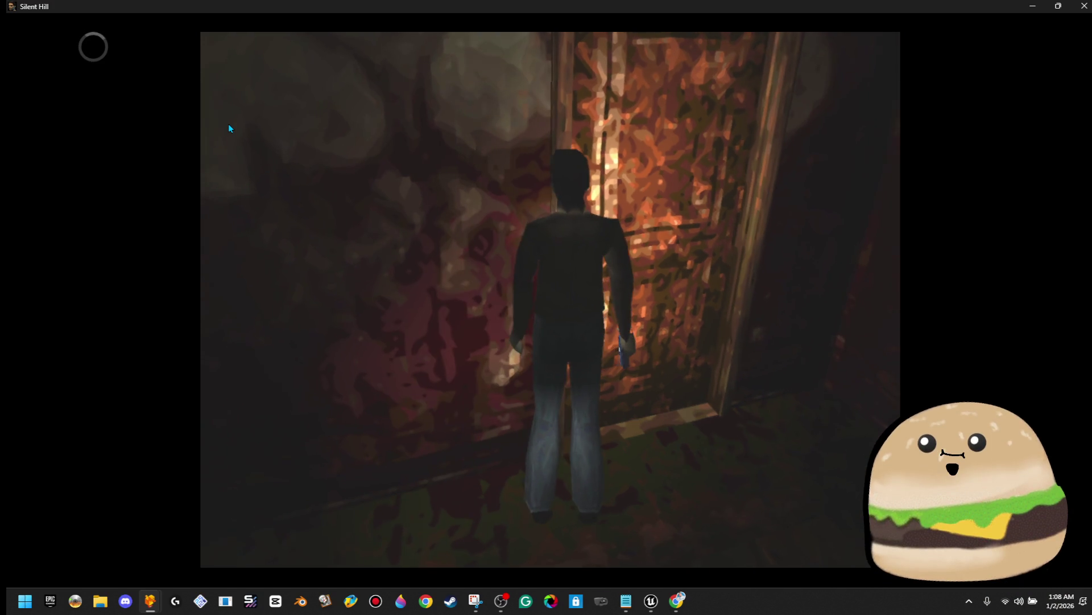
key(Return)
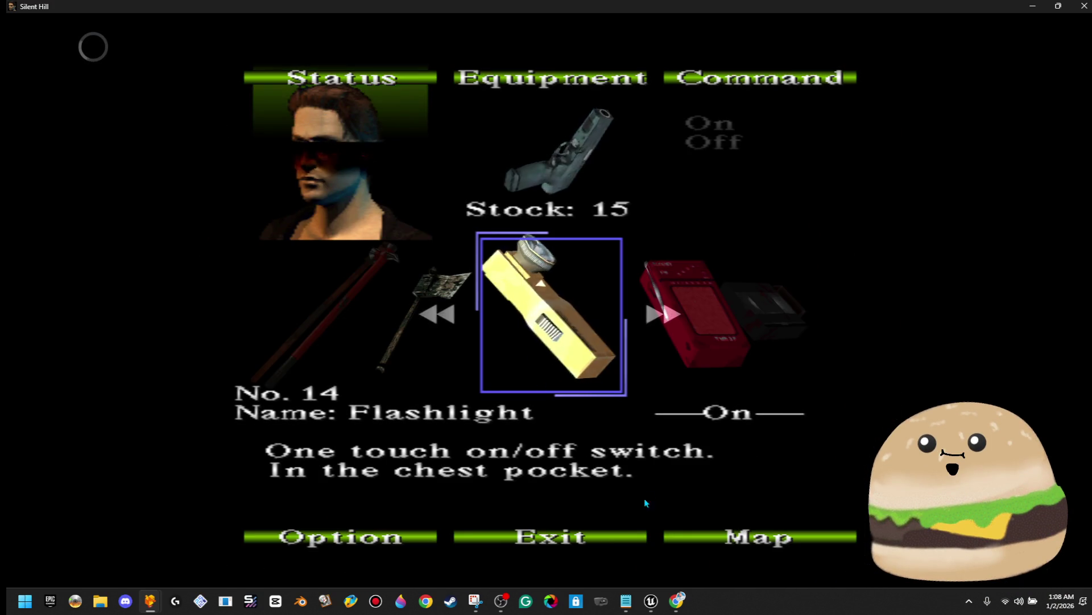
click(1076, 11)
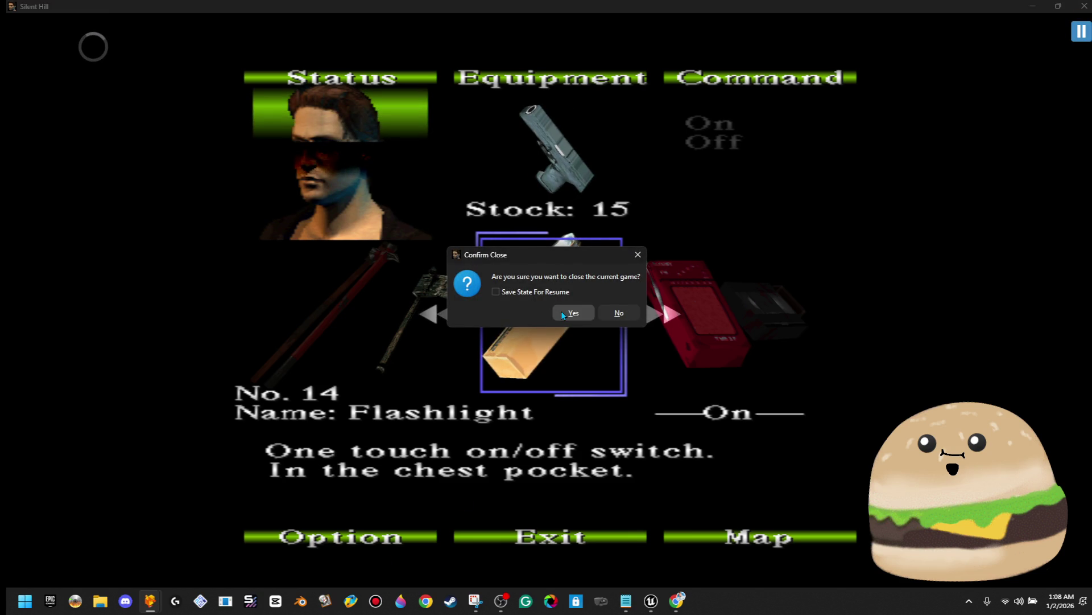
click(603, 312)
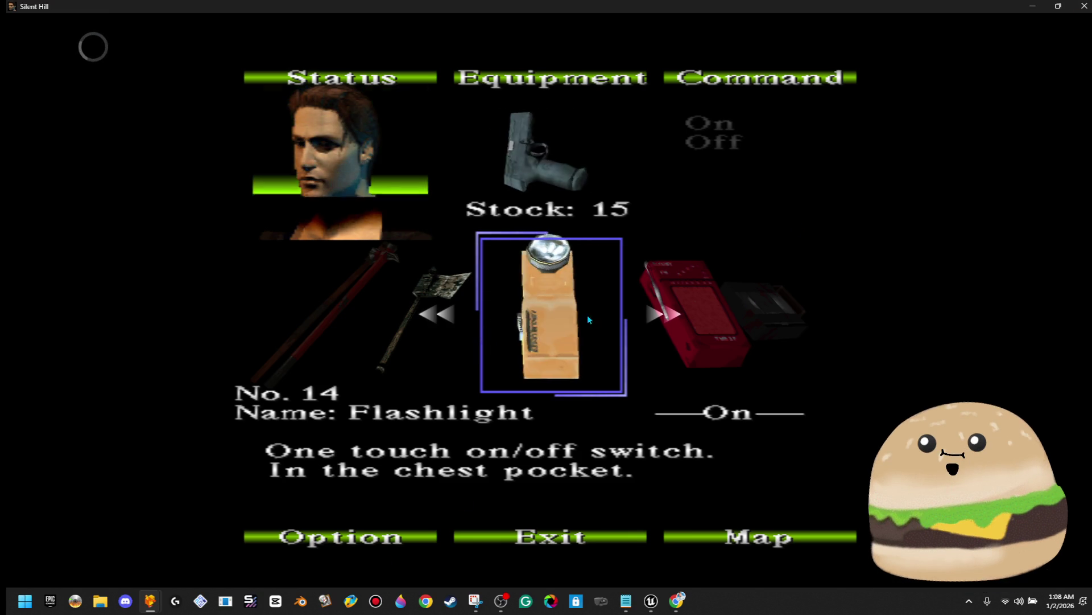
click(1077, 10)
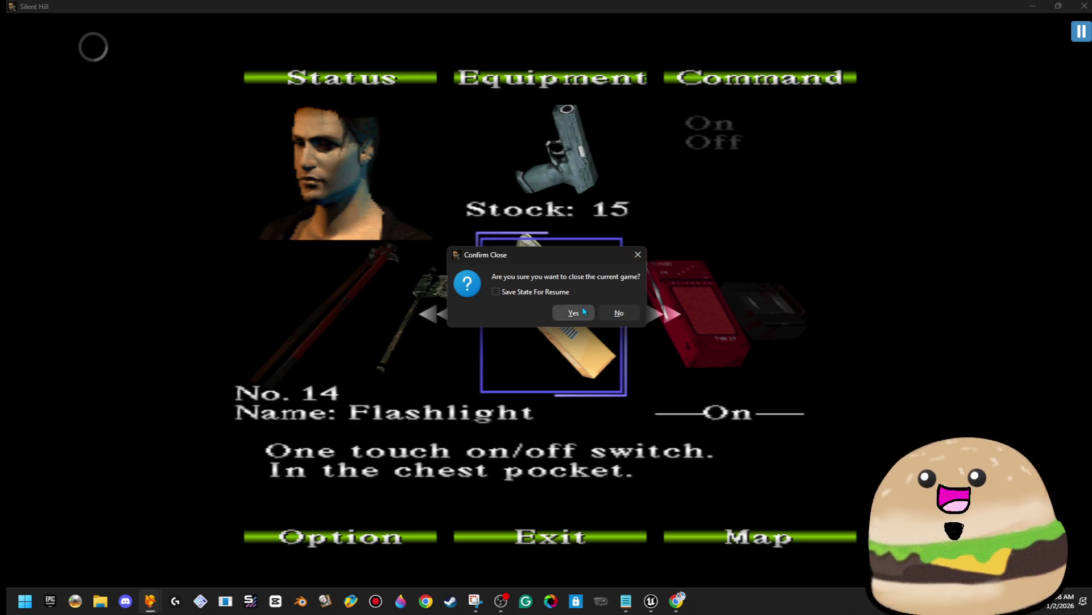
click(582, 310)
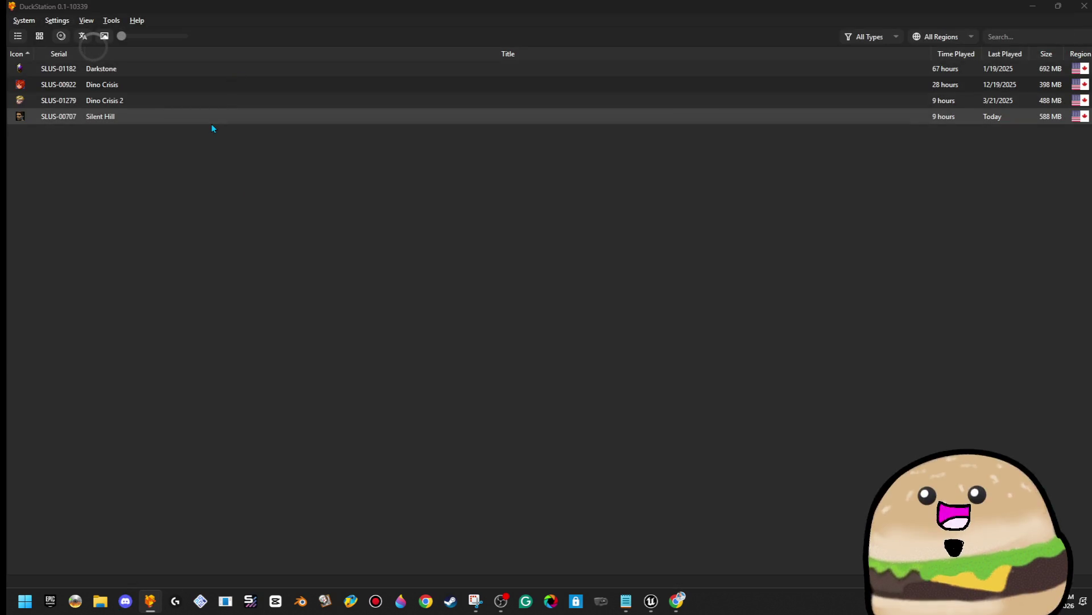
Step: Launch Silent Hill from the library with a Fresh Boot and maximize the game window
double_click(212, 122)
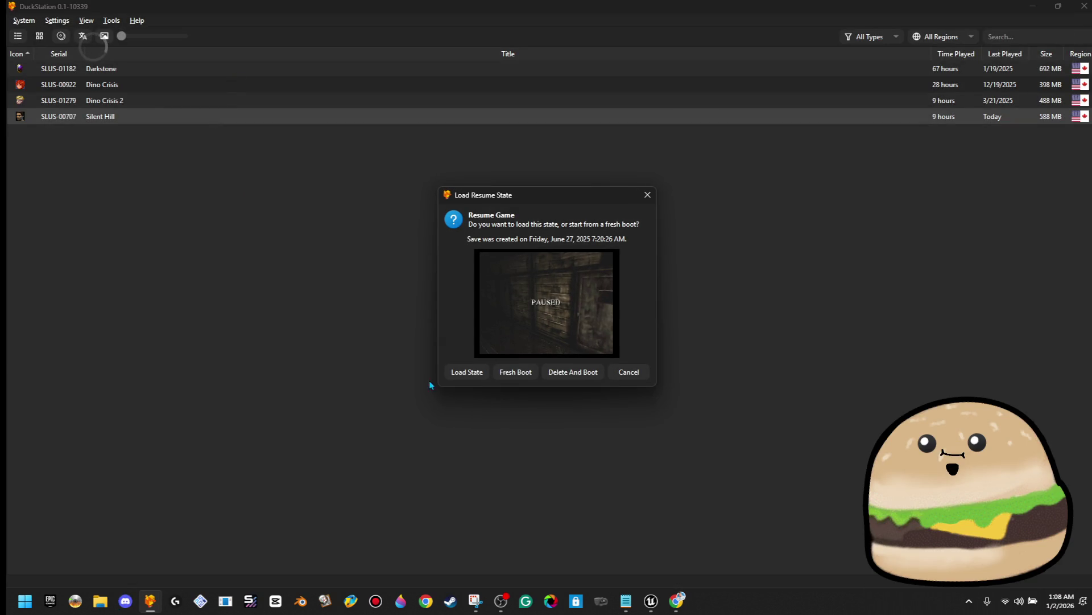
click(521, 377)
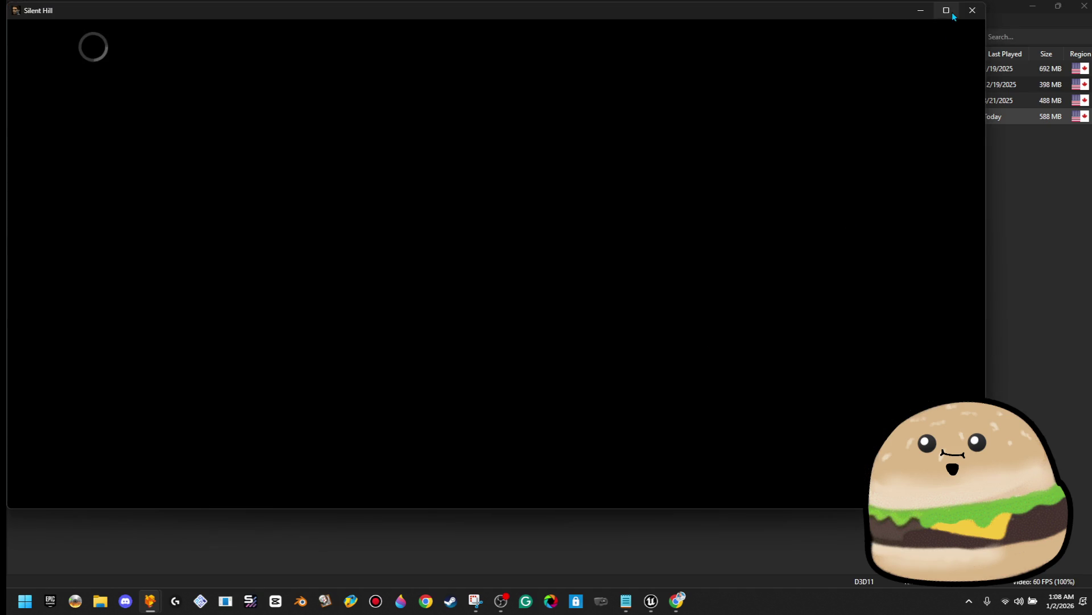
click(947, 11)
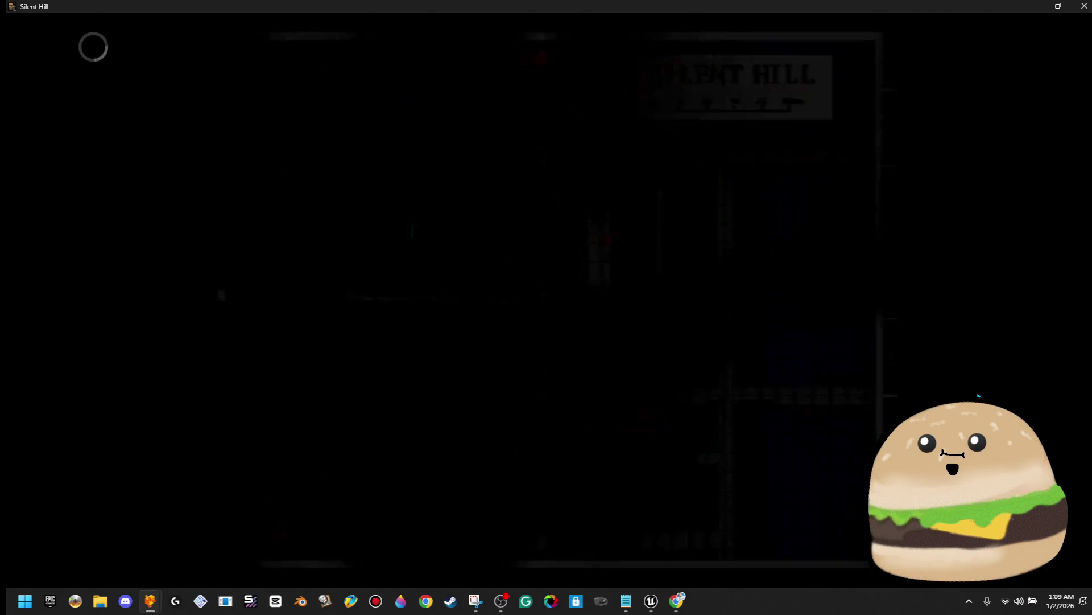
Step: Drink a Health drink from the inventory and walk Harry toward the kitchen
key(Return)
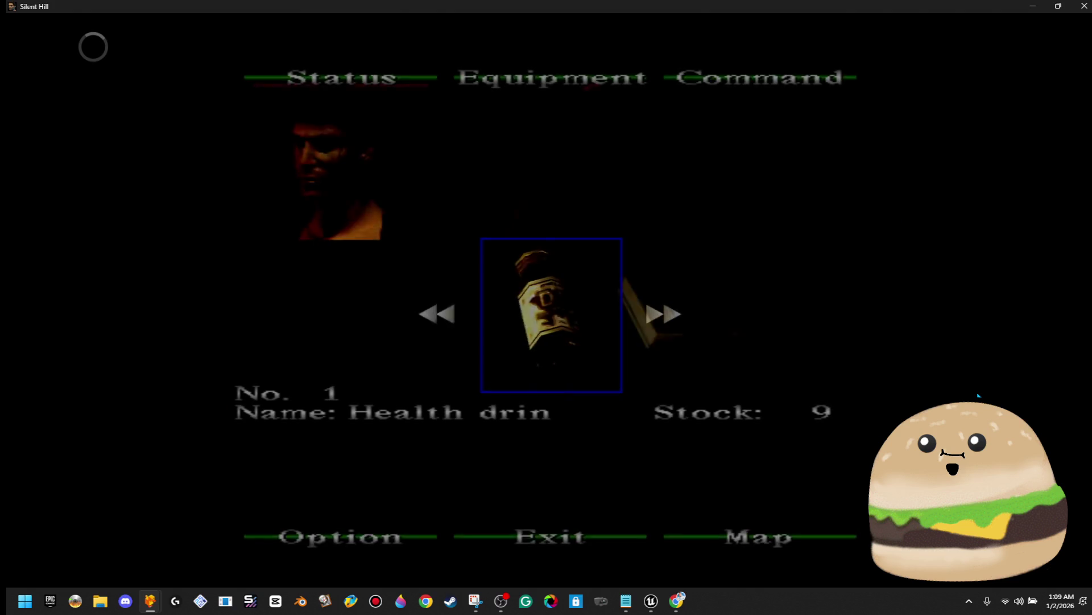
key(Return)
key(Return)
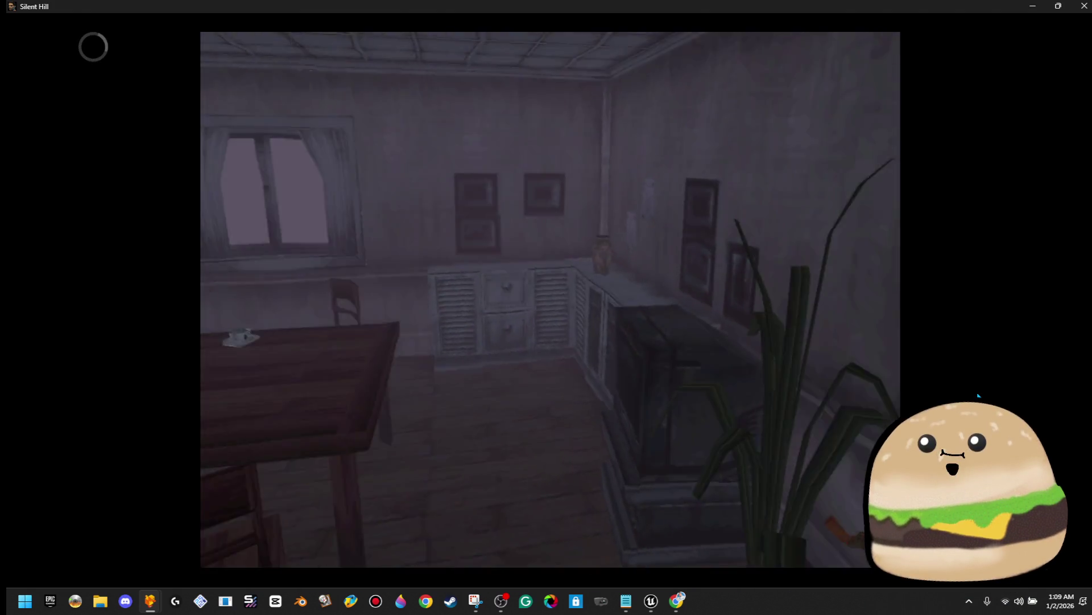
key(Up)
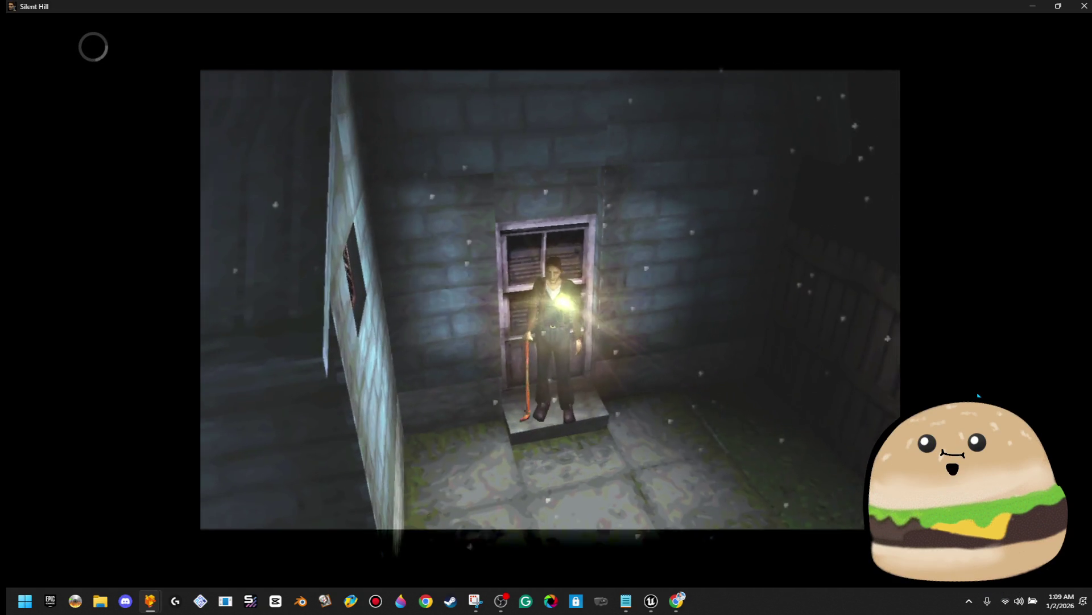
Step: Run Harry across the backyard, through the fence gap, and up the alley past the bins
key(Down)
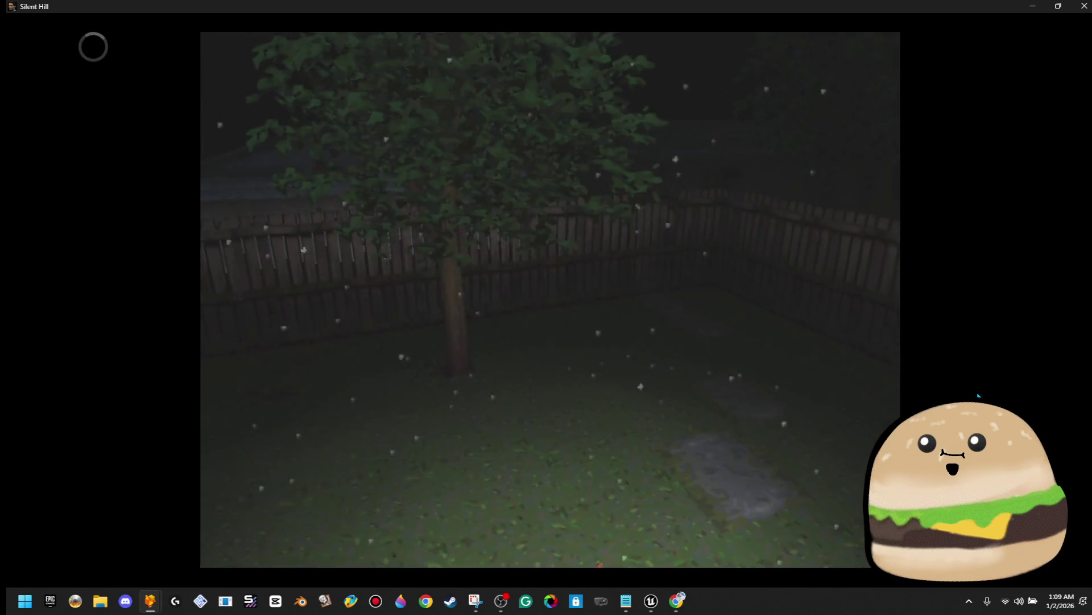
key(Up)
key(Right)
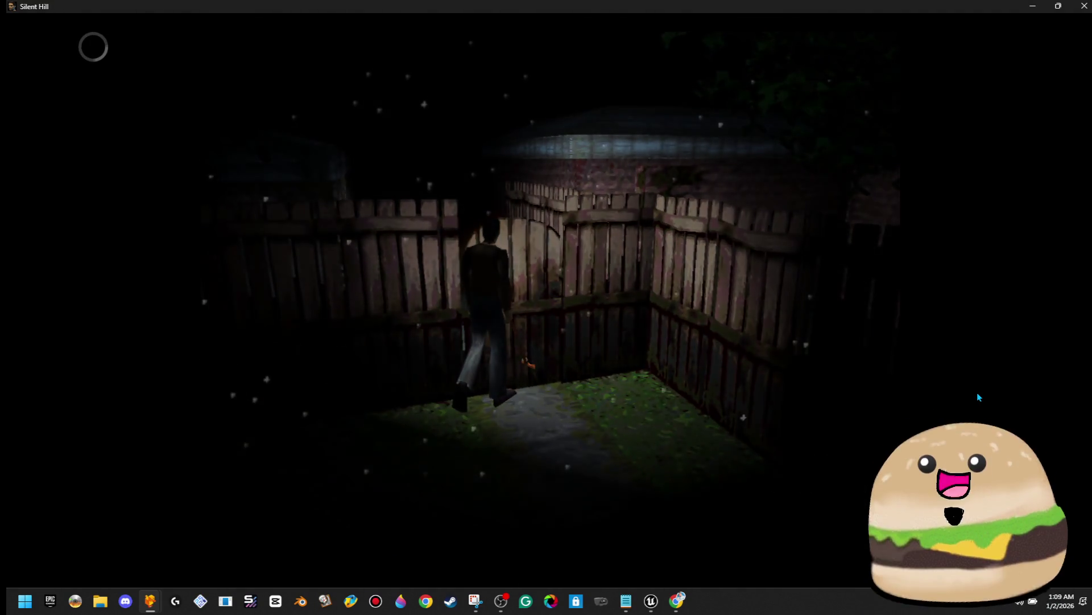
key(Up)
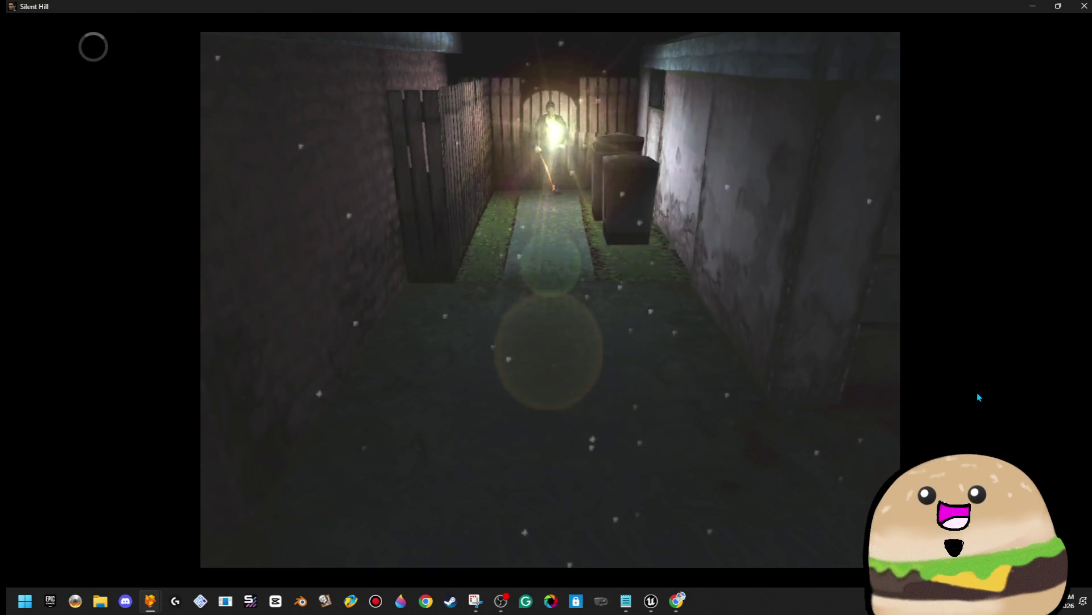
key(Right)
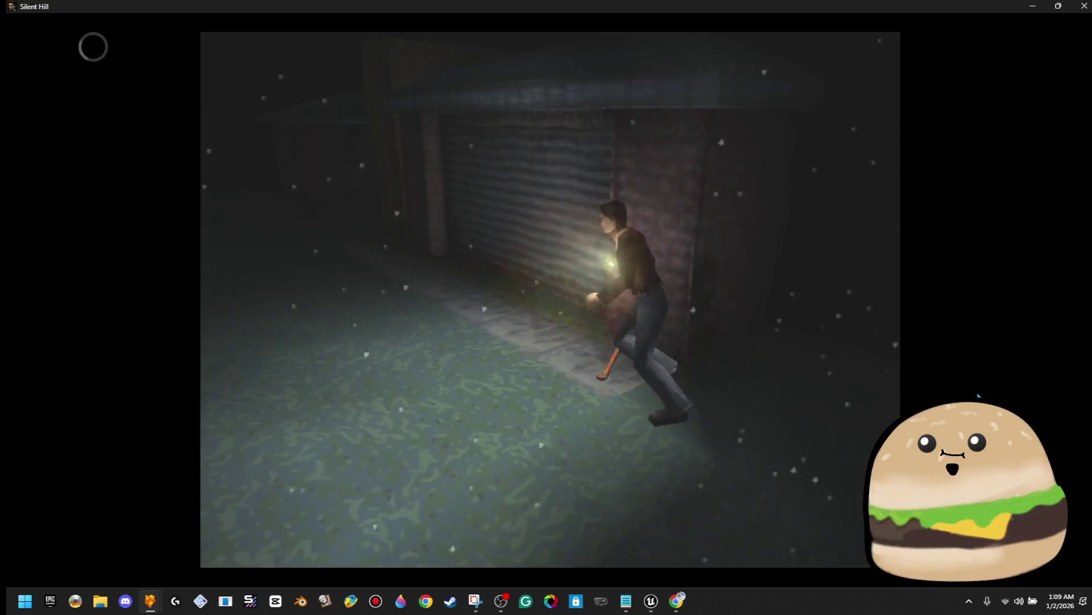
key(Up)
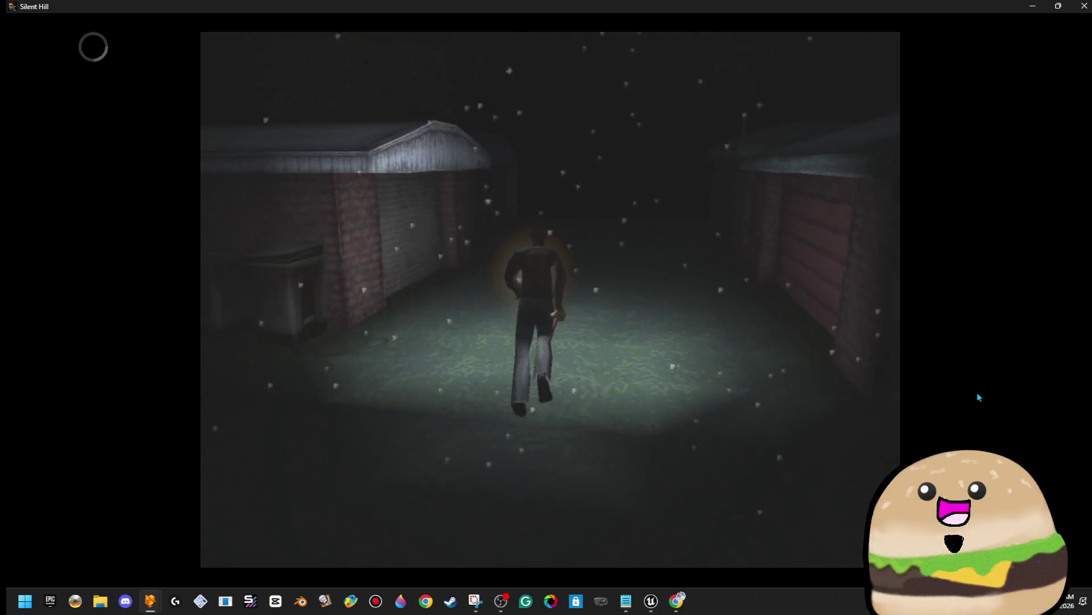
key(Up)
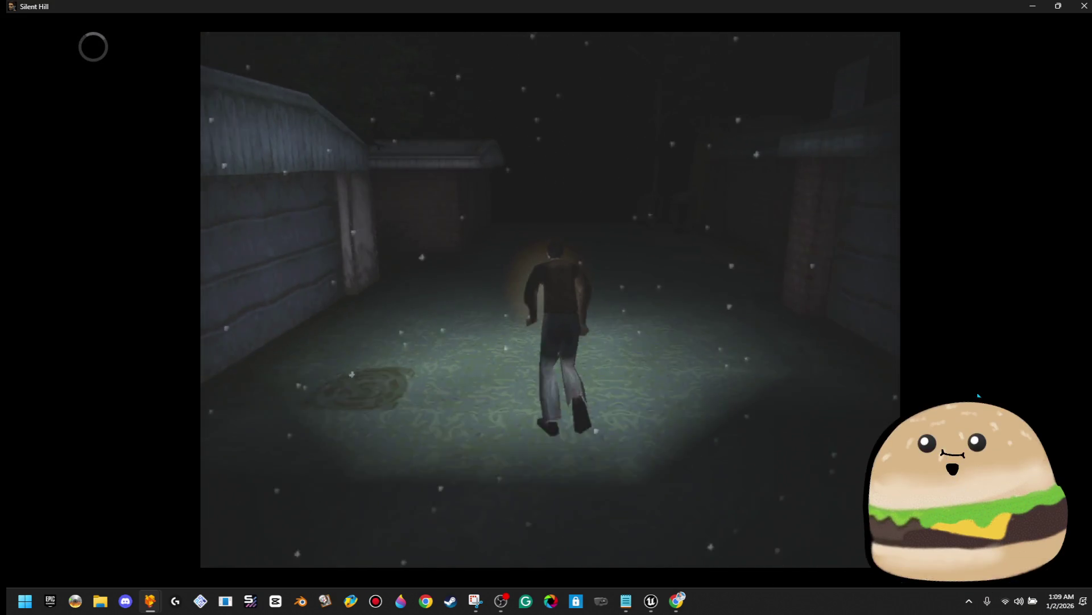
key(Up)
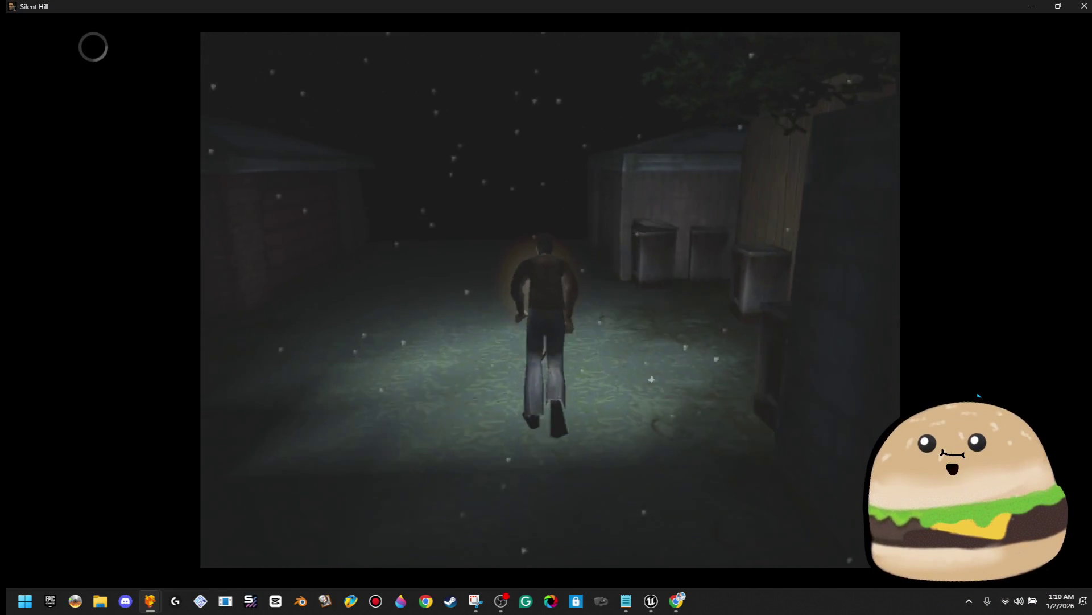
key(Up)
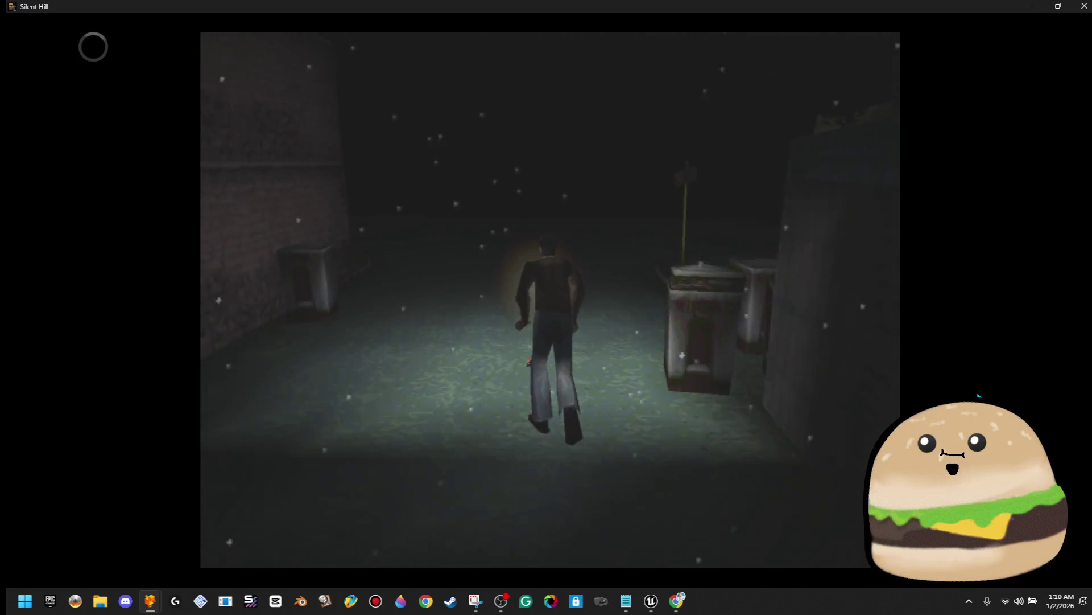
key(Up)
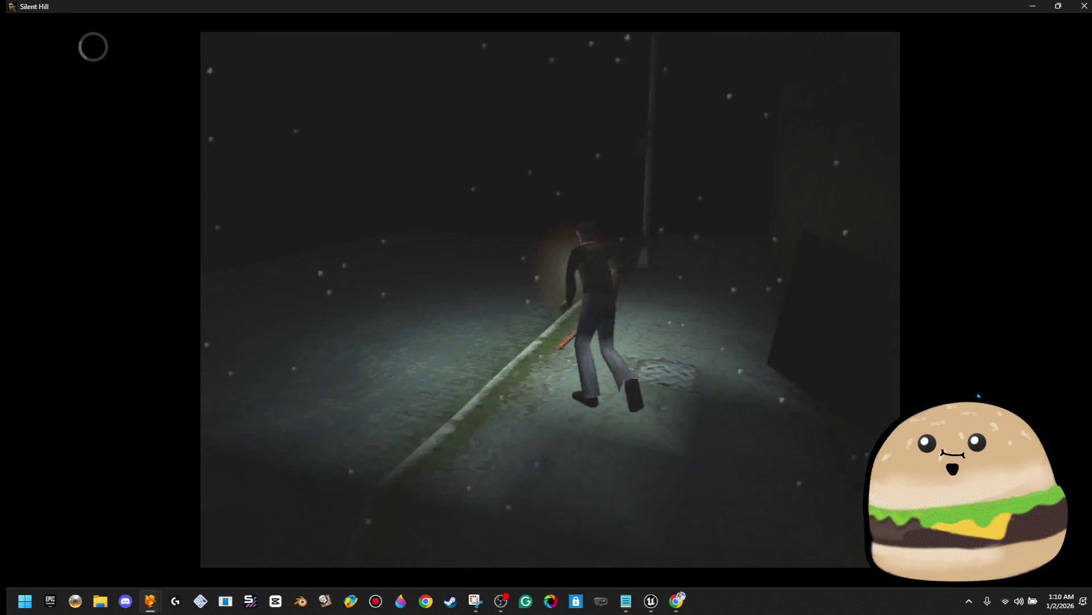
Step: Cross to the sidewalk, follow the park path into the barricaded alley, and attack the creature
key(Left)
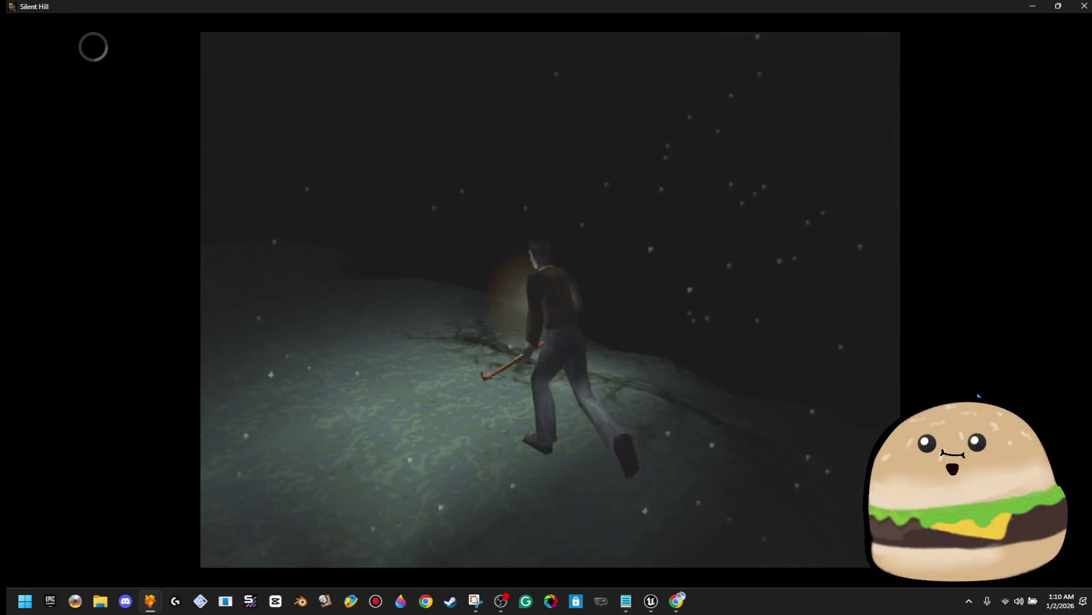
key(Right)
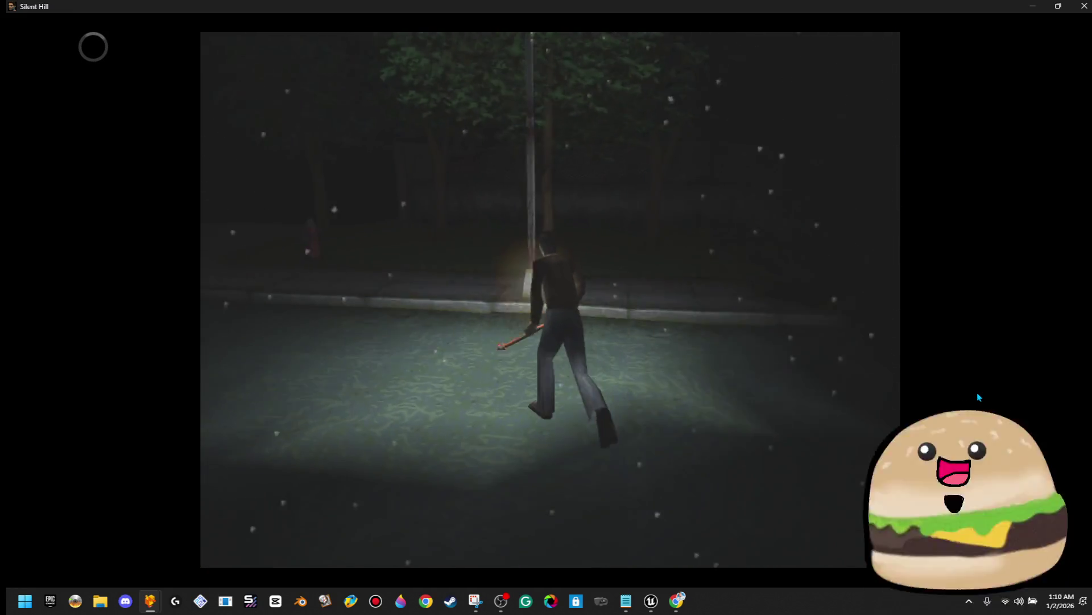
key(Up)
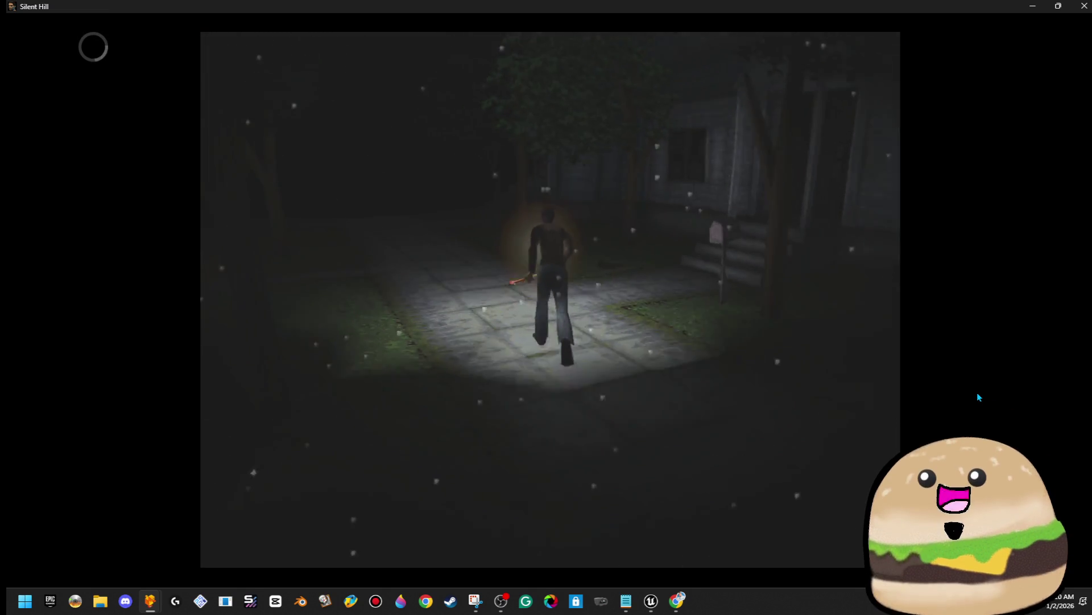
key(Up)
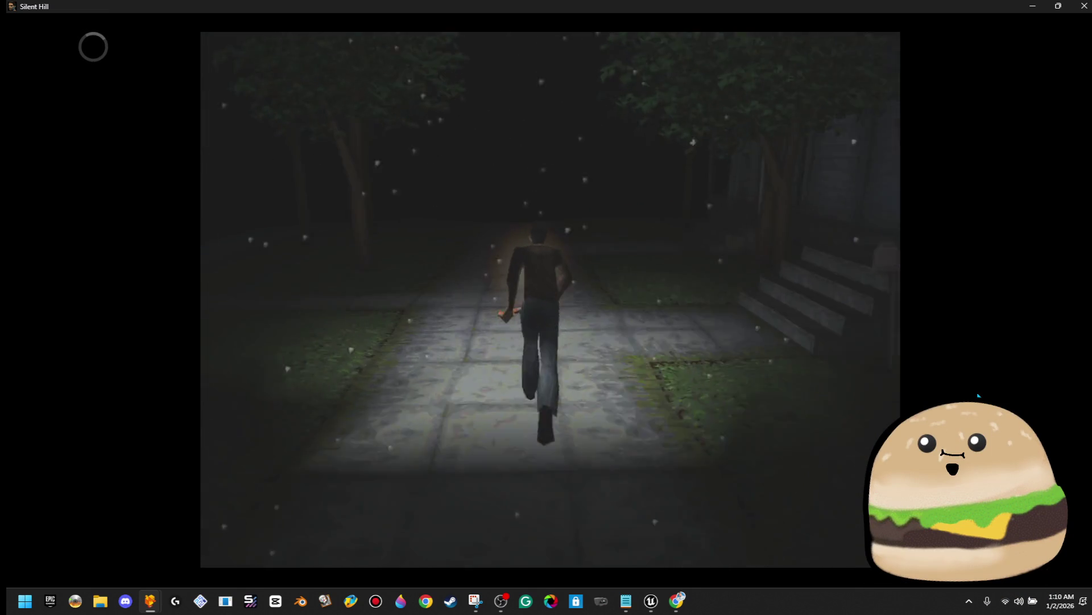
key(Up)
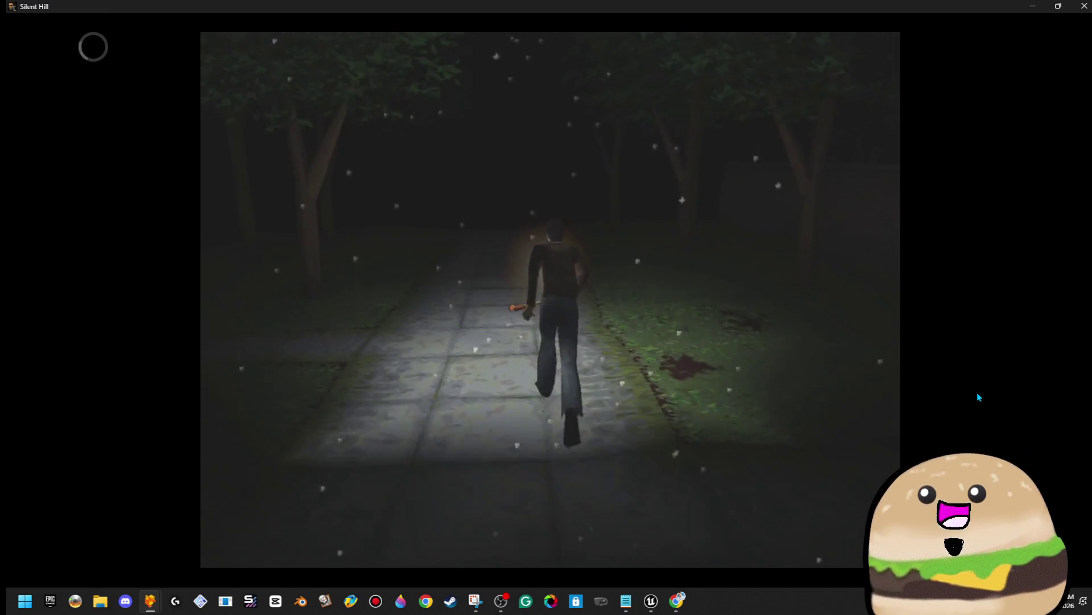
key(Up)
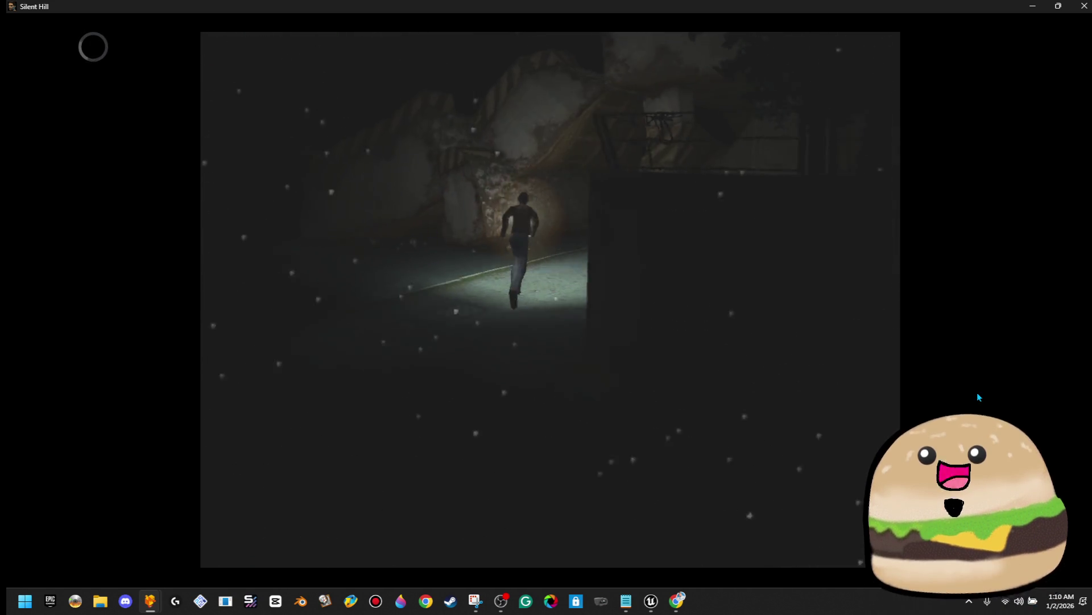
key(Up)
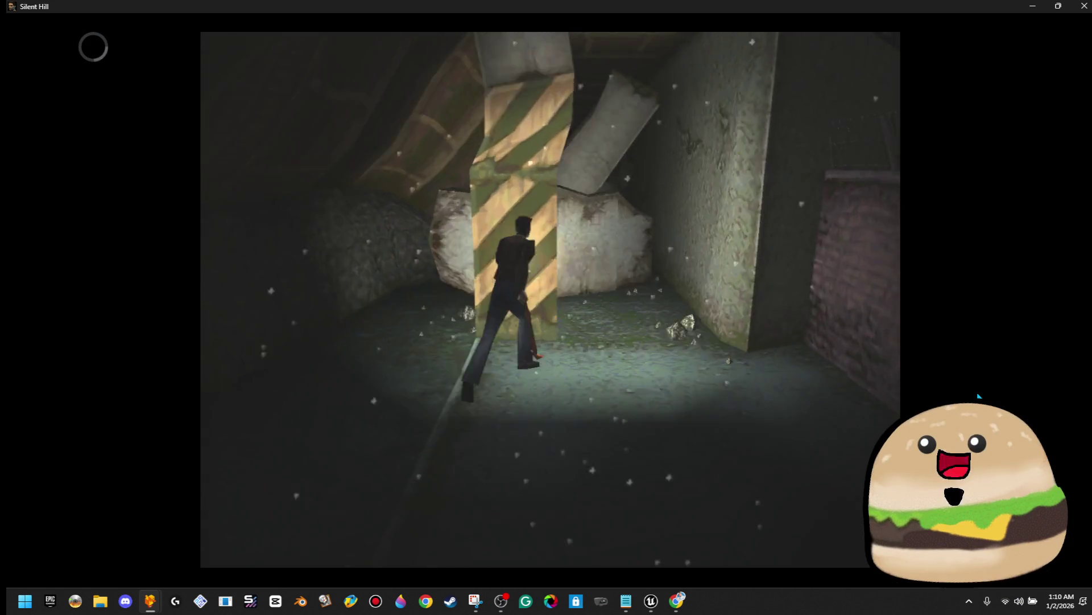
key(Up)
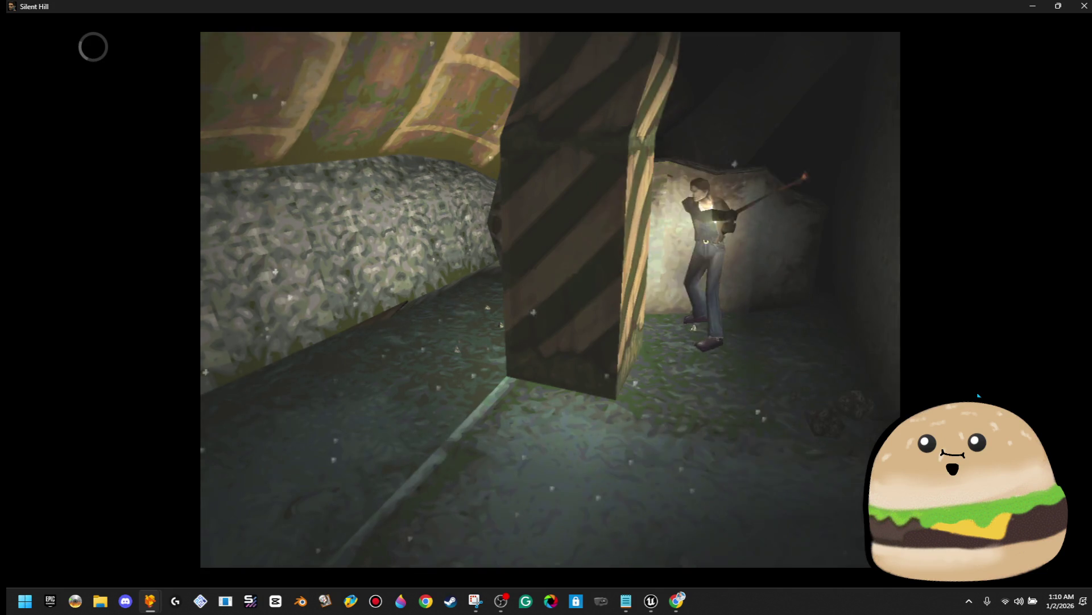
key(Up)
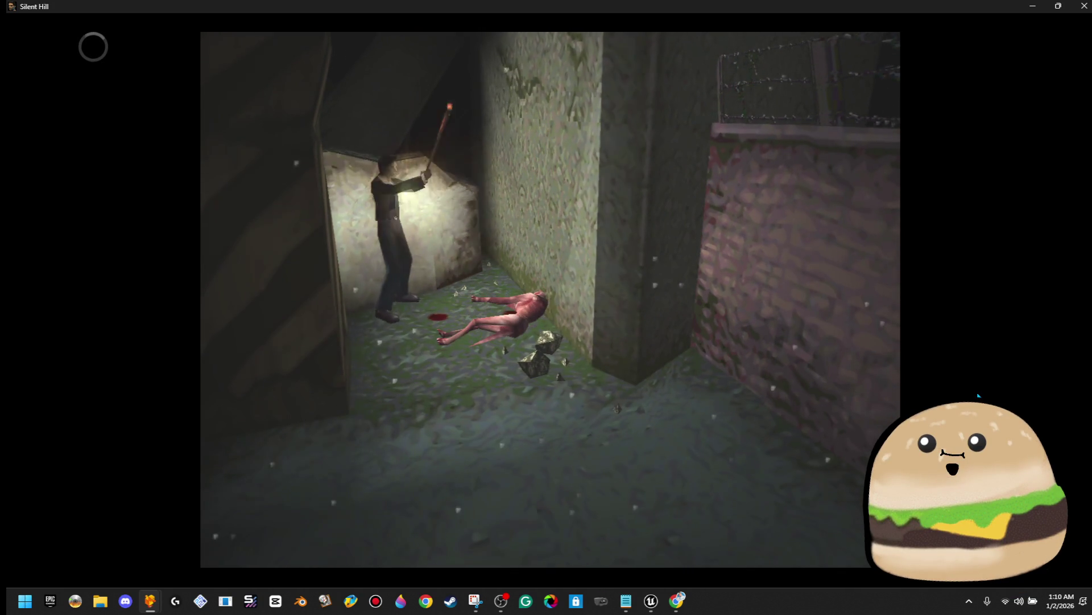
Step: Leave the fallen creature, run through the stone corridor and alley, and check the red box
key(Up)
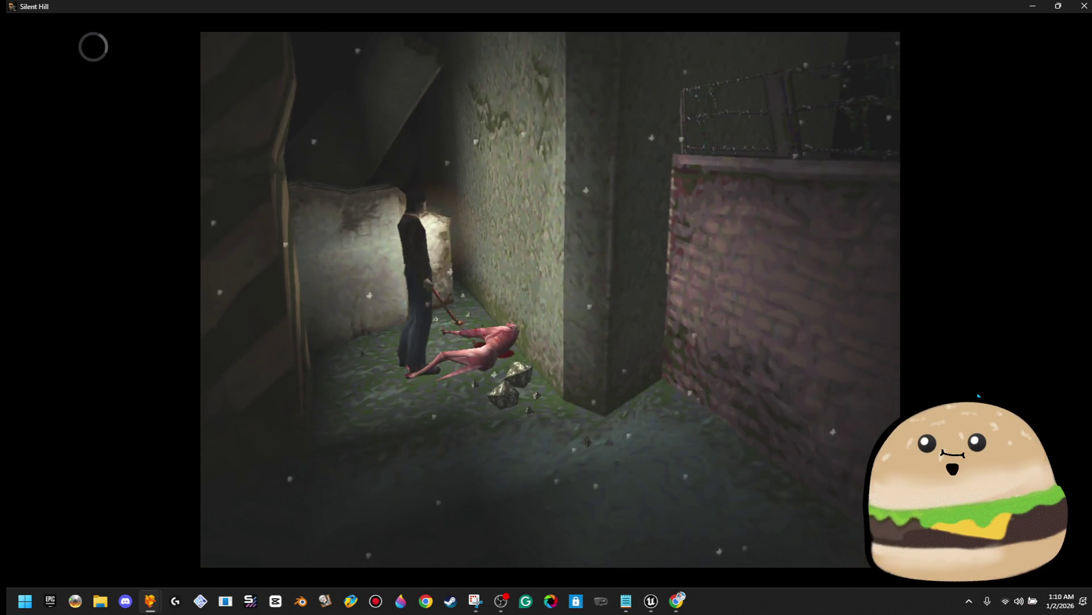
key(Up)
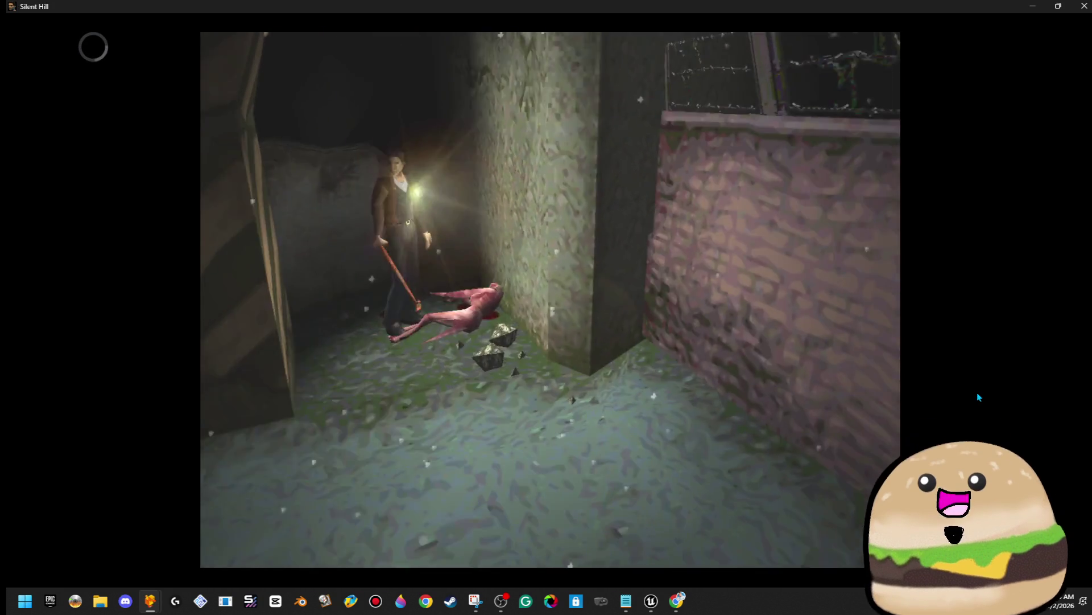
key(Up)
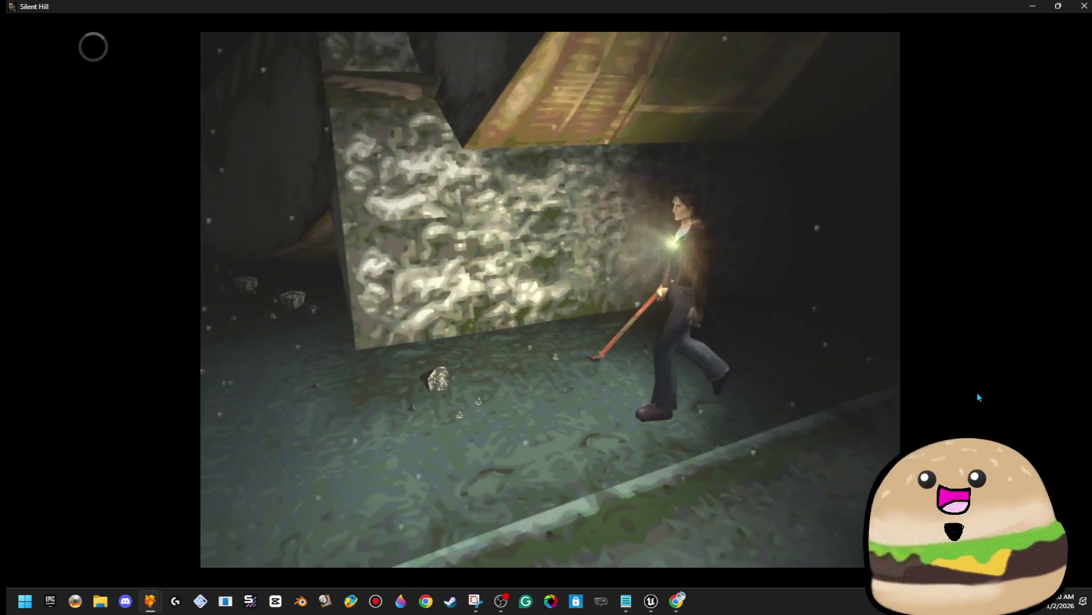
key(Up)
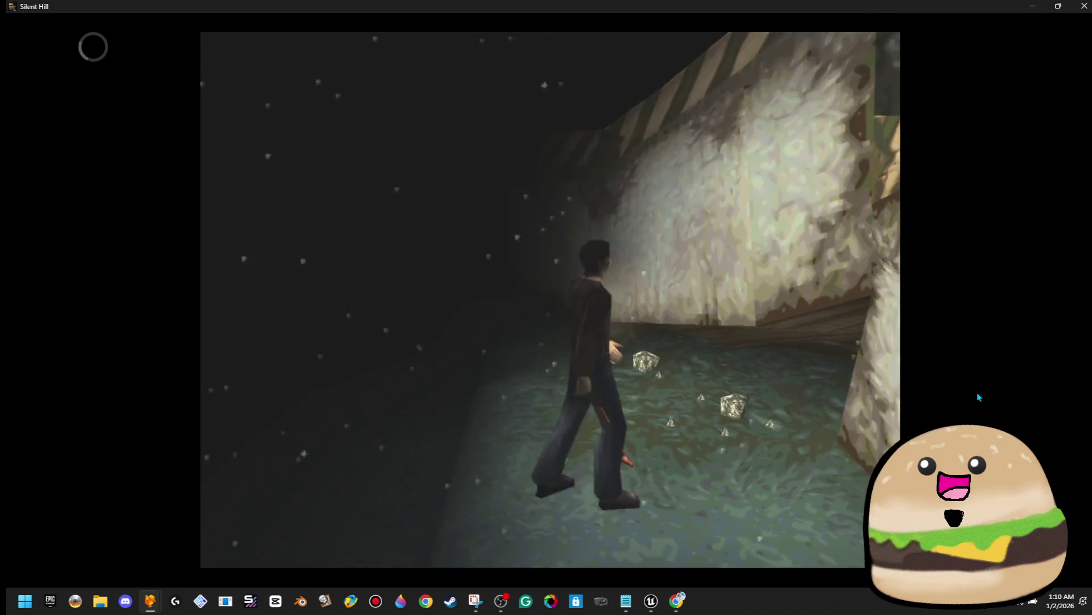
key(Up)
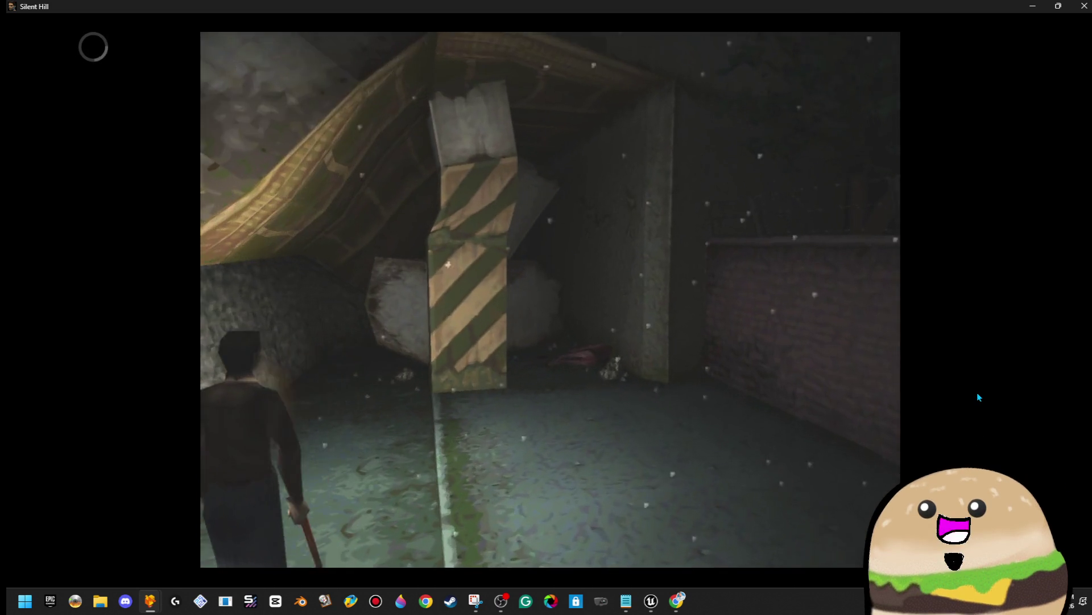
key(Up)
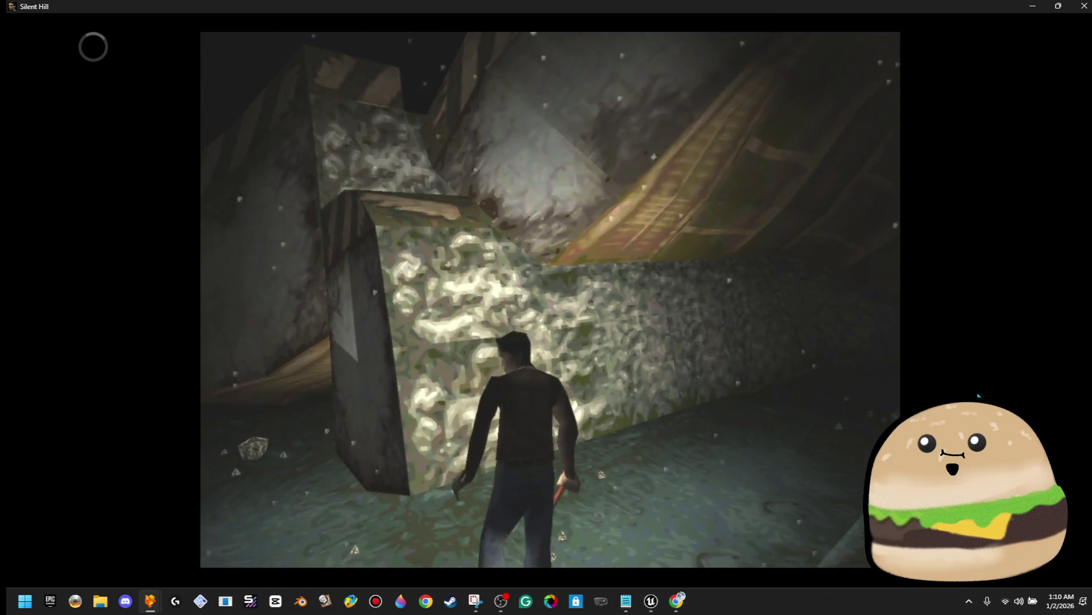
key(Up)
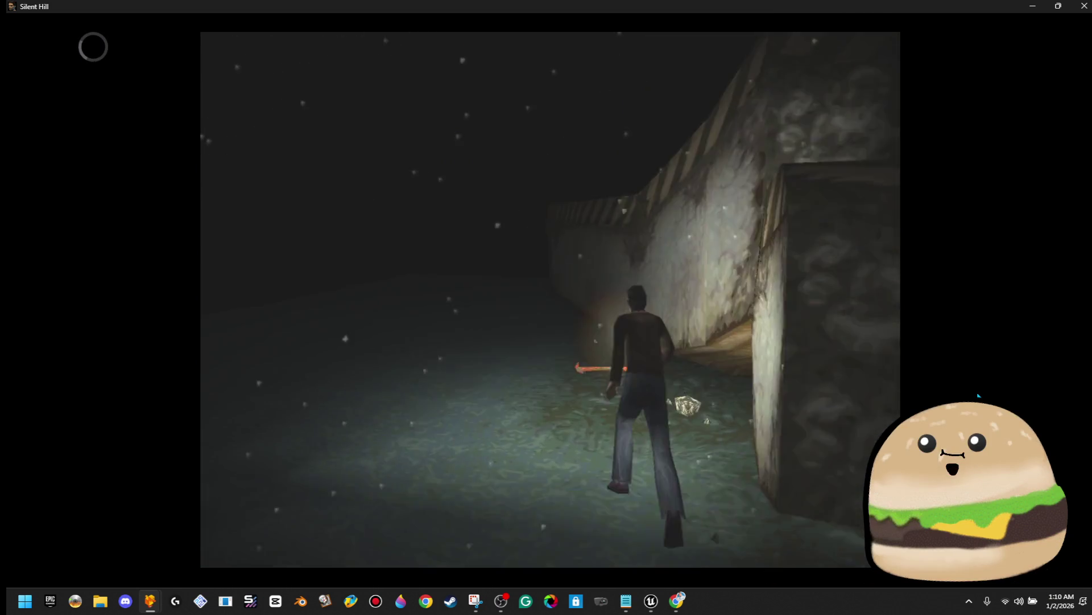
key(Up)
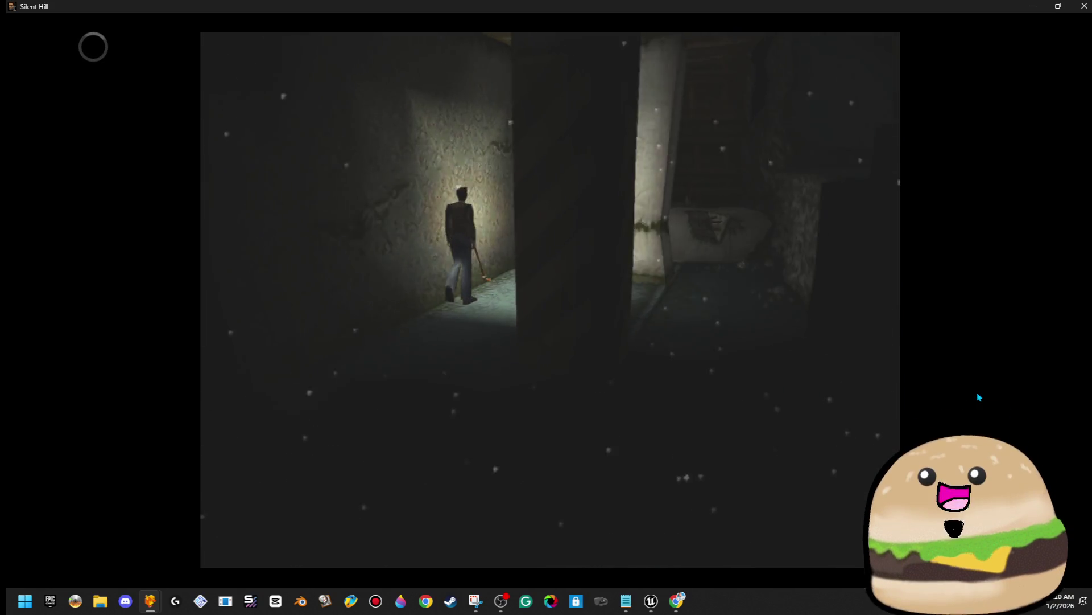
key(Return)
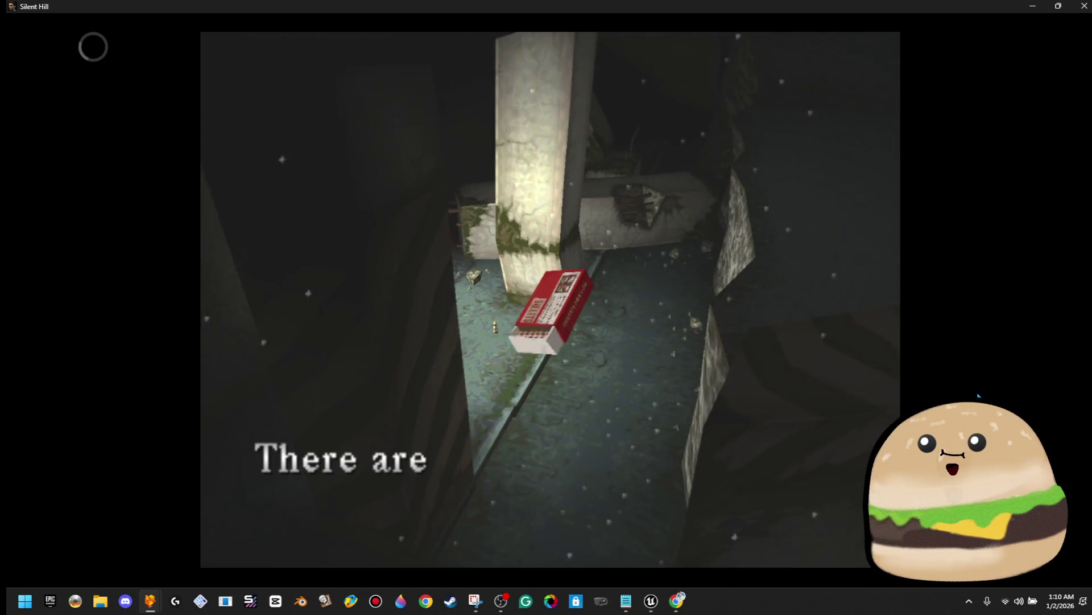
key(Up)
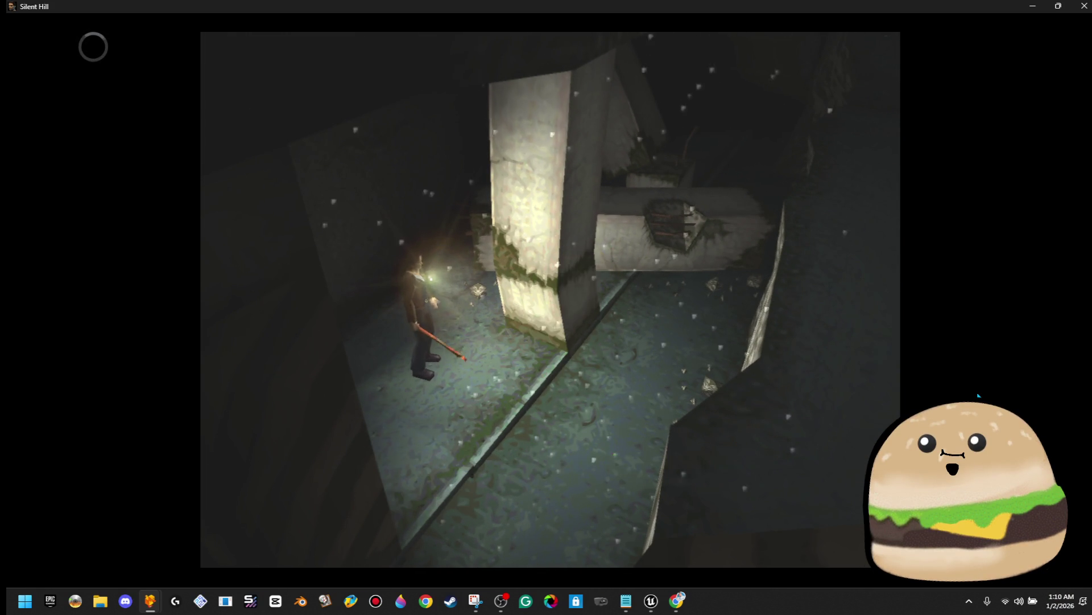
Step: Run along the brick wall, through the tree-lined courtyard, and onto the paved path
key(Up)
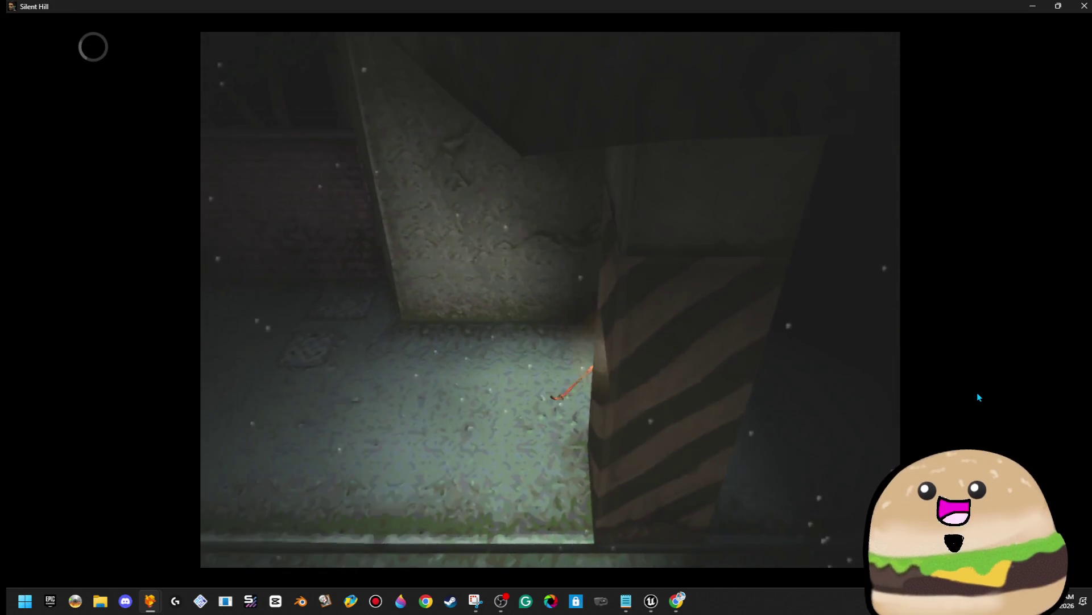
key(Up)
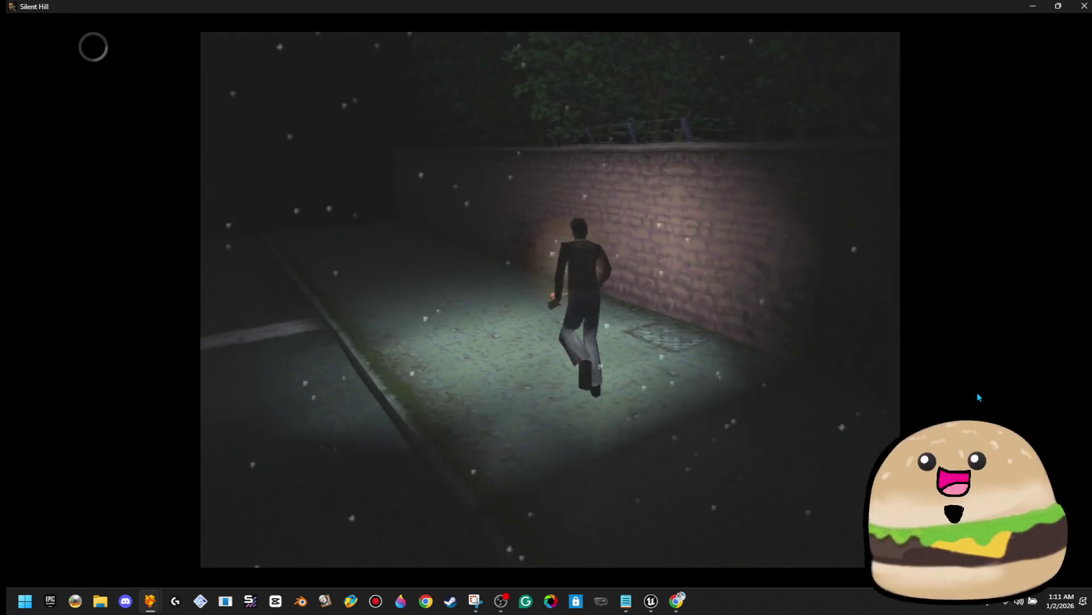
key(Left)
key(Up)
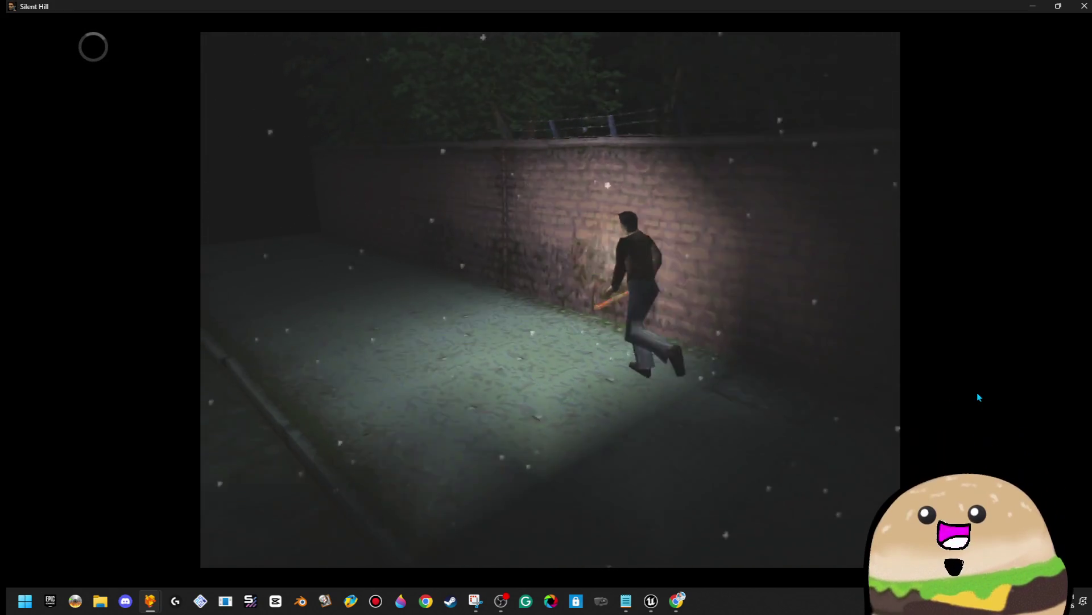
key(Up)
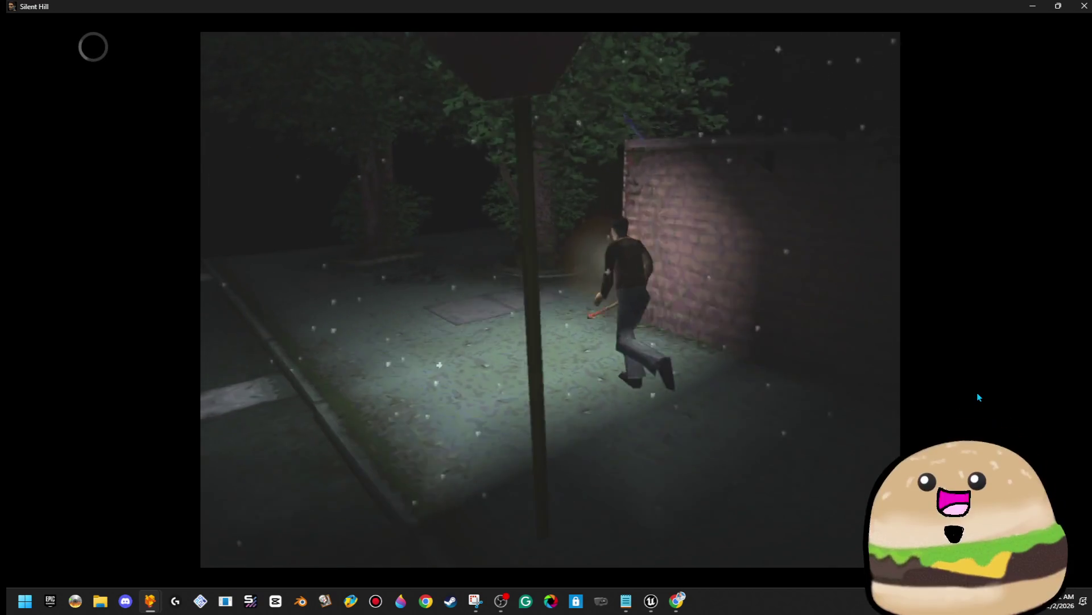
key(Up)
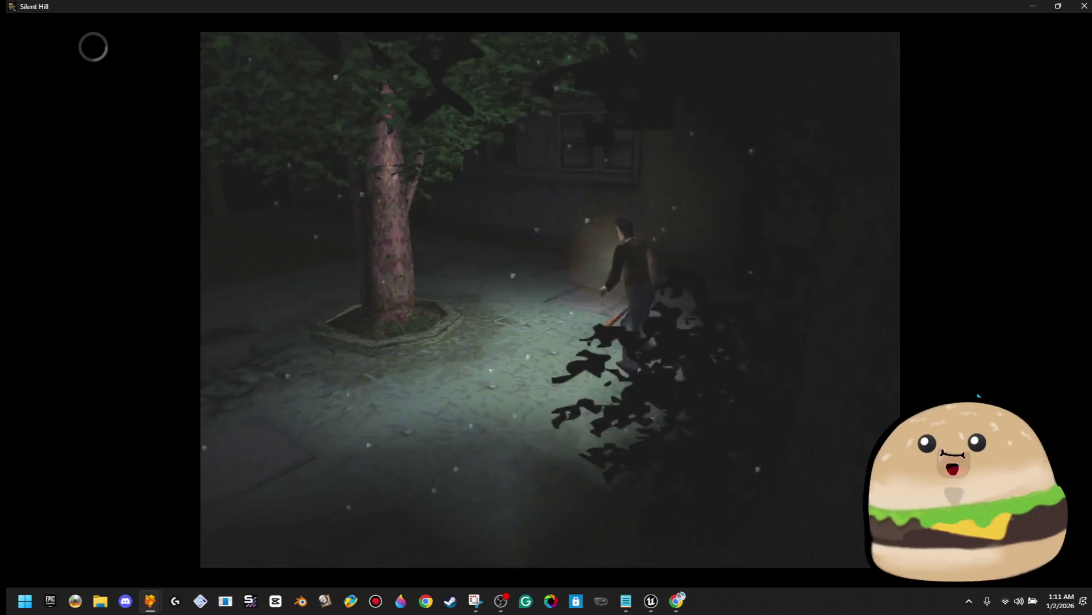
key(Up)
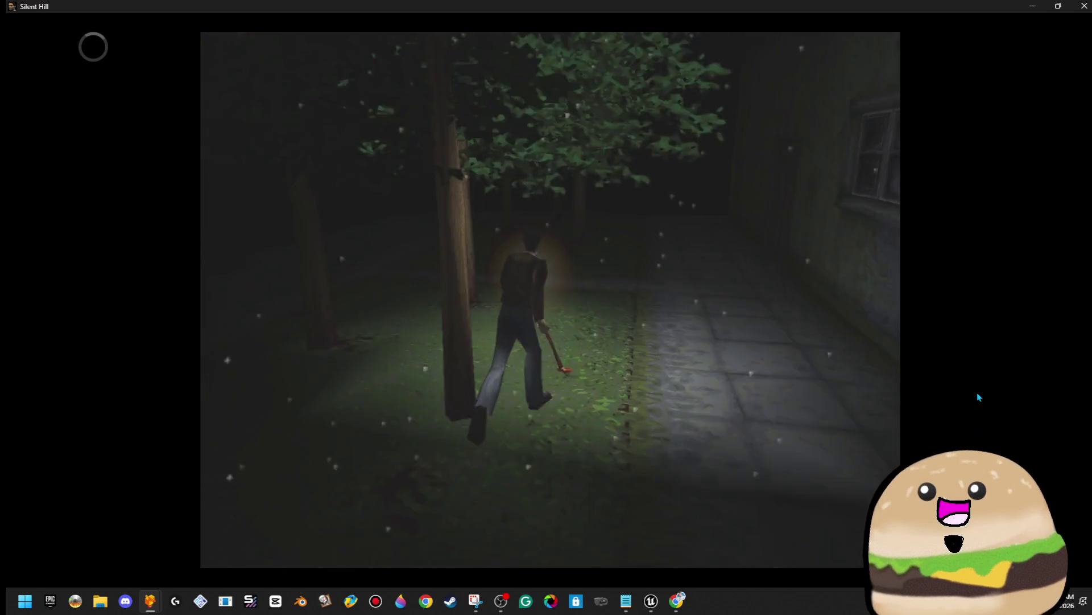
key(Up)
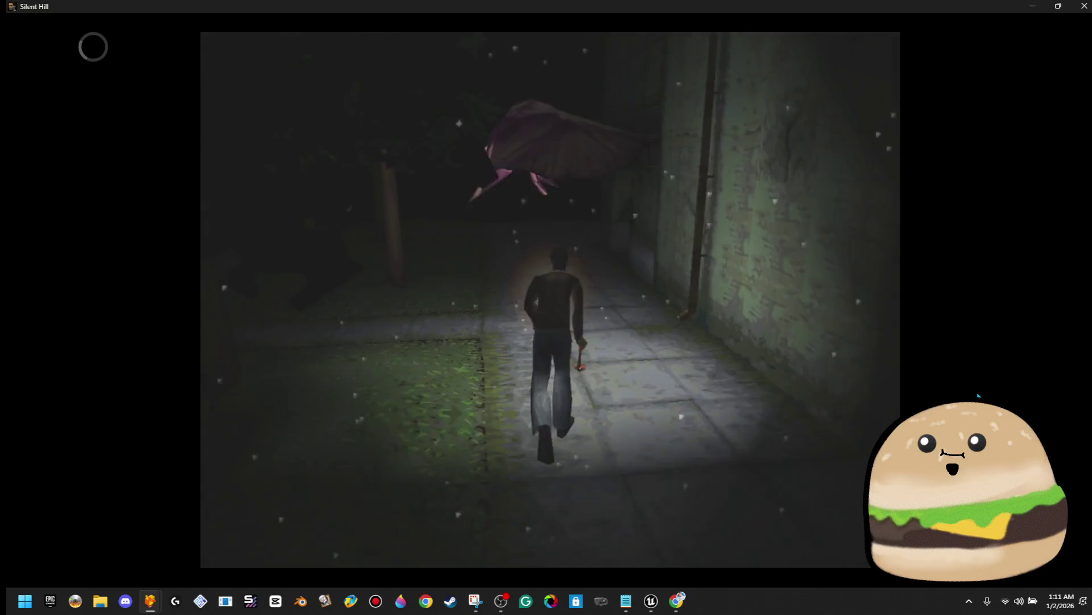
Step: Continue down the dark road and alongside the brick building past the gate
key(Up)
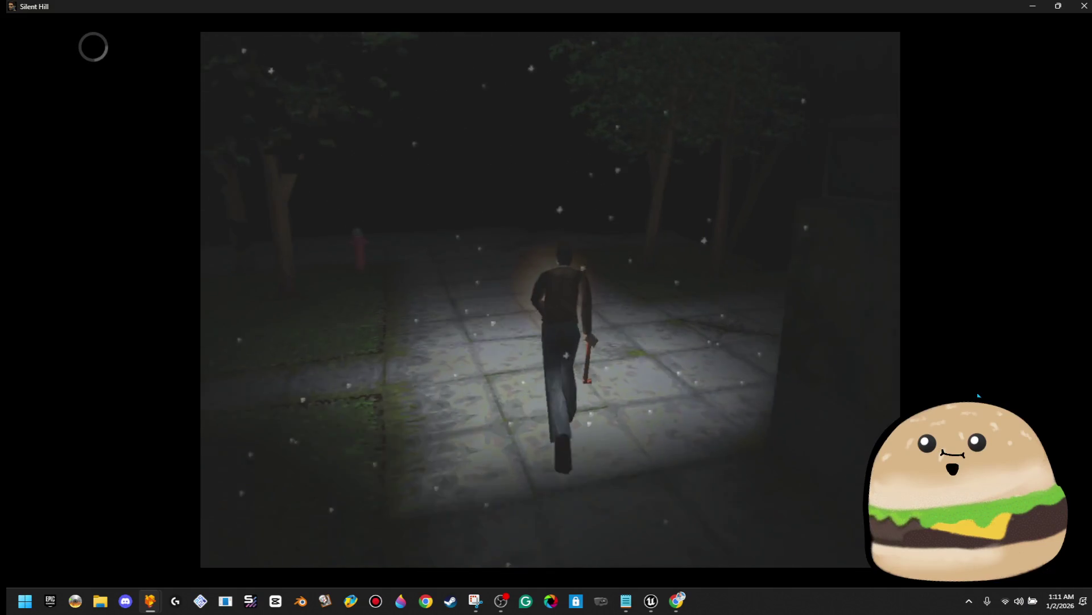
key(Up)
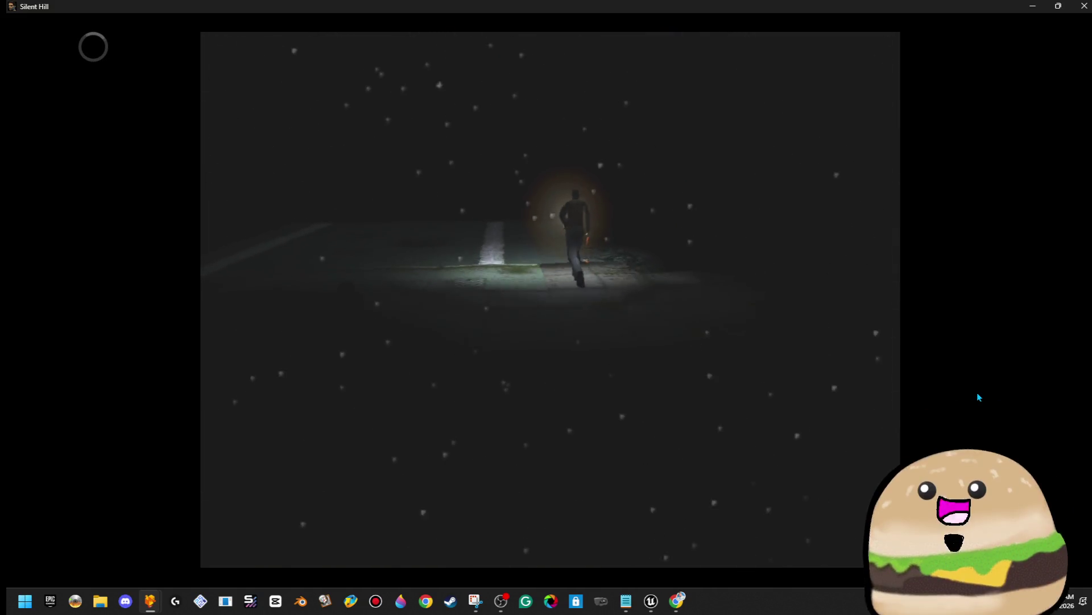
key(Up)
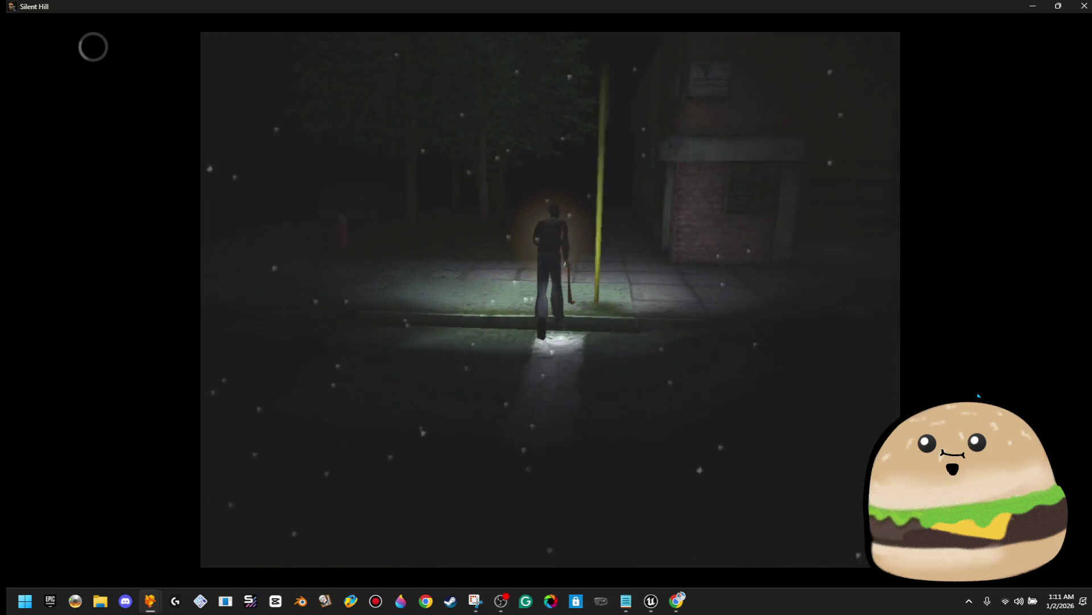
key(Up)
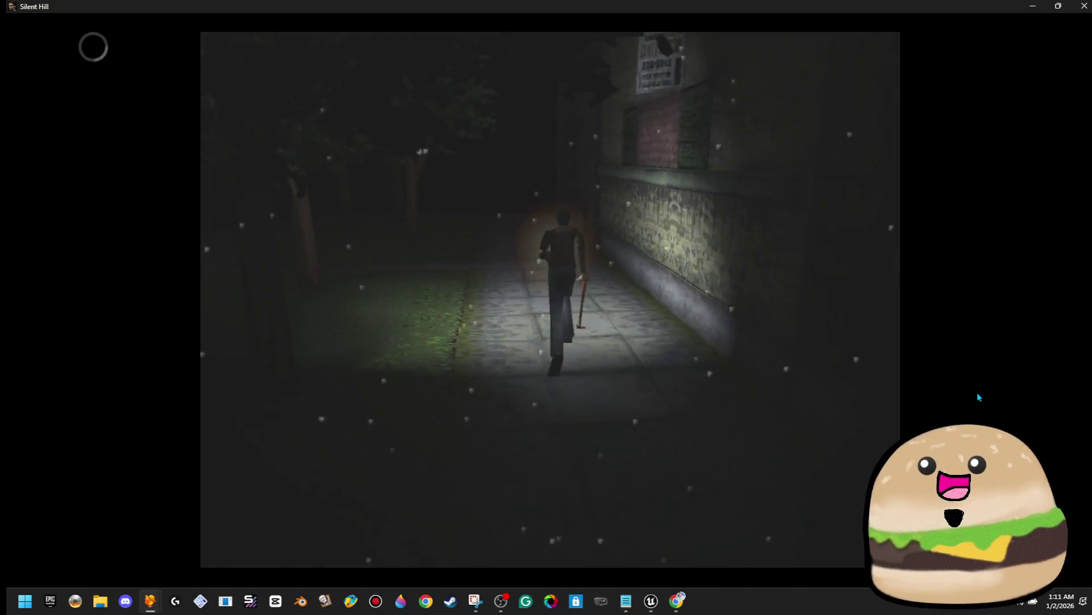
key(Up)
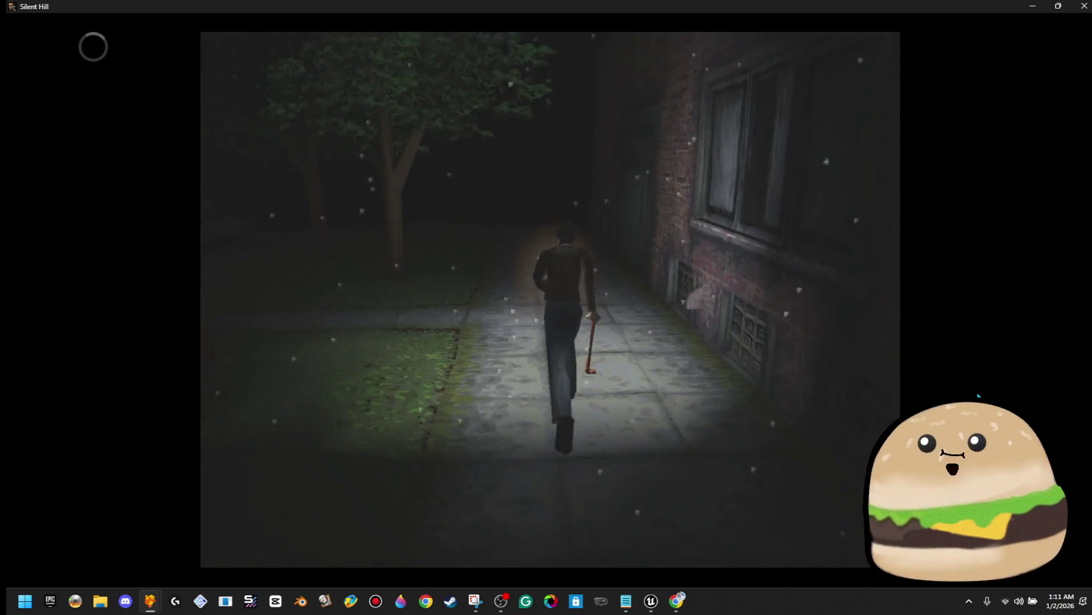
key(Up)
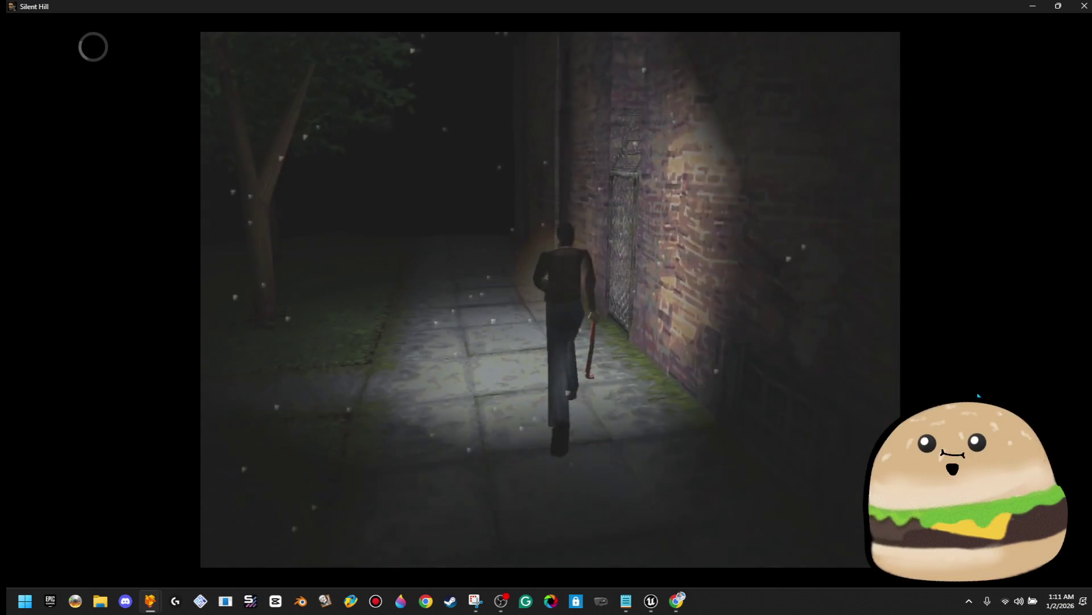
key(Up)
key(Up)
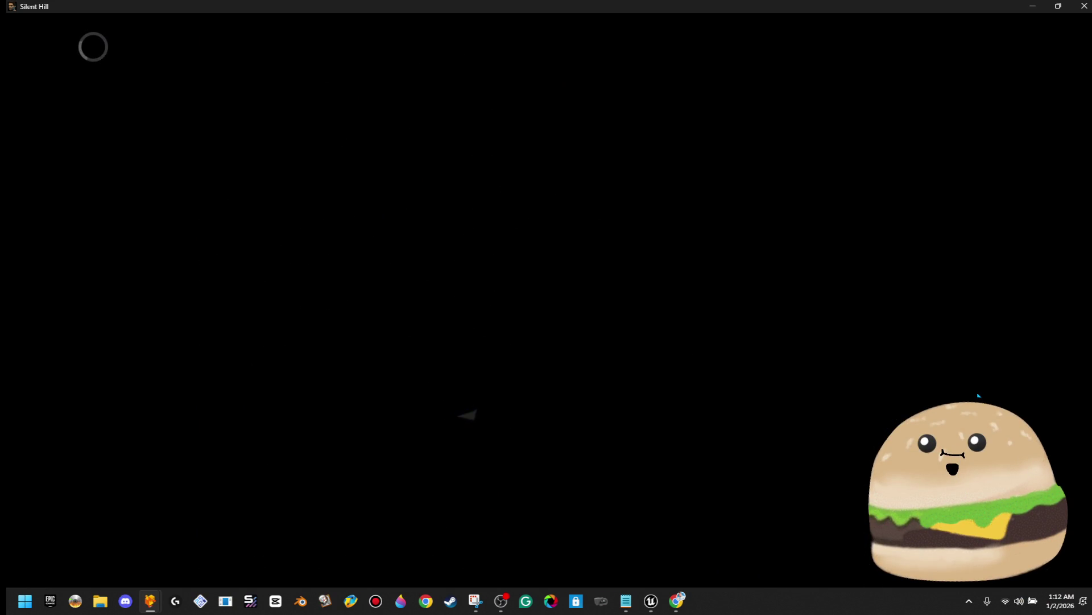
Step: Overwrite the existing memory card save and start walking along the train car aisle
key(Return)
key(Left)
key(Up)
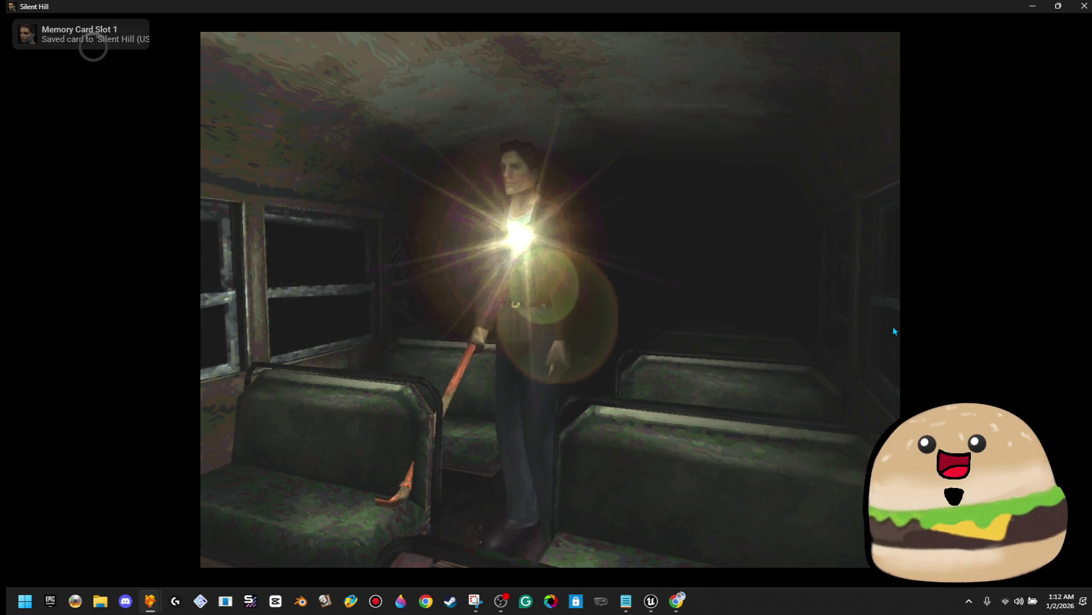
Step: Go through the car's side door and take the School map at Midwich Elementary
key(Up)
key(Up)
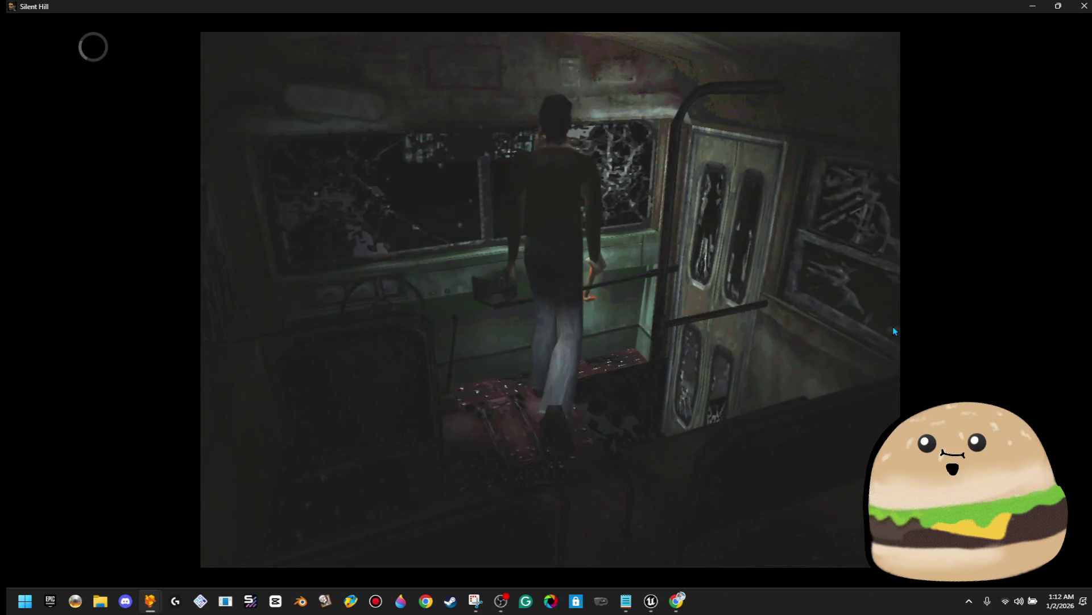
key(x)
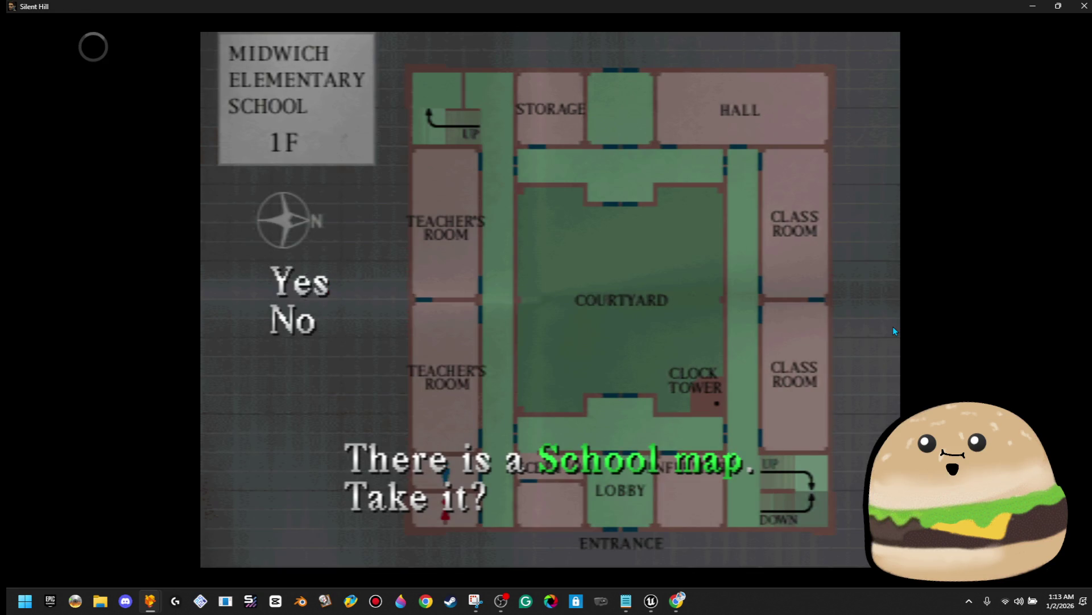
key(Return)
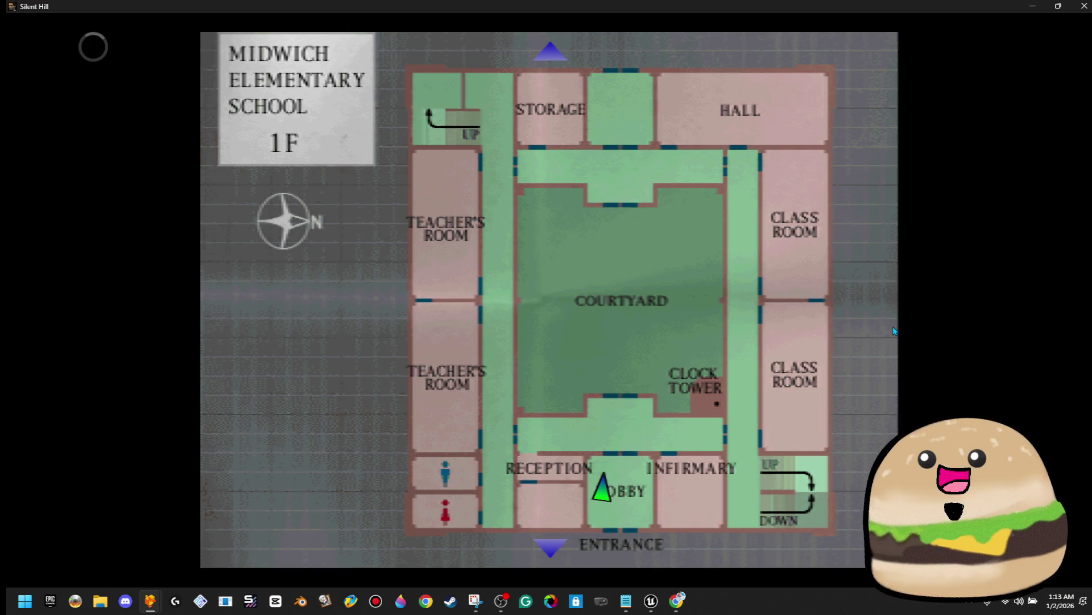
Step: View the 1F school map, zoom in on the Lobby and back out, then close it
key(Return)
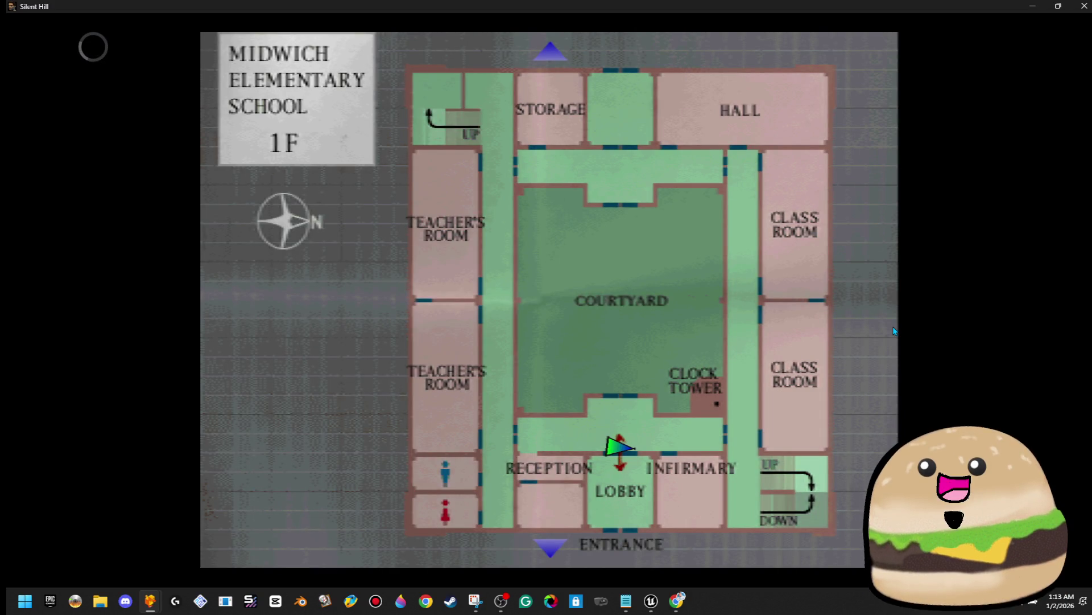
key(k)
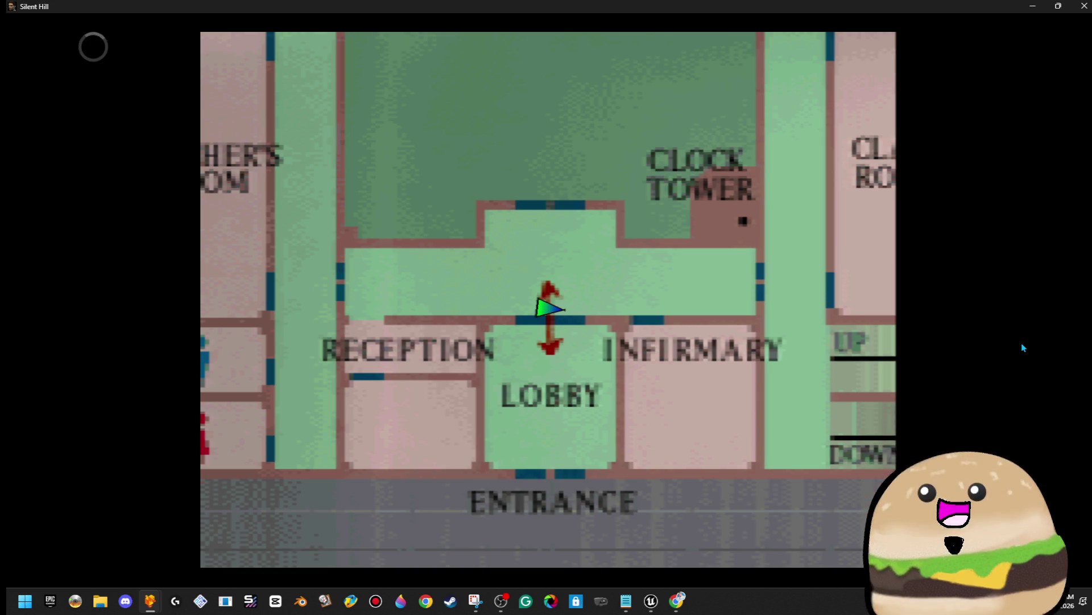
key(j)
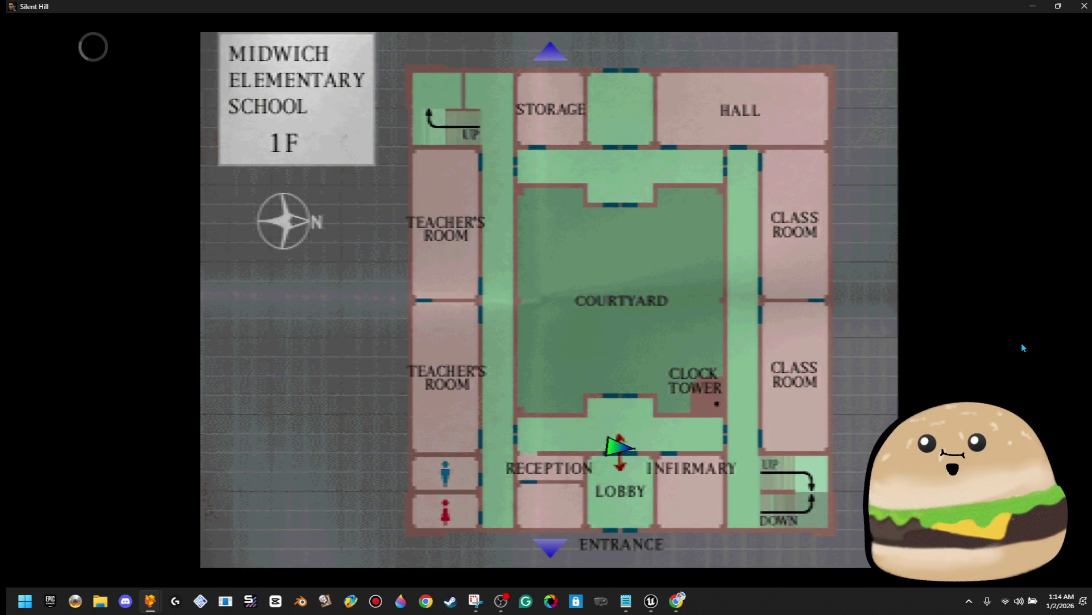
key(BackSpace)
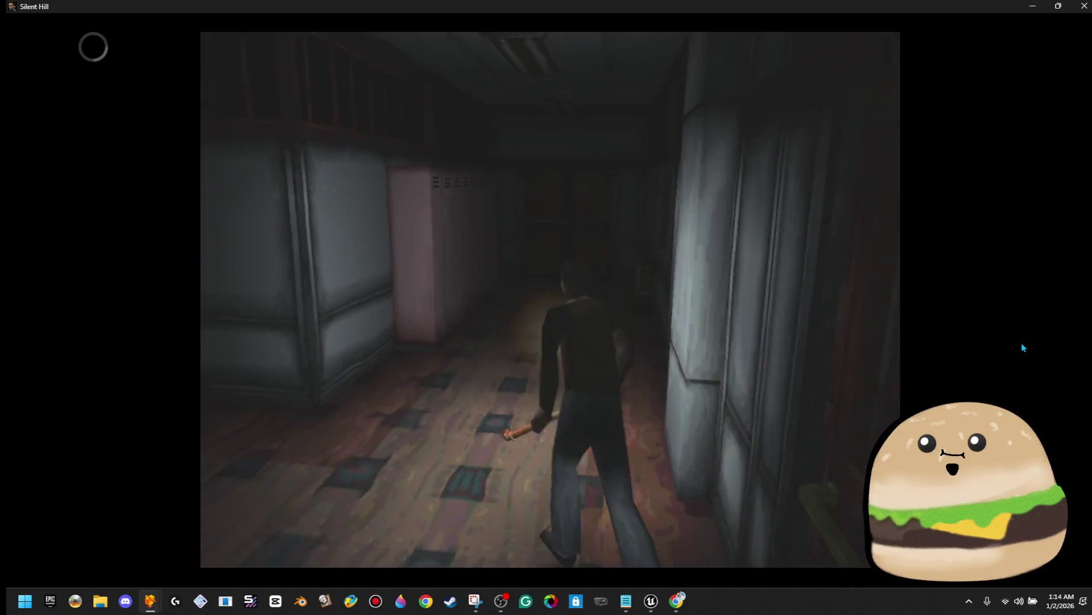
Step: Enter the room behind the red door and examine the first aid kit, cabinet health drink, and desk
key(Up)
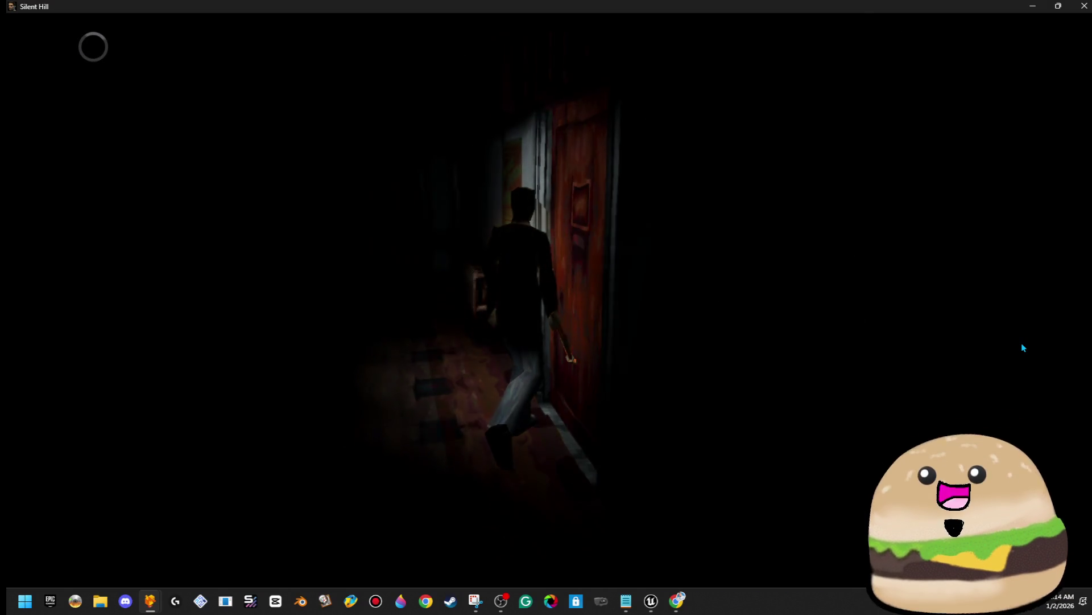
key(k)
key(Up)
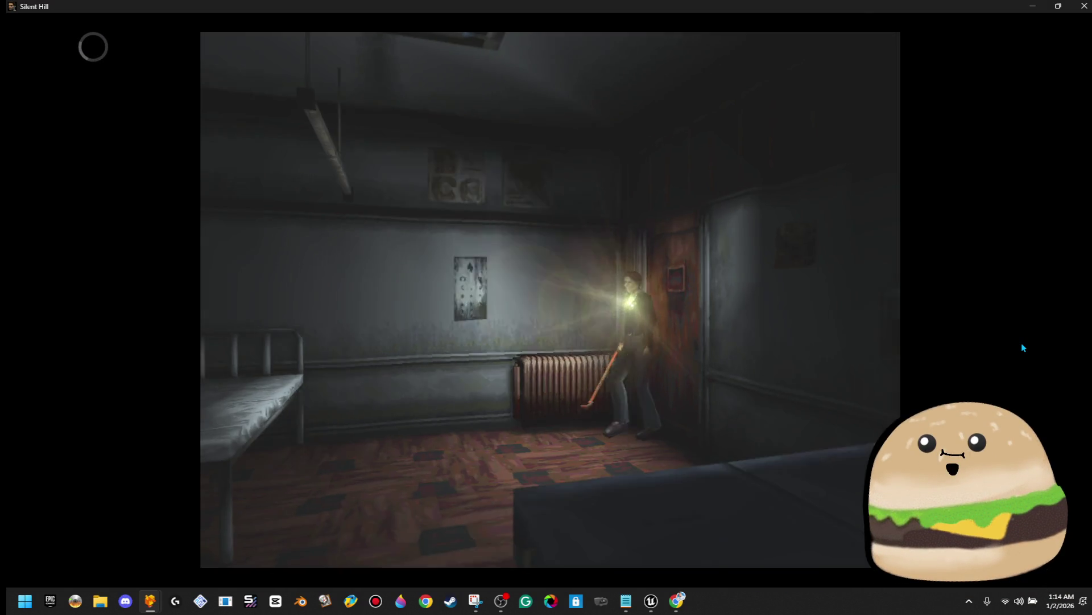
key(Up)
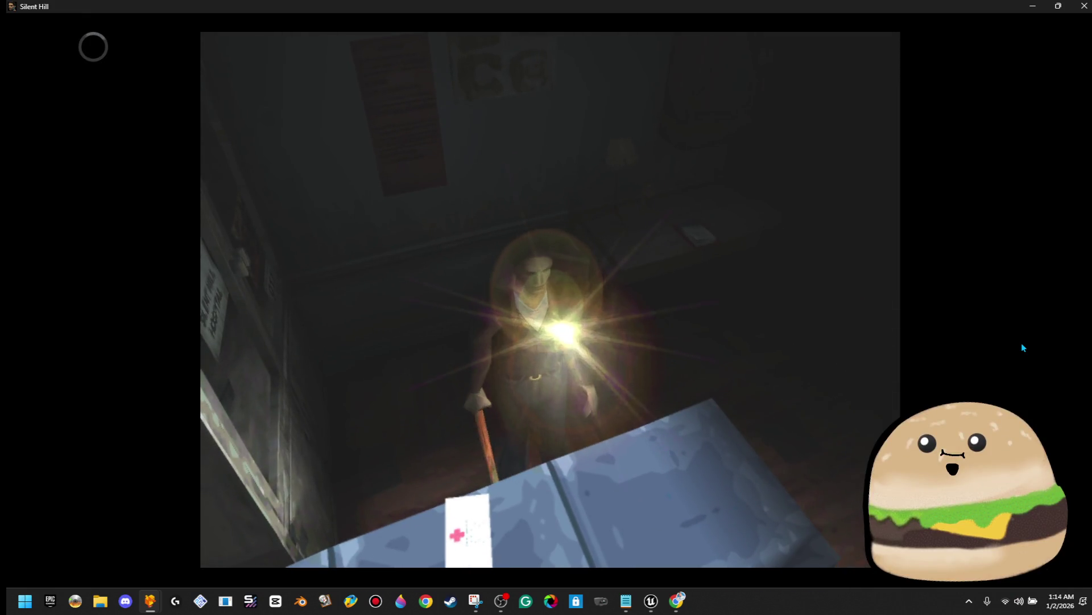
key(k)
key(Up)
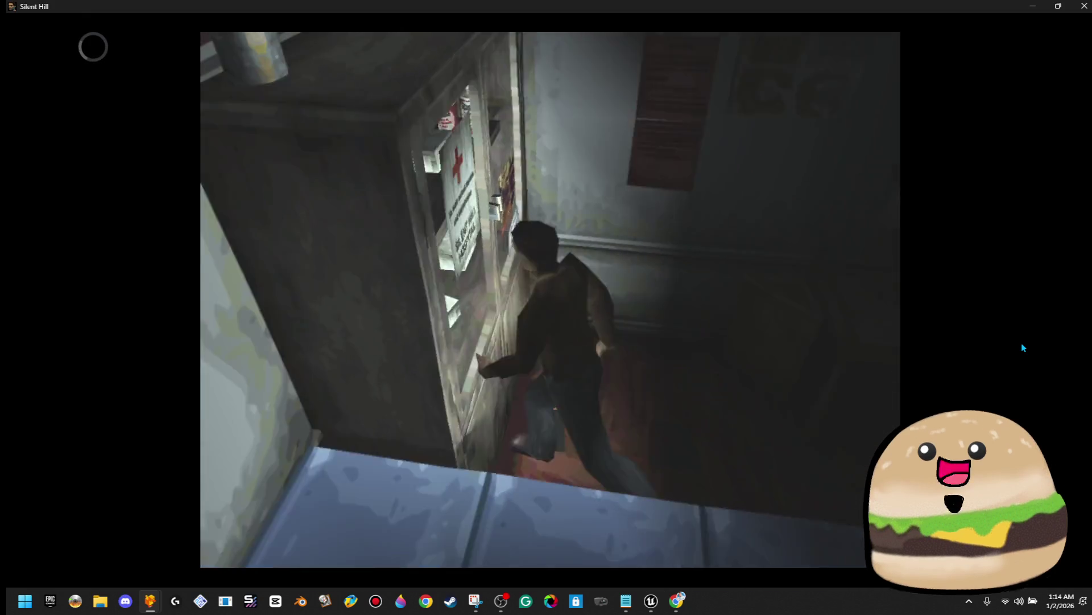
key(k)
key(k)
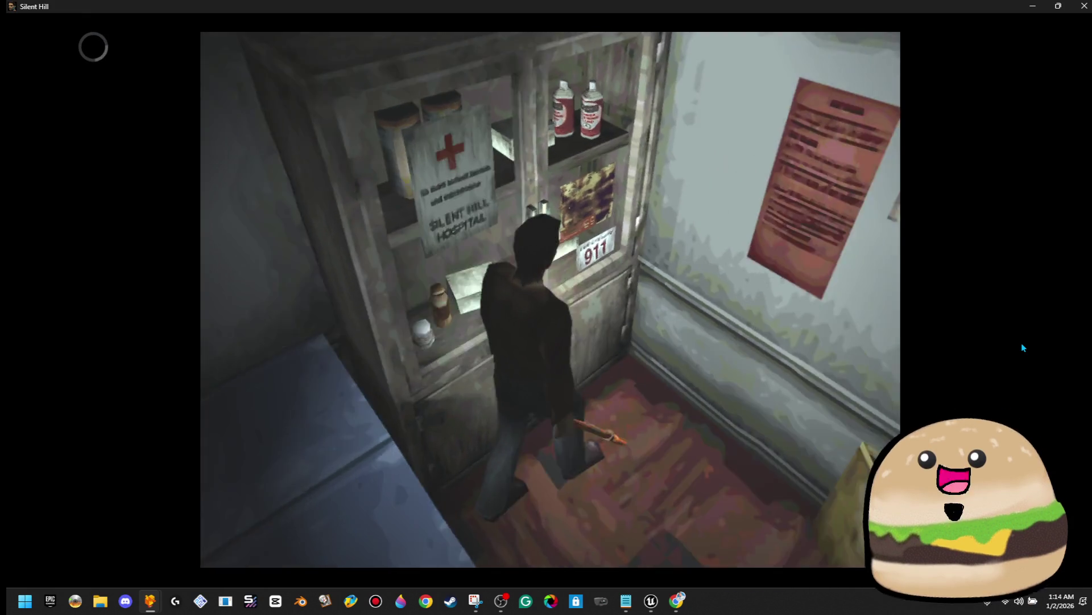
key(Down)
key(Up)
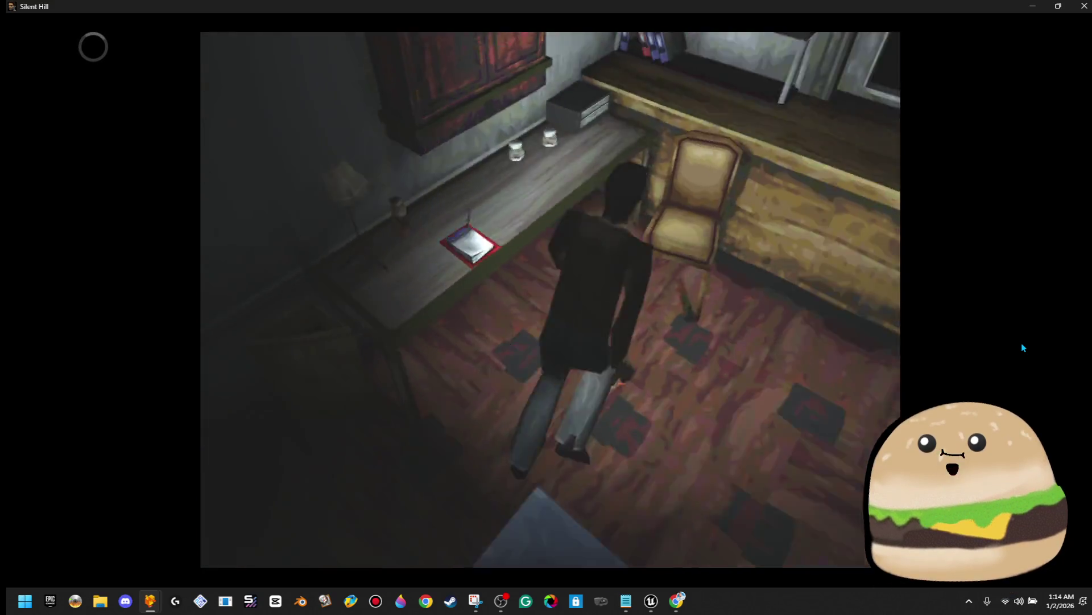
Step: Go through the locker corridor, try the locked double doors, and zoom the map on Harry's position
key(Down)
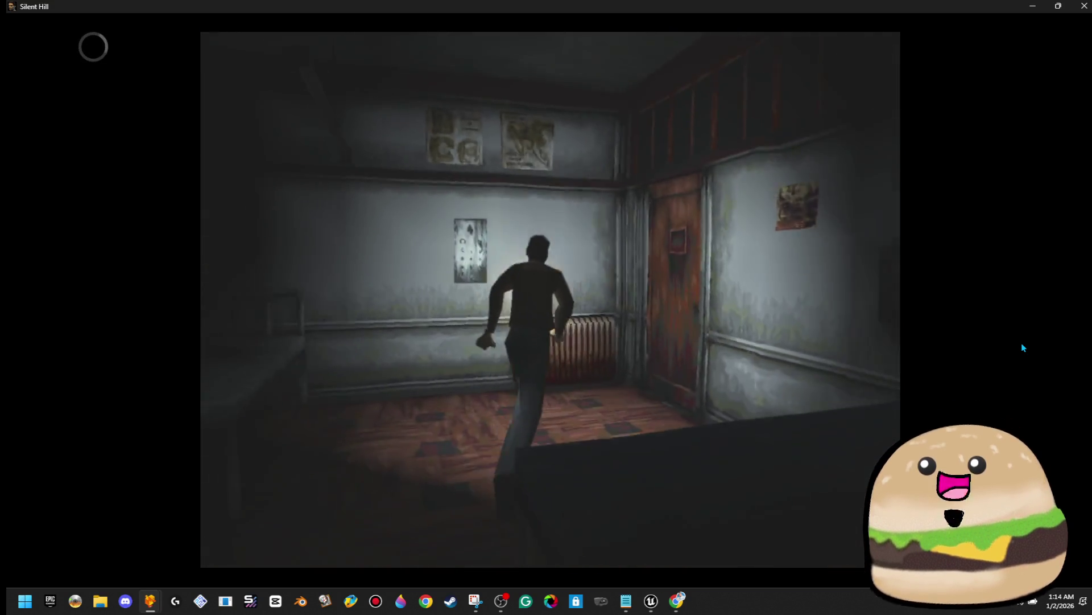
key(Up)
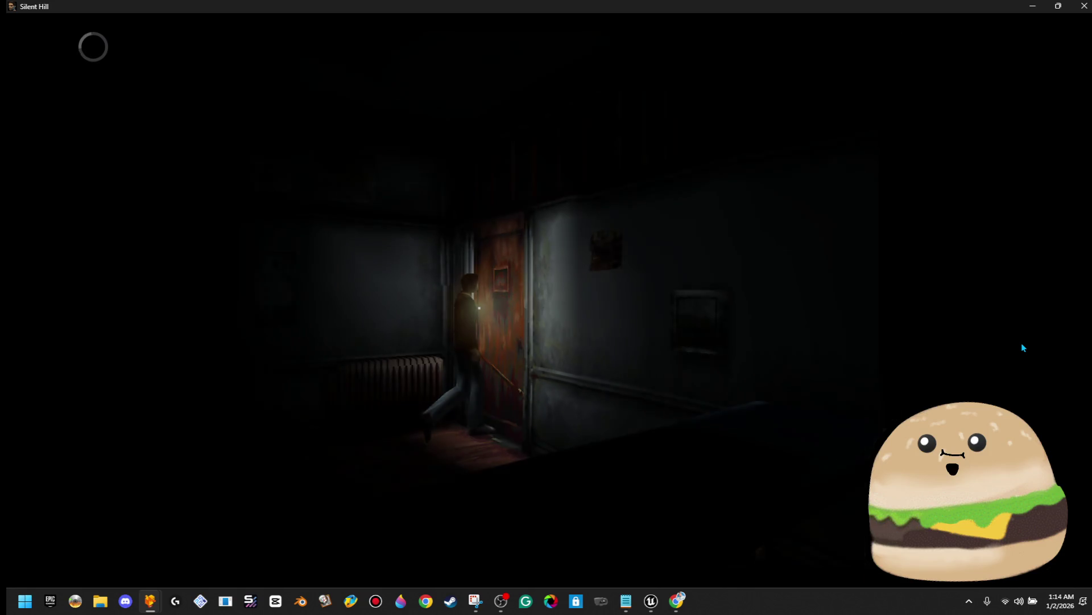
key(Up)
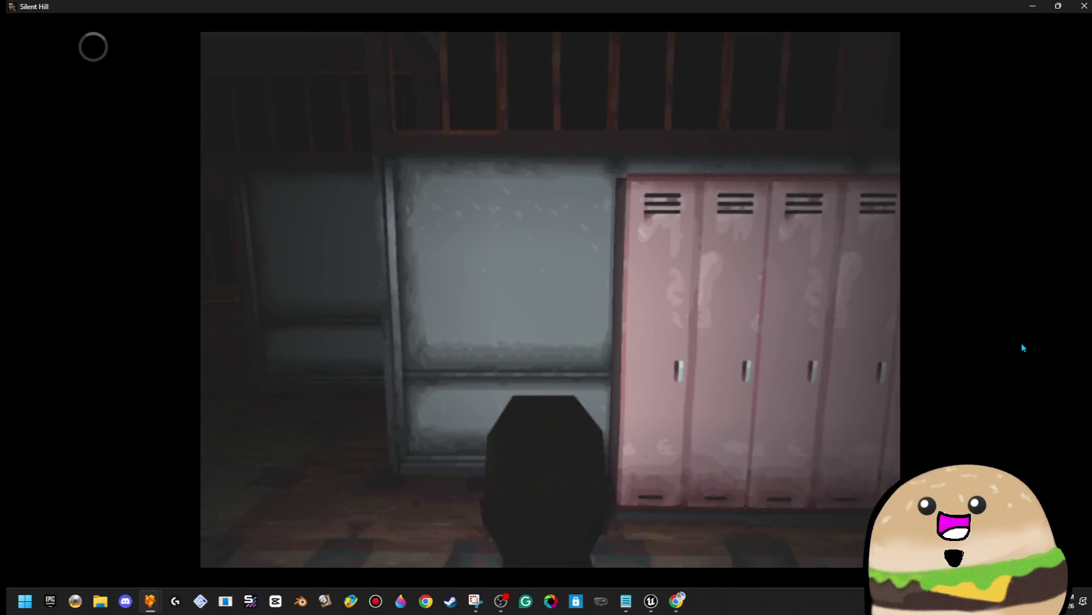
key(Up)
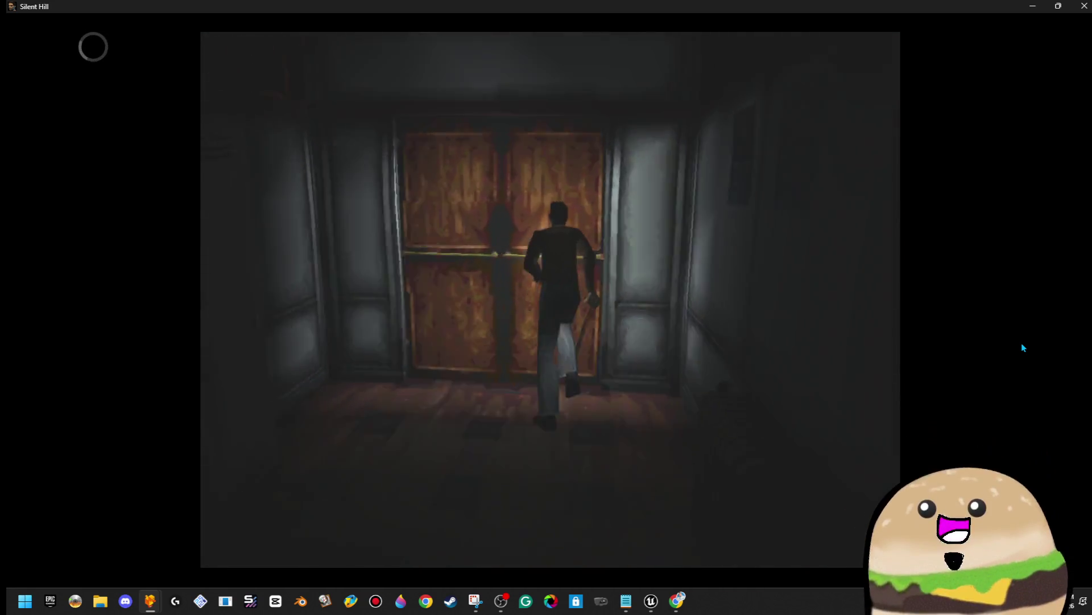
key(BackSpace)
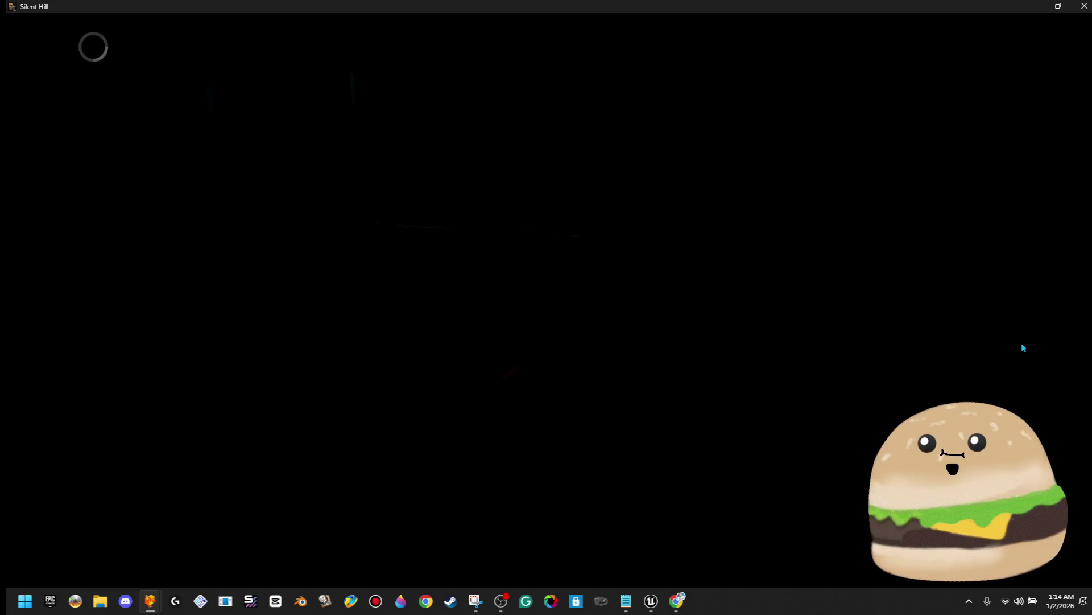
key(x)
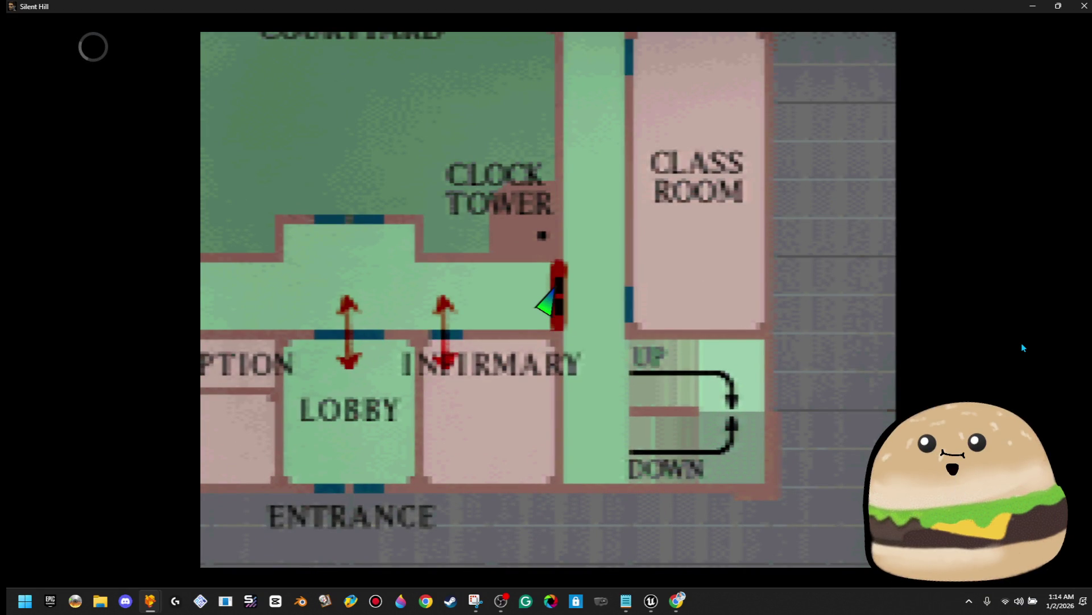
Step: Close the zoomed map, walk down the locker corridor, then reopen the 1F map around Harry's marker
key(x)
key(BackSpace)
key(Up)
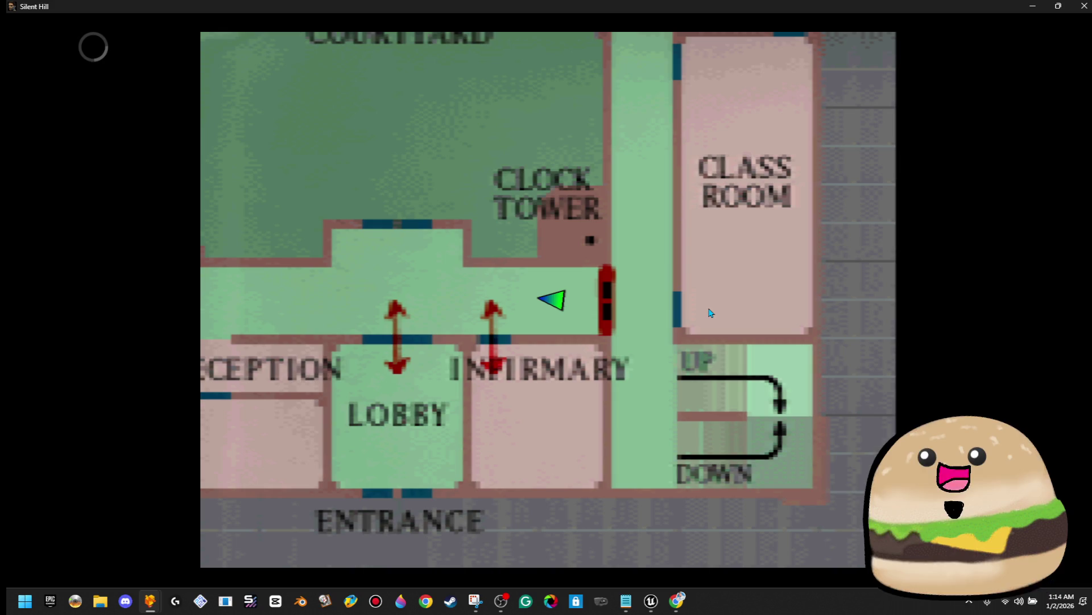
key(Escape)
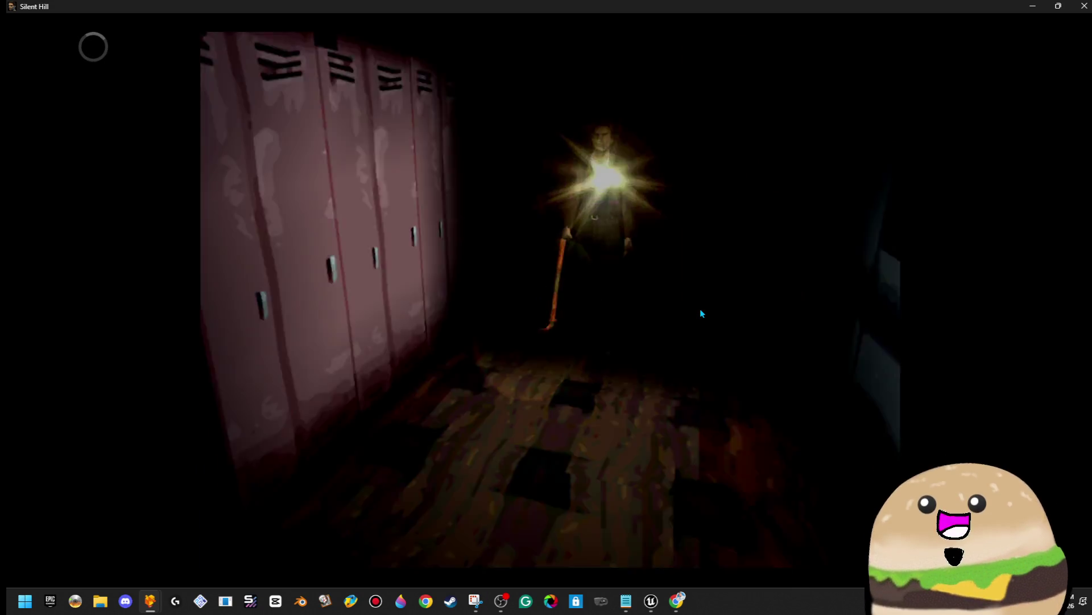
key(Up)
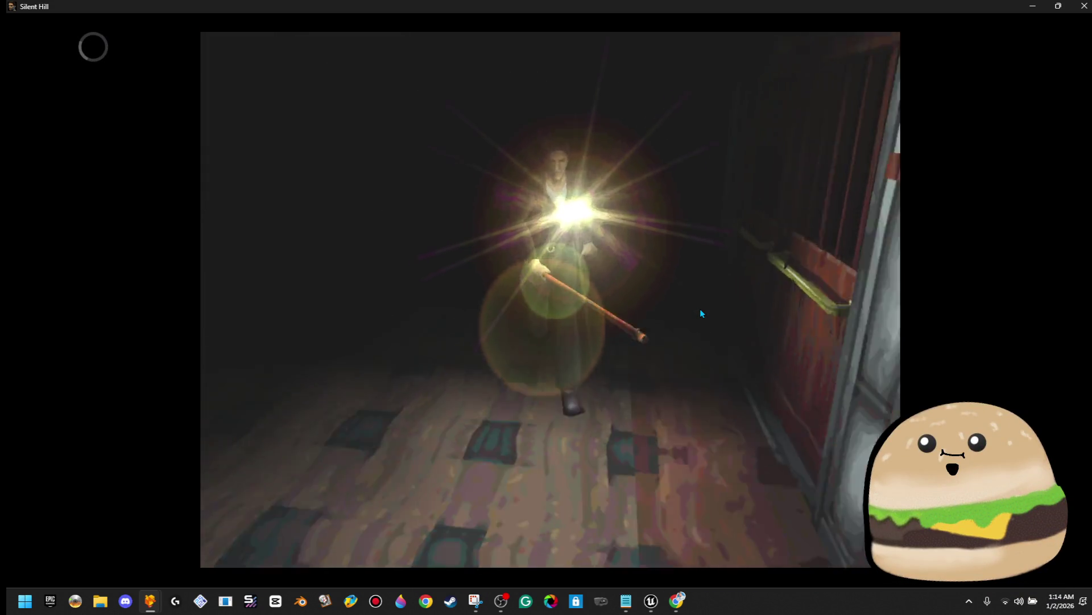
key(Escape)
key(Escape)
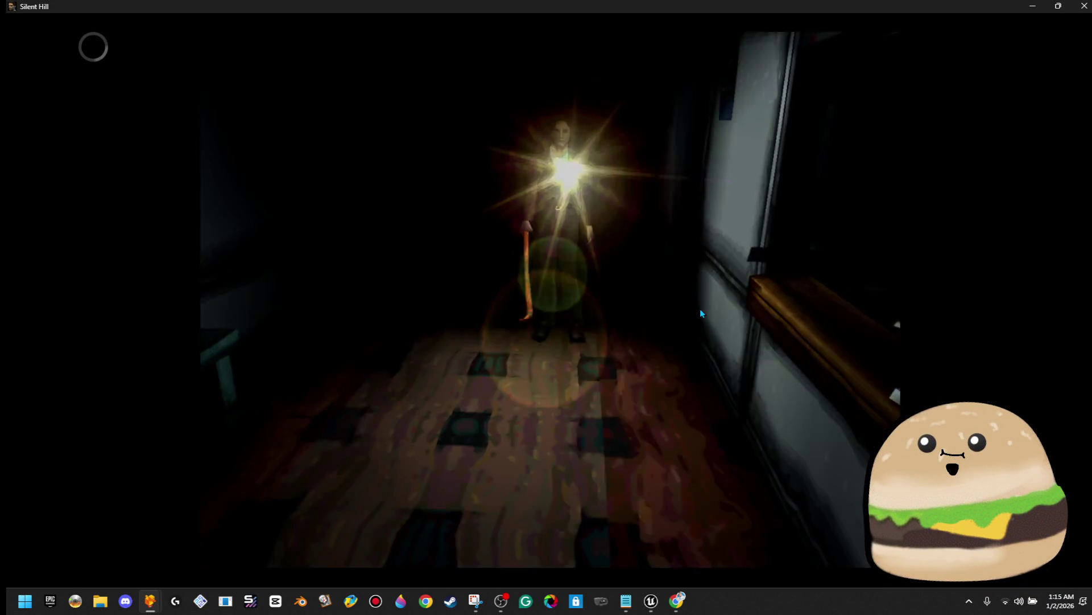
key(BackSpace)
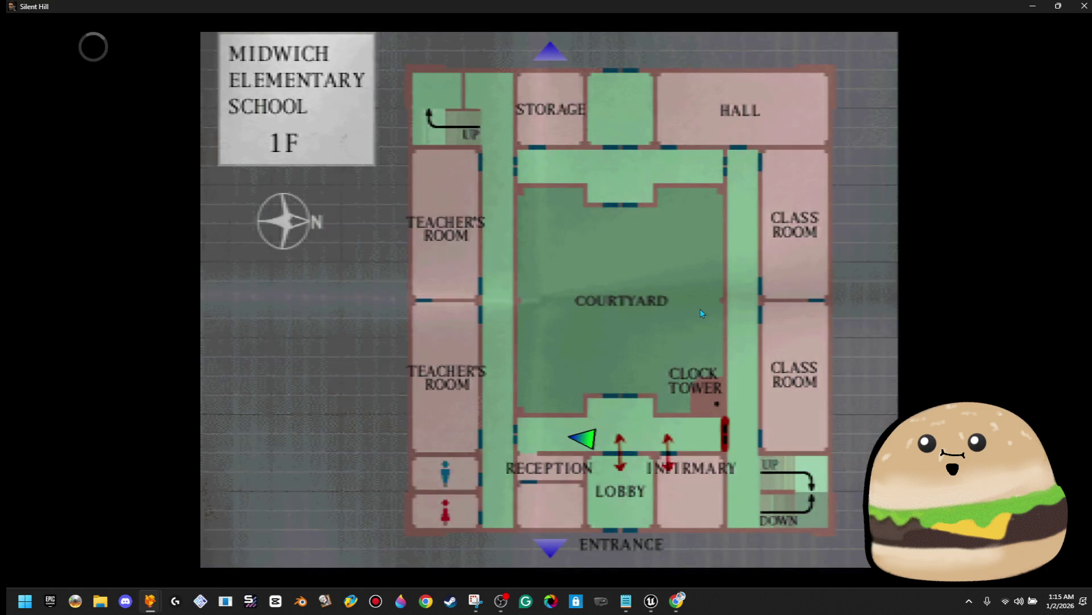
key(Return)
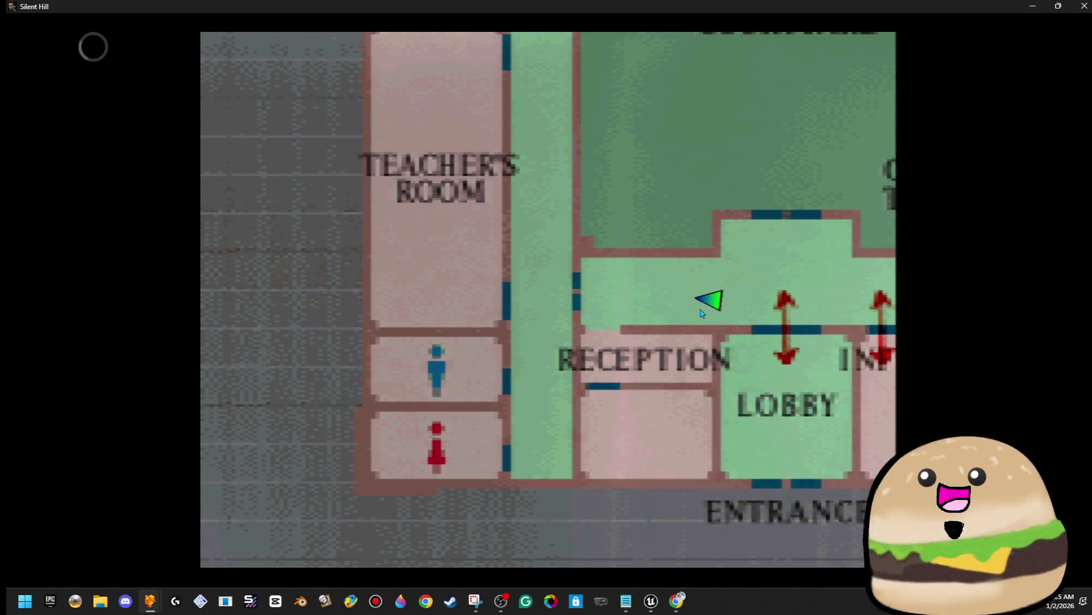
Step: Pan the zoomed 1F map between the Clock Tower corridor and the Teacher's Room, inspecting door markers
key(Right)
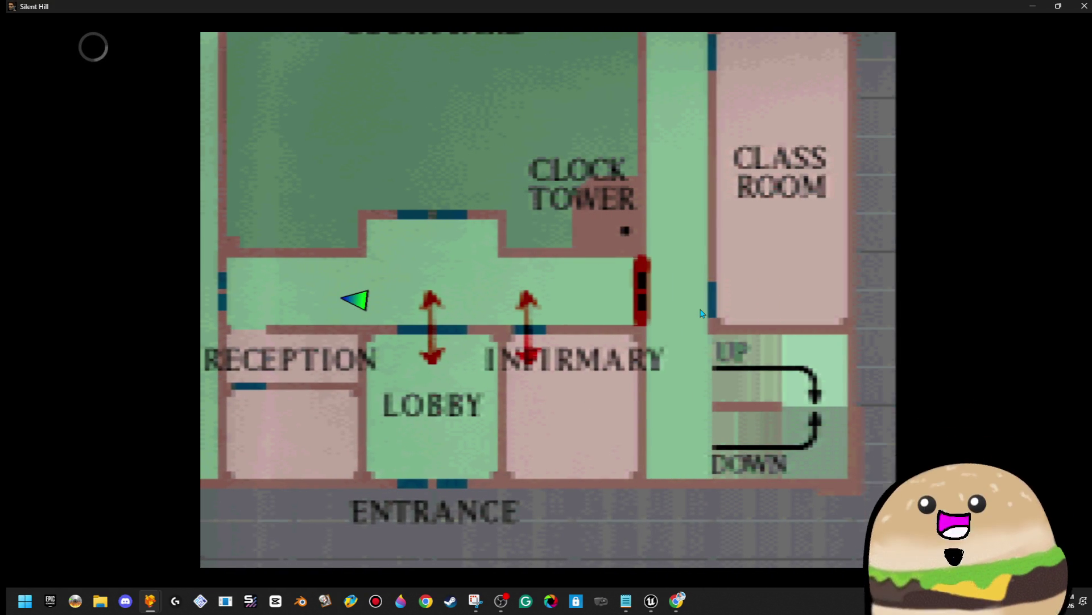
key(Left)
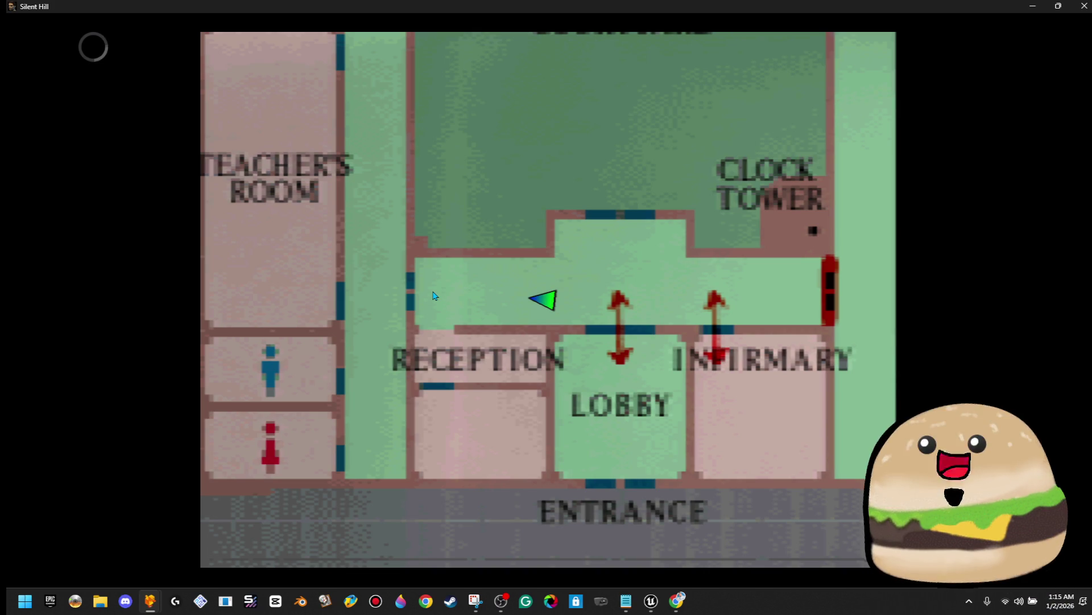
key(Right)
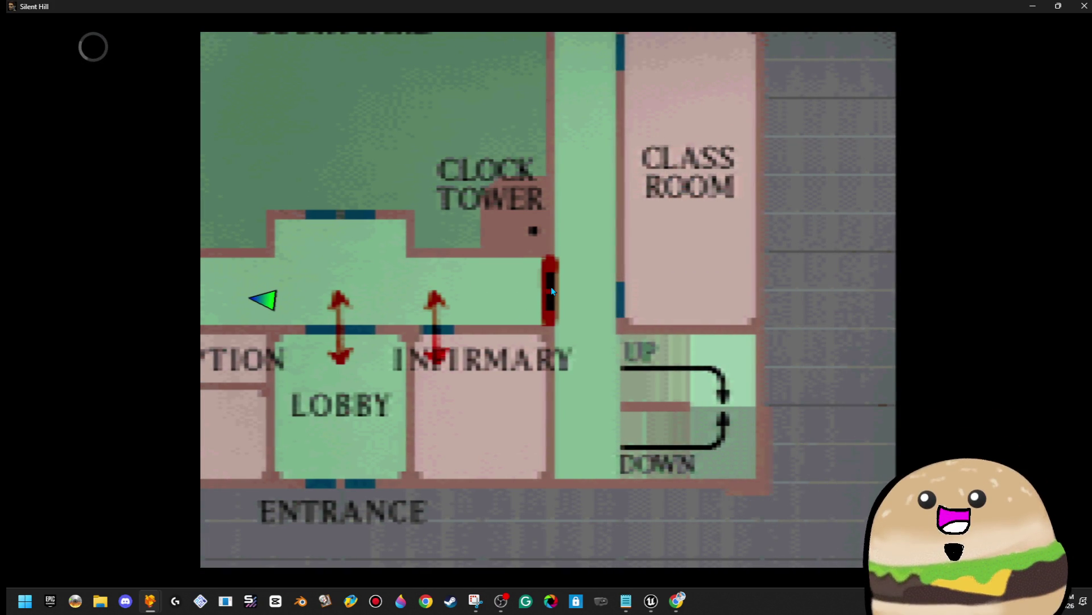
key(Left)
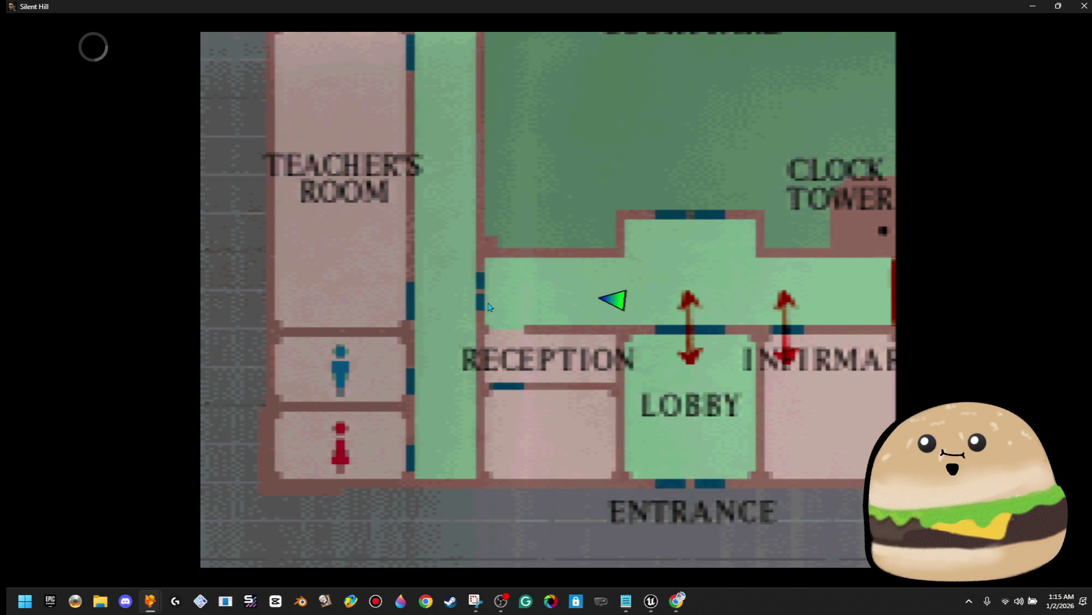
key(Right)
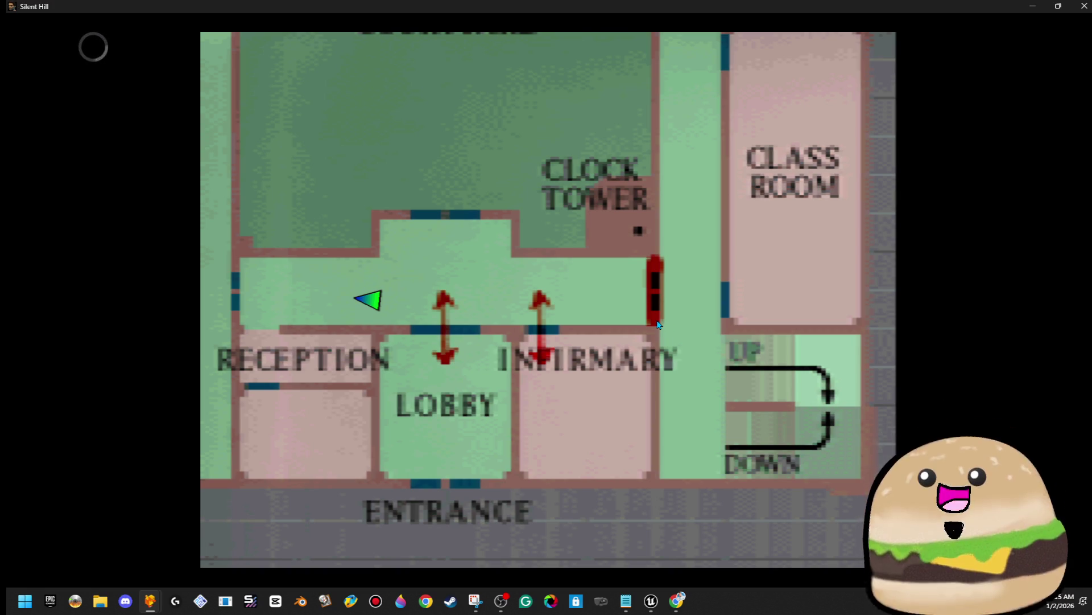
key(Left)
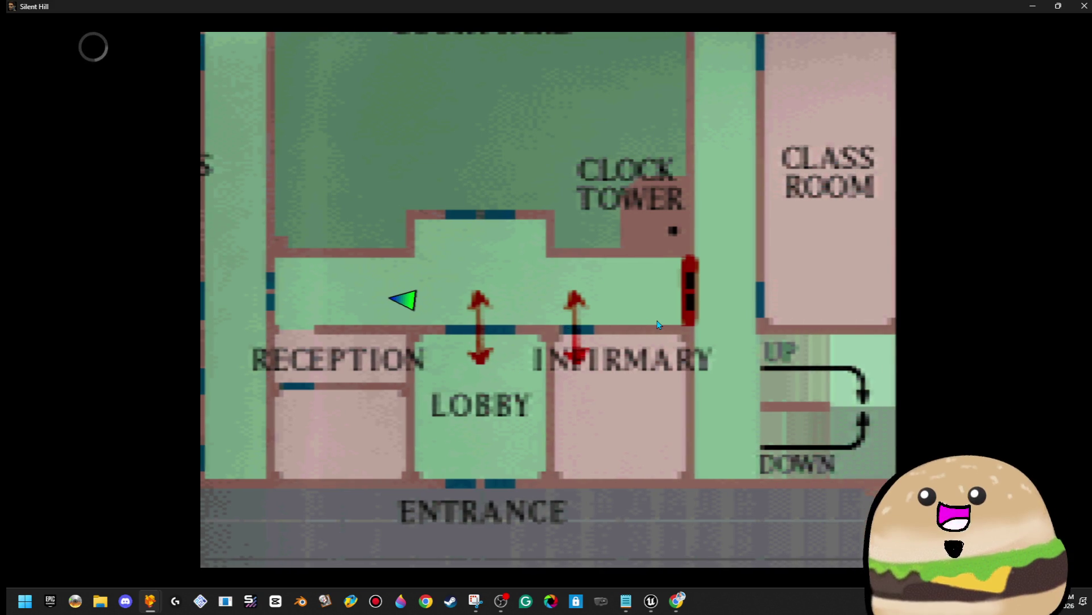
key(Left)
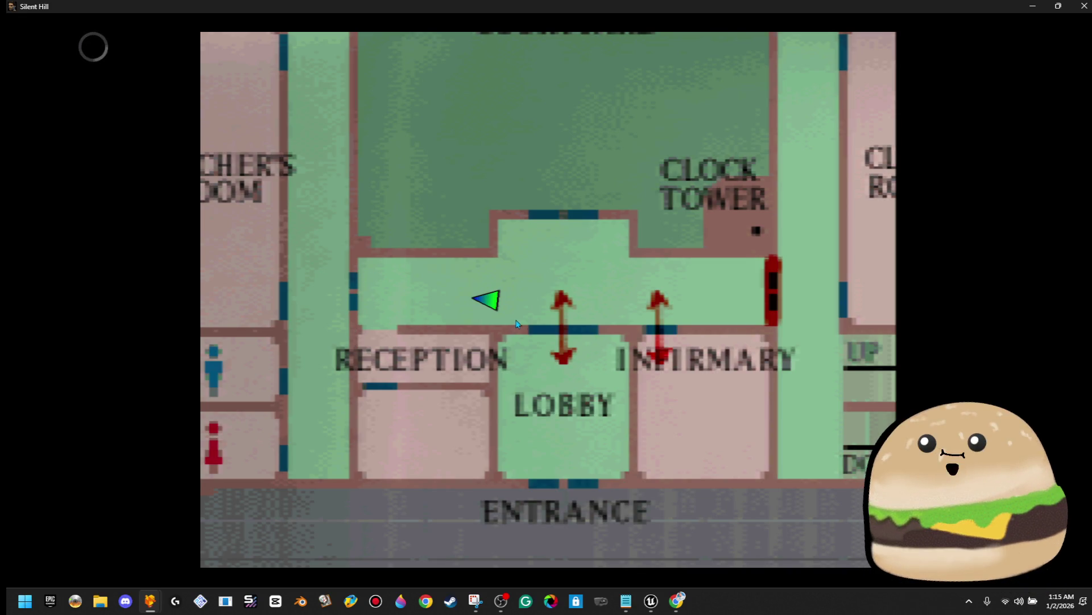
Step: Pan across the Classroom, stairs, and Reception, then recenter the map on the Lobby corridor
key(Right)
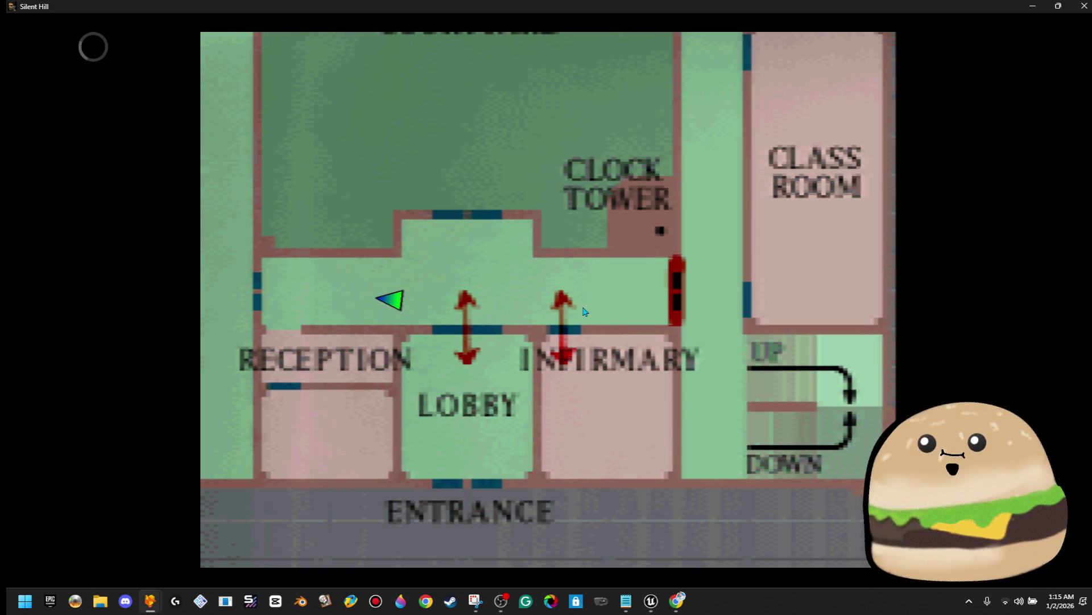
key(Right)
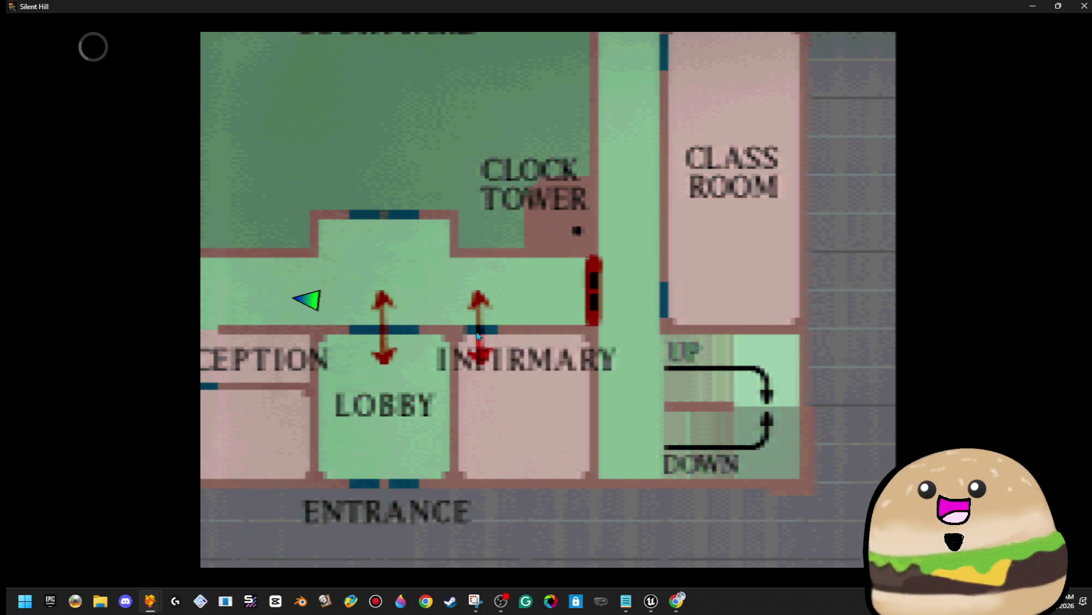
key(Left)
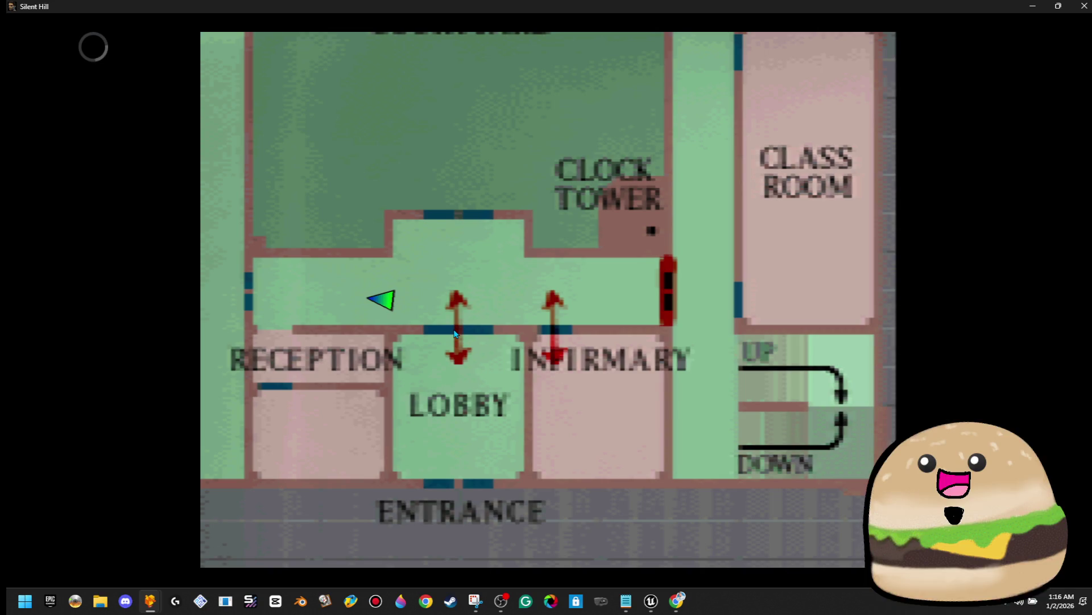
key(Right)
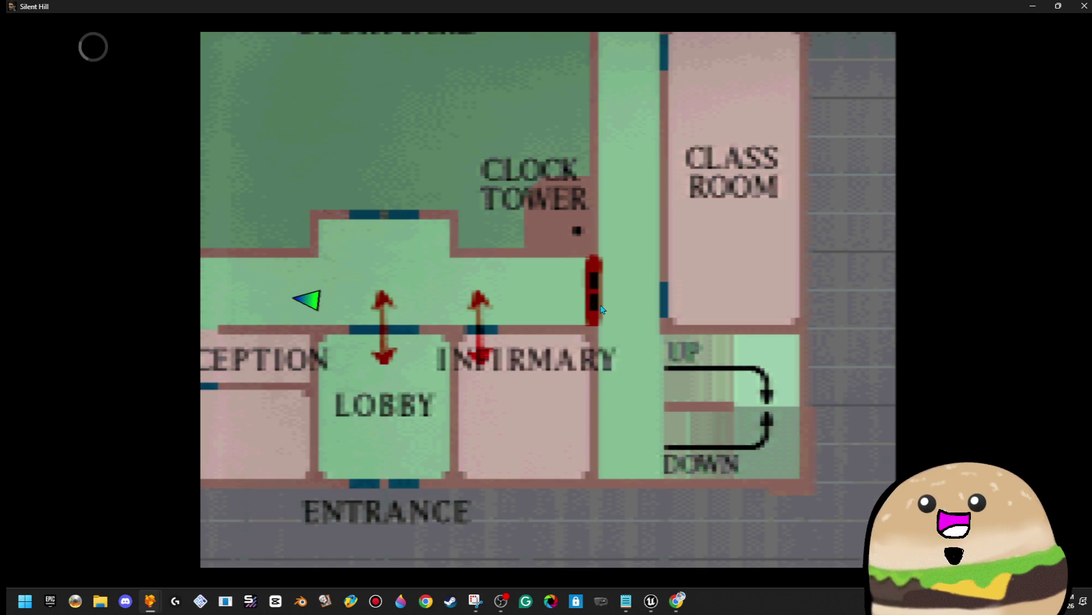
key(Left)
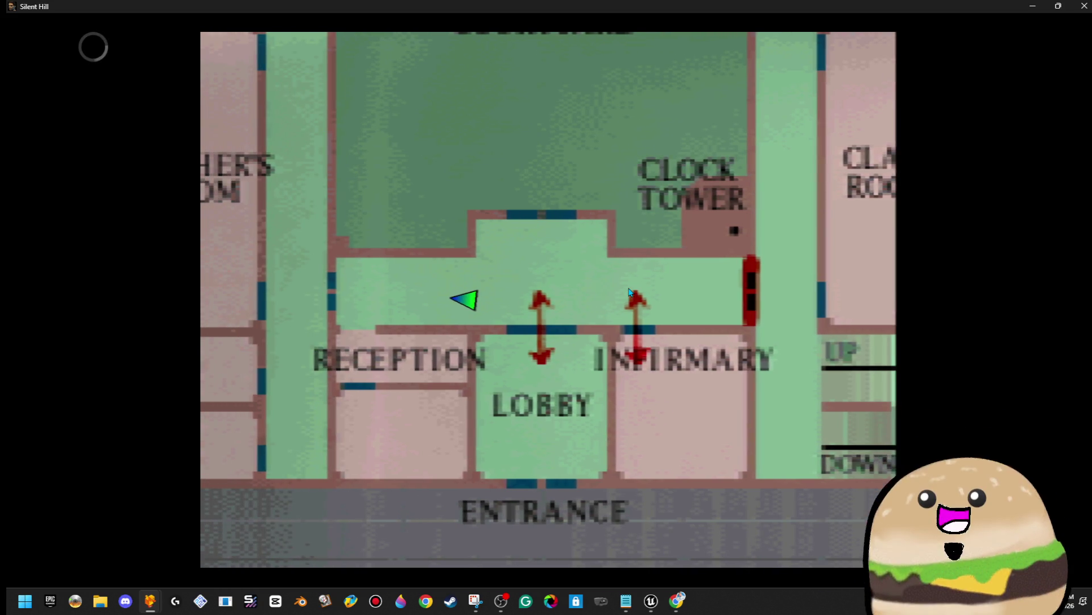
key(Left)
key(Right)
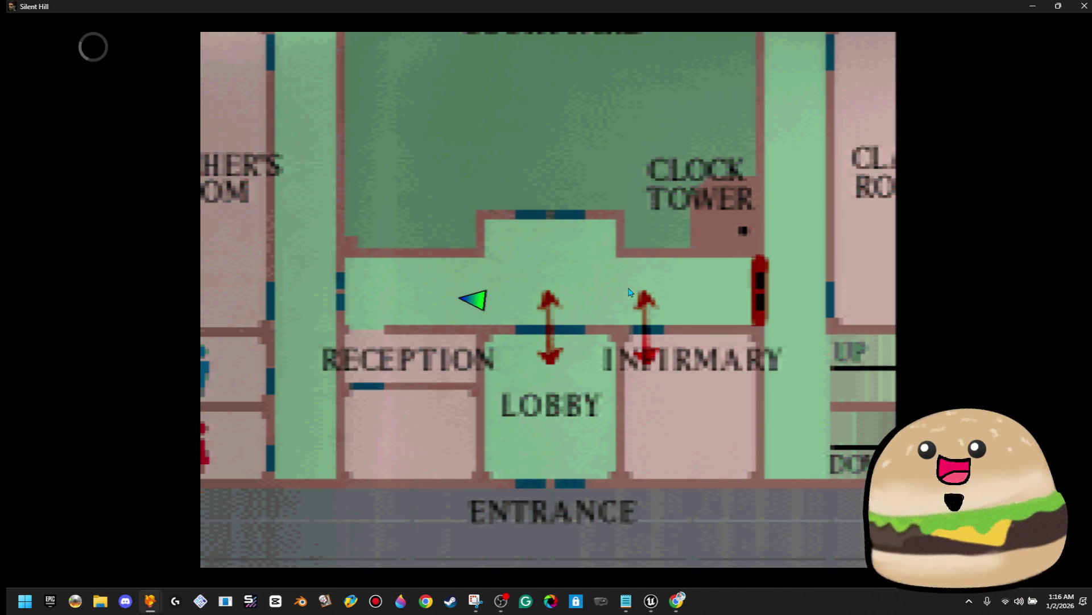
Step: Close the map and walk Harry through the side office and out the red door
key(m)
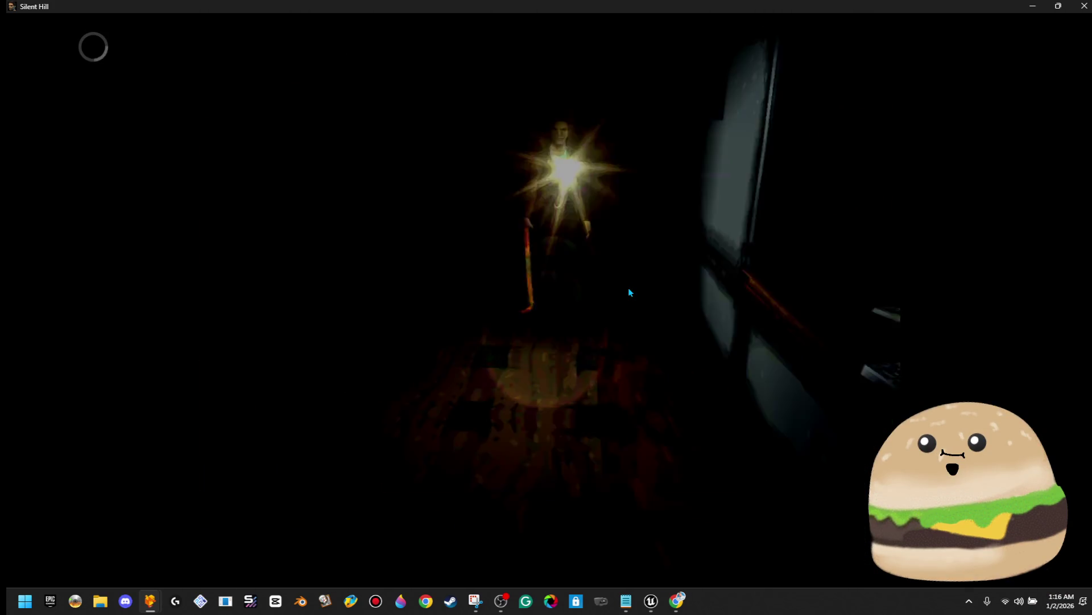
key(Up)
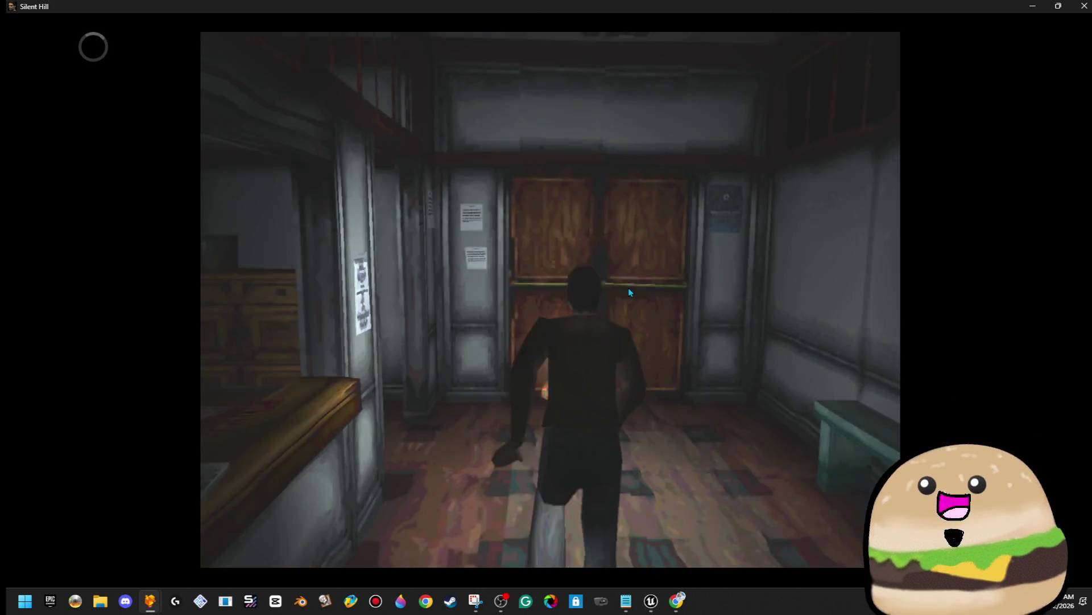
key(Left)
key(Up)
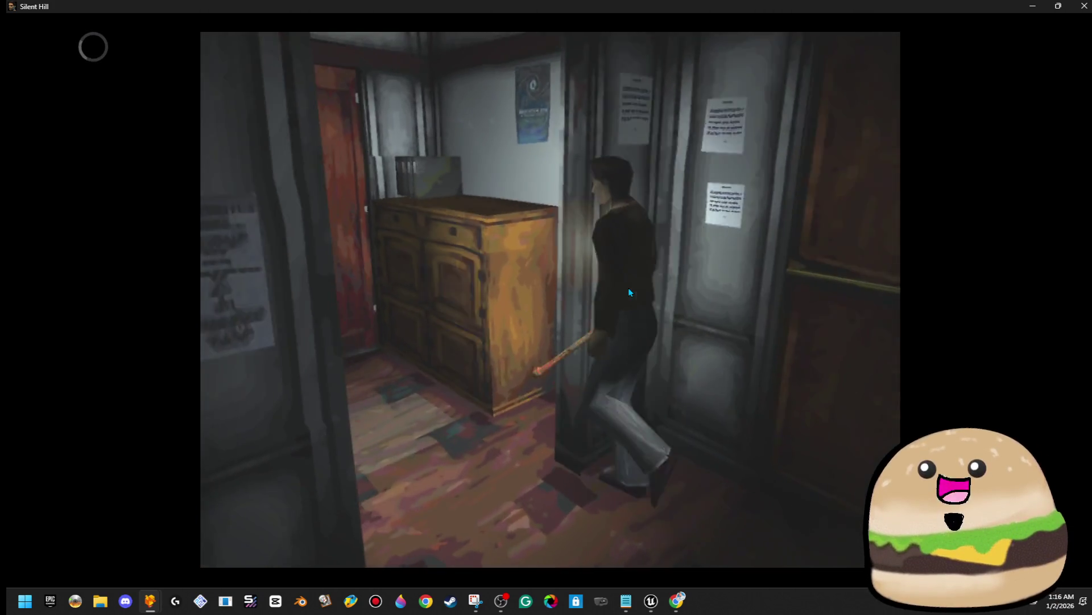
key(Up)
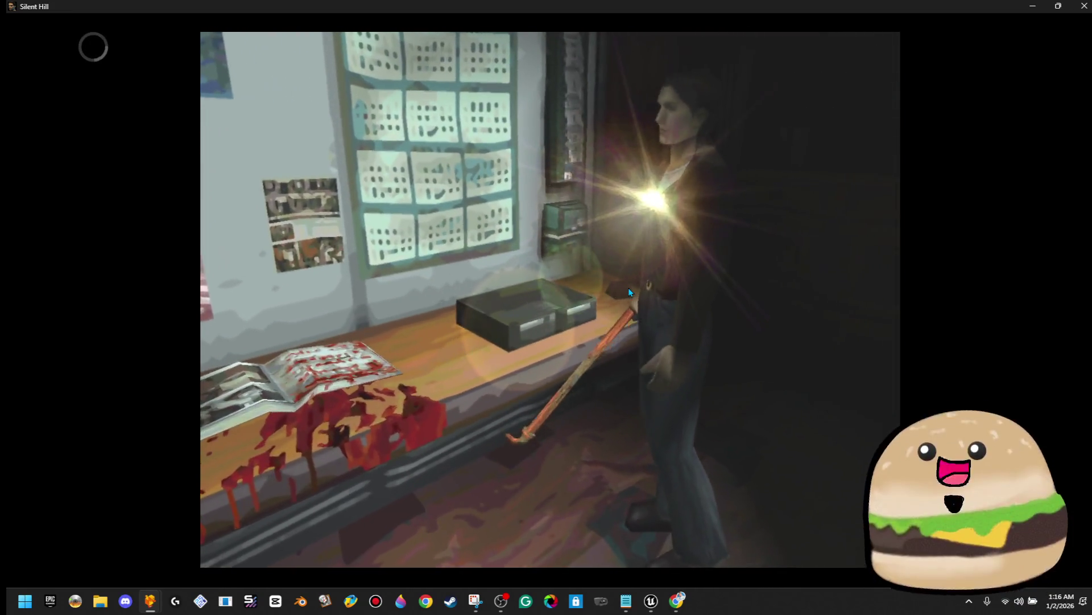
key(Left)
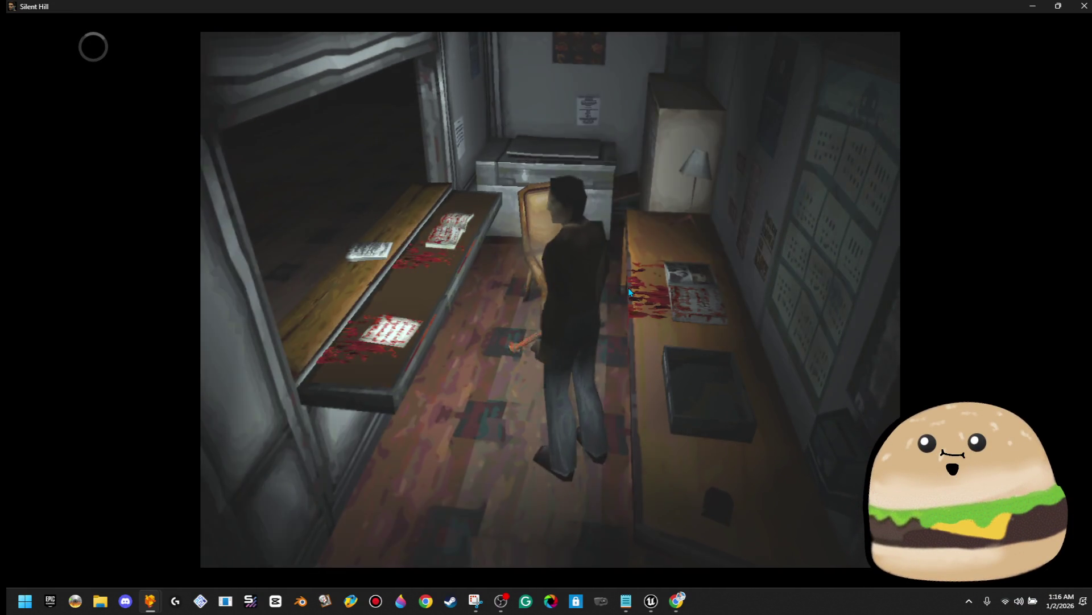
key(Up)
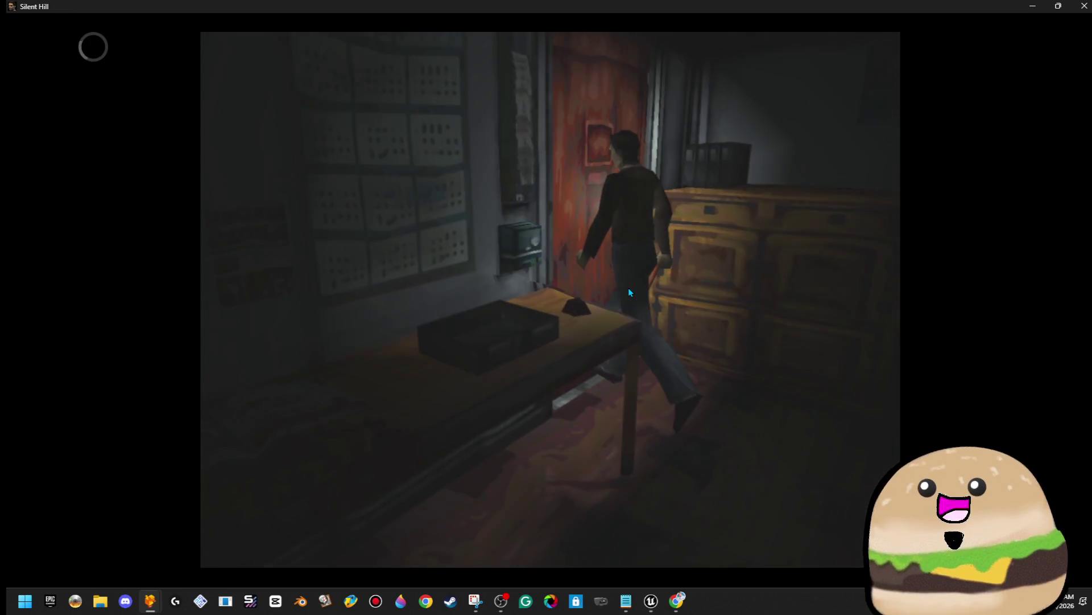
key(Up)
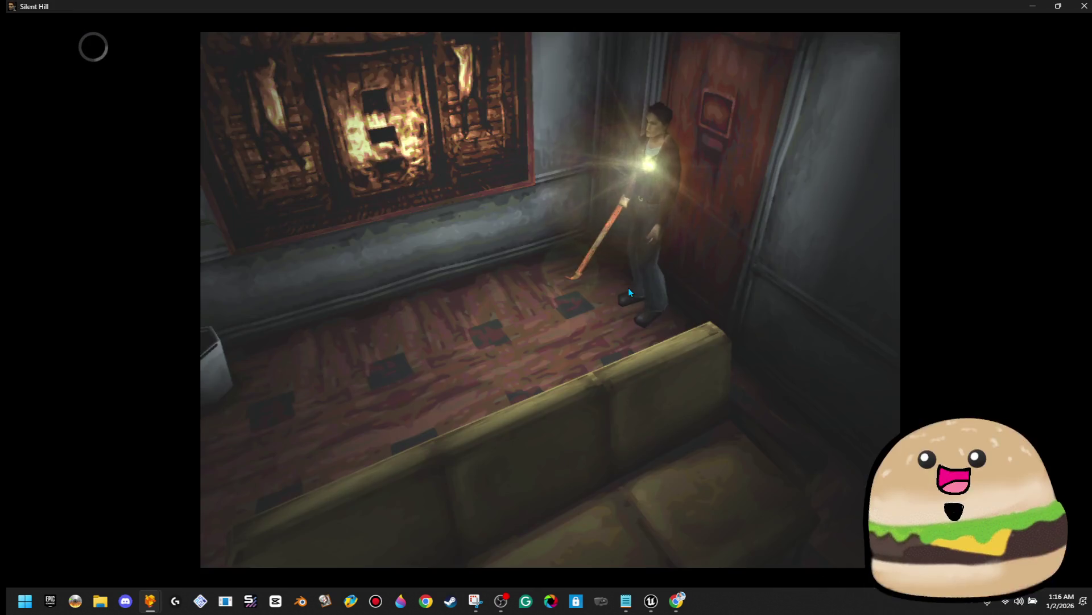
Step: Walk around the sofa room and take the Handgun bullets from the coffee table
key(Up)
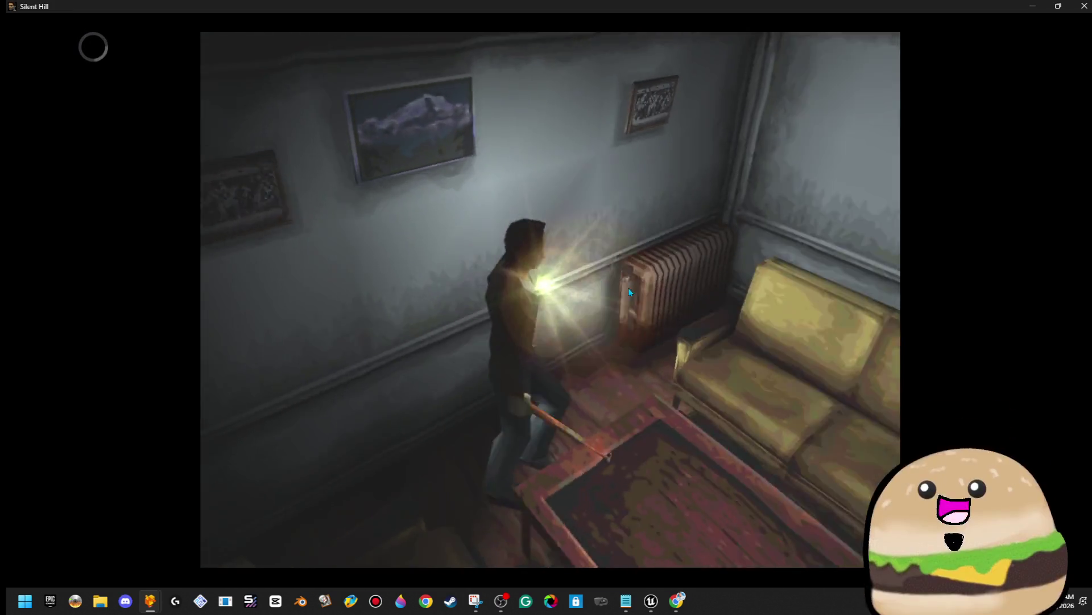
key(Up)
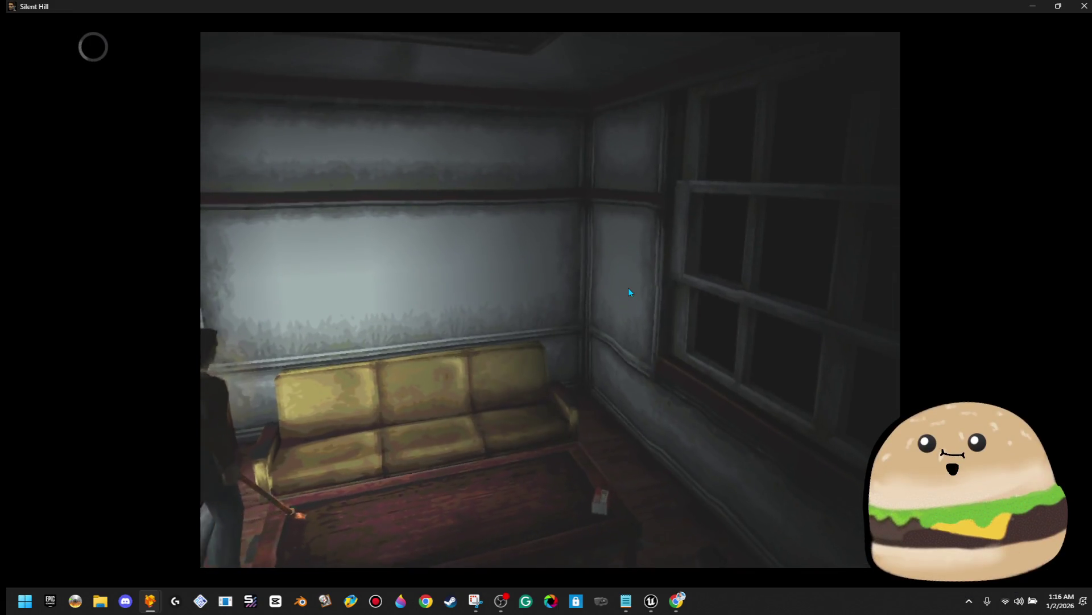
key(Up)
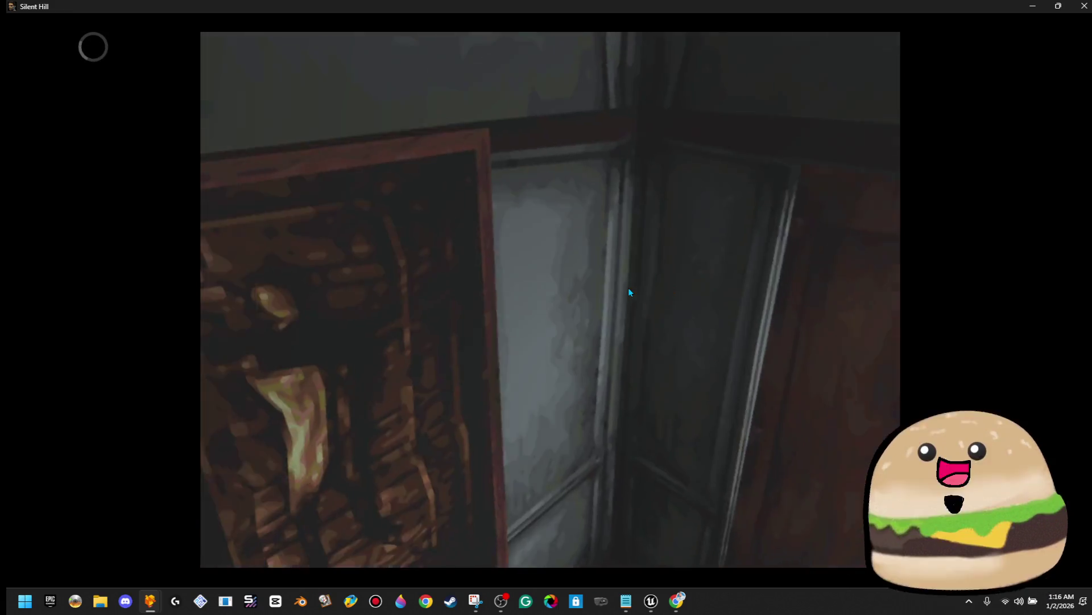
key(Up)
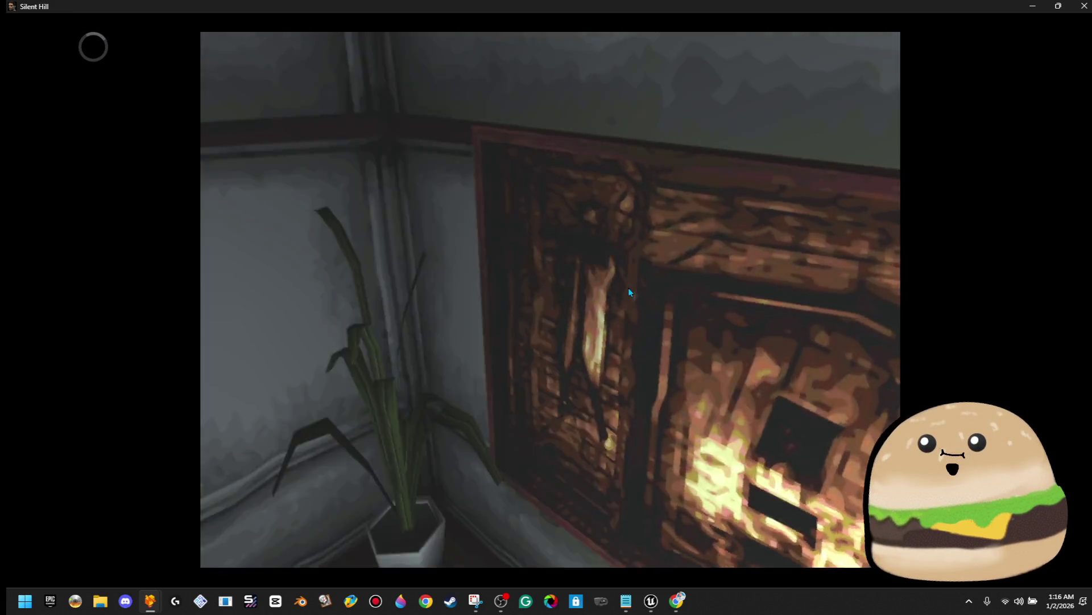
key(Up)
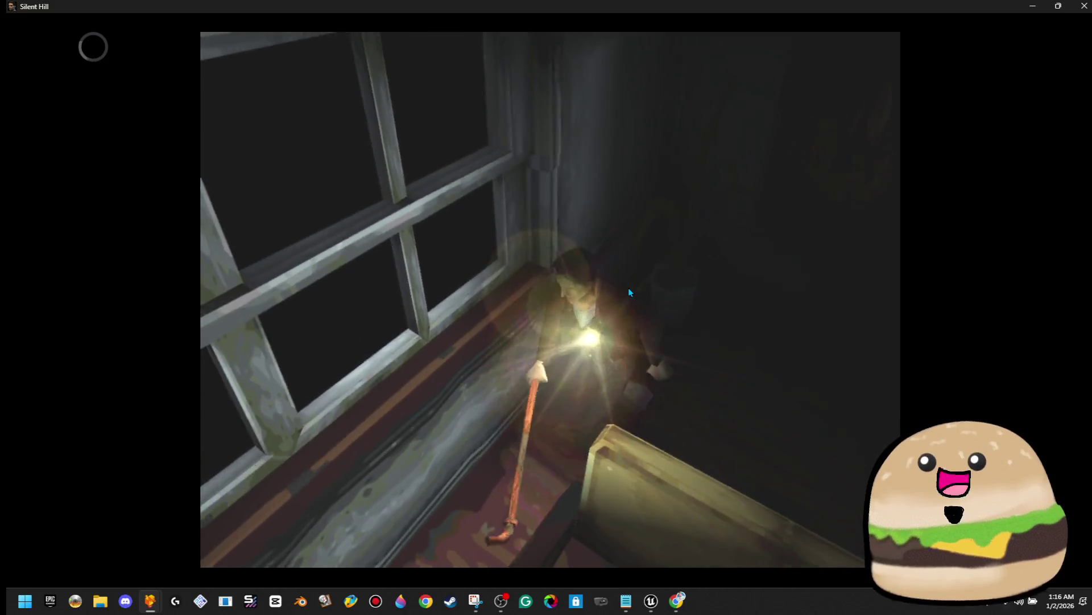
key(Return)
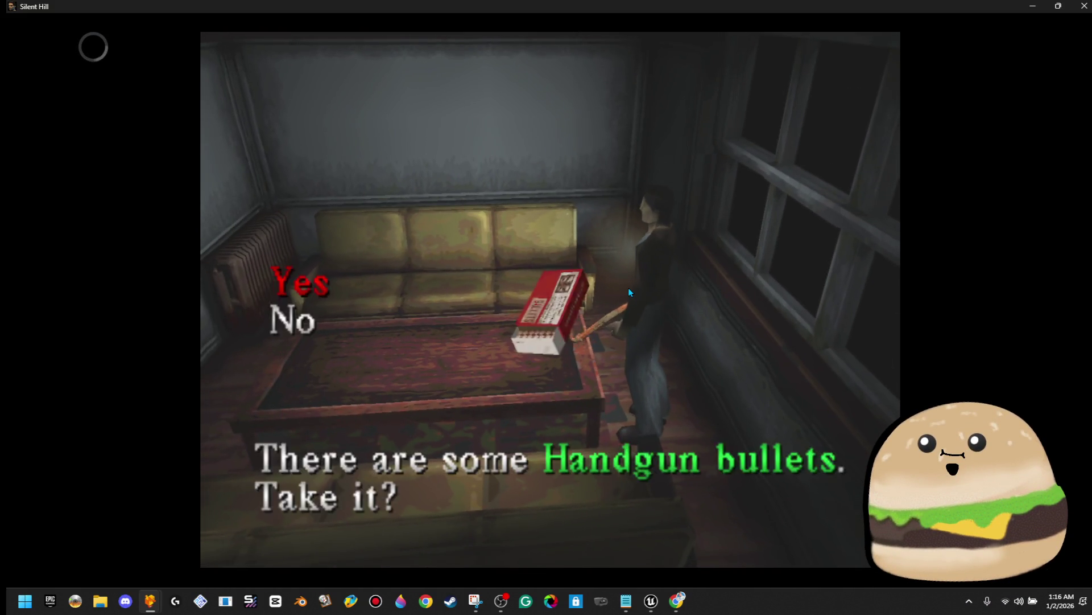
key(Return)
key(Up)
key(Up)
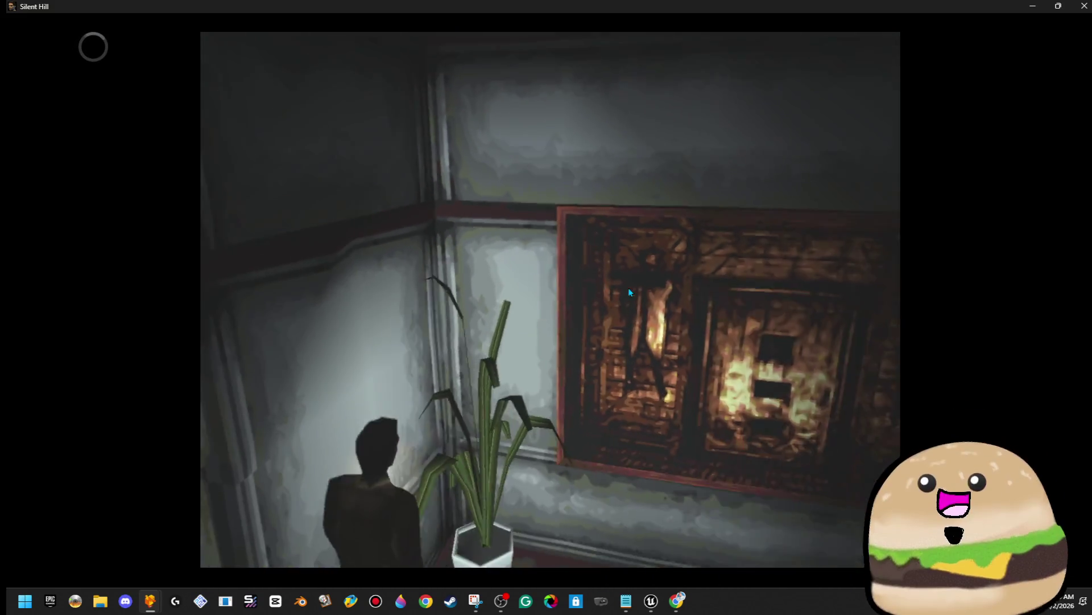
Step: Examine the bloody door painting, then dismiss its 'certainly in bad taste' description
key(x)
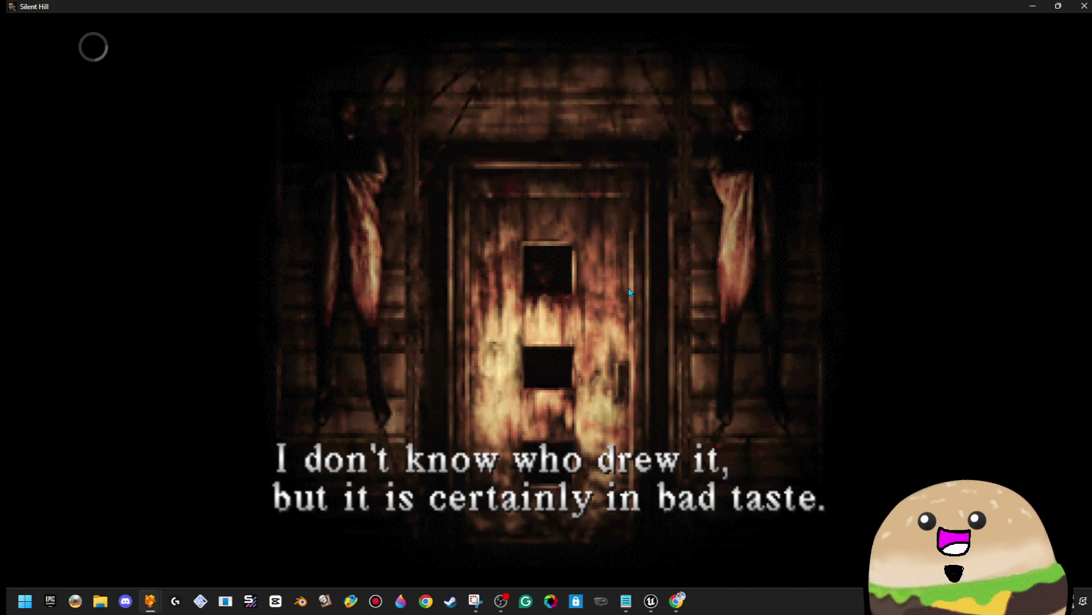
key(x)
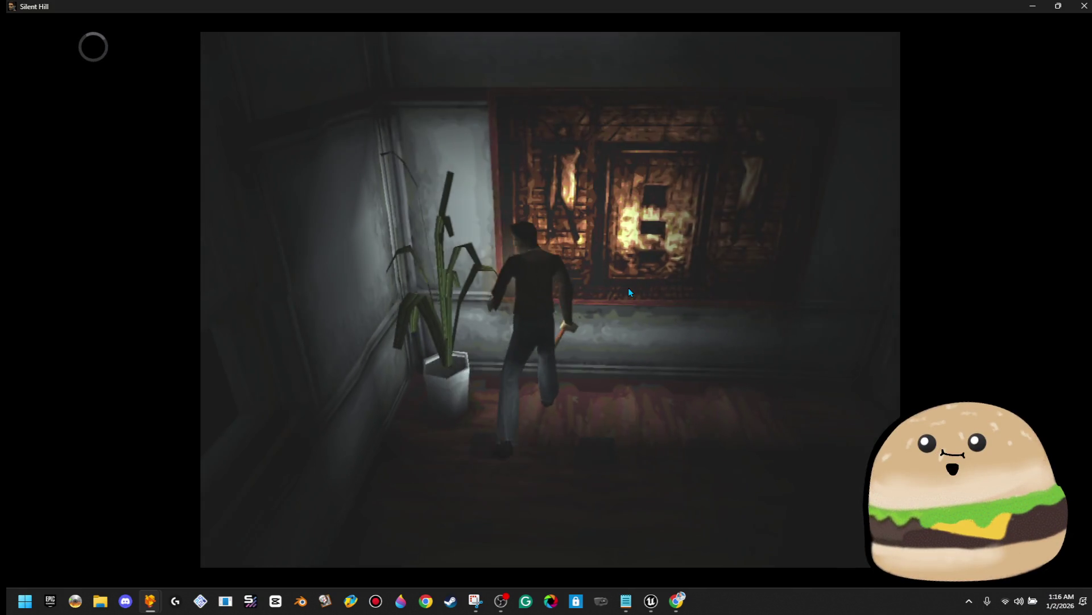
key(Down)
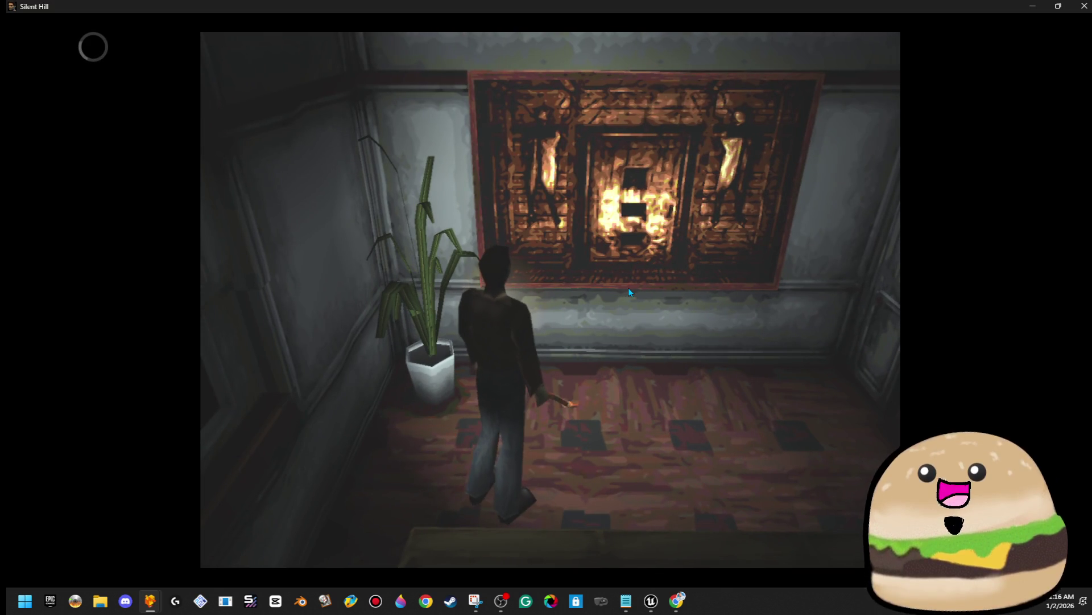
Step: Go through the red door into the cabinet room and try the locked elevator doors
key(Left)
key(Up)
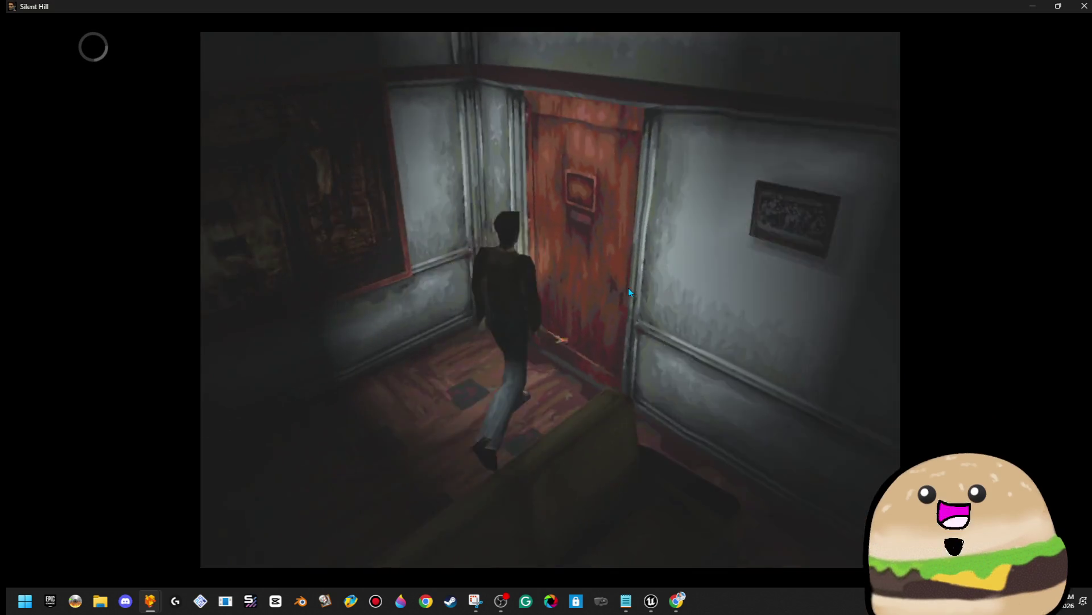
key(x)
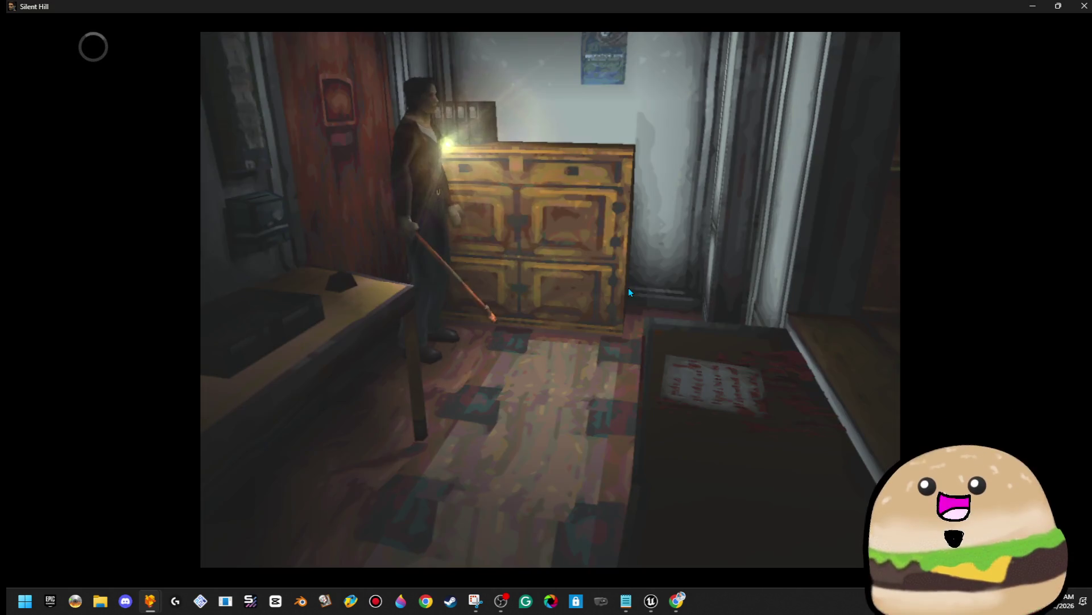
key(Up)
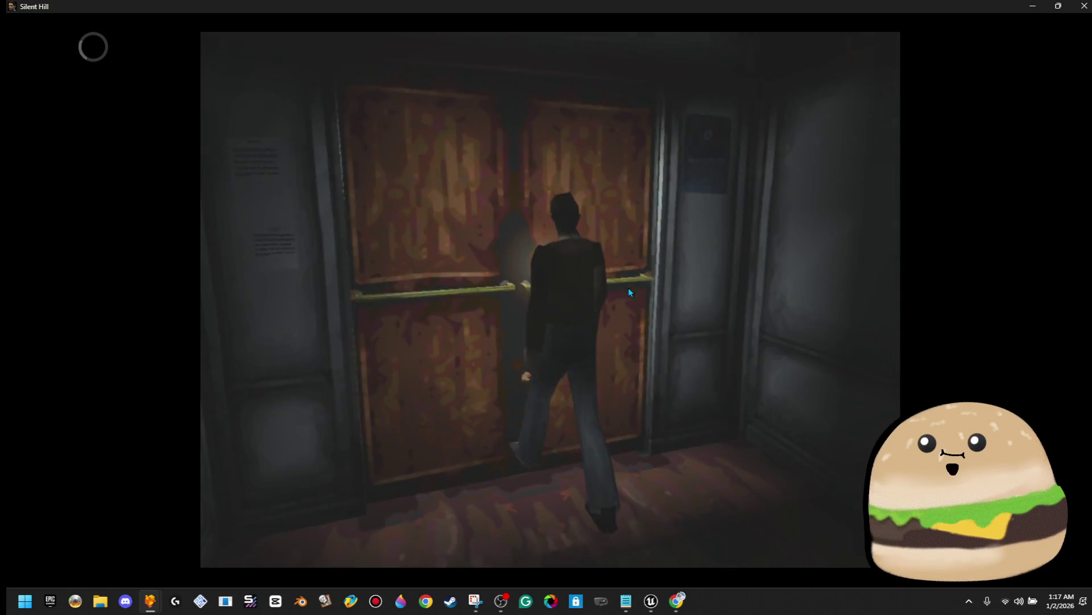
key(x)
key(x)
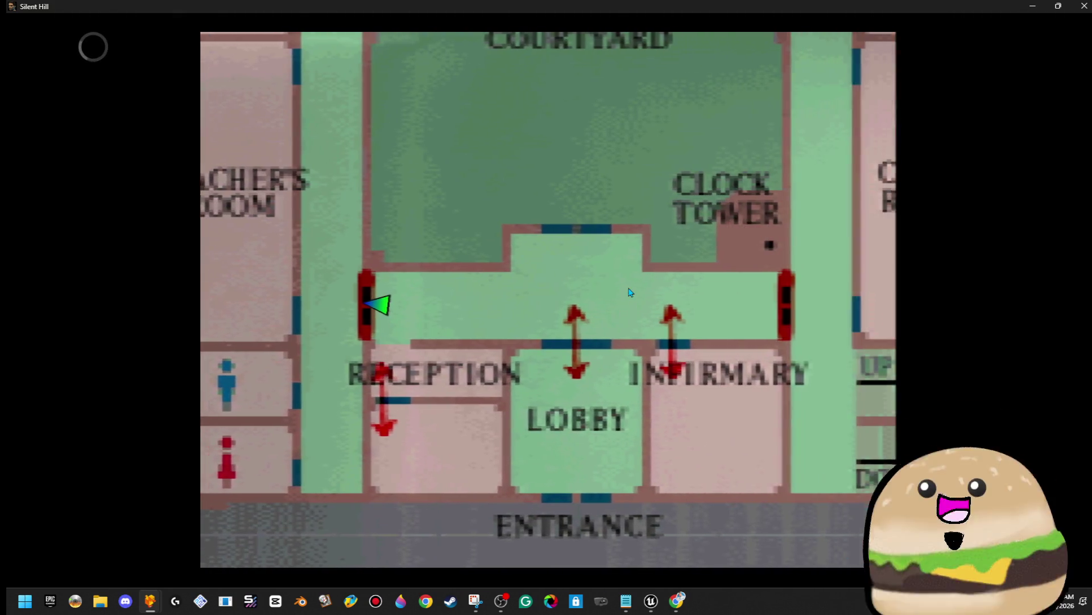
Step: Pan the school map right to the Class Room, close it, and step into the hallway
key(Right)
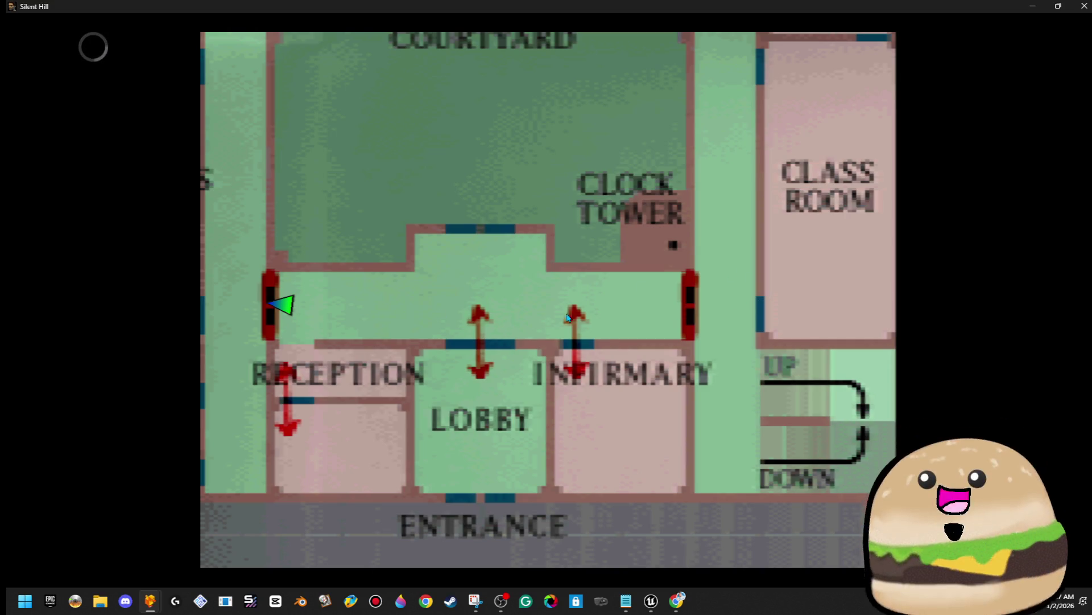
key(Escape)
key(Up)
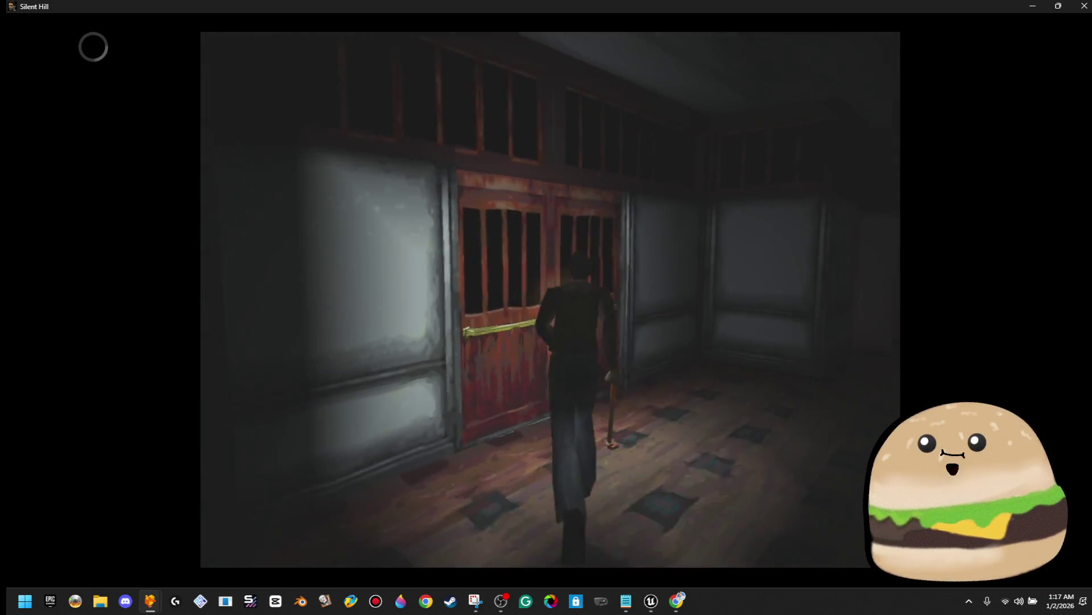
Step: Run Harry down the stone path, killing the nurse monster with the pipe
key(Return)
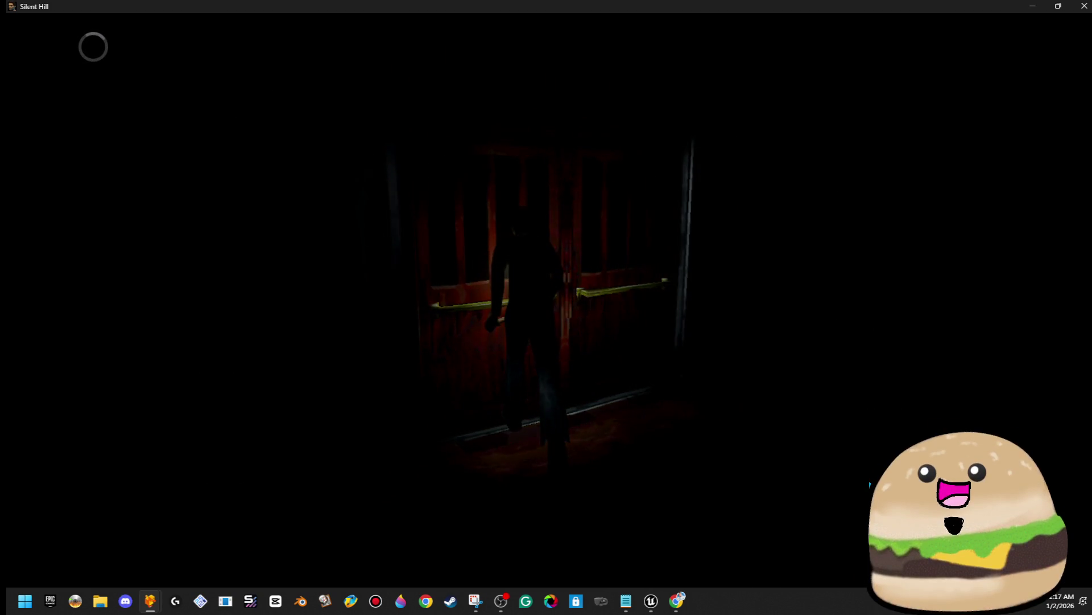
key(Up)
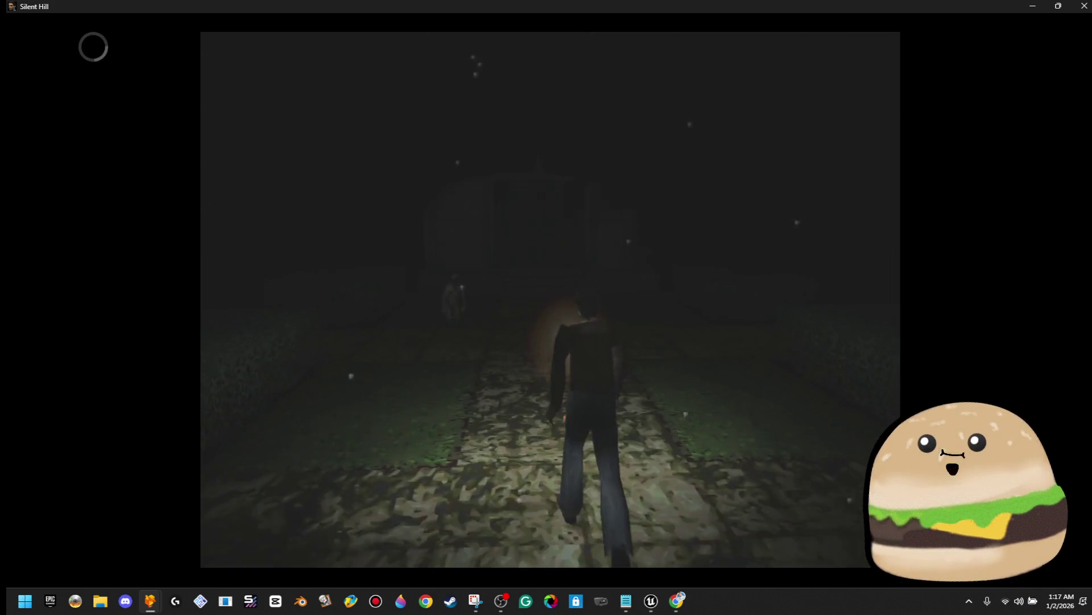
key(3)
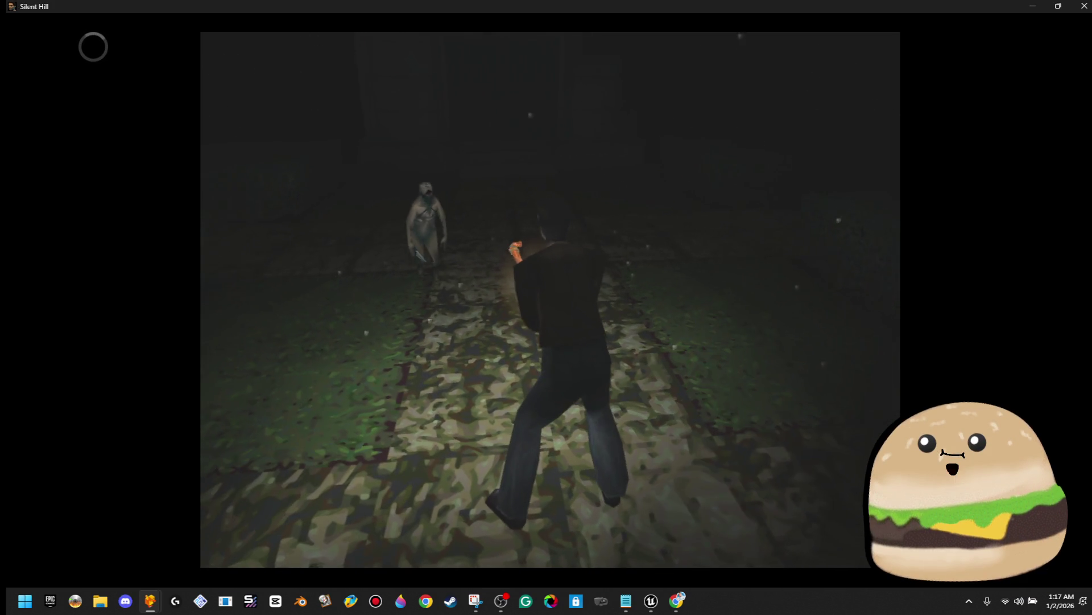
key(x)
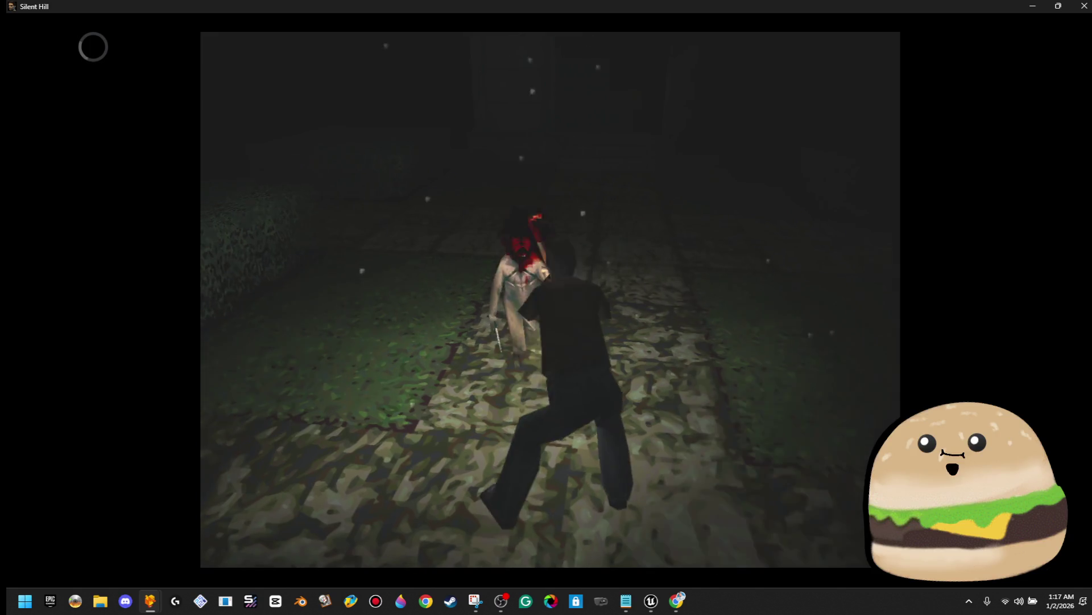
key(x)
key(x)
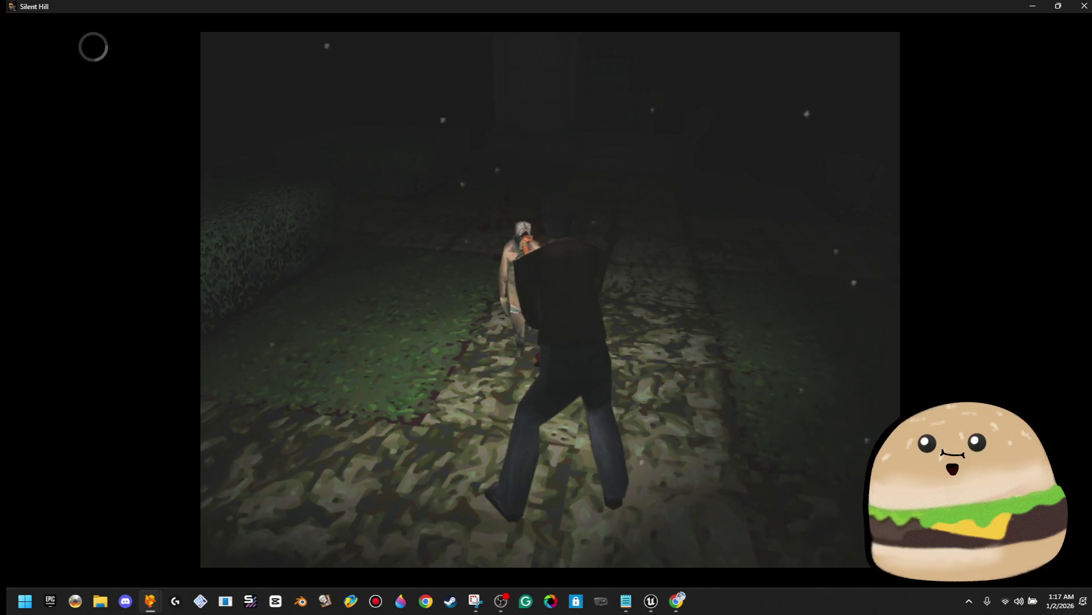
key(Up)
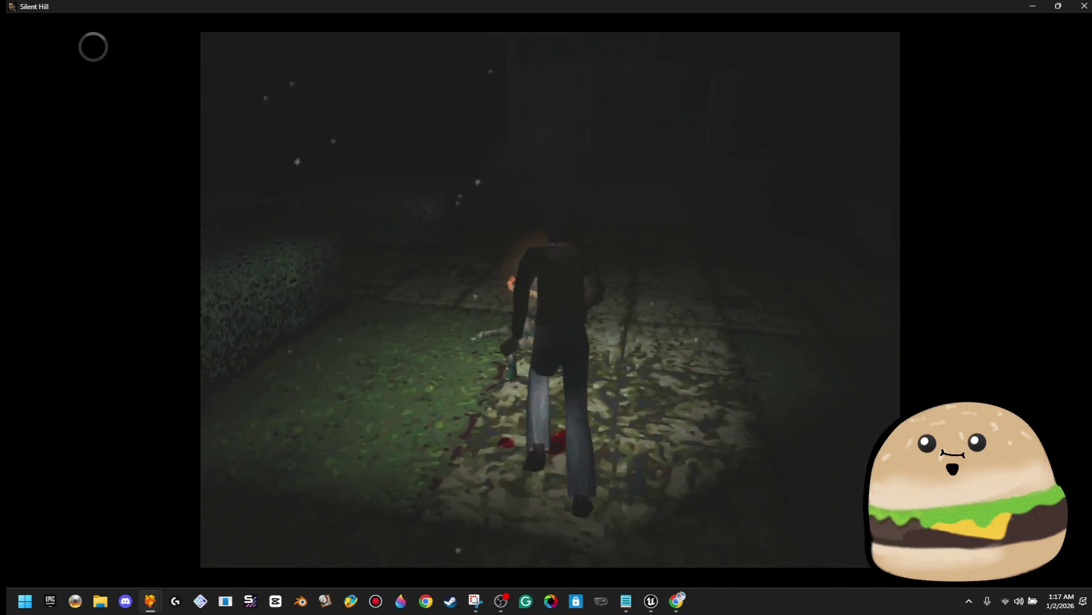
key(Down)
key(x)
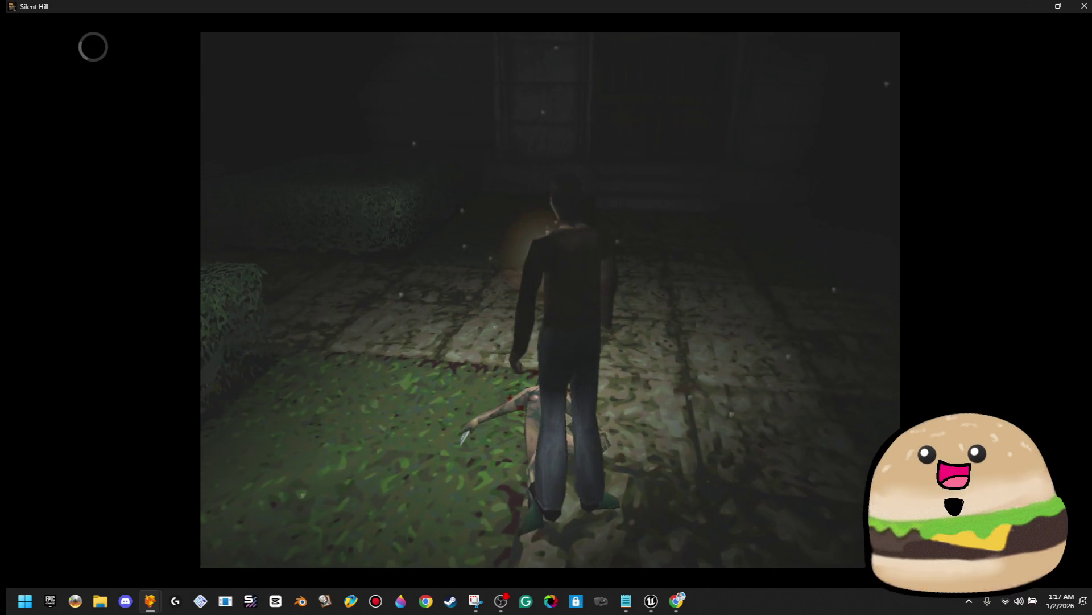
Step: Reach the corridor's wooden double doors, try the Storage door, and dismiss the jammed message
key(Up)
key(Up)
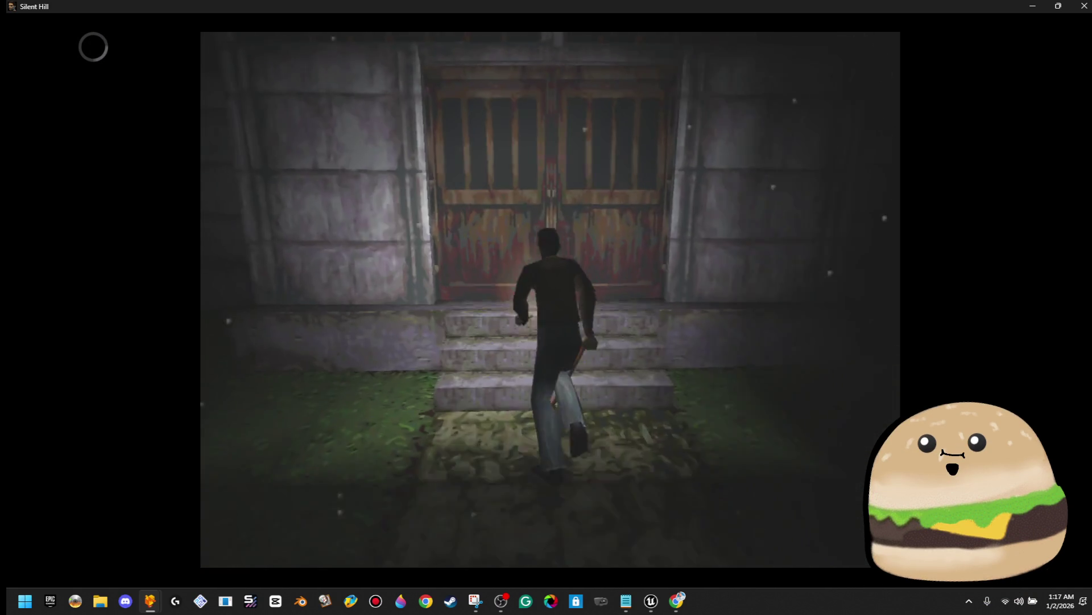
key(x)
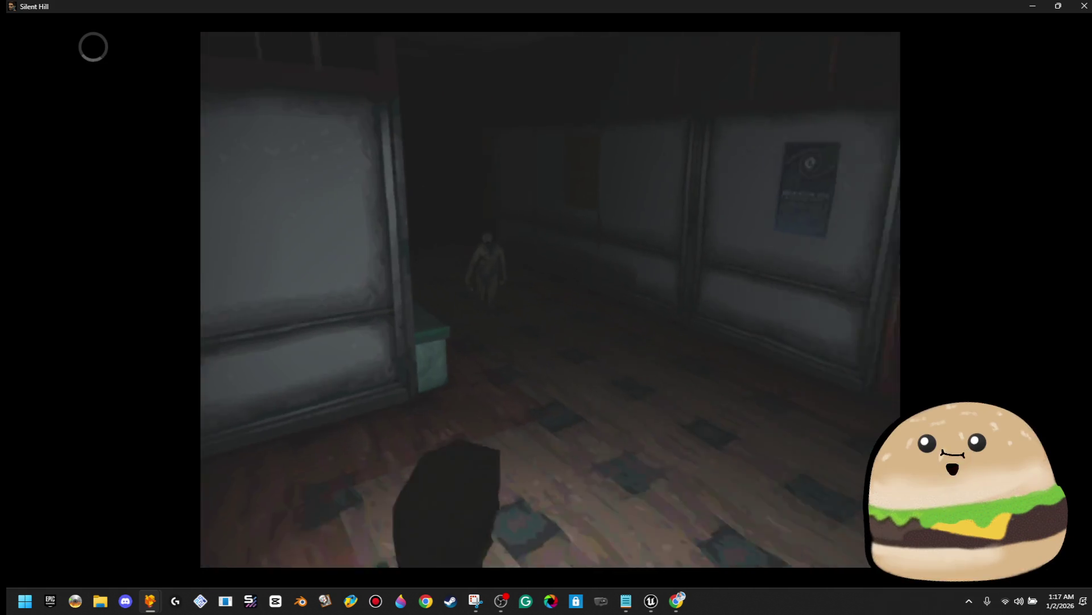
key(Up)
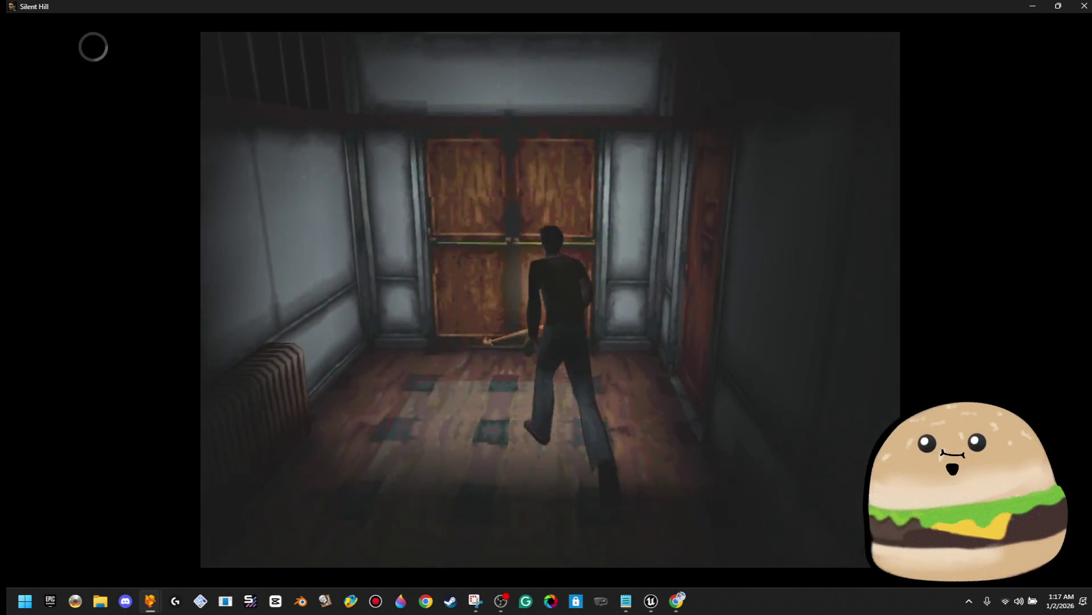
key(Left)
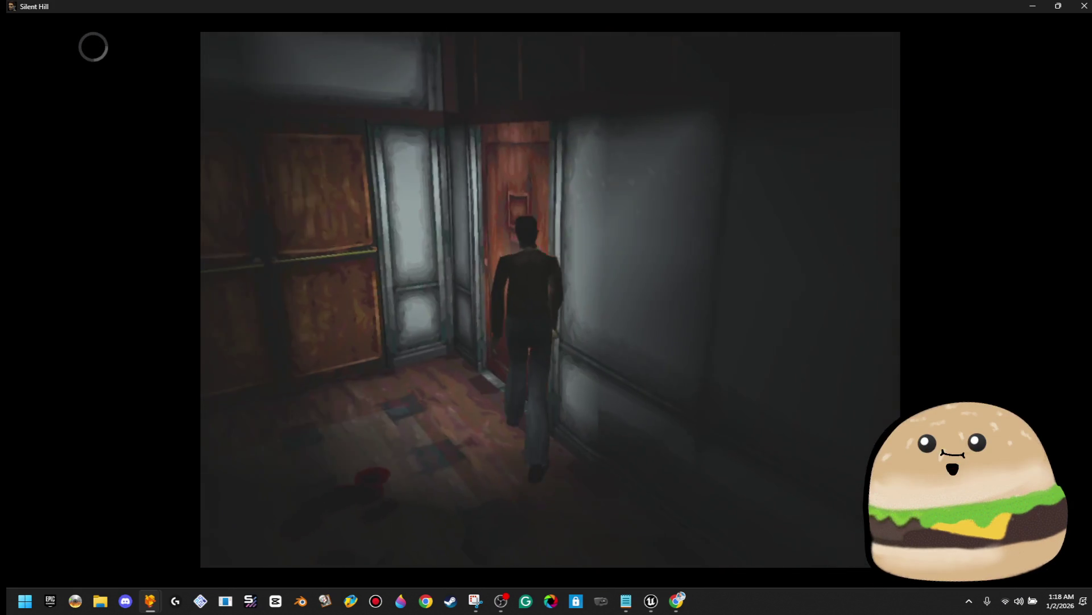
key(k)
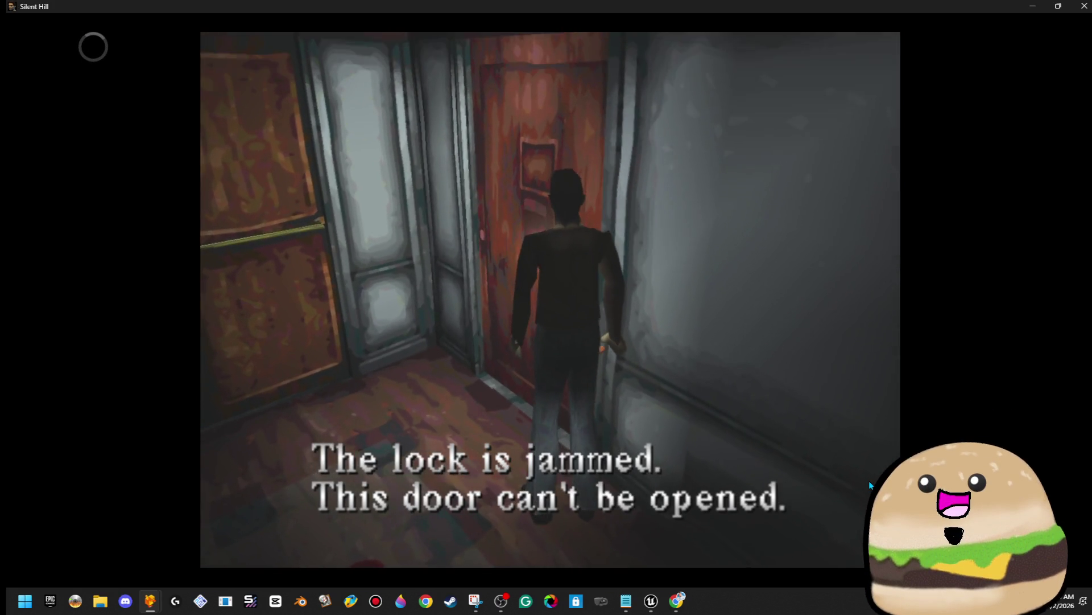
key(k)
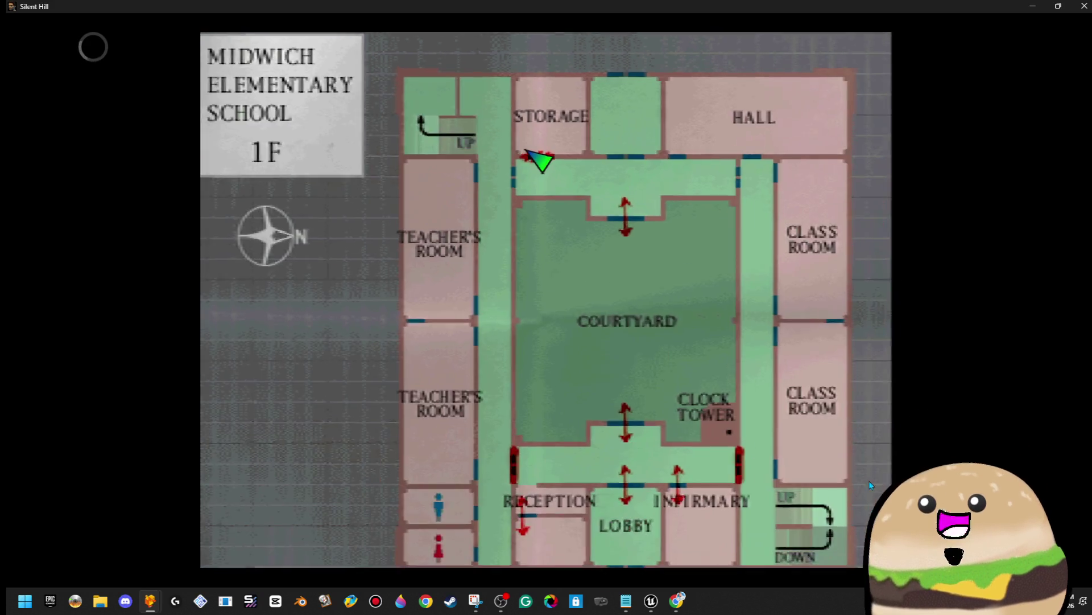
Step: Check the 1F map around the Courtyard and Lobby, then close it
key(Down)
key(Right)
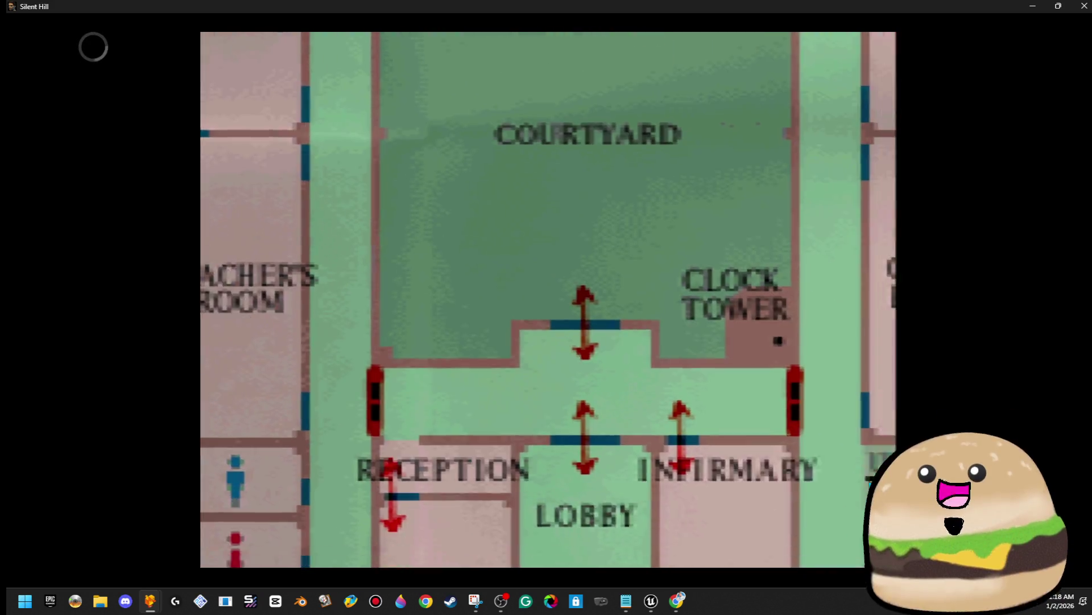
key(Up)
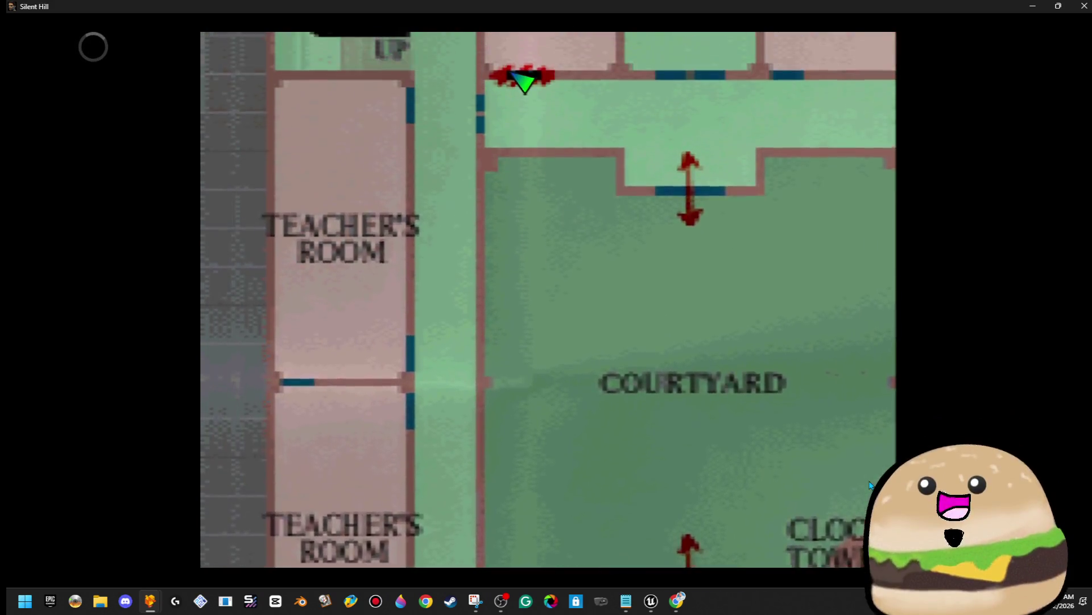
key(Escape)
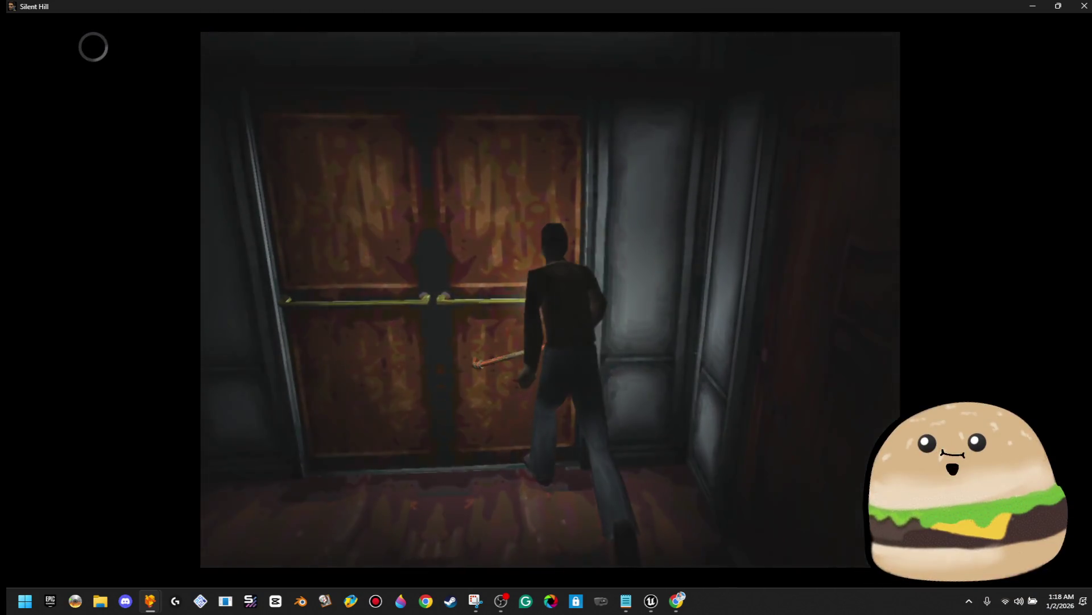
Step: Try the staircase door and the reddish locker-hallway door, both jammed, and dismiss the messages
key(Return)
key(Up)
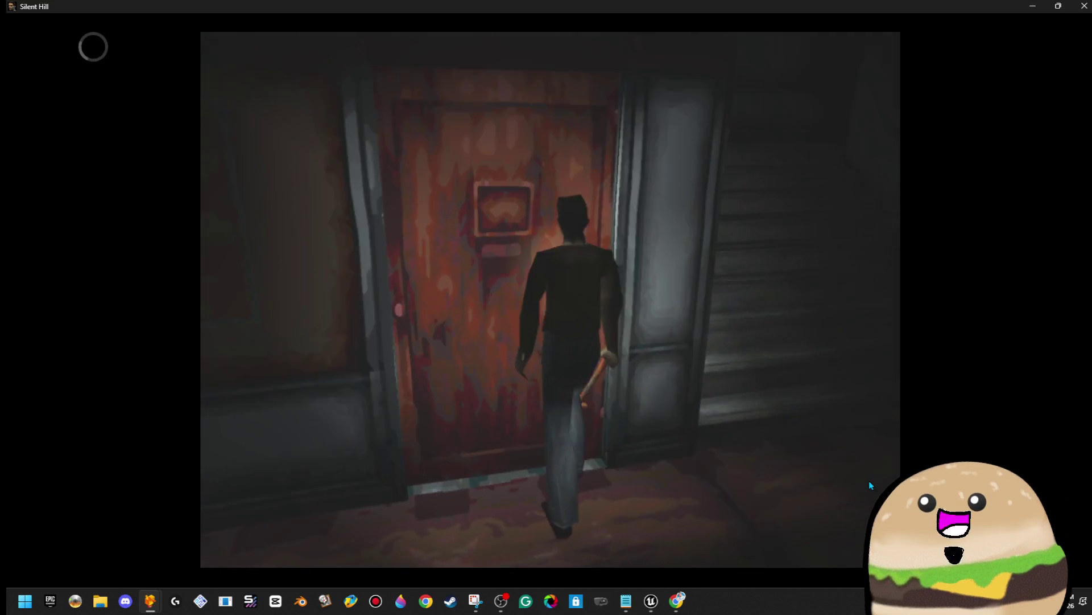
key(Return)
key(Return)
key(Up)
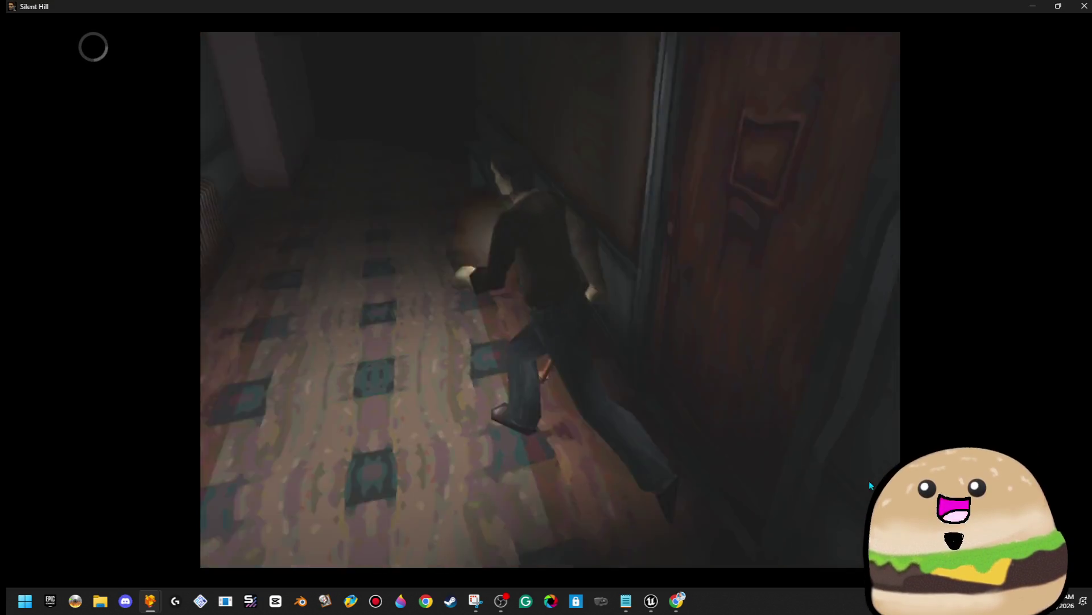
key(Up)
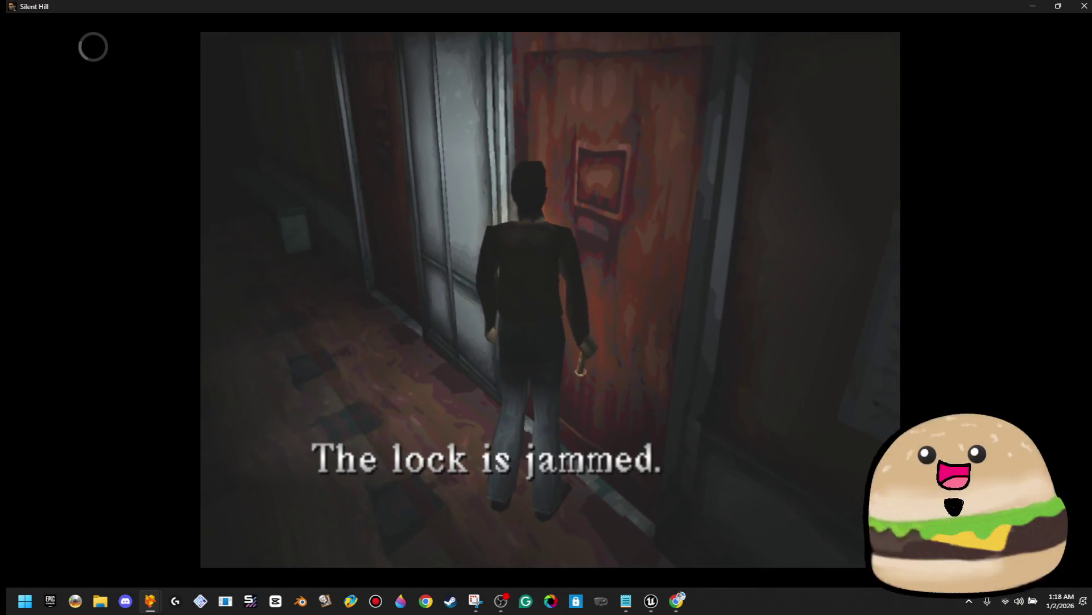
key(Return)
key(Up)
key(Return)
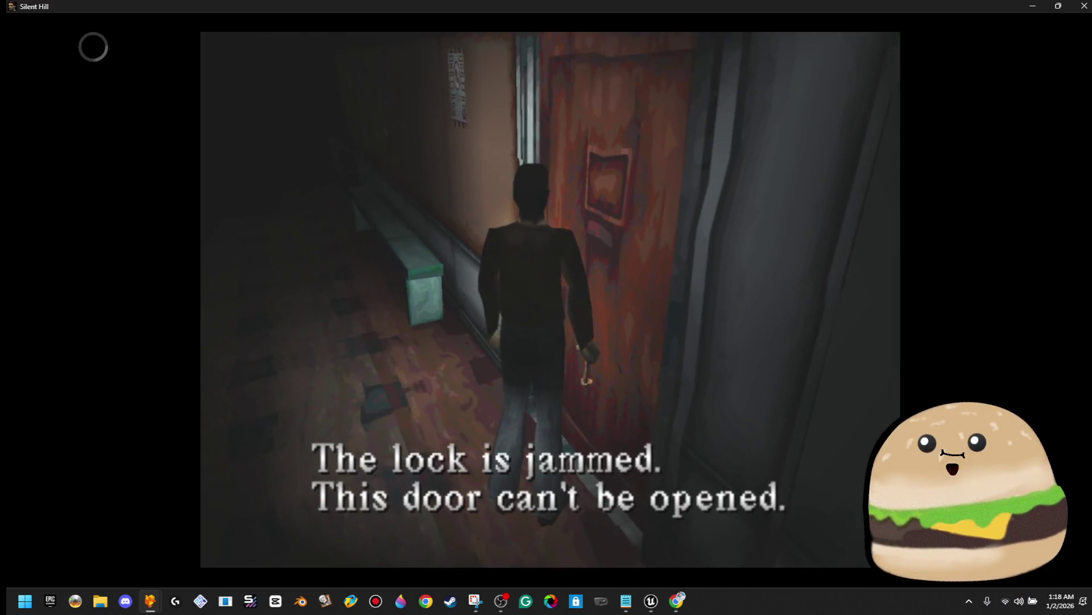
key(Left)
key(Up)
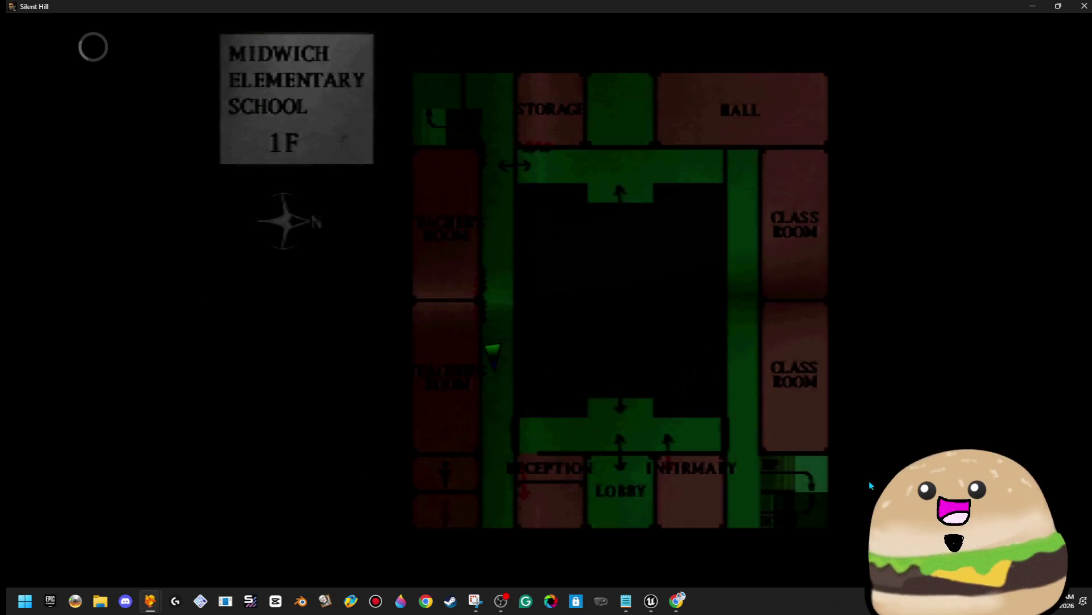
Step: Check the map's door markings, then find the wooden door by Reception unlocked
key(Return)
key(Return)
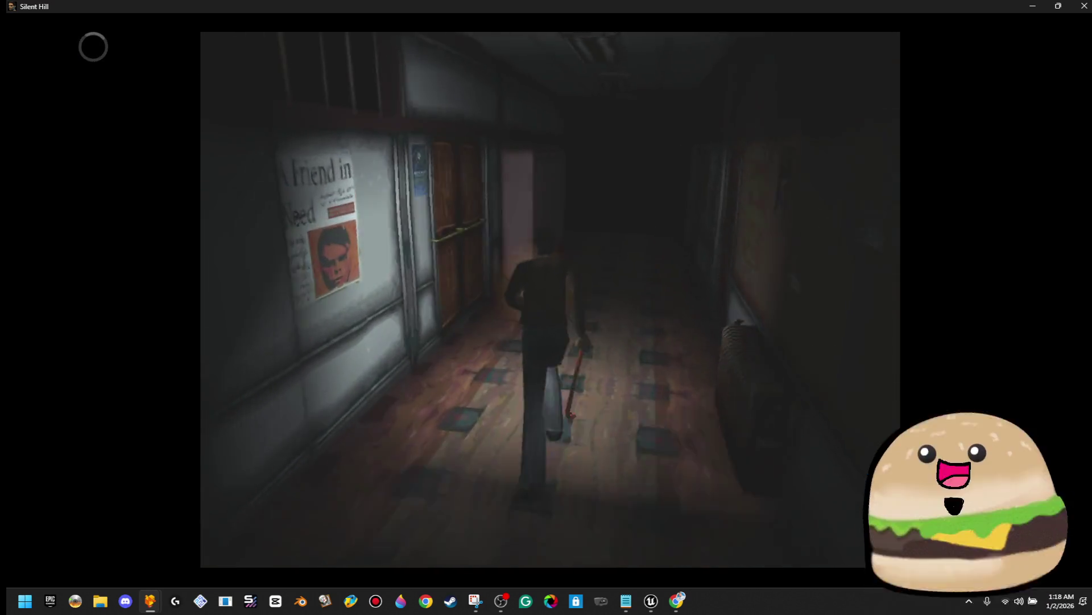
key(Return)
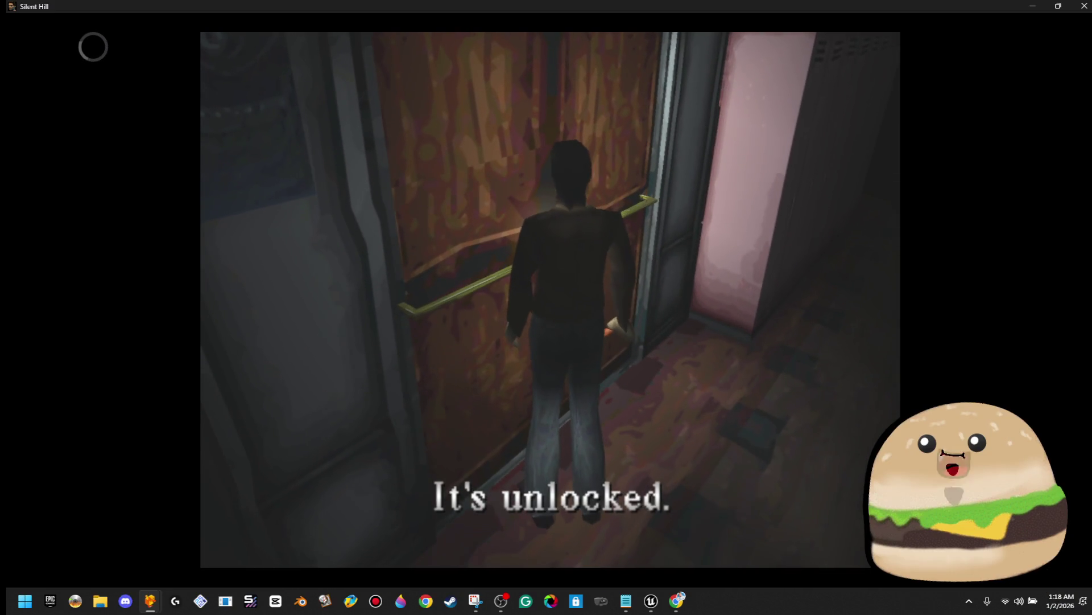
key(Return)
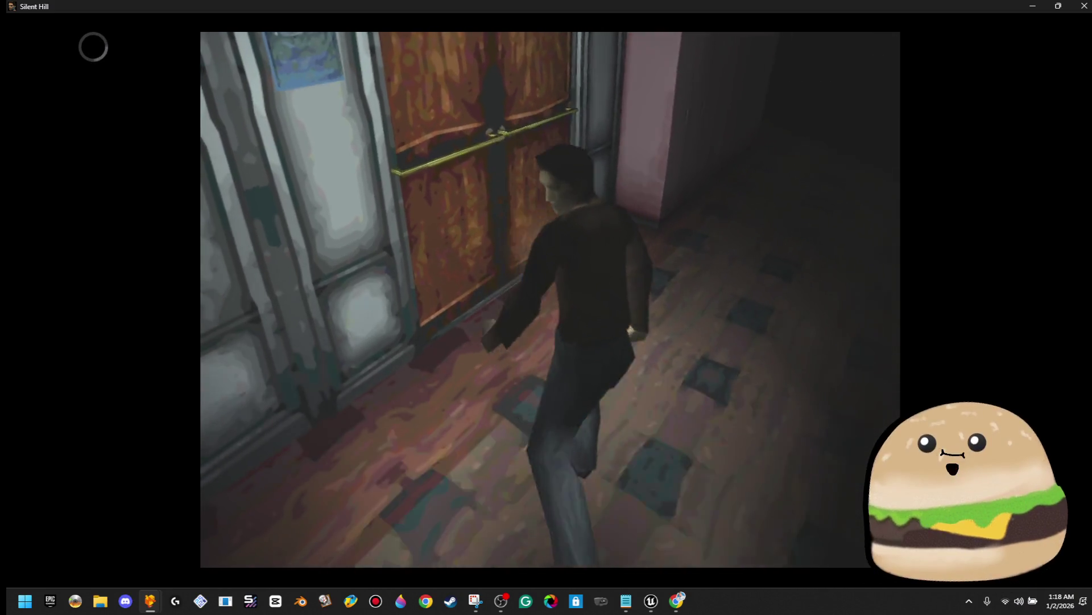
key(Return)
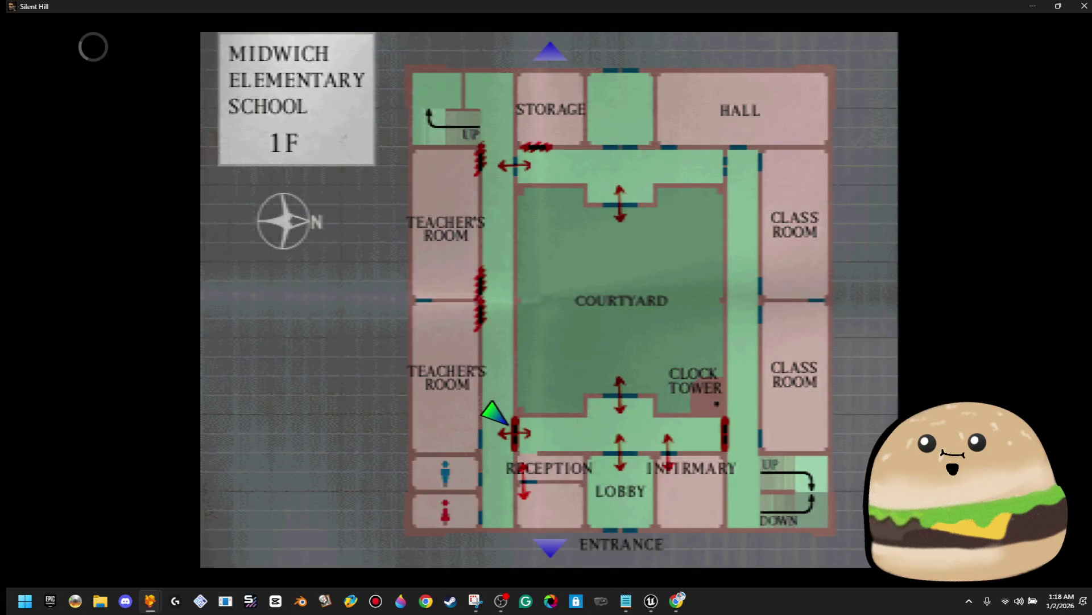
key(e)
key(Right)
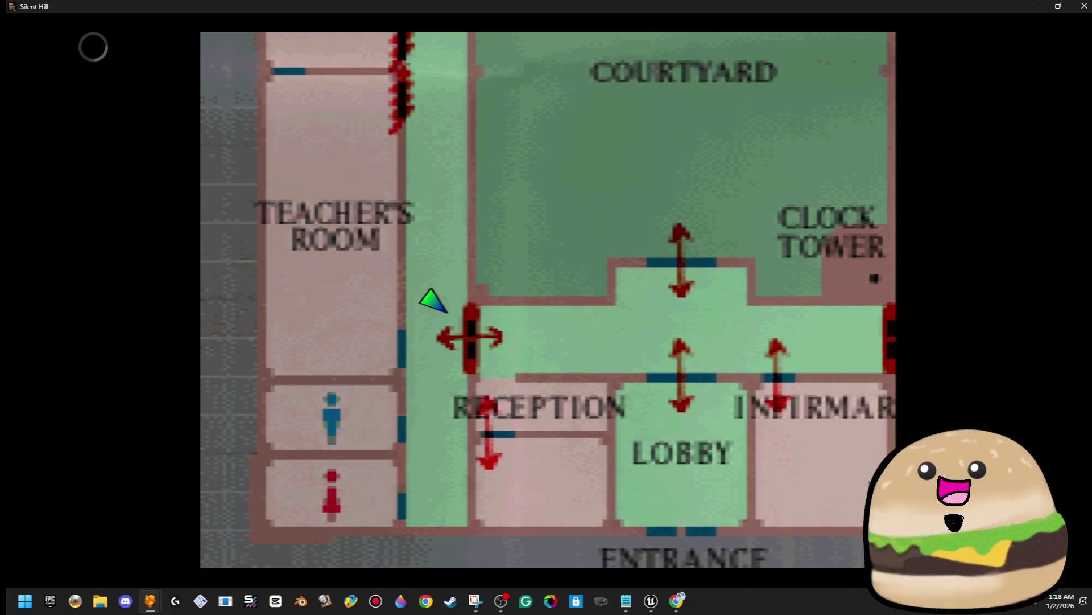
key(Right)
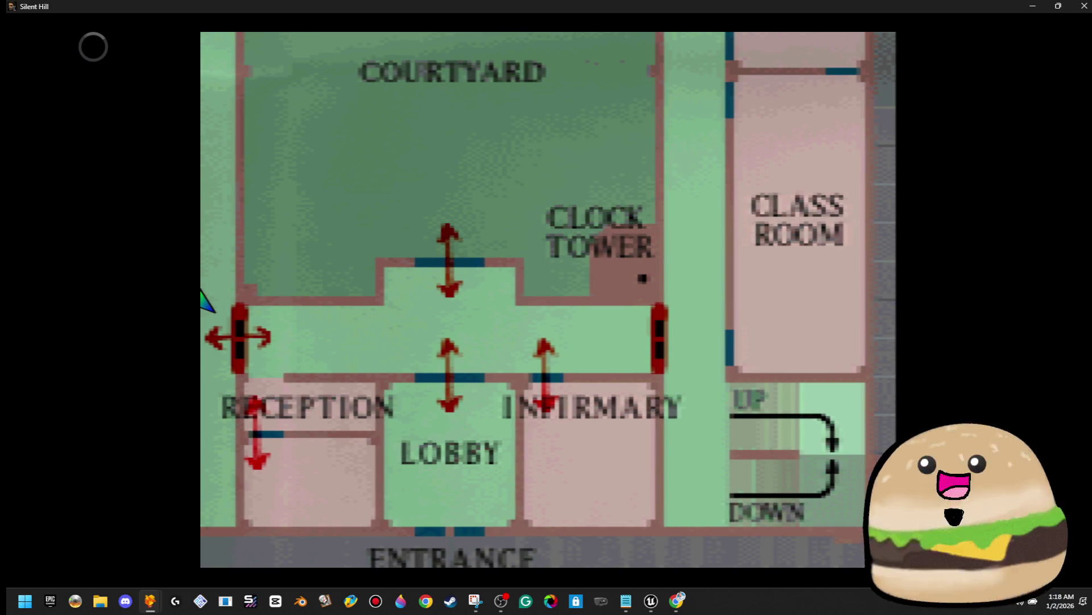
key(Right)
key(Left)
key(Right)
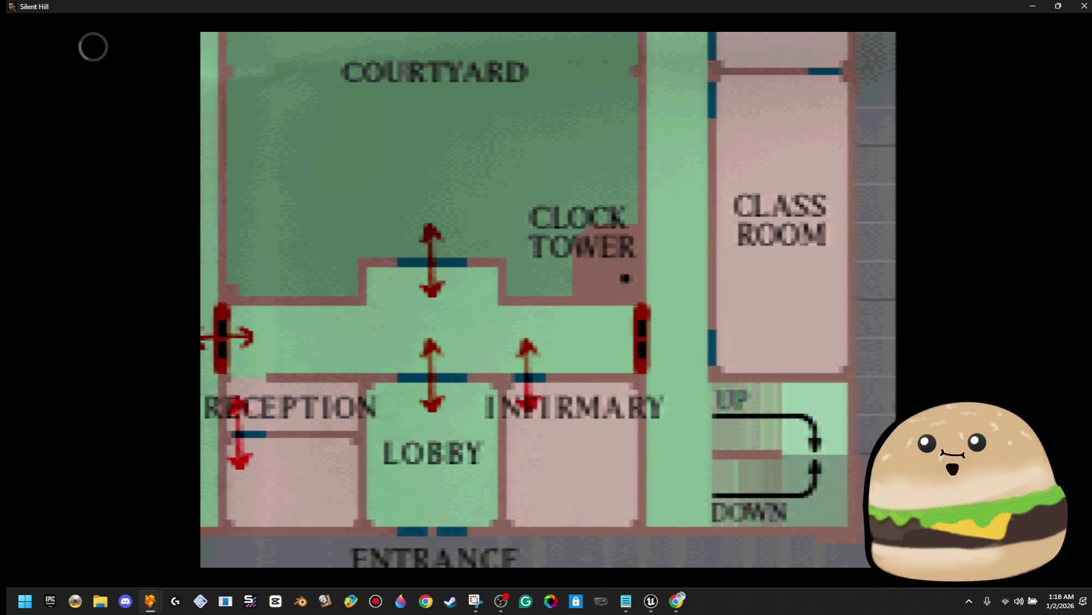
key(Left)
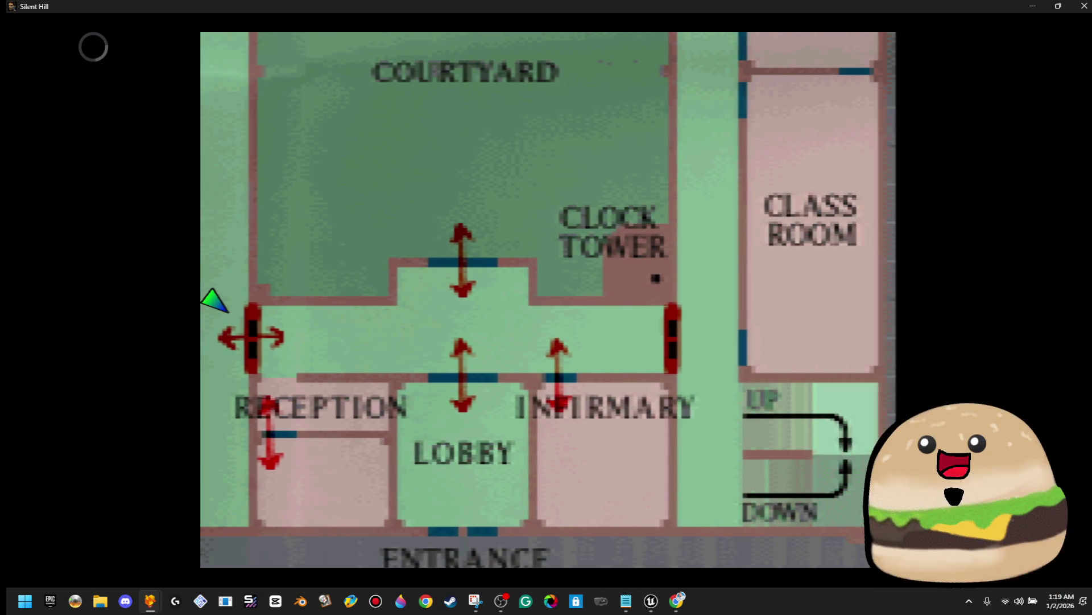
key(Right)
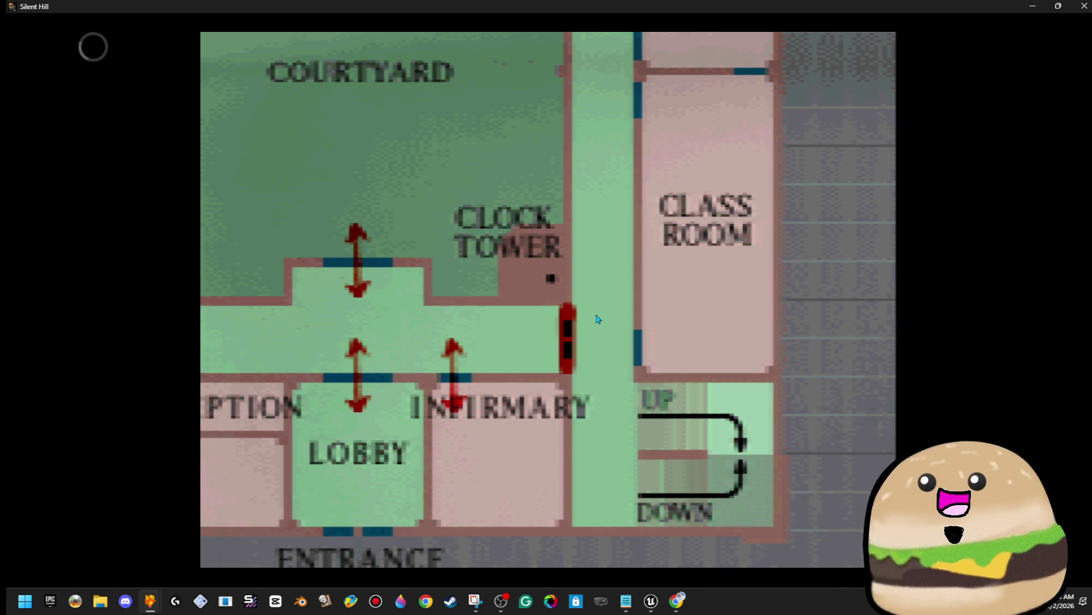
key(Left)
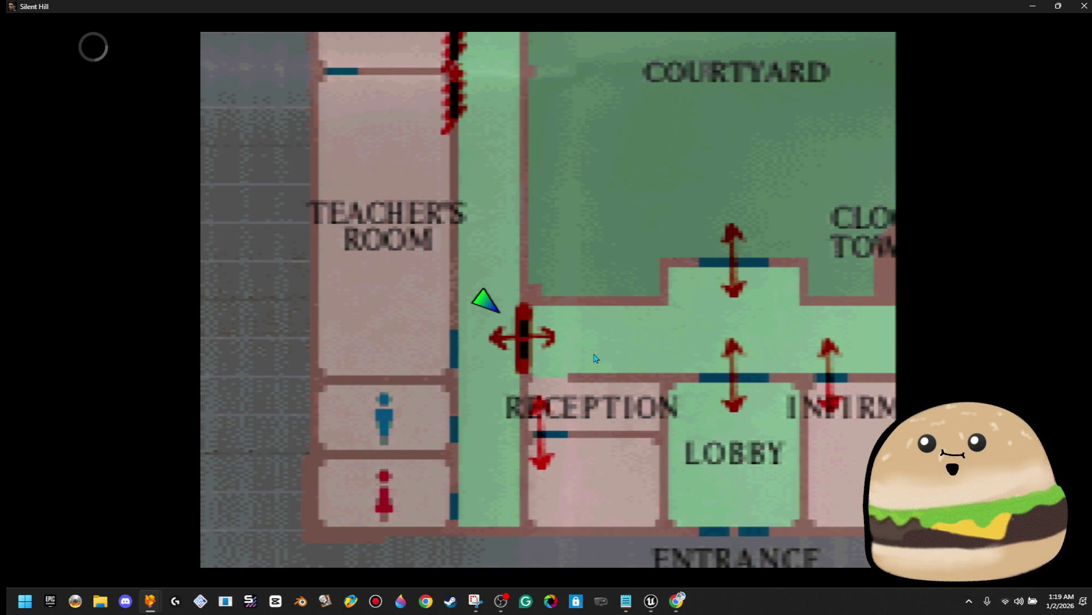
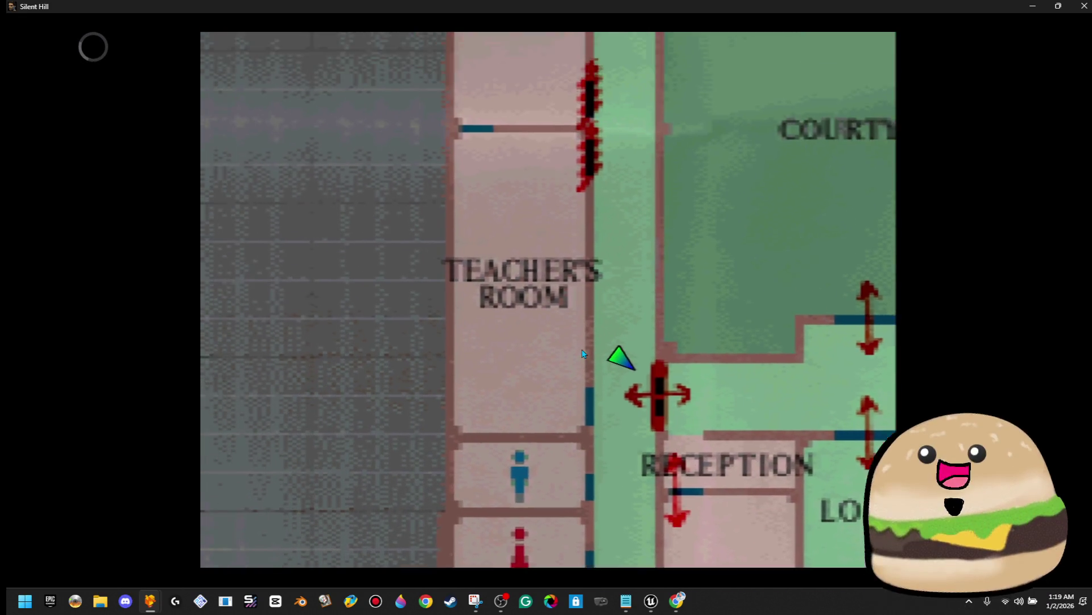
Step: Pan the school map right to show the courtyard, lobby and clock tower, then close it
key(Right)
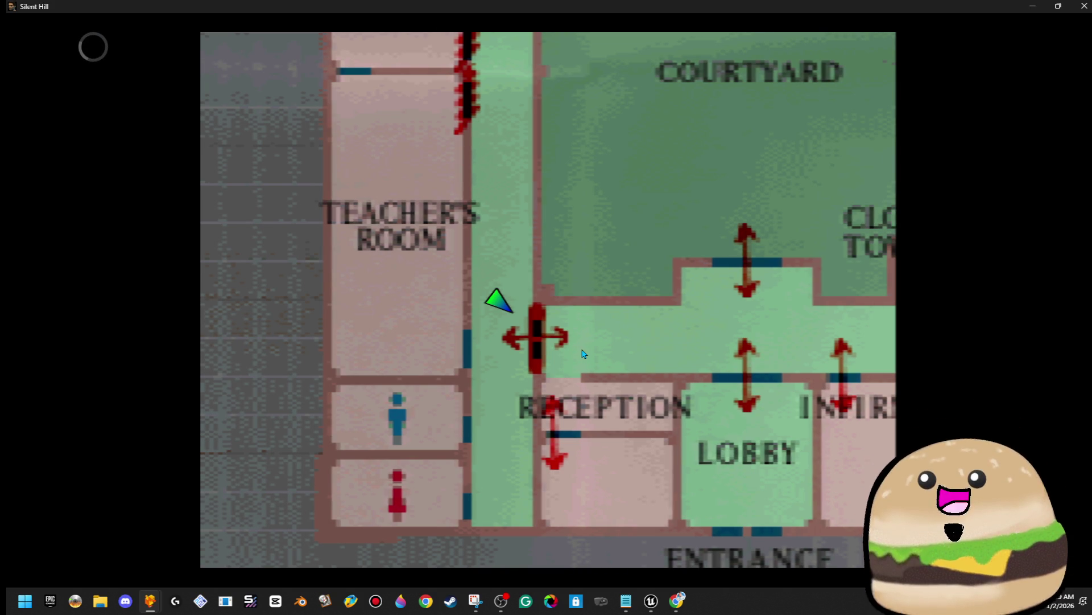
key(Right)
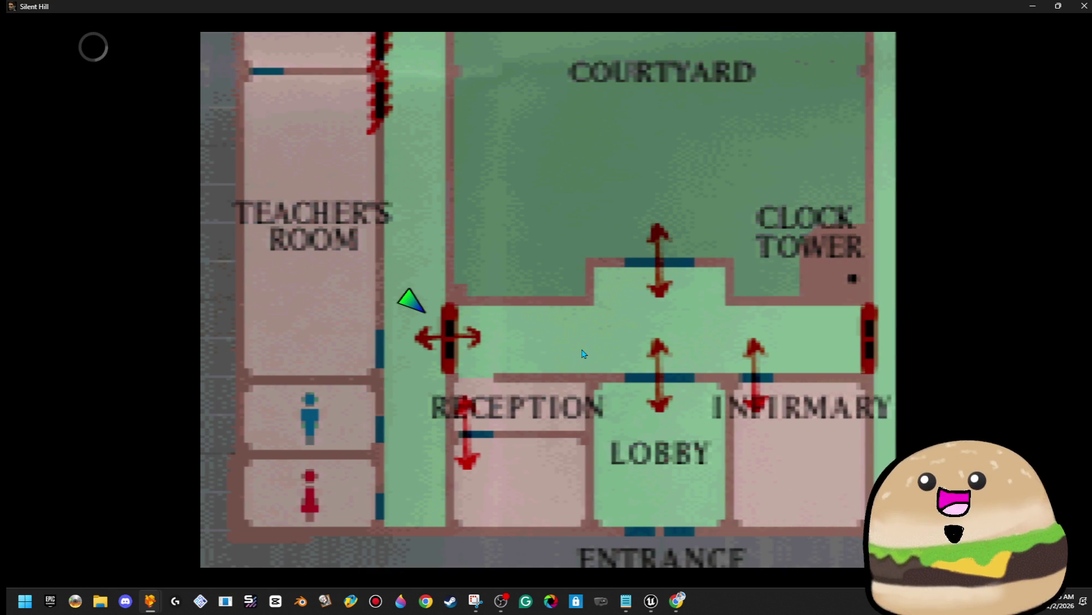
key(Escape)
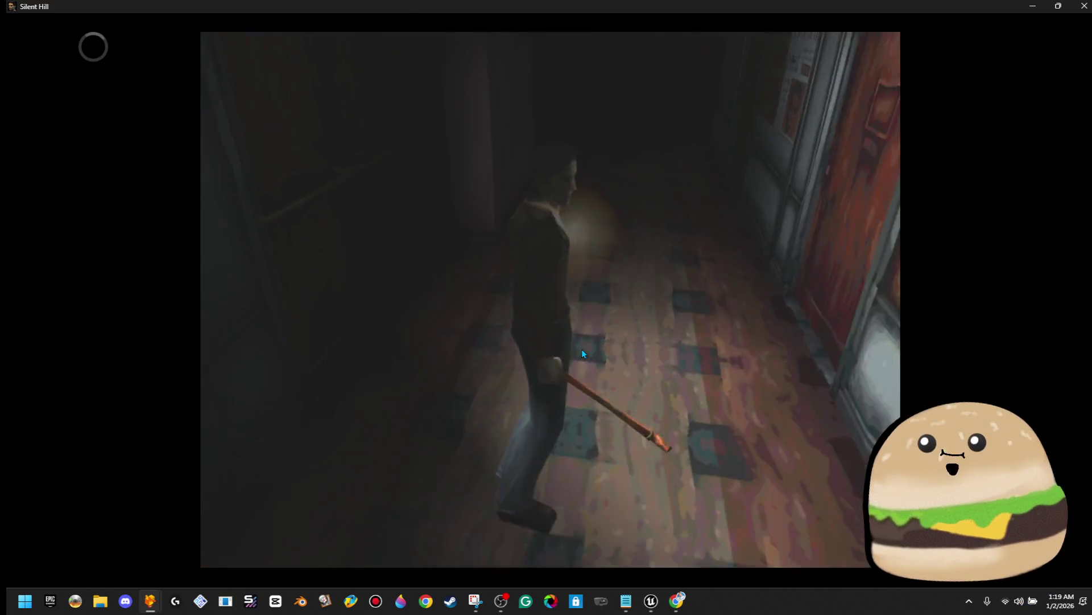
Step: Find the hallway door jammed, then enter the restroom and trigger the cutscene
key(x)
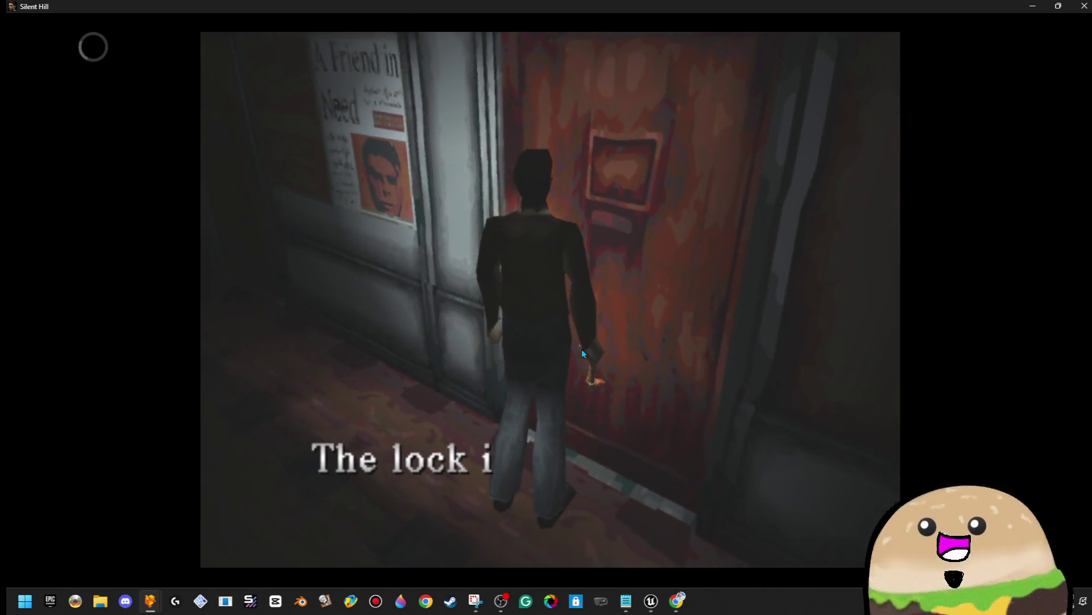
key(x)
key(Up)
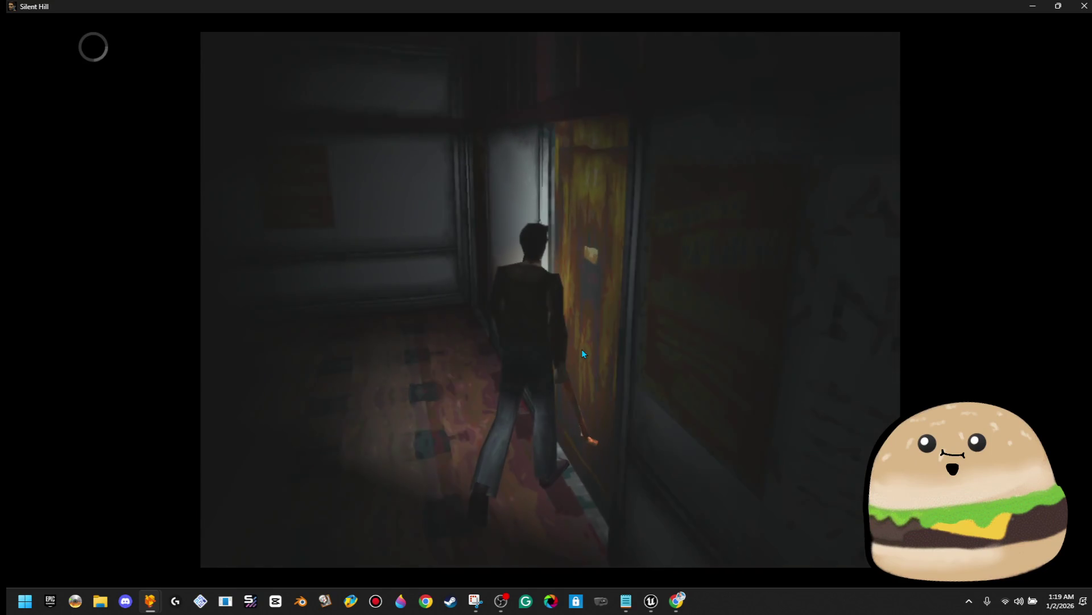
key(x)
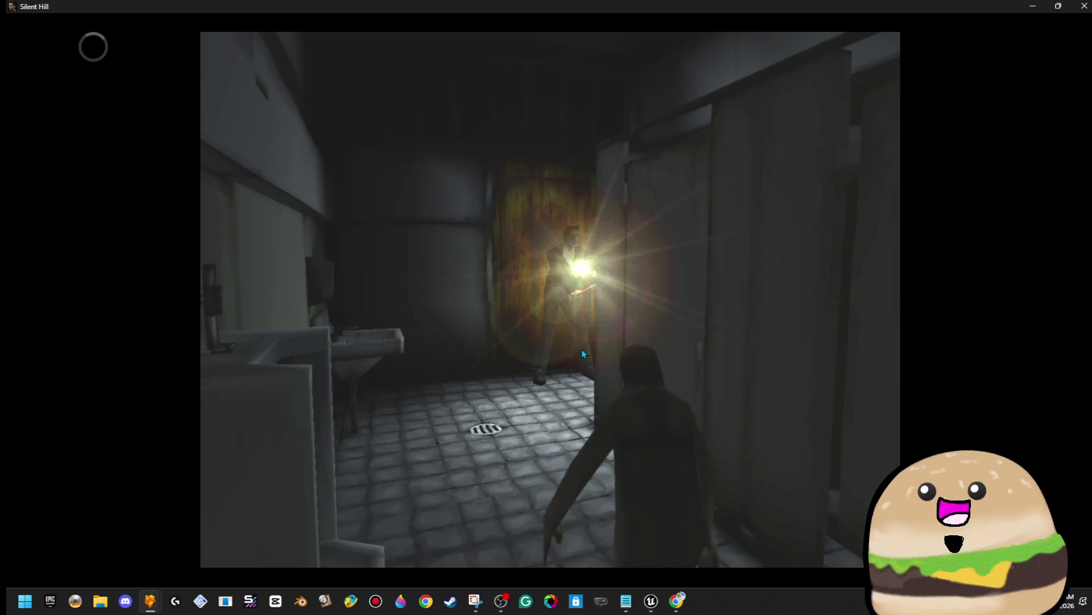
key(Up)
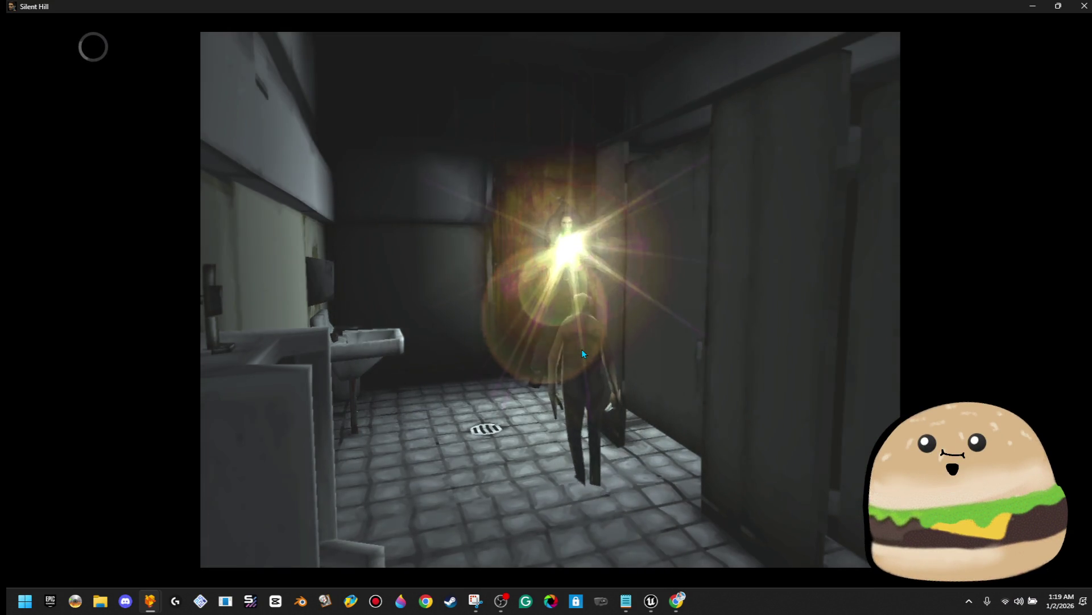
key(x)
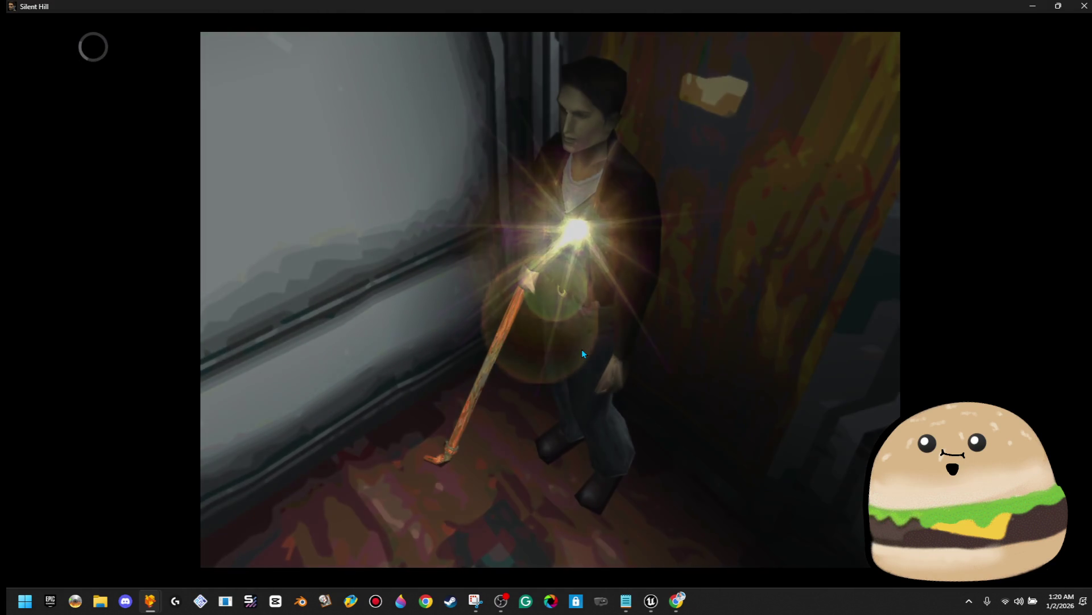
key(Return)
Step: Equip the Handgun from the inventory and return to play
key(Left)
key(Left)
key(Left)
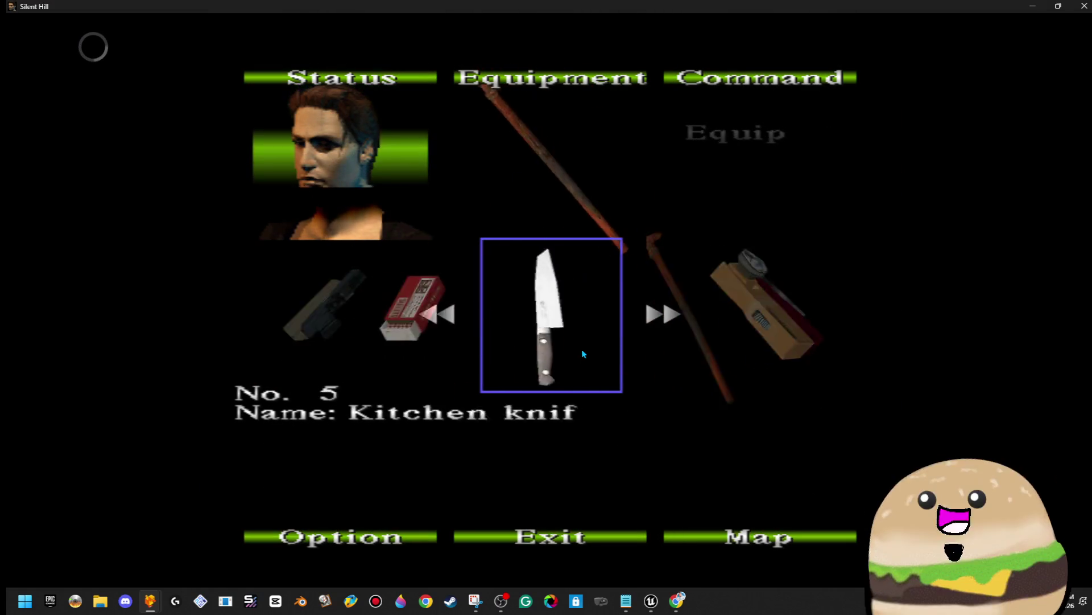
key(Right)
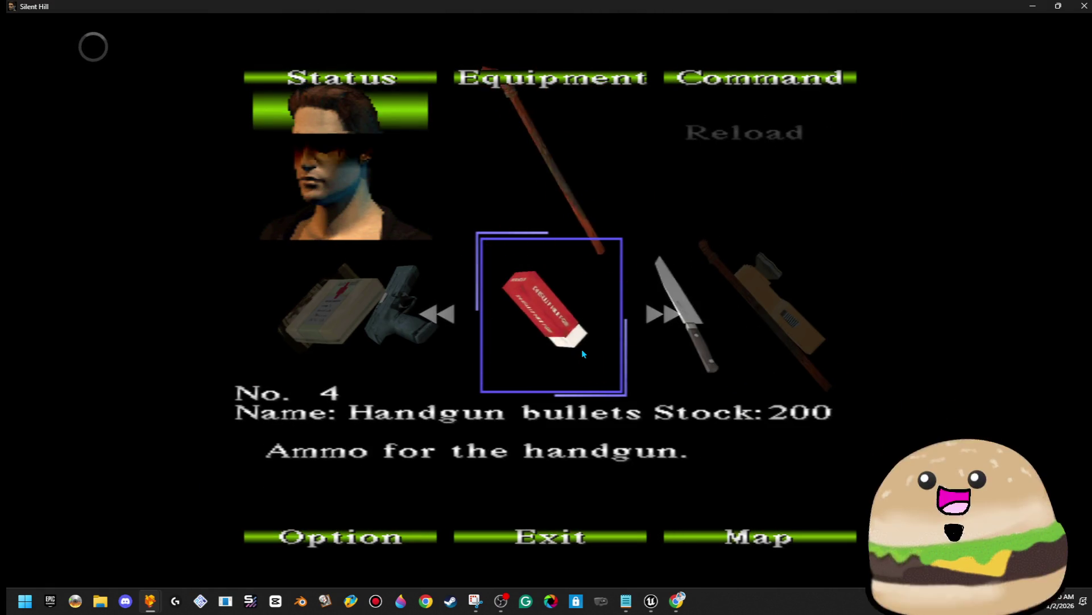
key(Left)
key(Left)
key(Right)
key(Return)
key(Return)
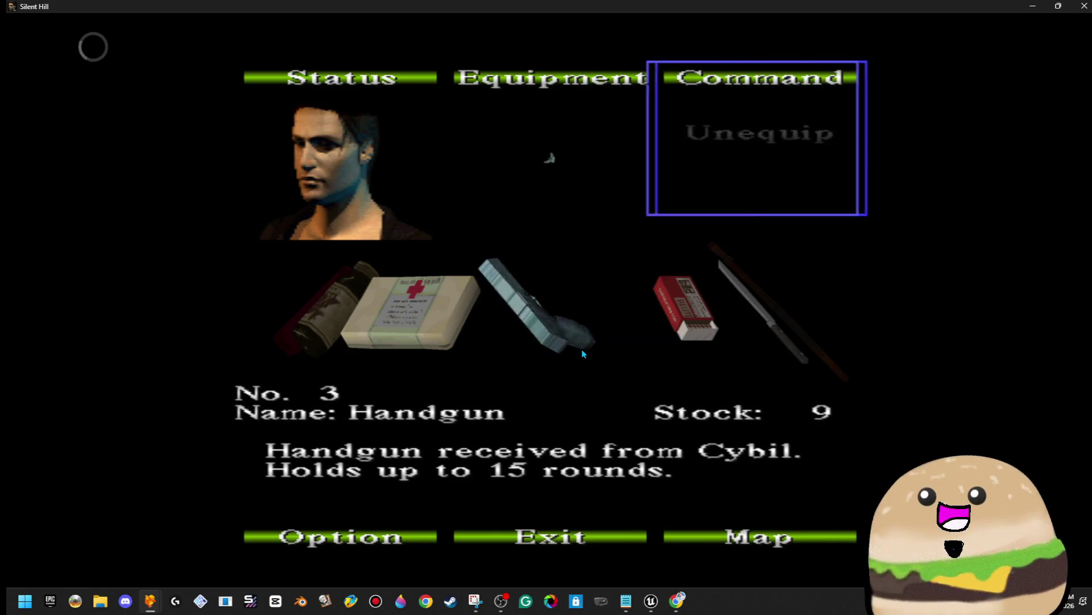
key(Down)
key(Return)
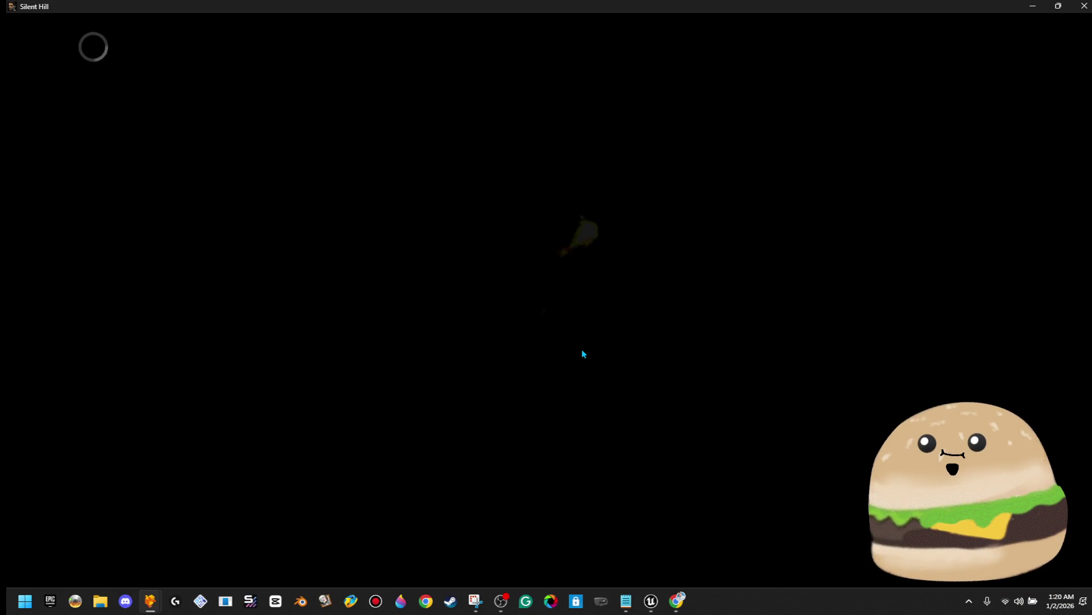
Step: Run down the school hallways and find both red doors jammed
key(Up)
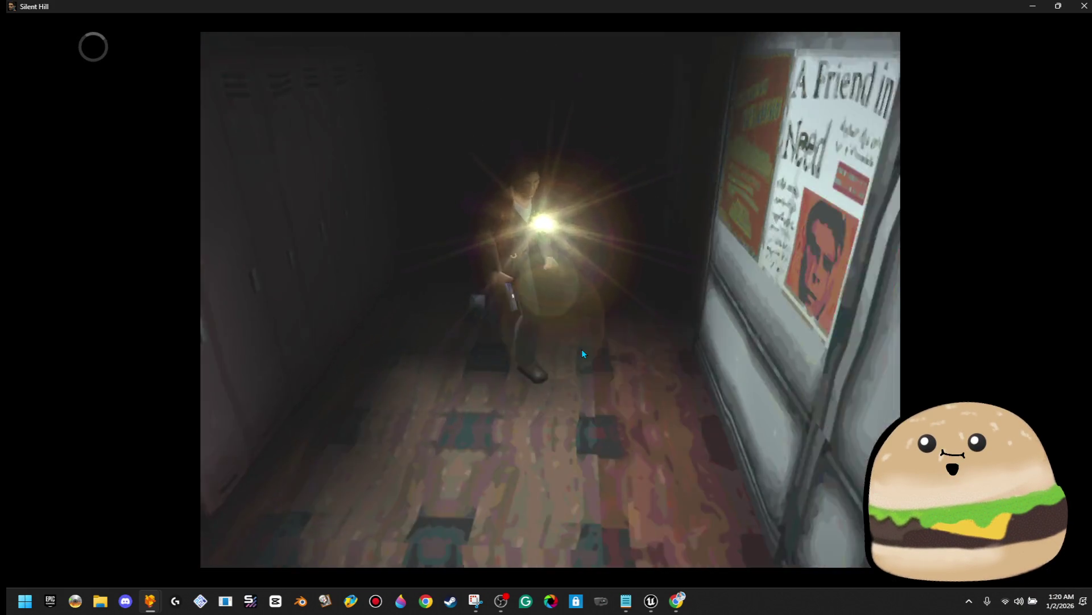
key(Up)
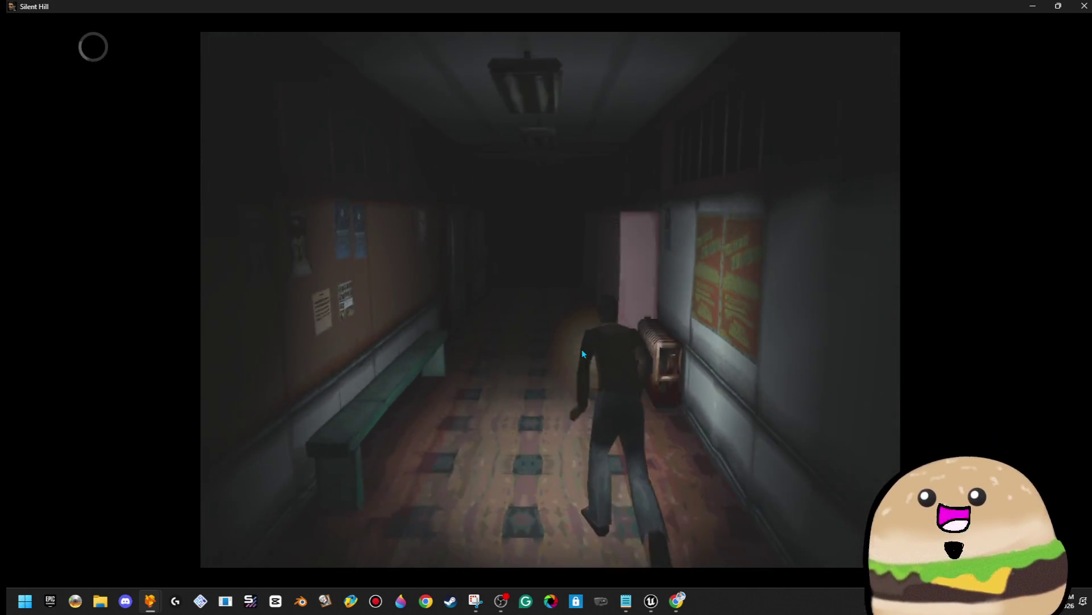
key(x)
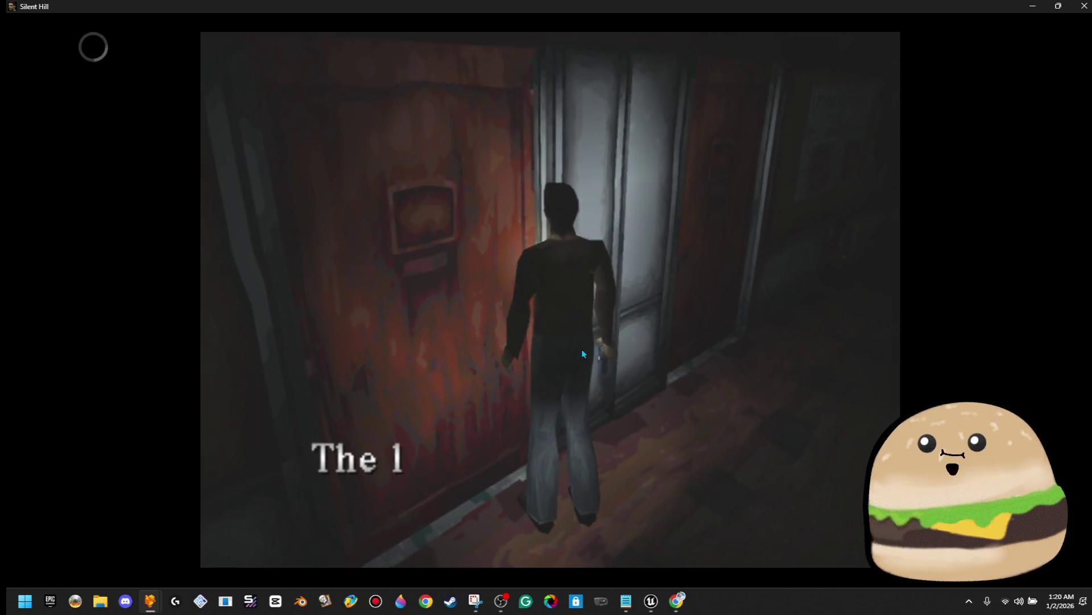
key(x)
key(Down)
key(Up)
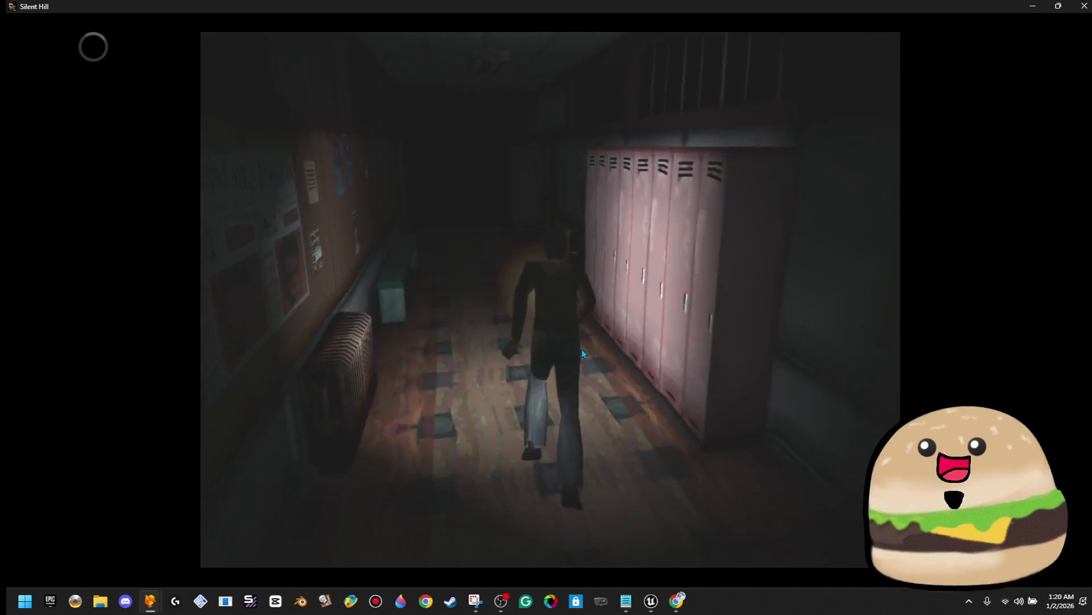
key(Left)
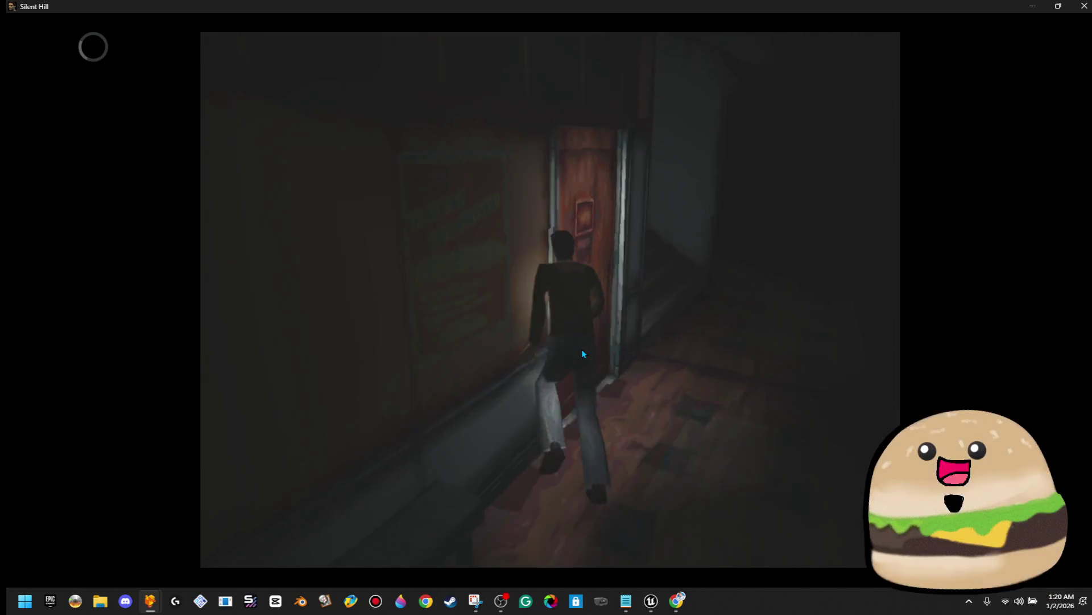
key(x)
key(x)
Step: Go through the double doors, past the posters and stairwell, to another red door
key(Right)
key(Up)
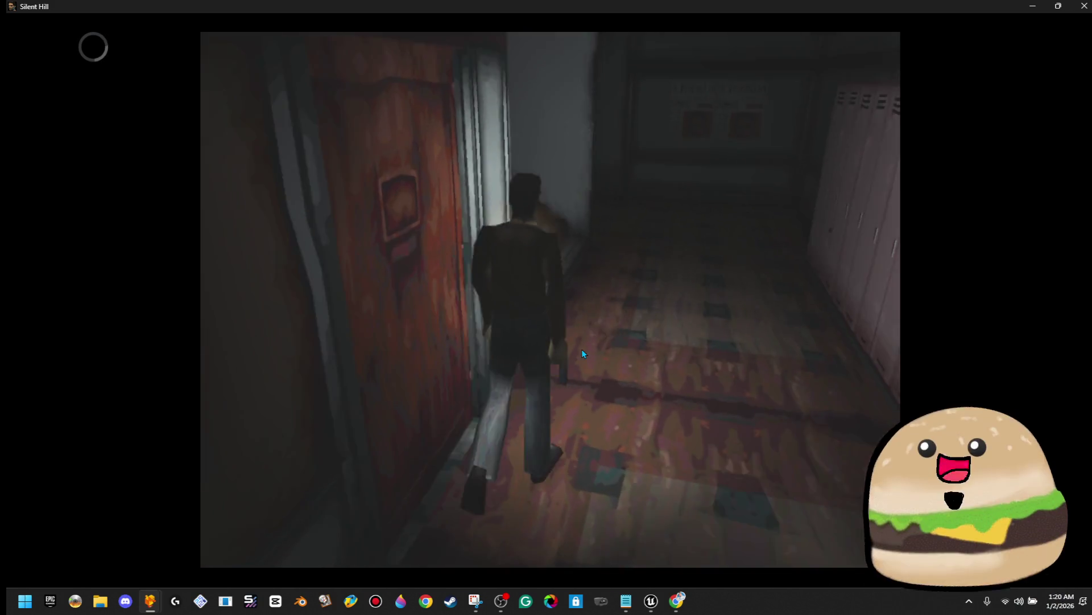
key(Up)
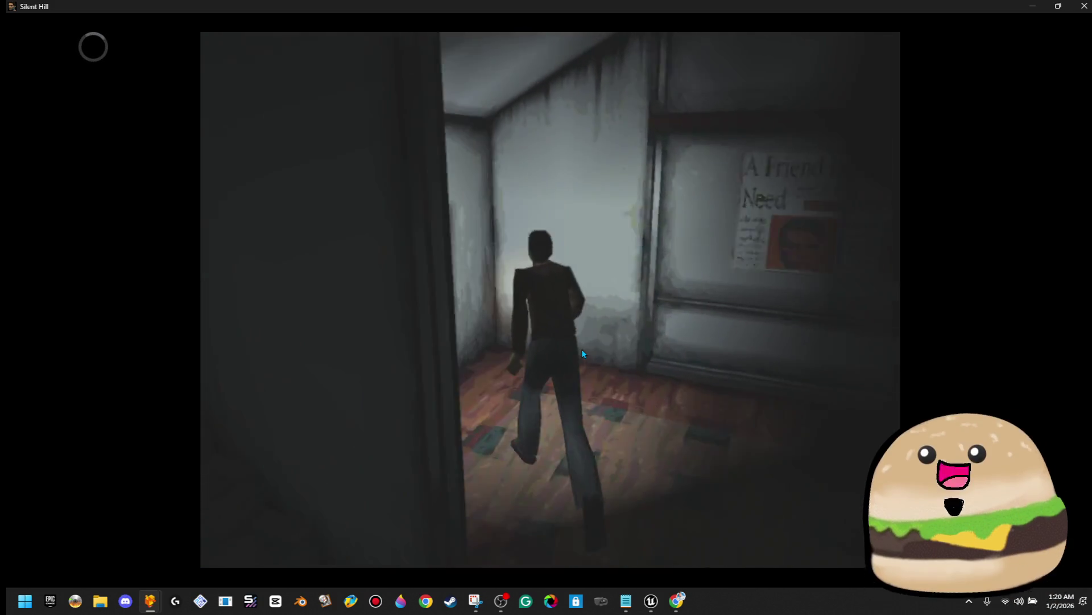
key(x)
key(Up)
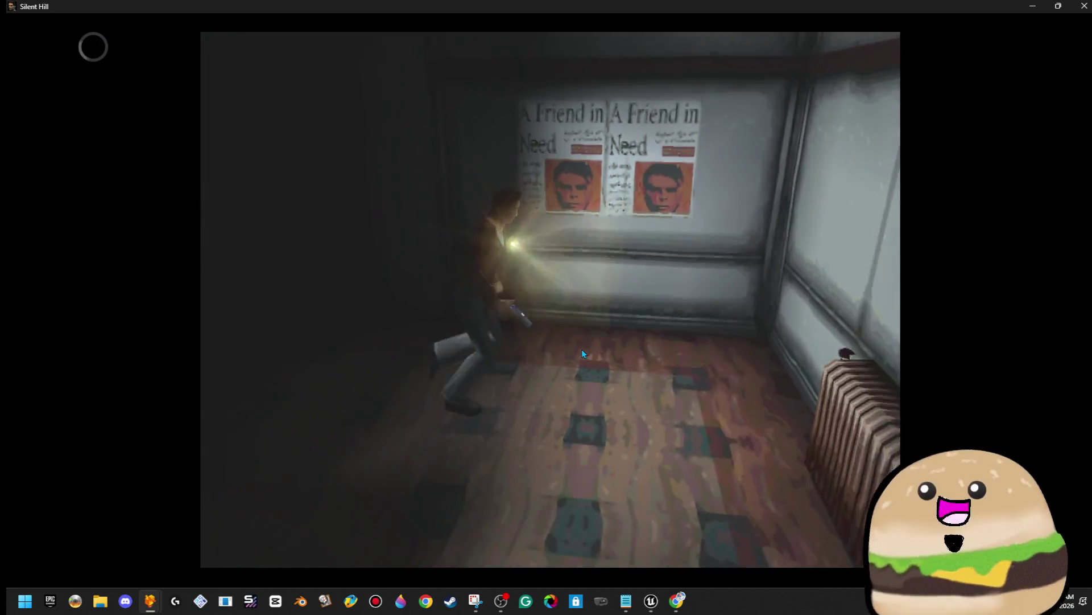
key(Up)
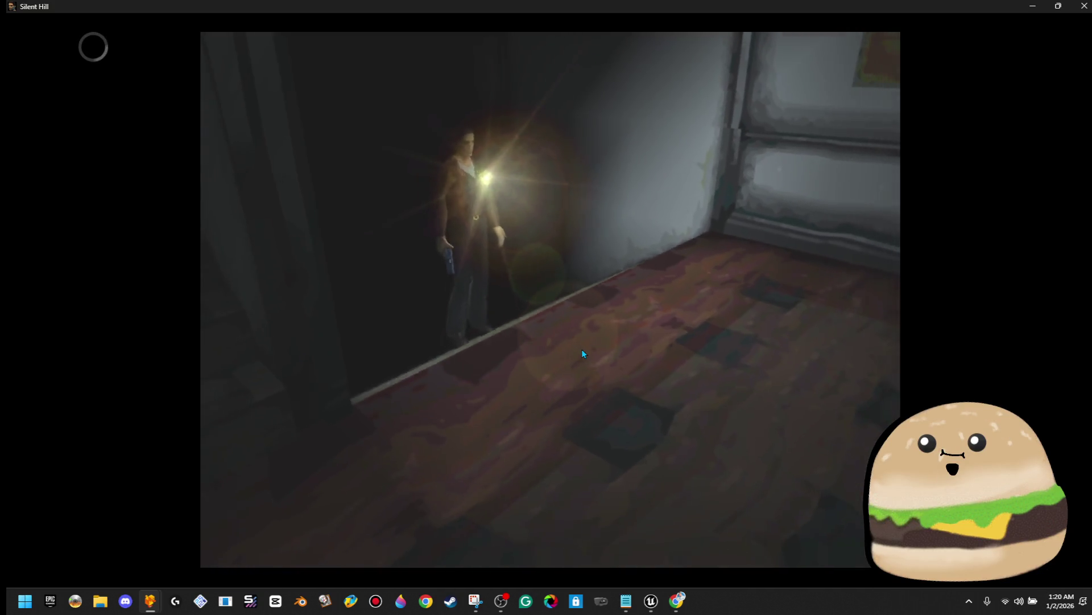
key(Up)
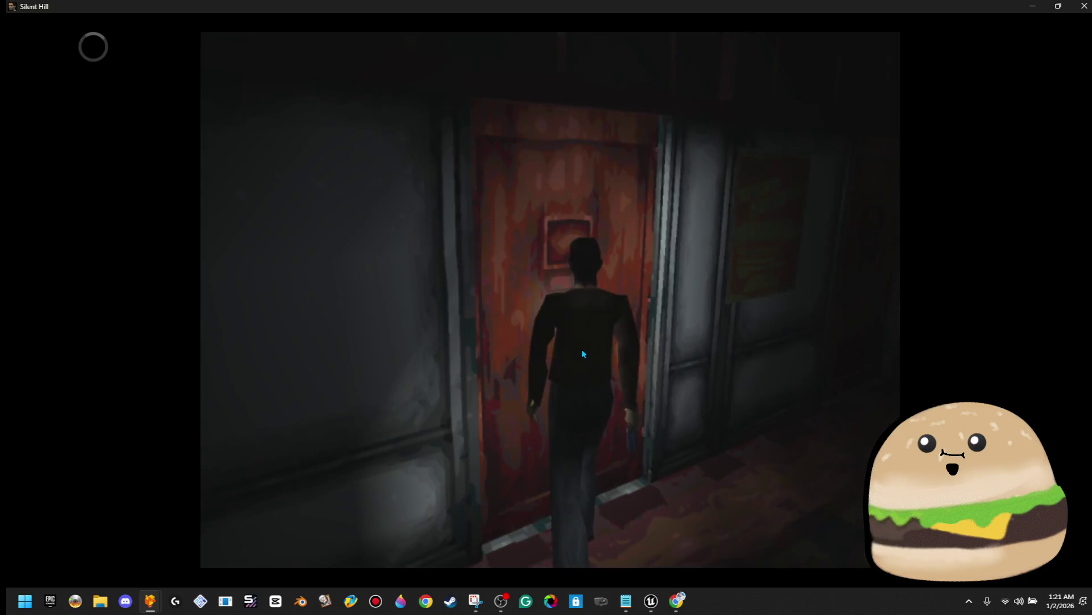
Step: Enter the new room and take the Chemical from the shelf
key(Up)
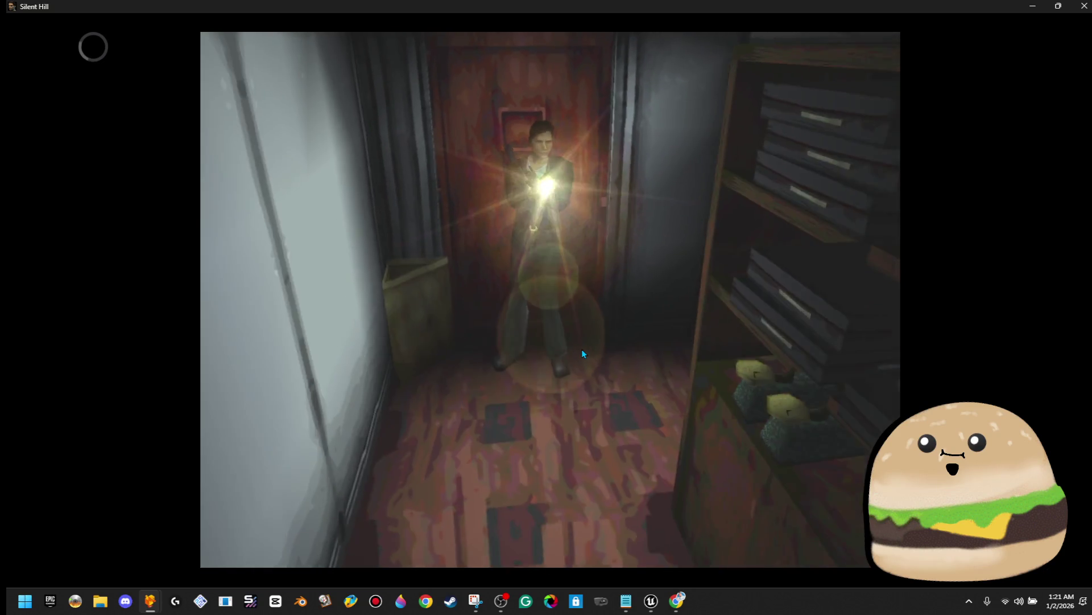
key(Up)
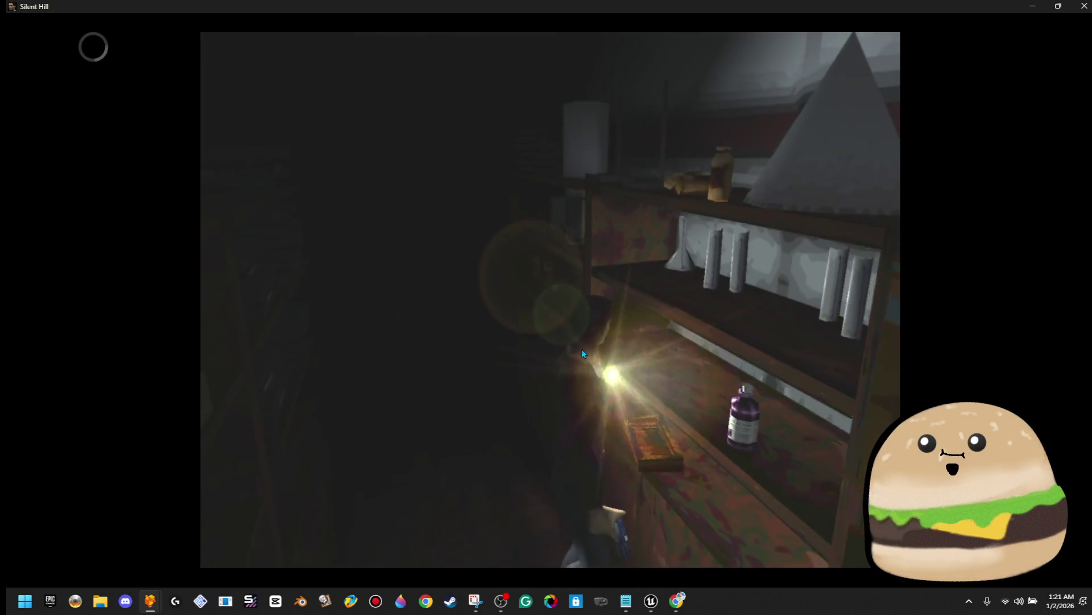
key(x)
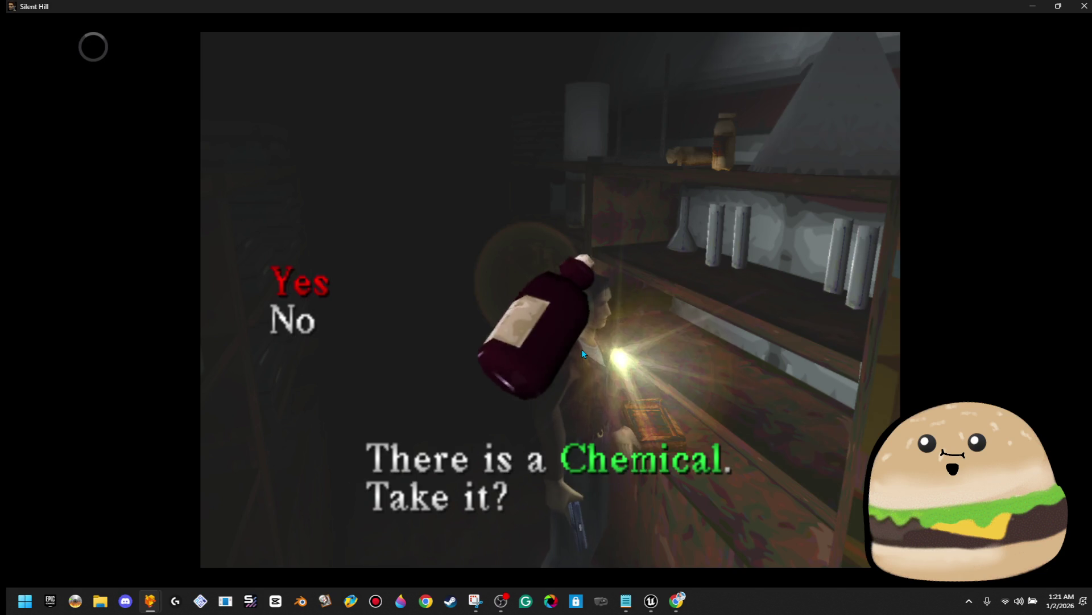
key(x)
Step: Head down the corridor, through the red door, and into the pink-lit doorway
key(Up)
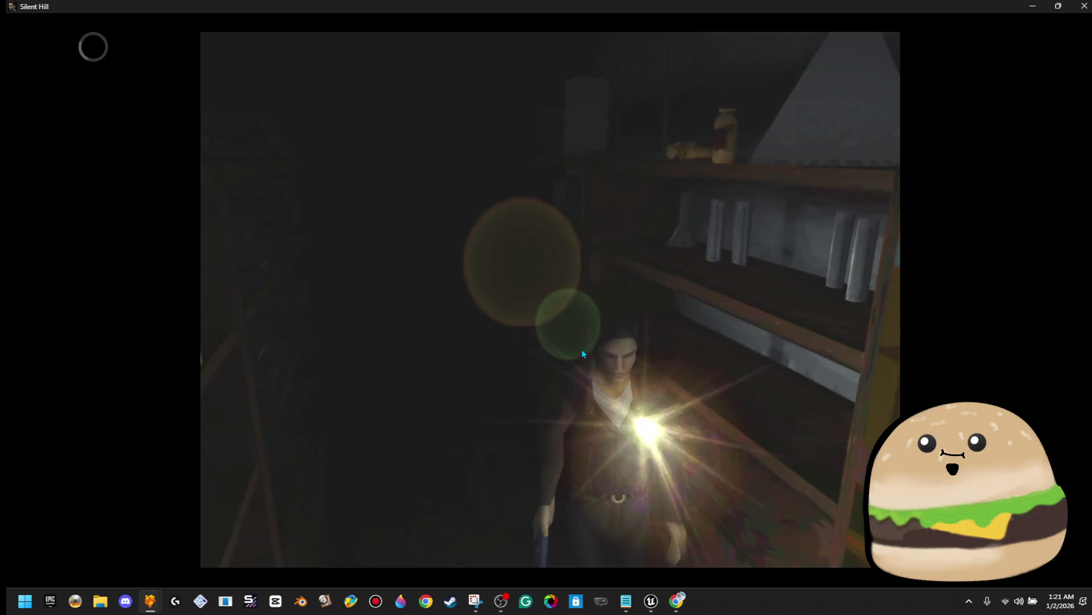
key(Up)
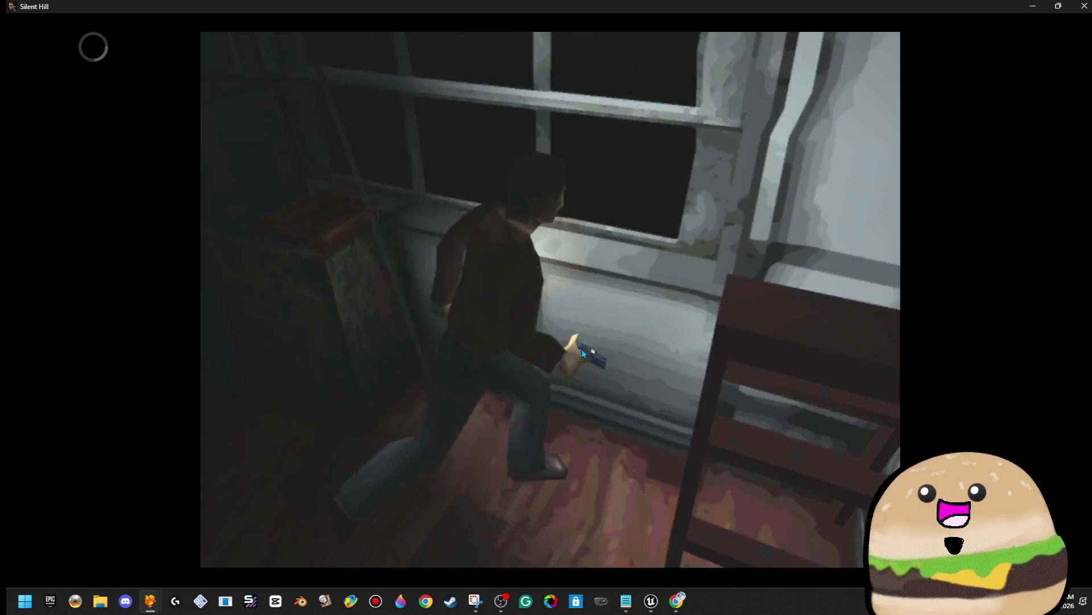
key(Up)
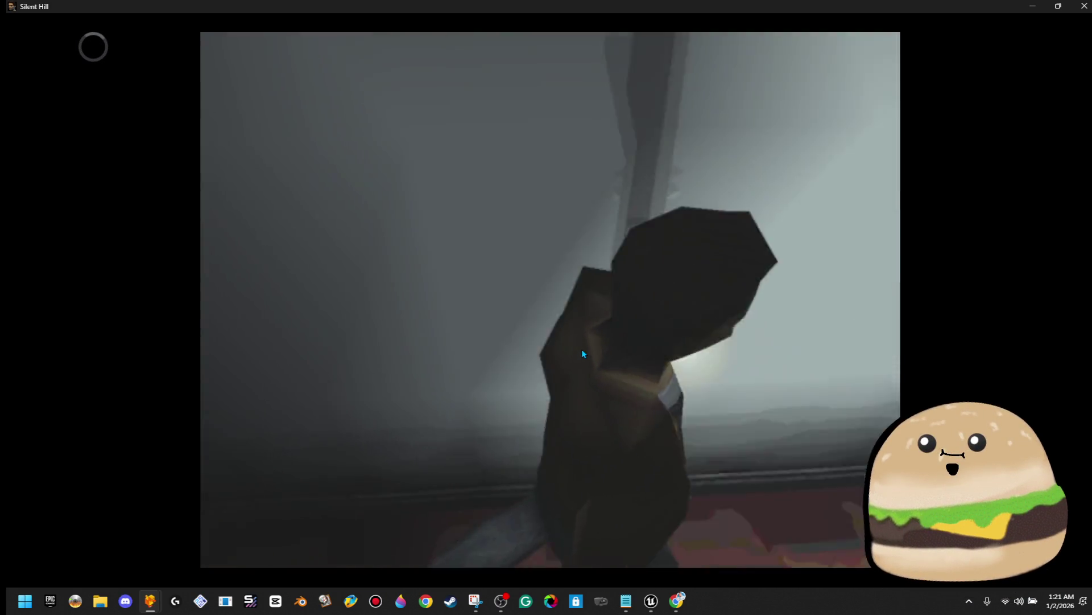
key(x)
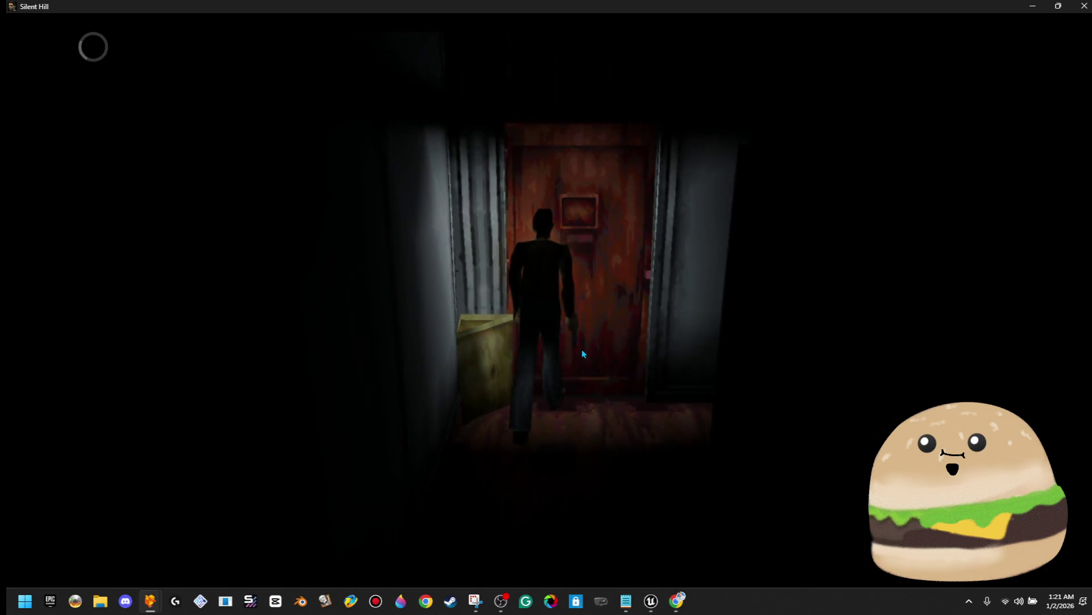
key(Up)
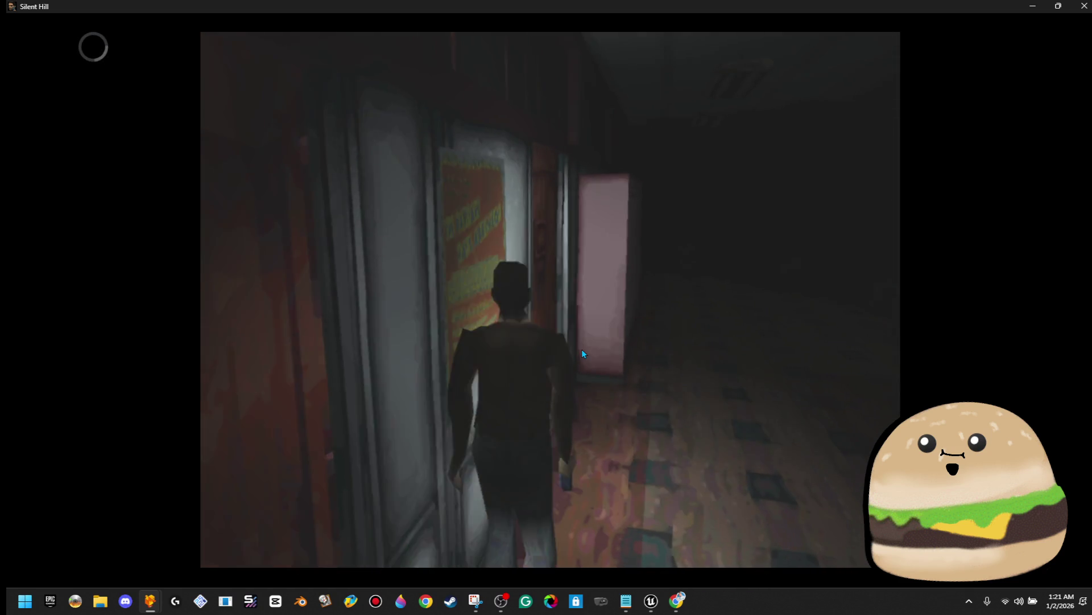
key(Up)
key(x)
Step: Cross the classroom to the lab counter and examine the hand statue
key(Up)
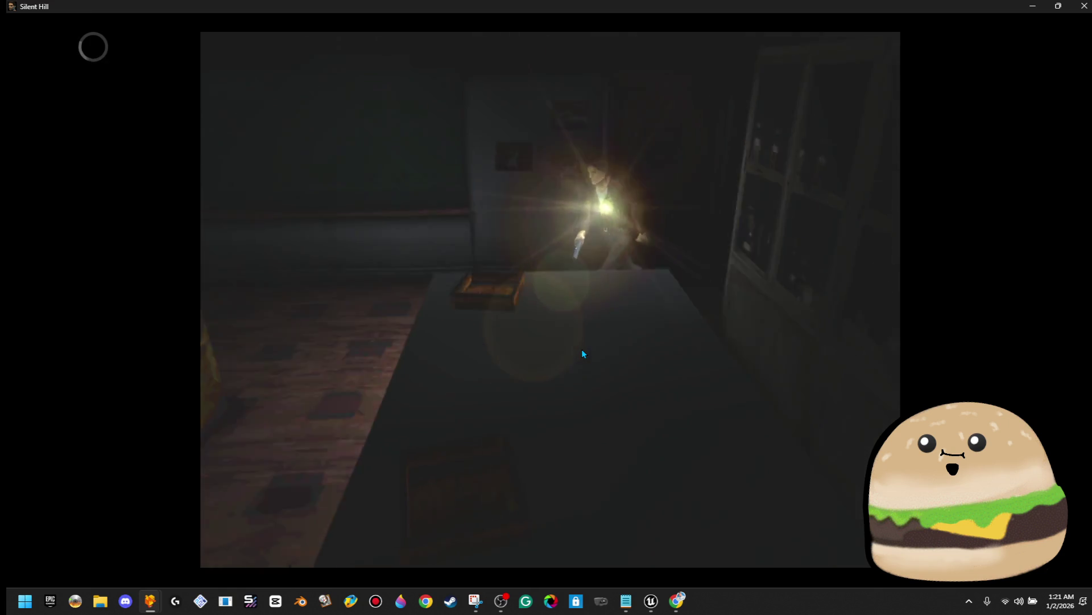
key(Up)
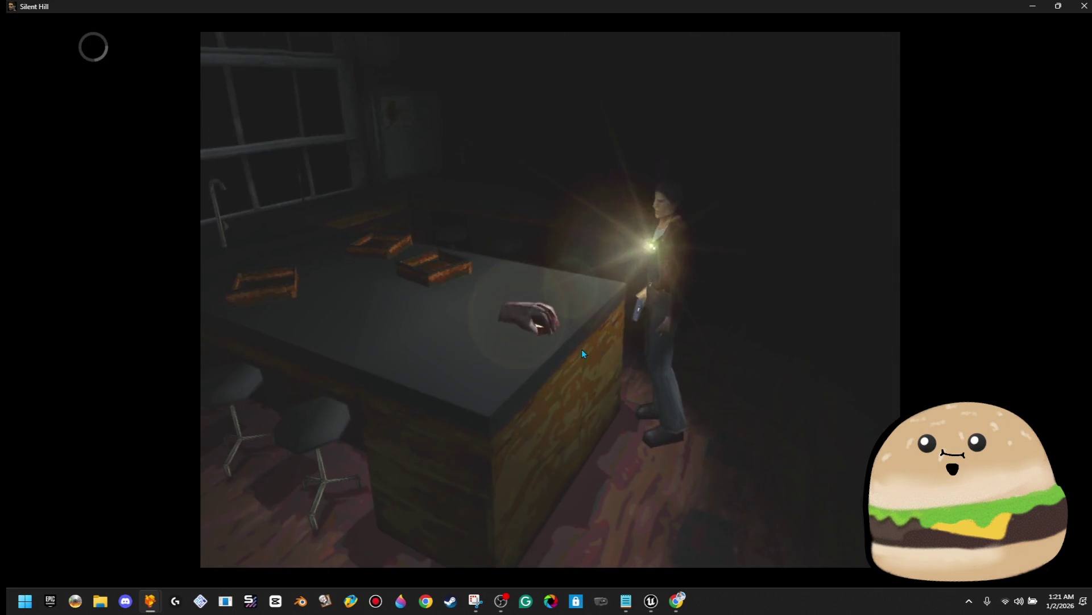
key(Up)
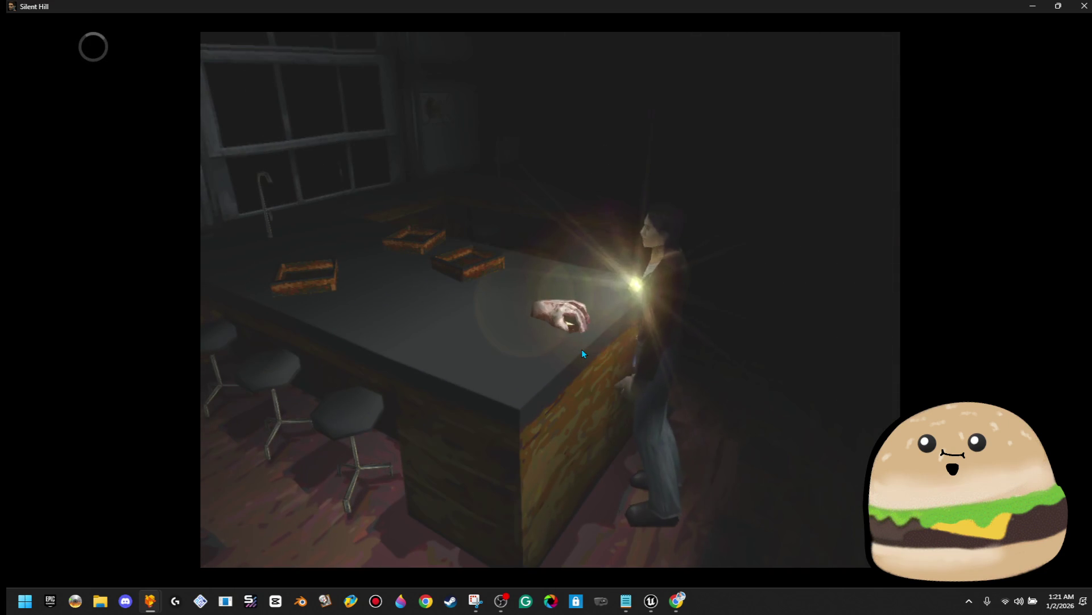
key(Return)
key(Return)
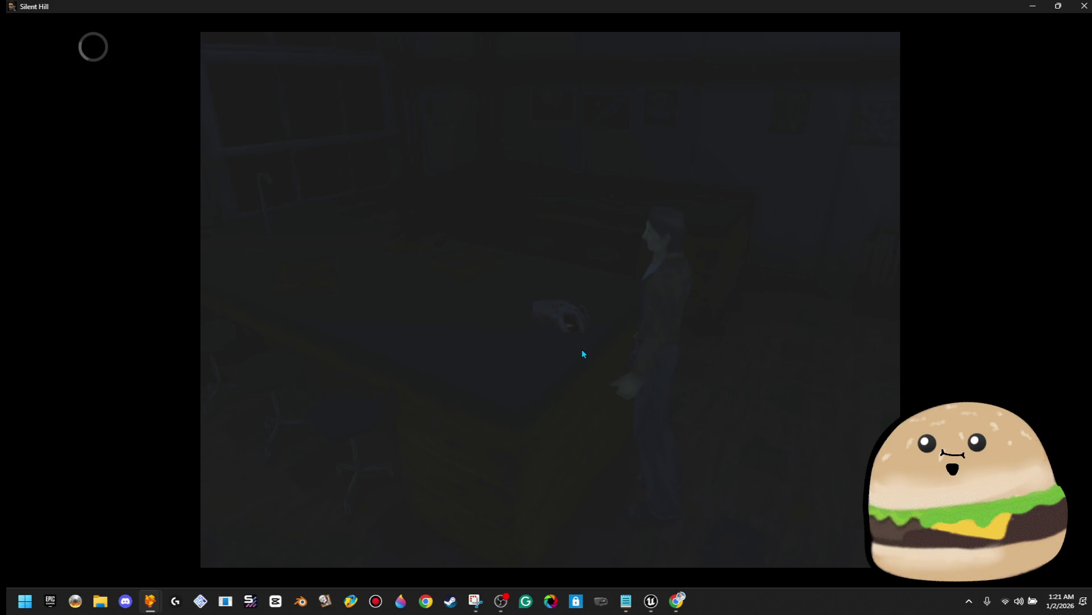
key(BackSpace)
key(BackSpace)
key(KP_2)
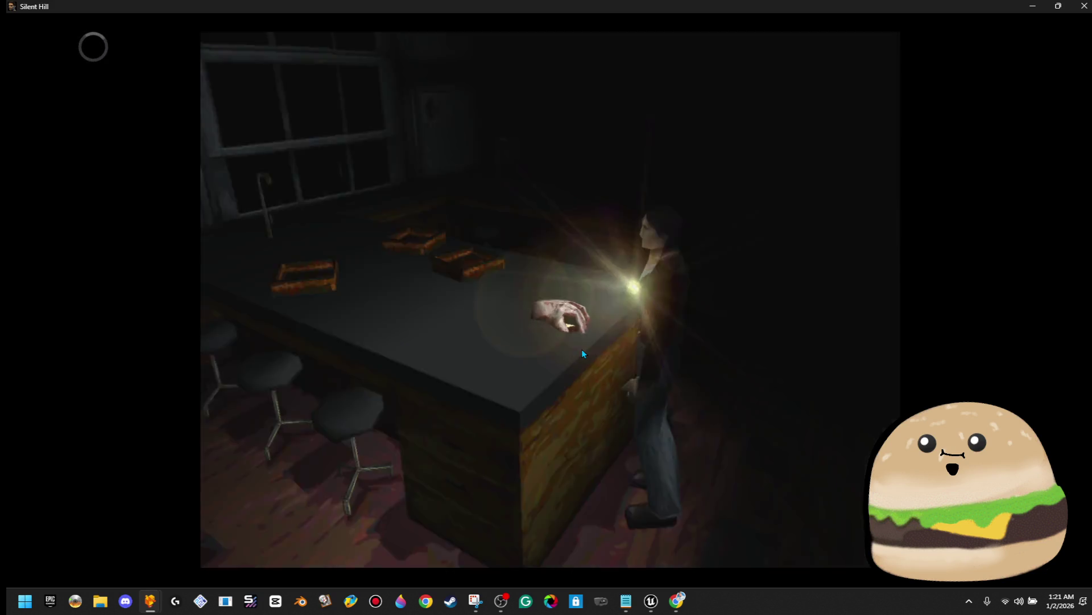
Step: Read the hand statue's description, then use the Chemical from the inventory on it
key(KP_2)
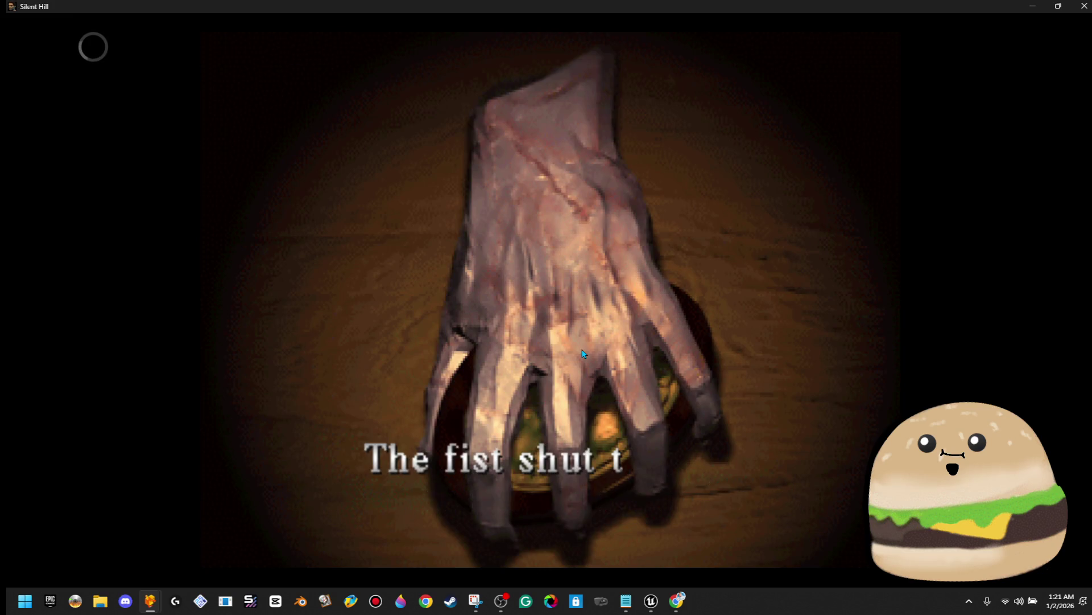
key(KP_2)
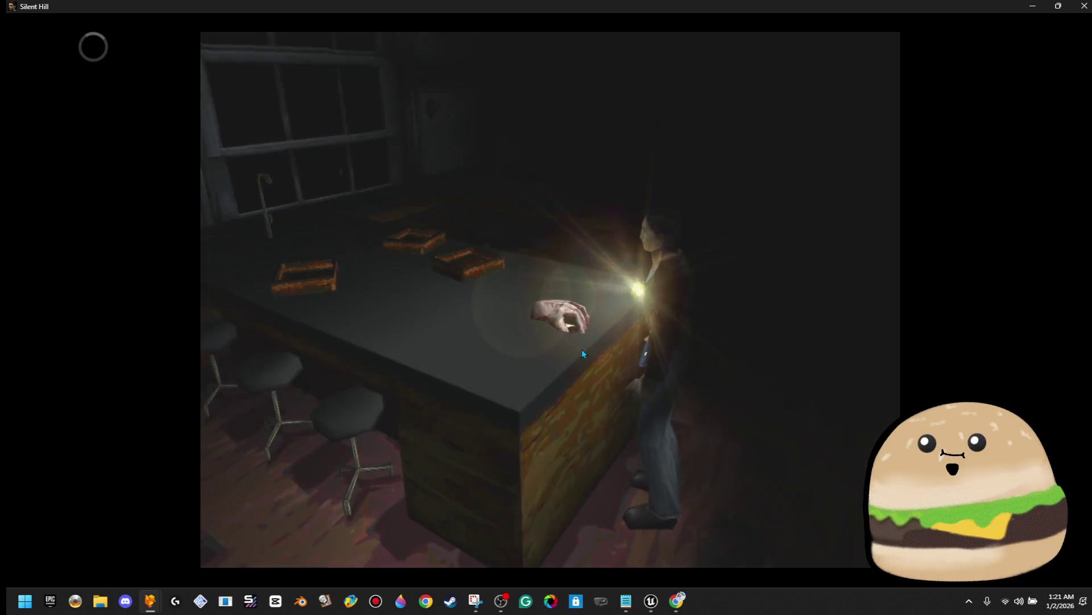
key(KP_8)
key(KP_6)
key(KP_6)
key(KP_6)
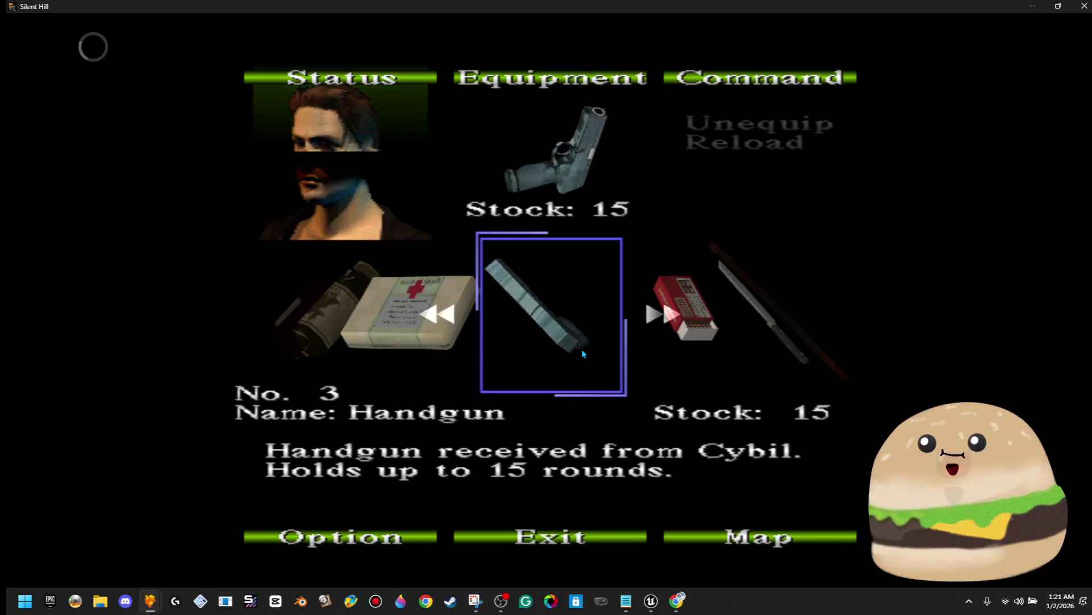
key(KP_6)
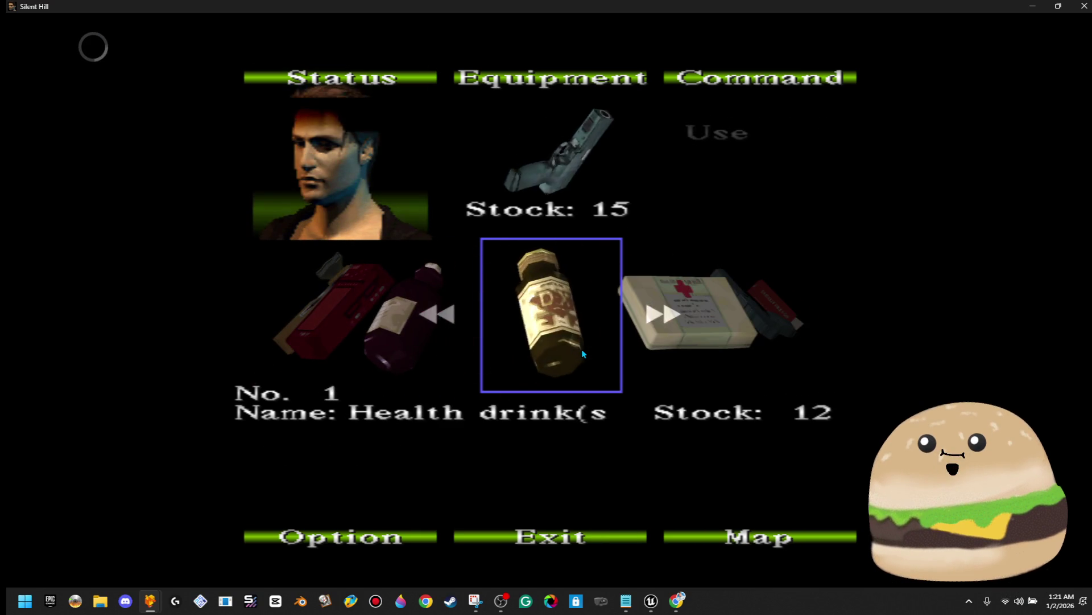
key(KP_4)
key(KP_6)
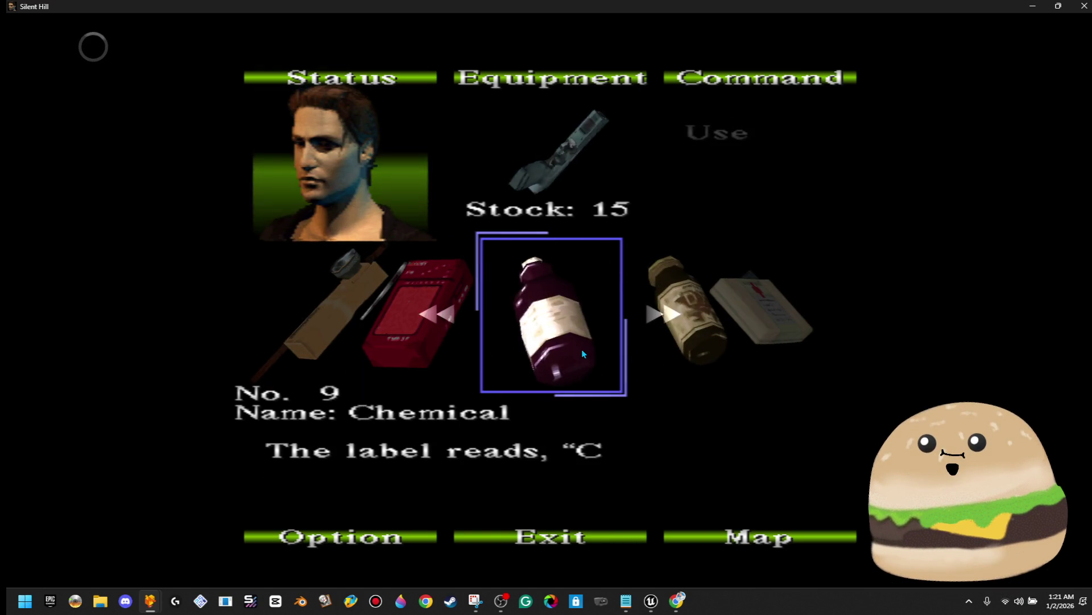
key(Return)
key(Return)
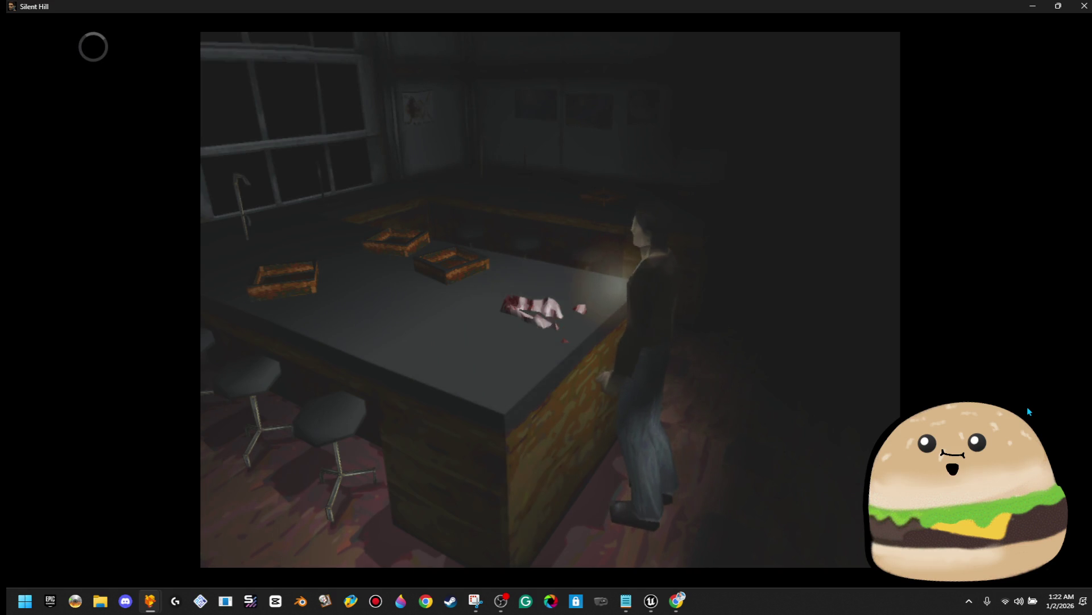
Step: Take the Gold medallion from the melted statue and head for the doorway
key(Return)
key(Return)
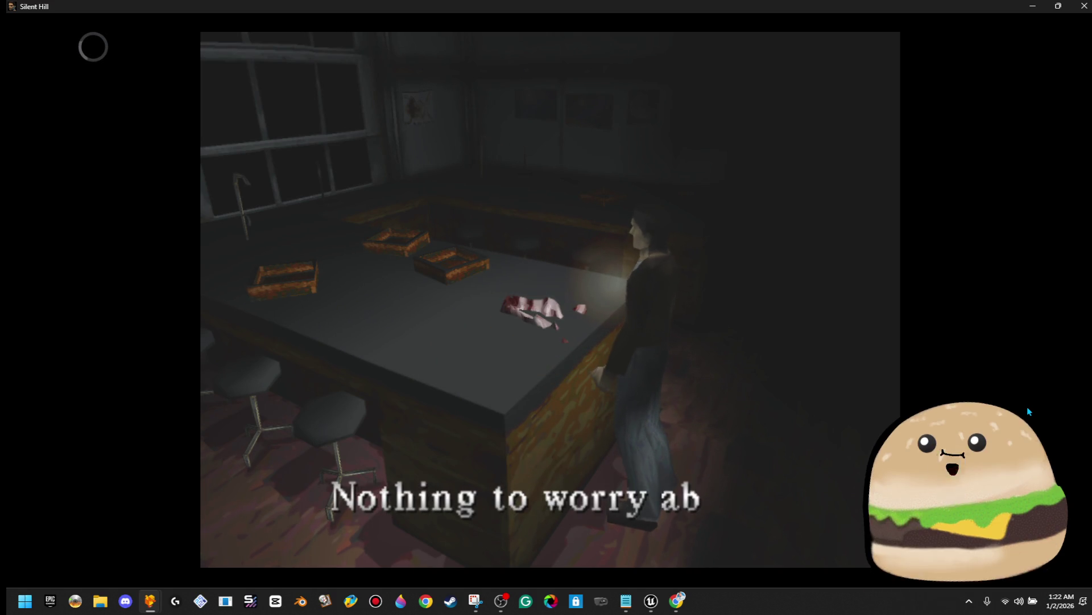
key(Return)
key(Up)
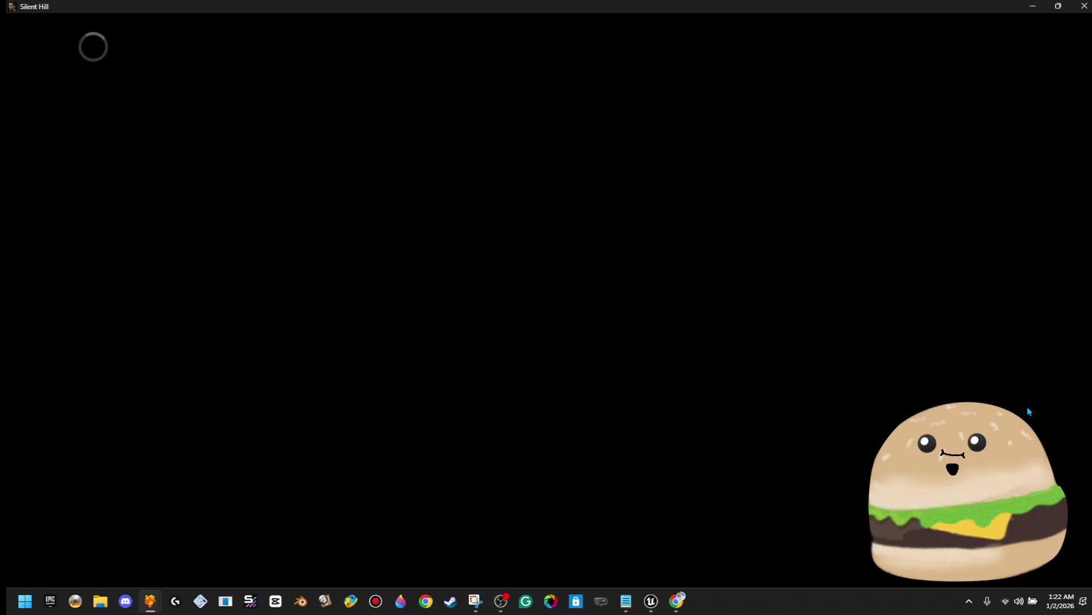
Step: Shoot the hallway monster and run down the locker corridor
key(Return)
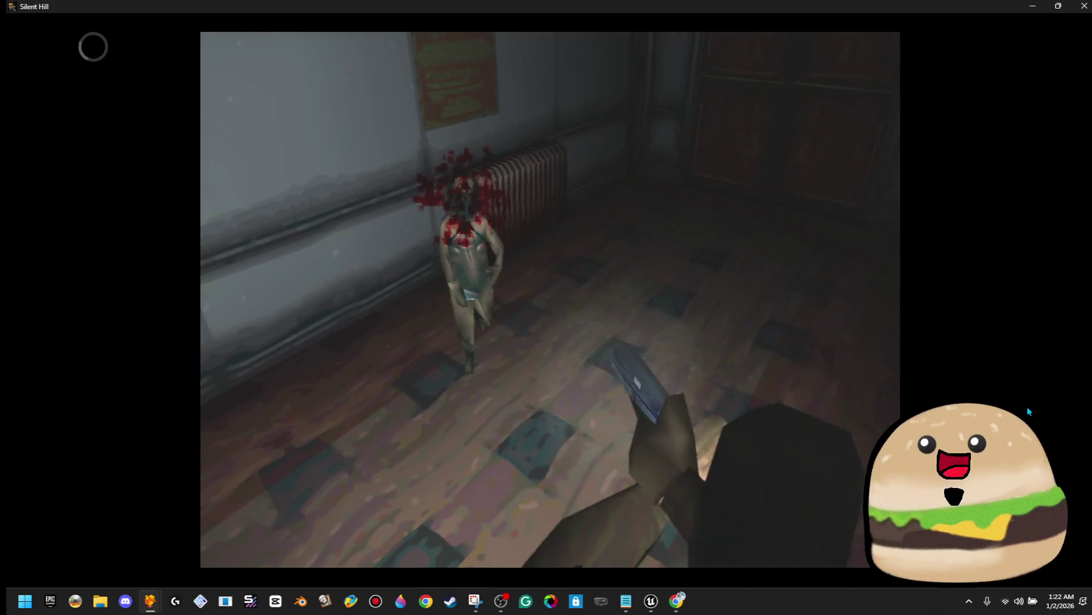
key(Up)
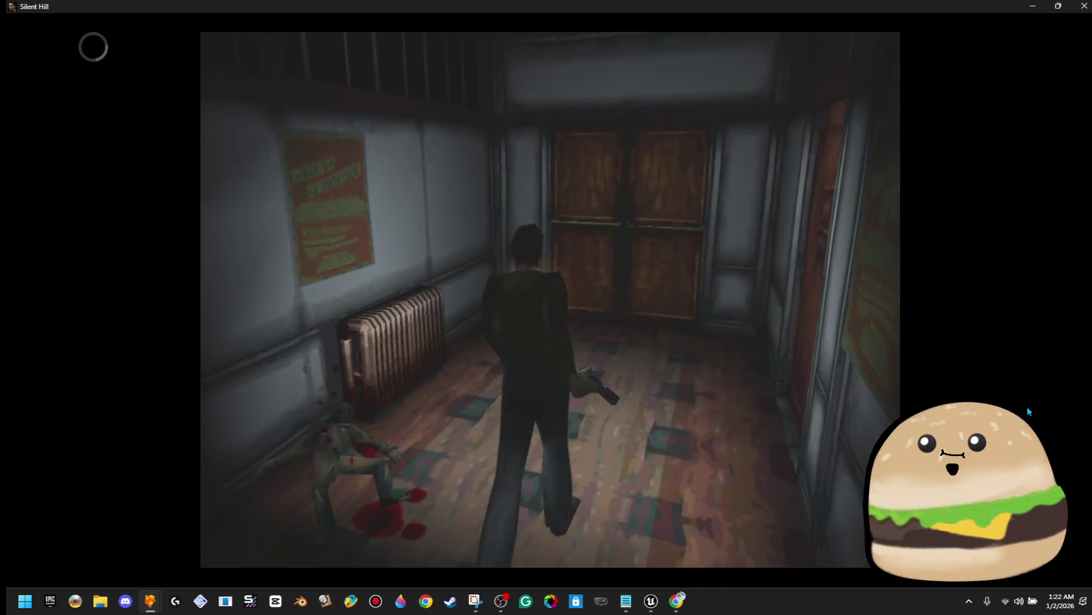
key(Right)
key(Left)
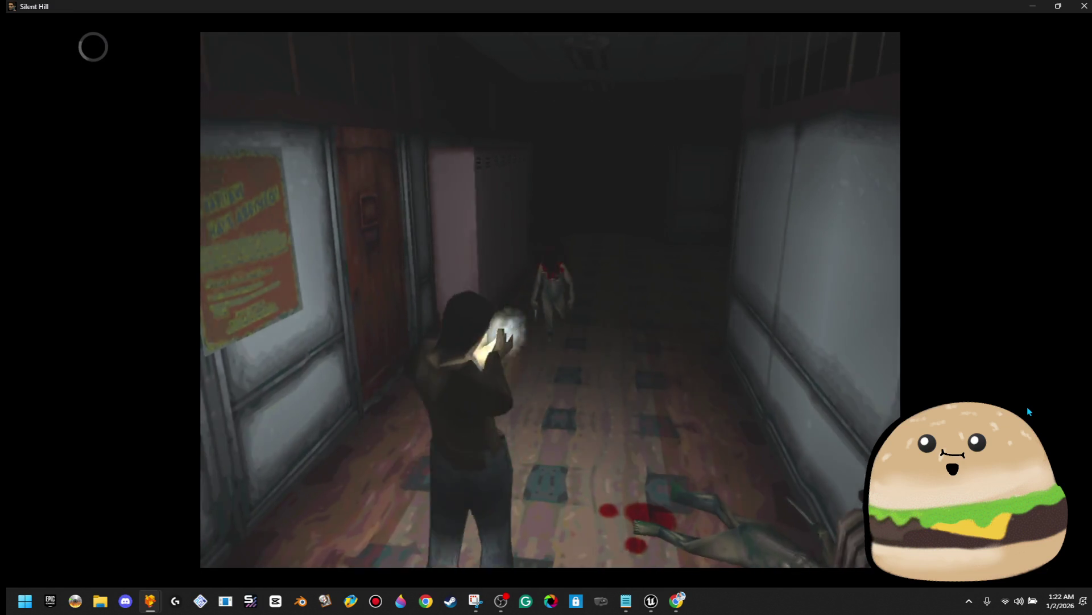
key(Up)
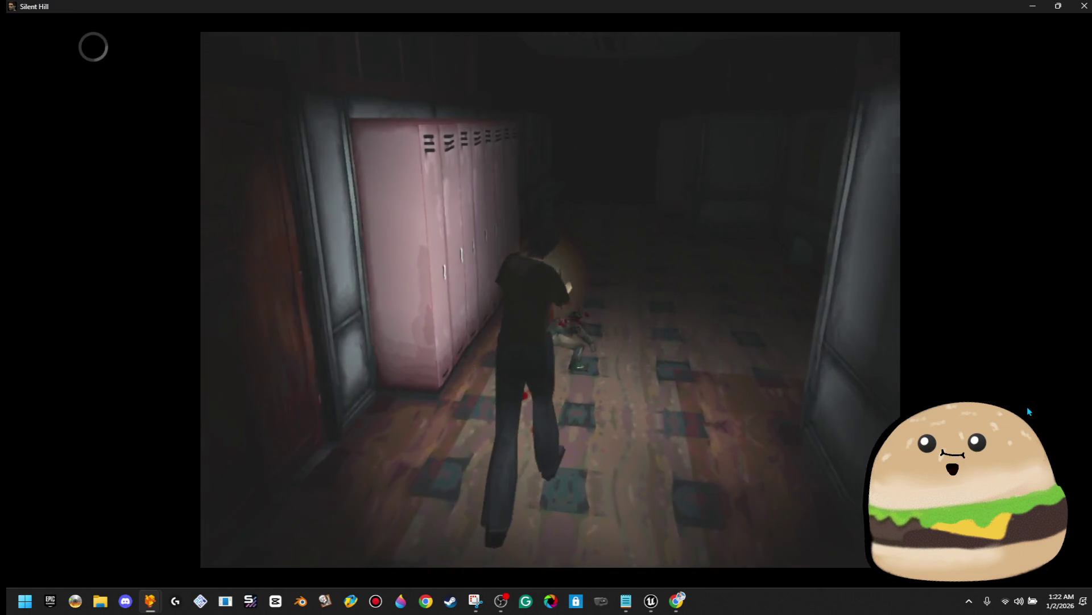
key(Up)
key(Up)
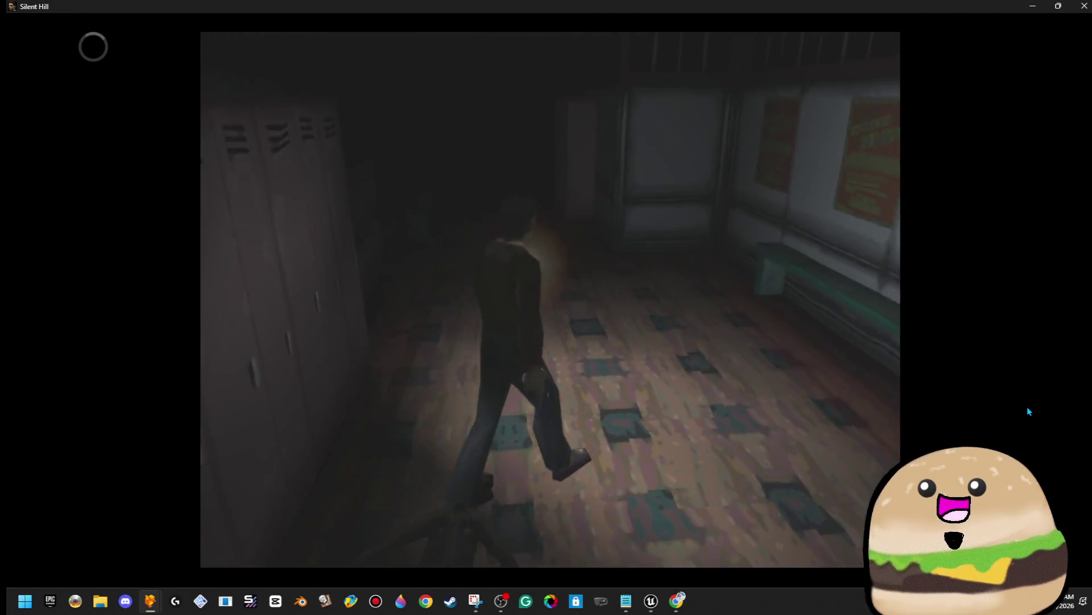
key(Left)
key(Up)
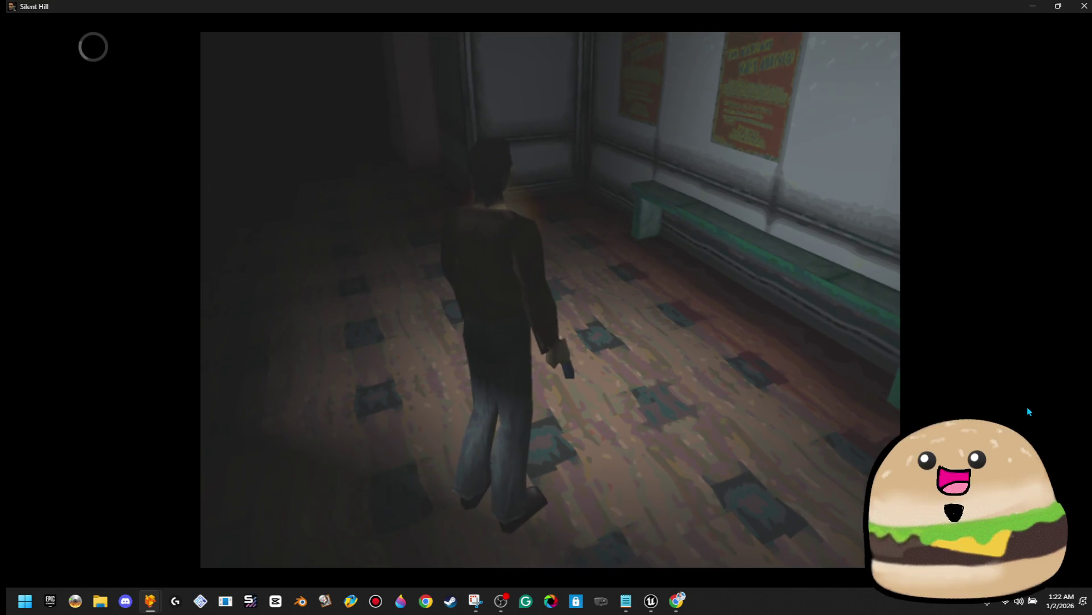
key(Up)
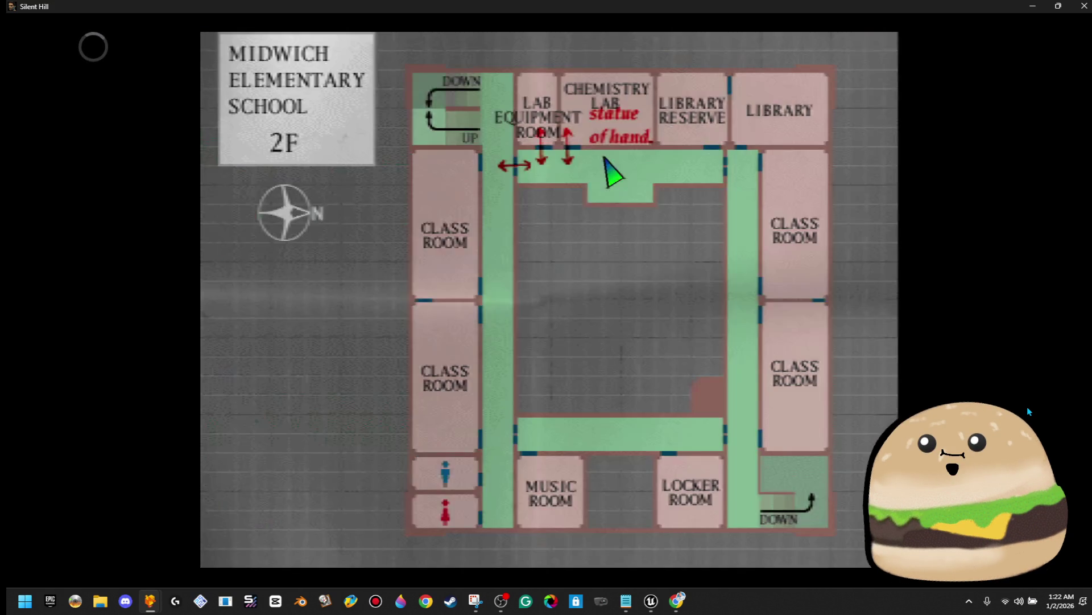
Step: Check the 2F school map and inventory, then continue down the corridor
key(m)
key(Up)
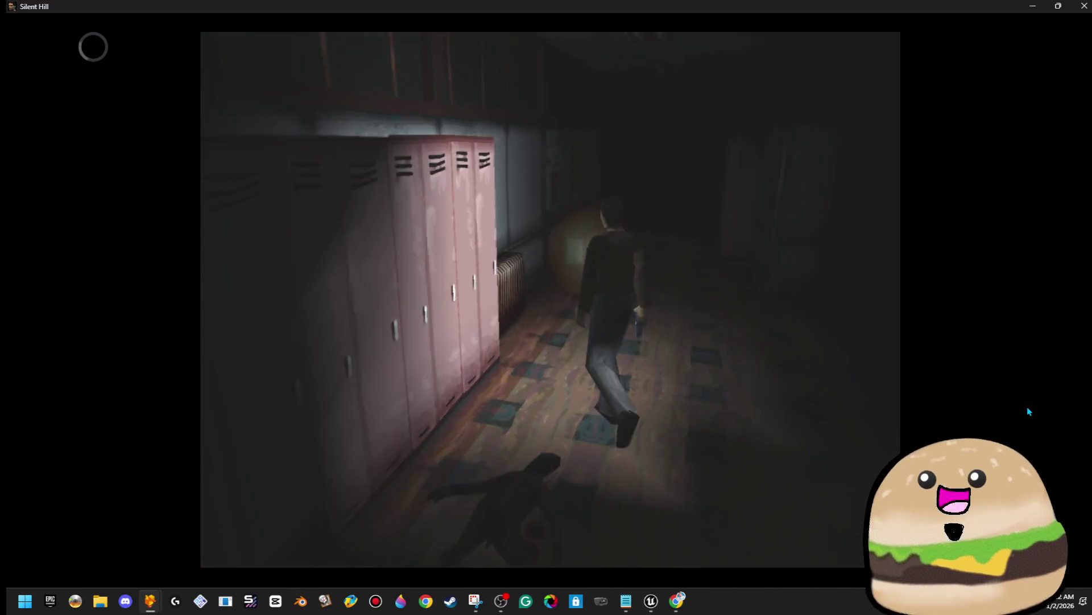
key(Return)
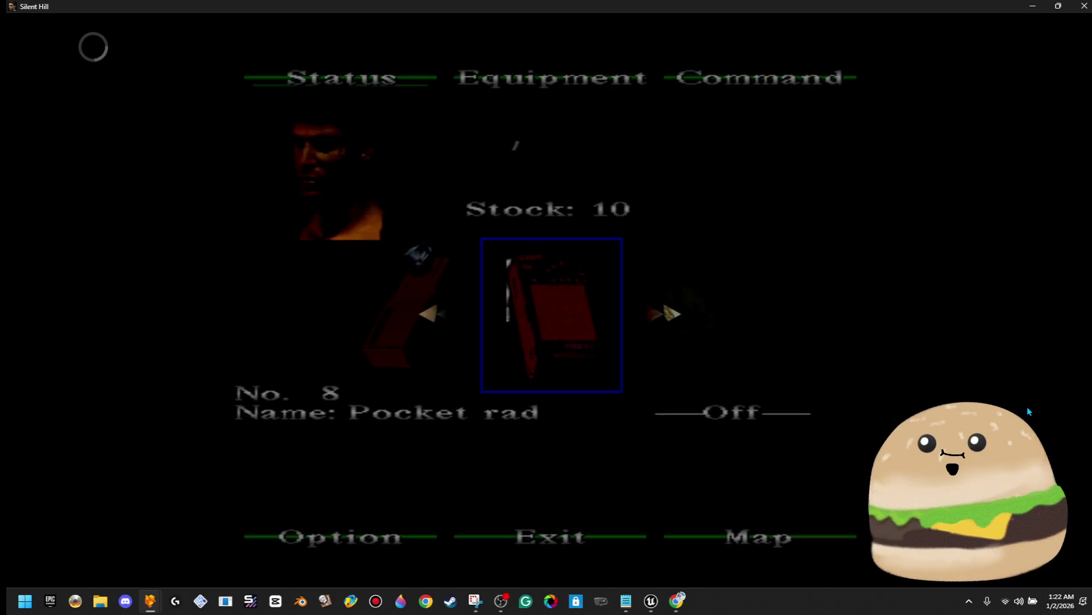
key(Return)
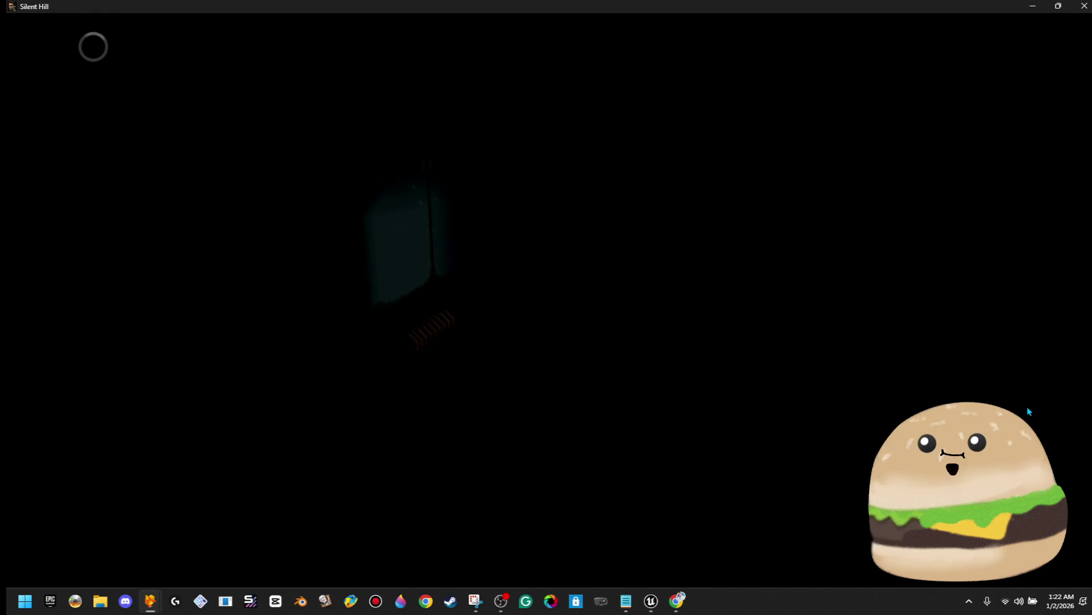
key(Up)
Step: Go through the left door, the double doors and the red door into the book room
key(Up)
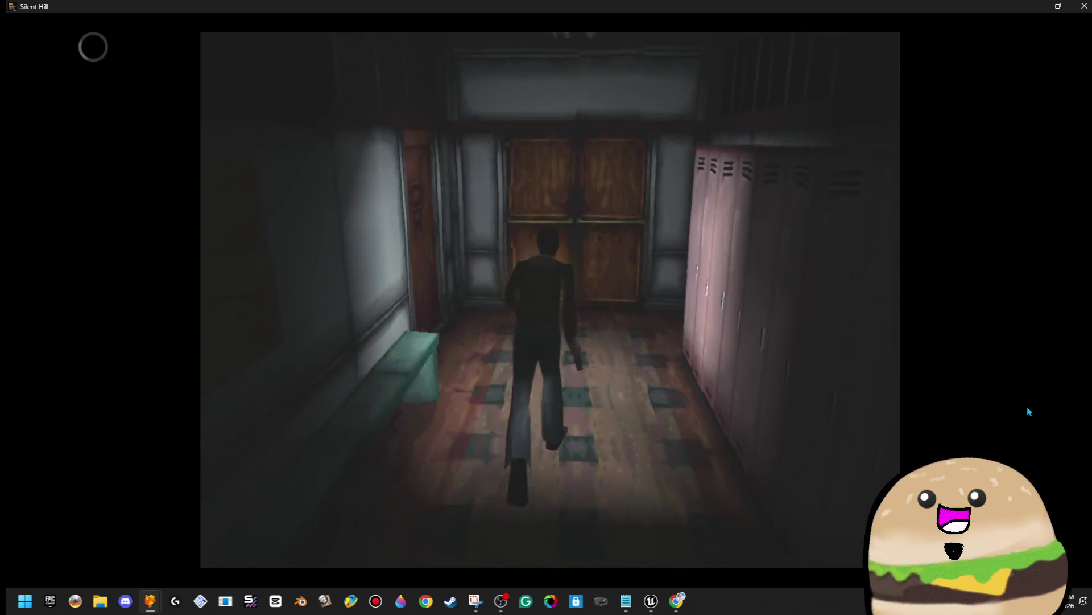
key(x)
key(Up)
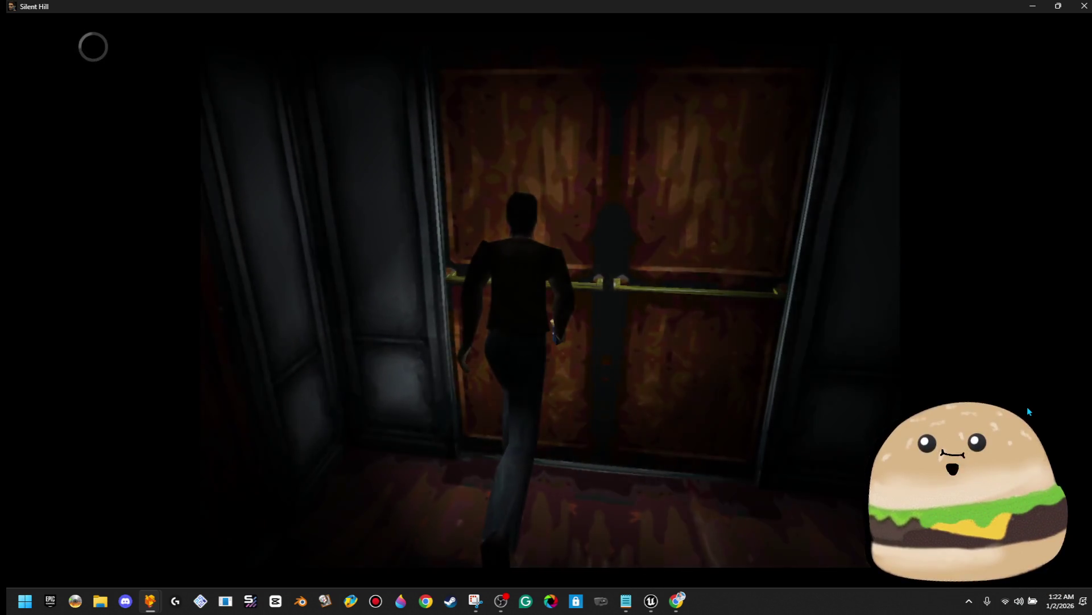
key(Up)
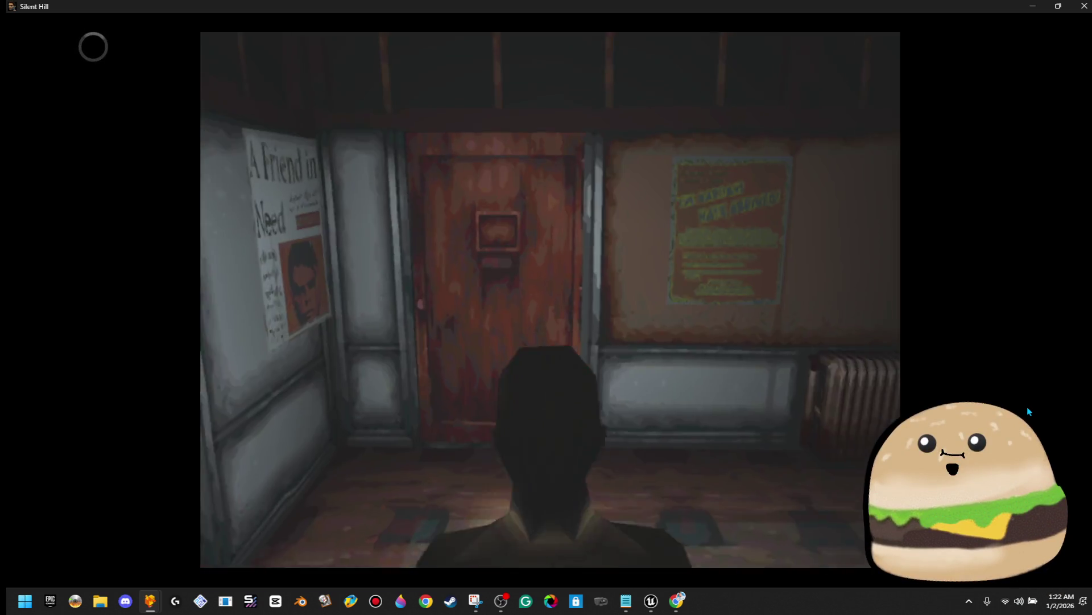
key(Right)
key(Up)
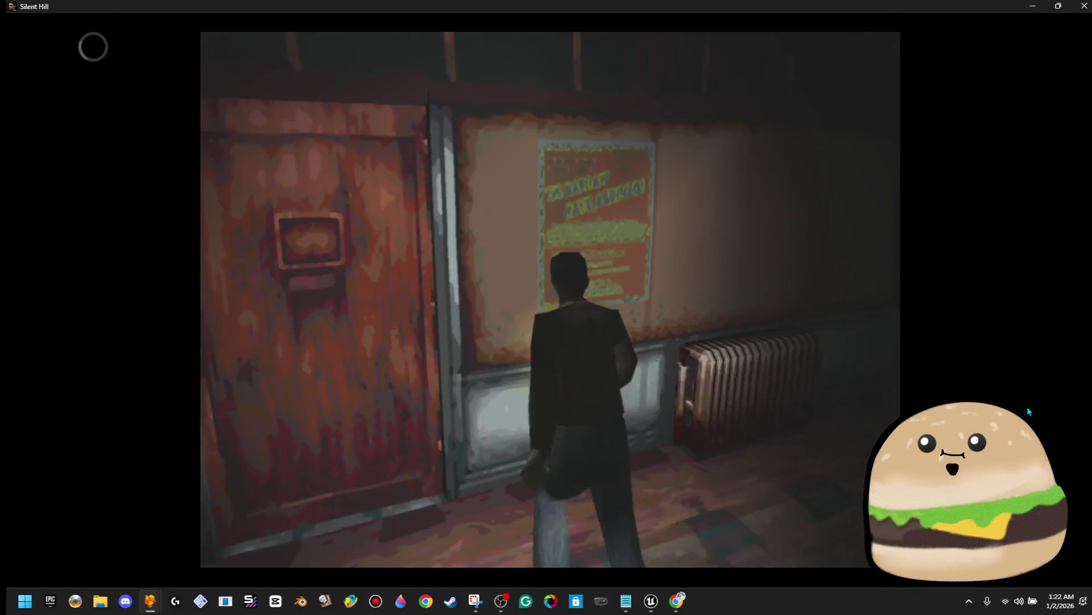
key(x)
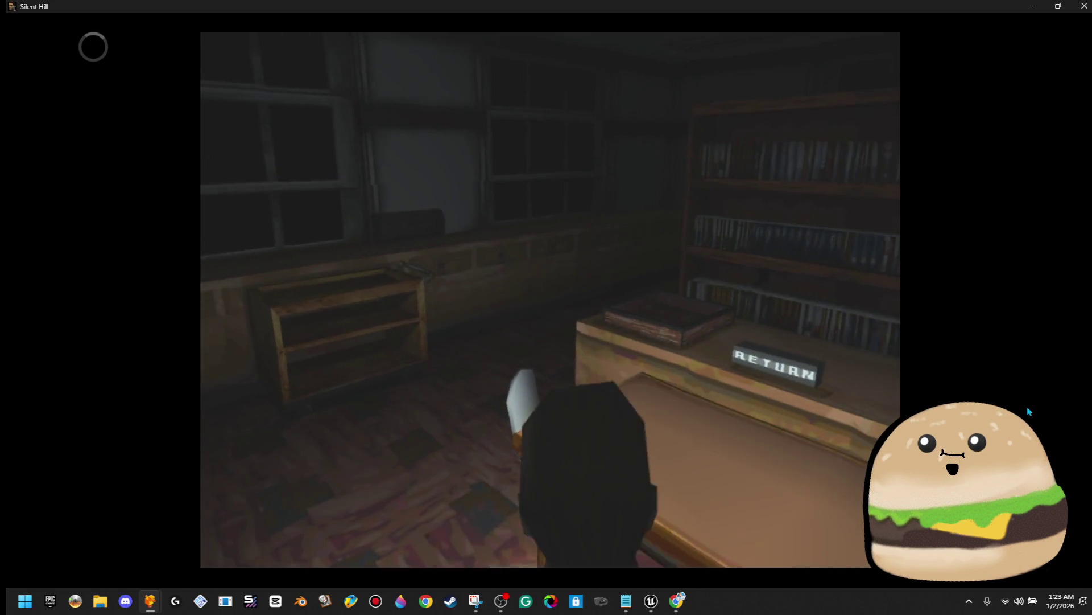
Step: Walk past the RETURN desk, answer the pickup prompt, and go down the bookshelf aisle
key(Up)
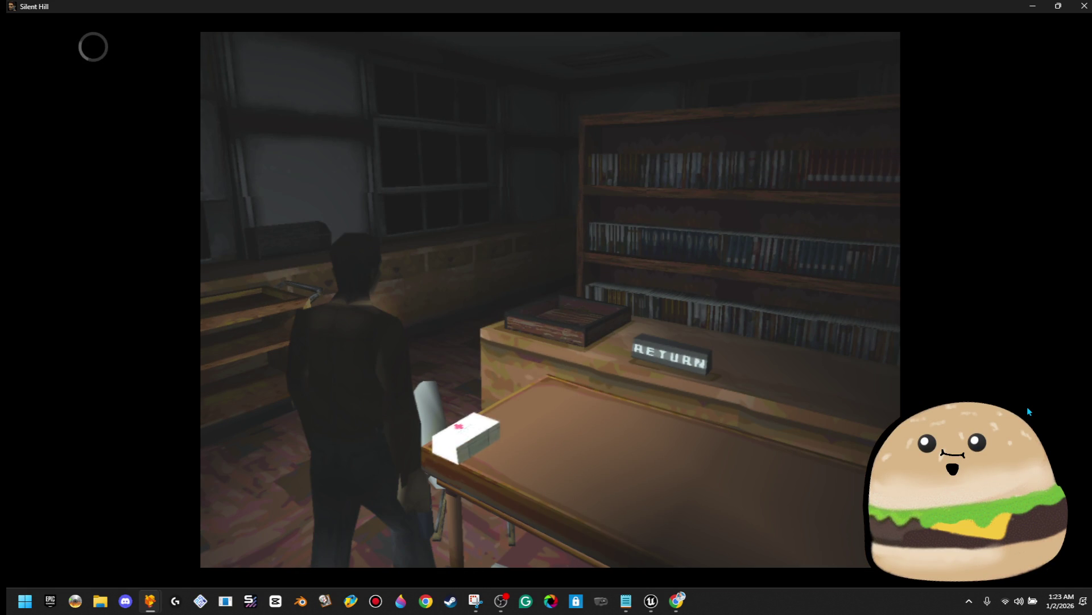
key(Return)
key(Up)
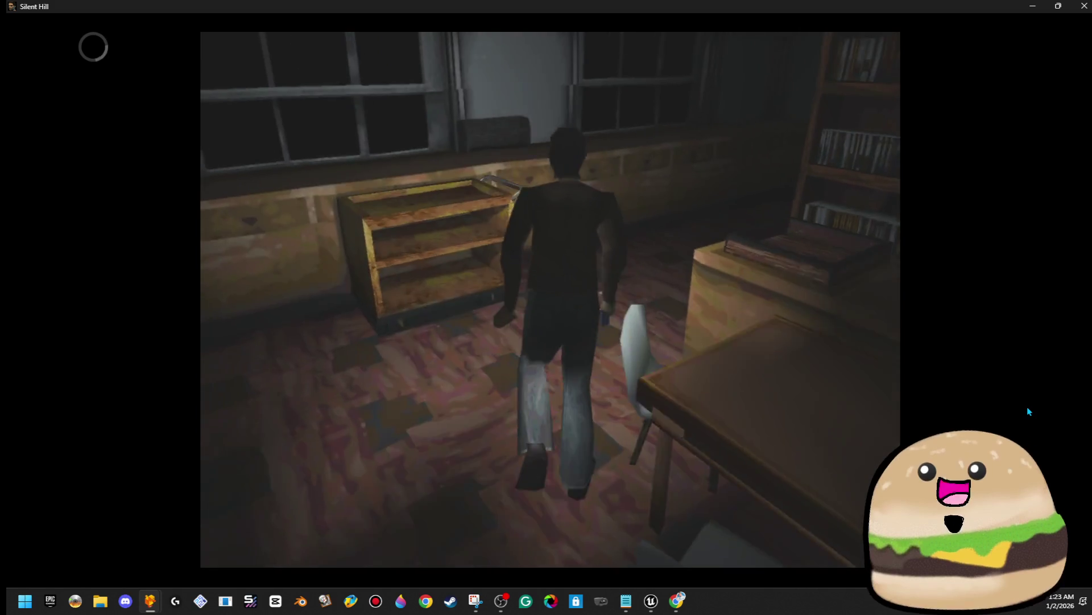
key(Up)
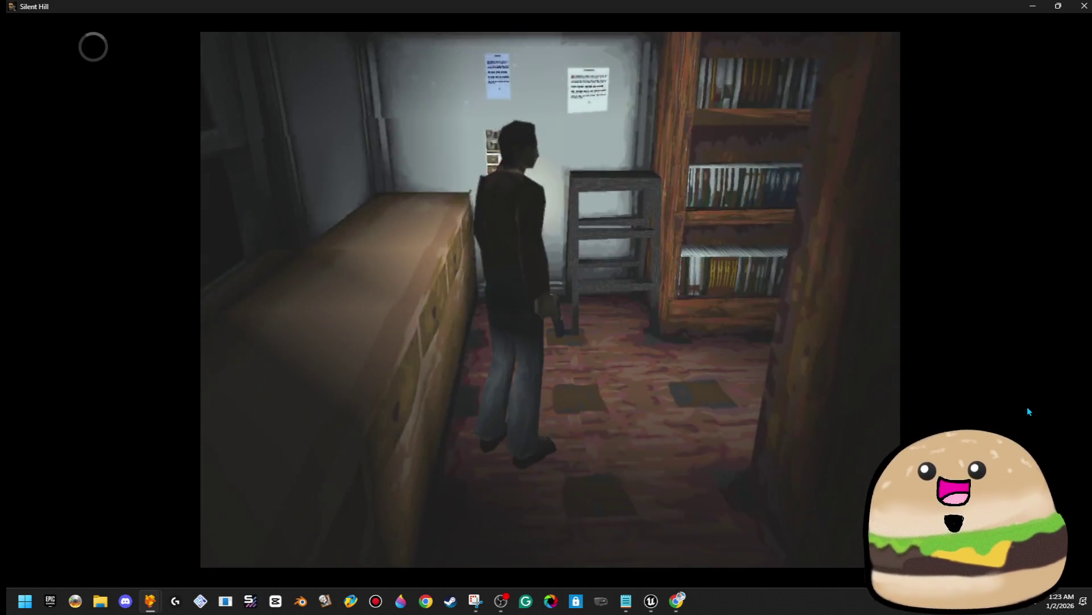
key(Up)
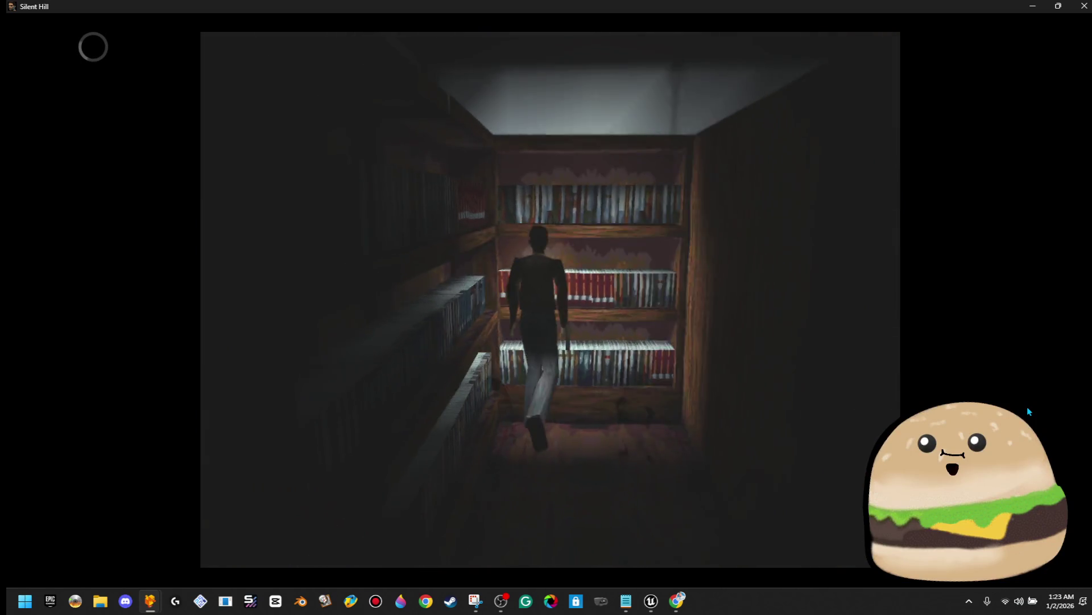
Step: Cross the office past the desk and poster wall and go through the red doorway
key(Up)
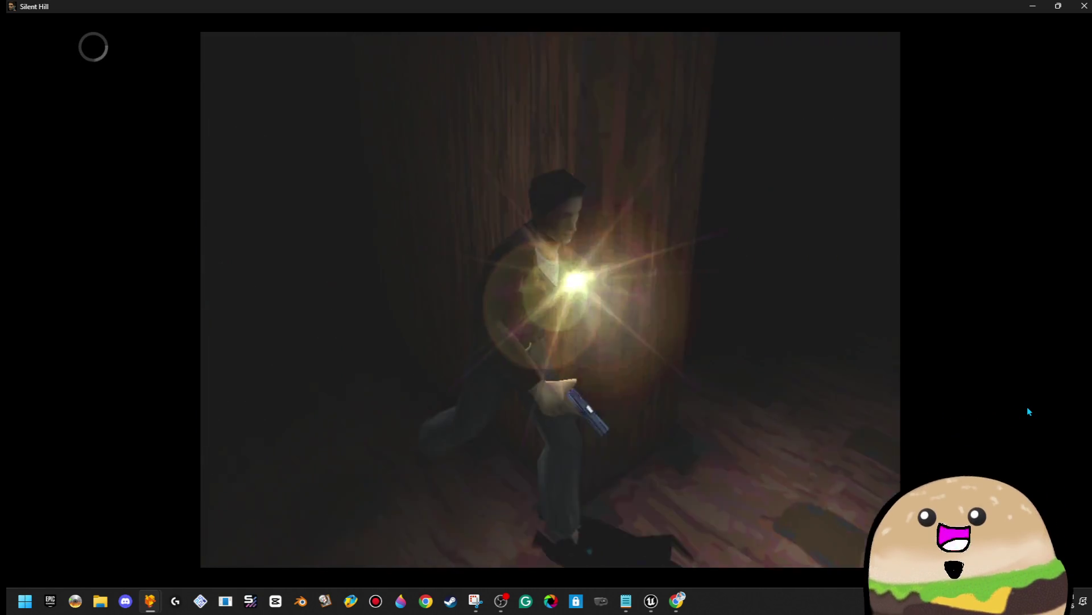
key(Up)
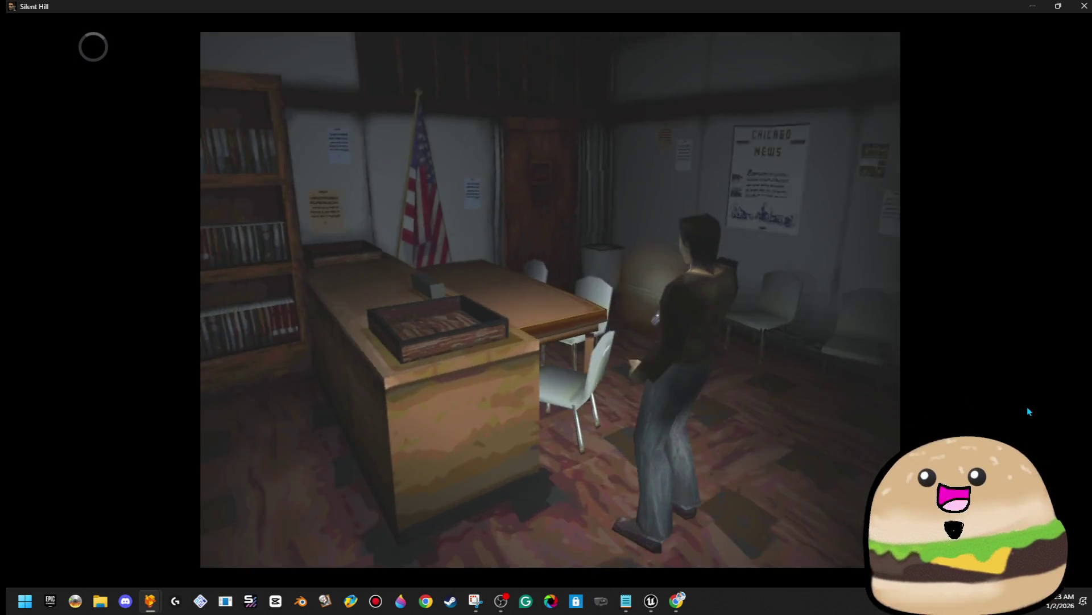
key(Up)
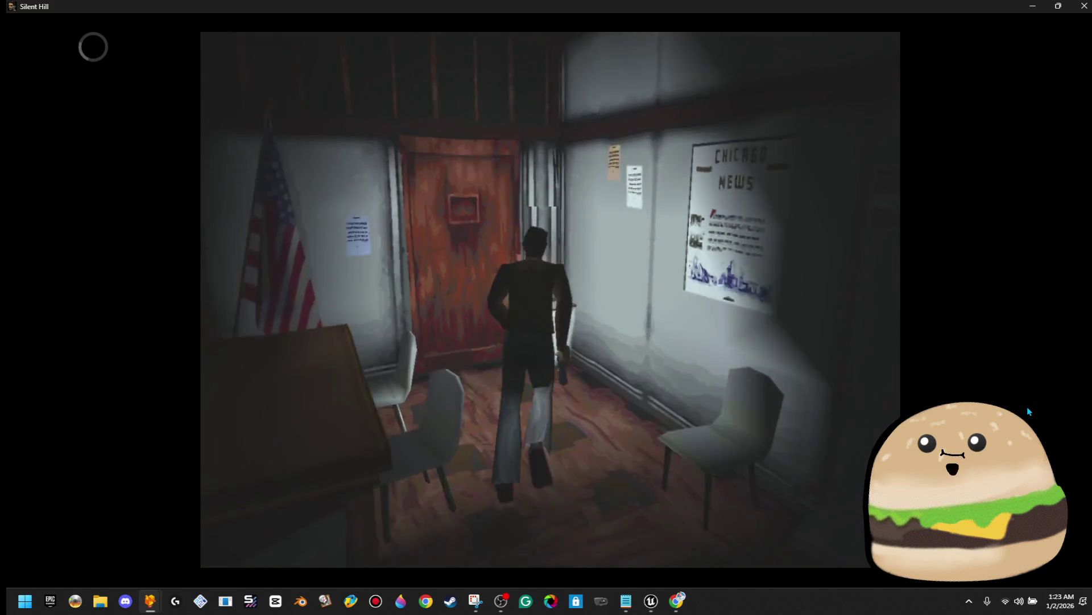
key(Up)
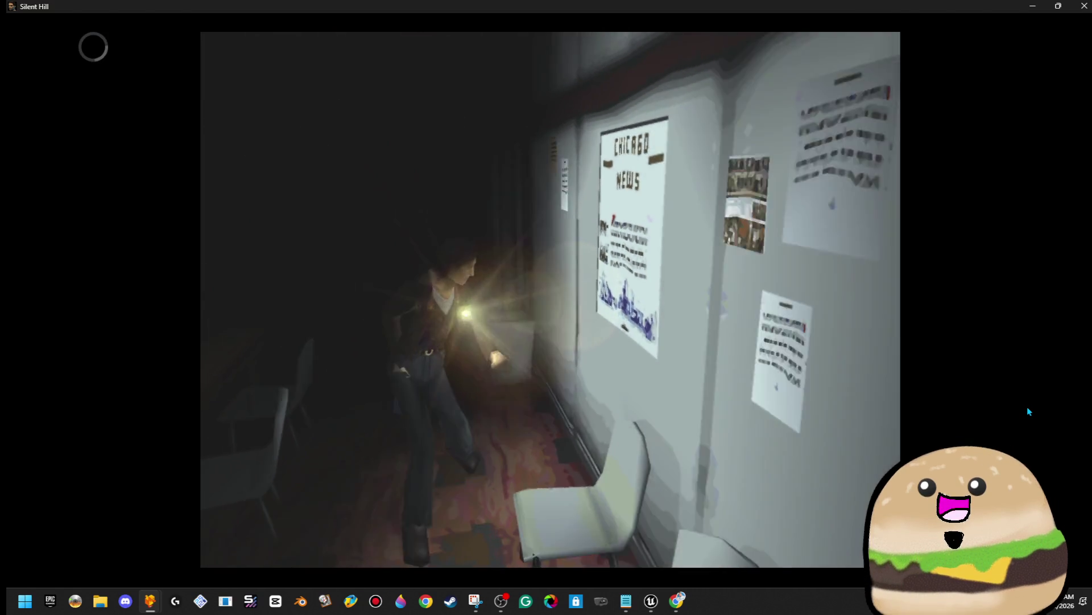
key(Up)
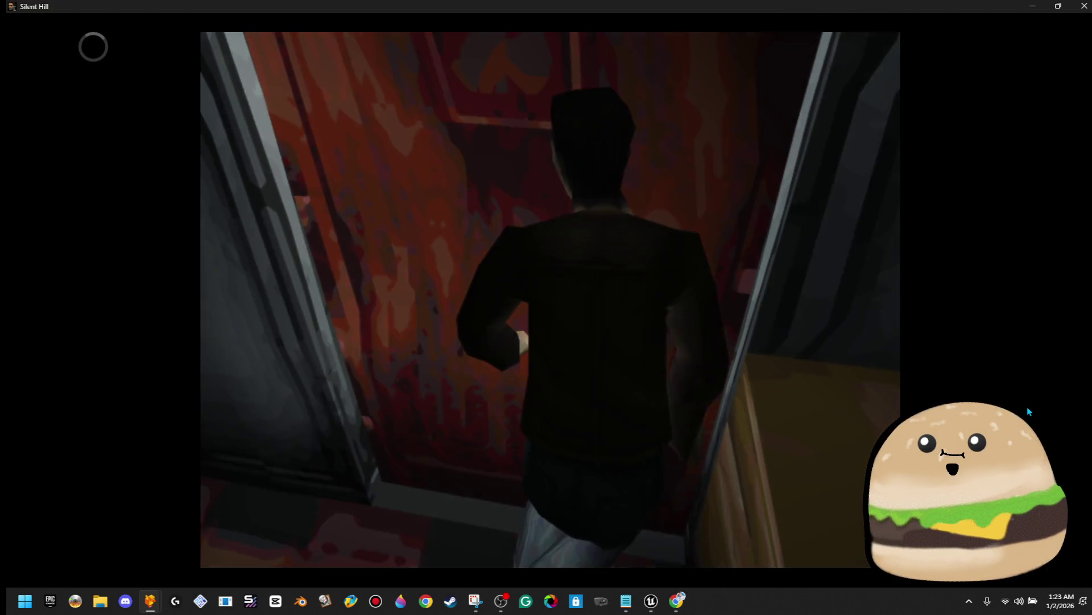
key(Up)
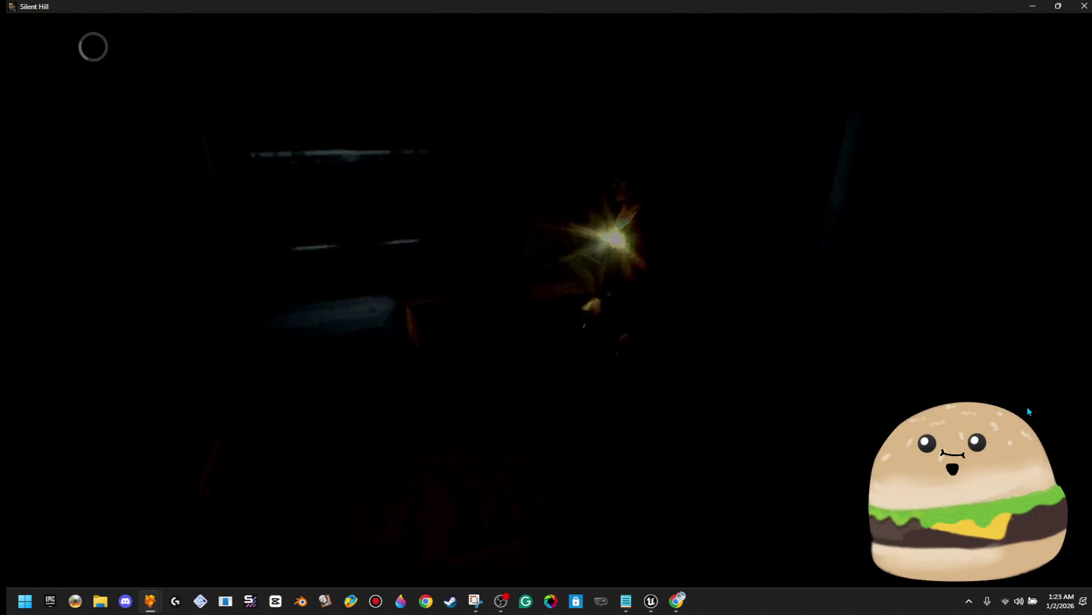
Step: Glance at the school map, aim at the monster, and examine the bookshelf
key(x)
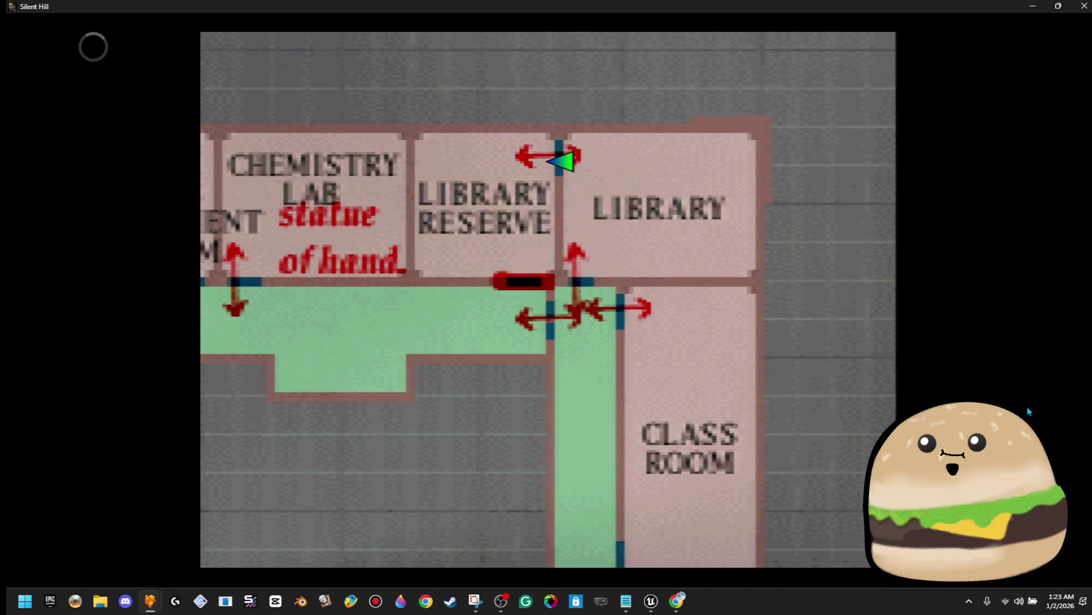
key(x)
key(Up)
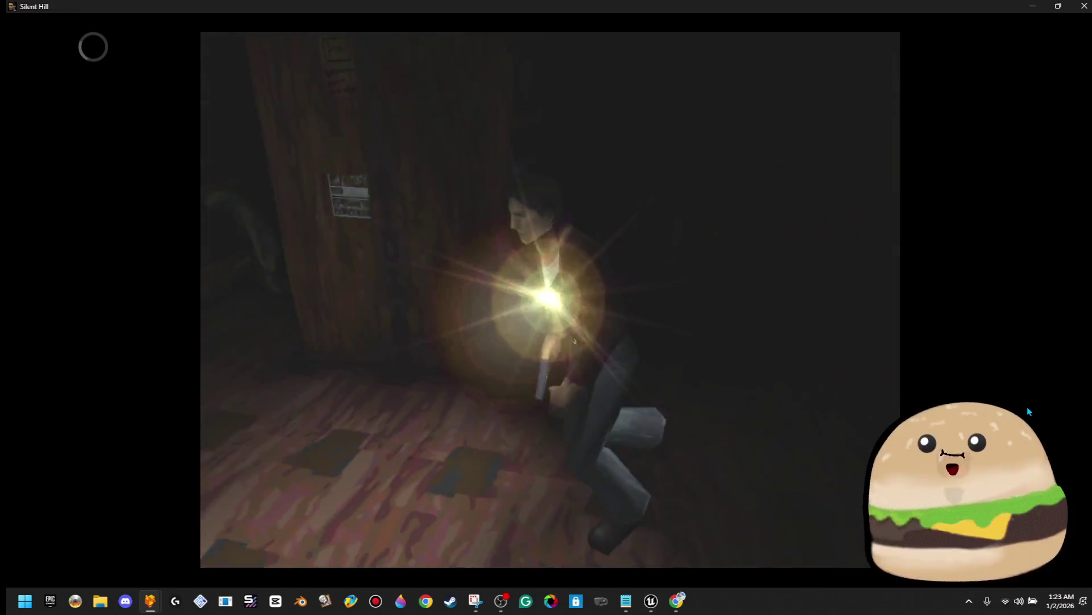
key(Left)
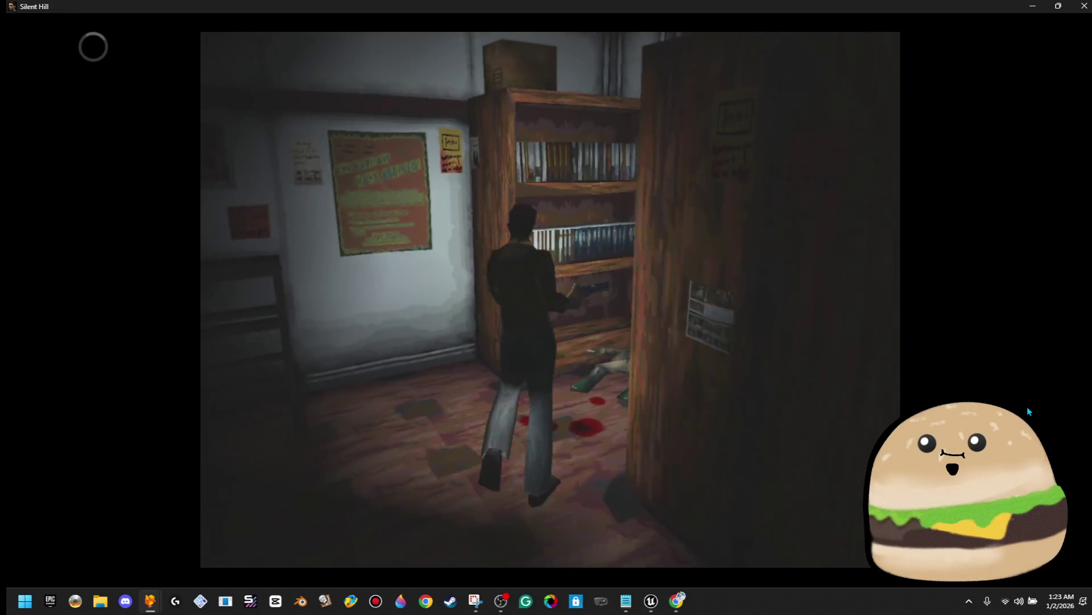
key(x)
key(x)
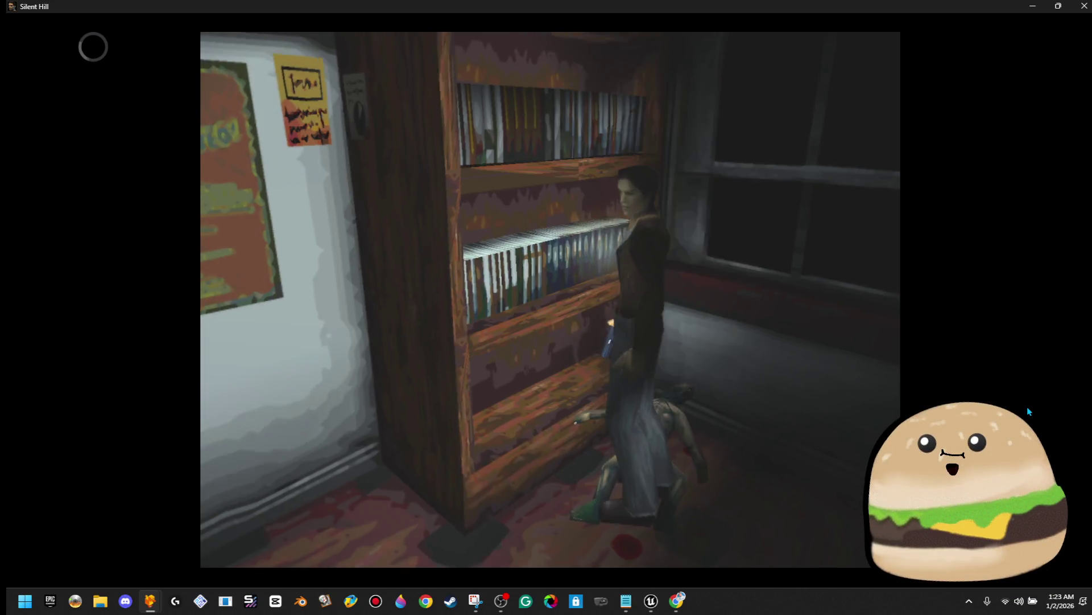
key(Down)
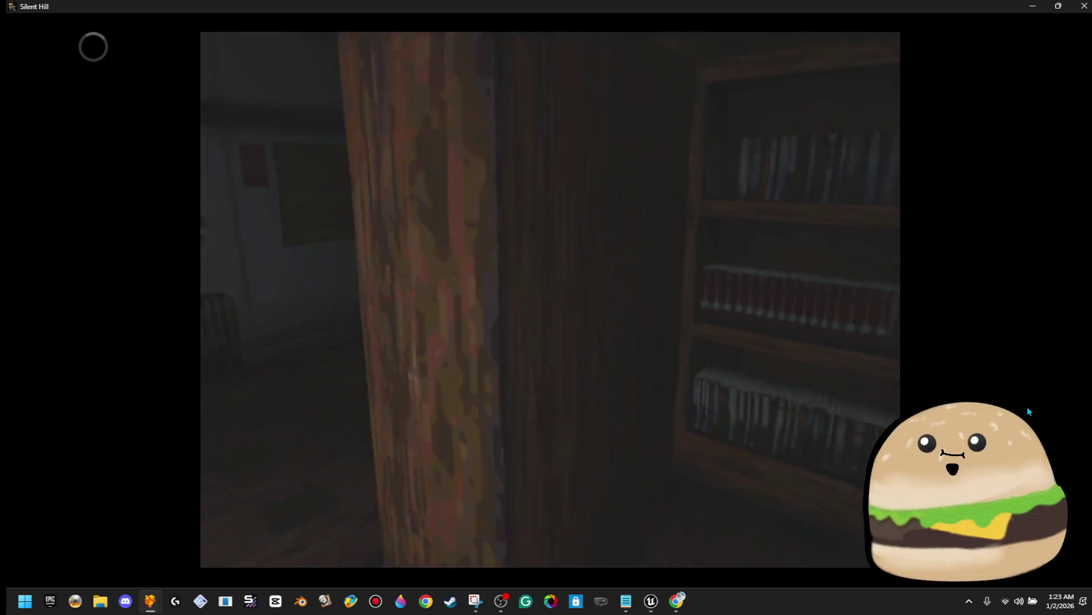
Step: Go through the red door, check the inventory, and zoom the 2F map on the player
key(Up)
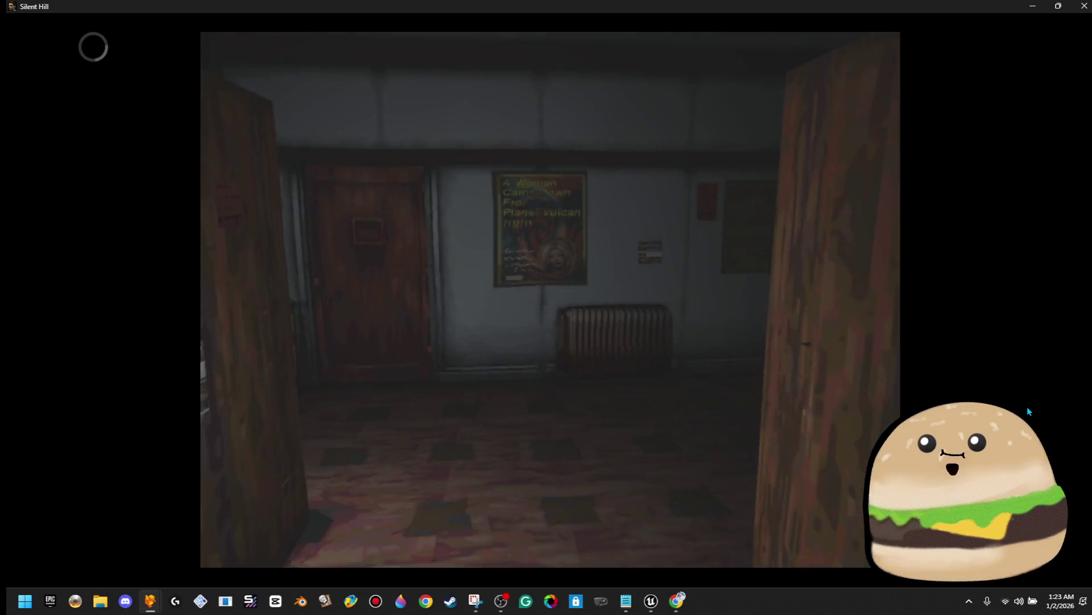
key(Right)
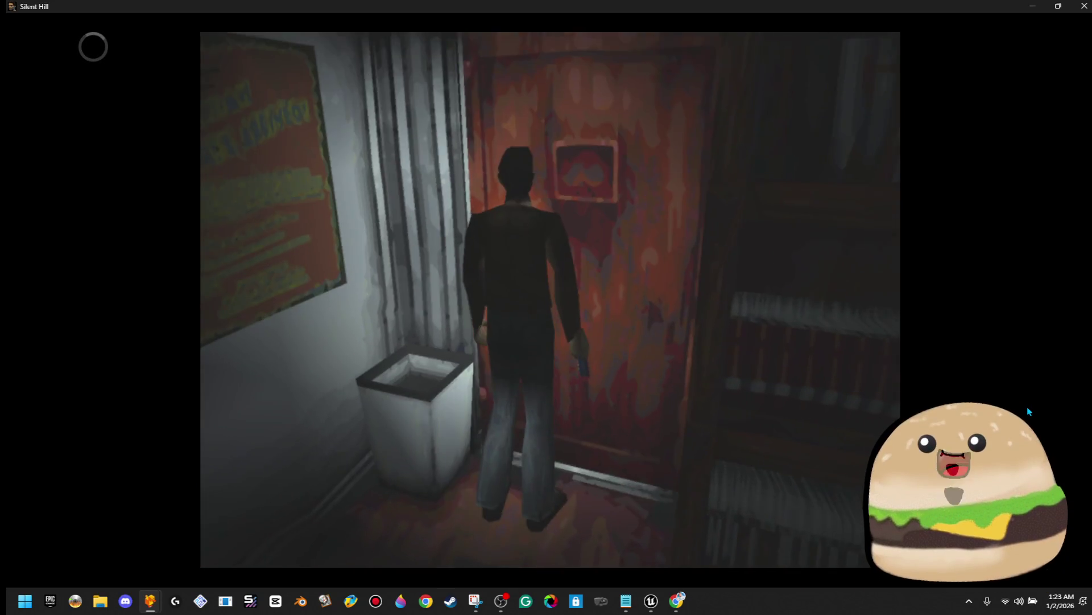
key(x)
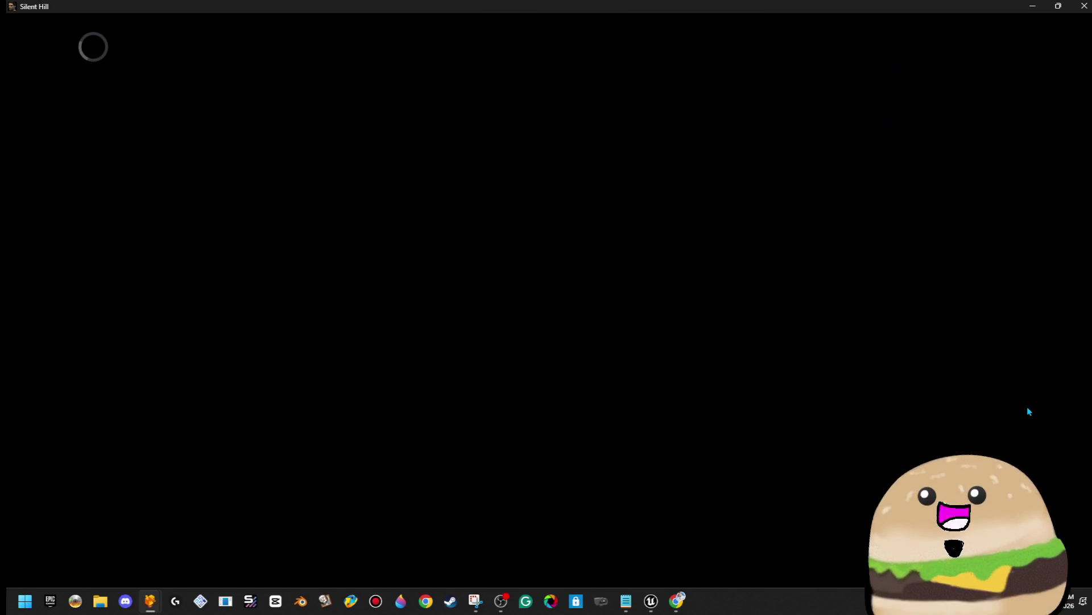
key(Return)
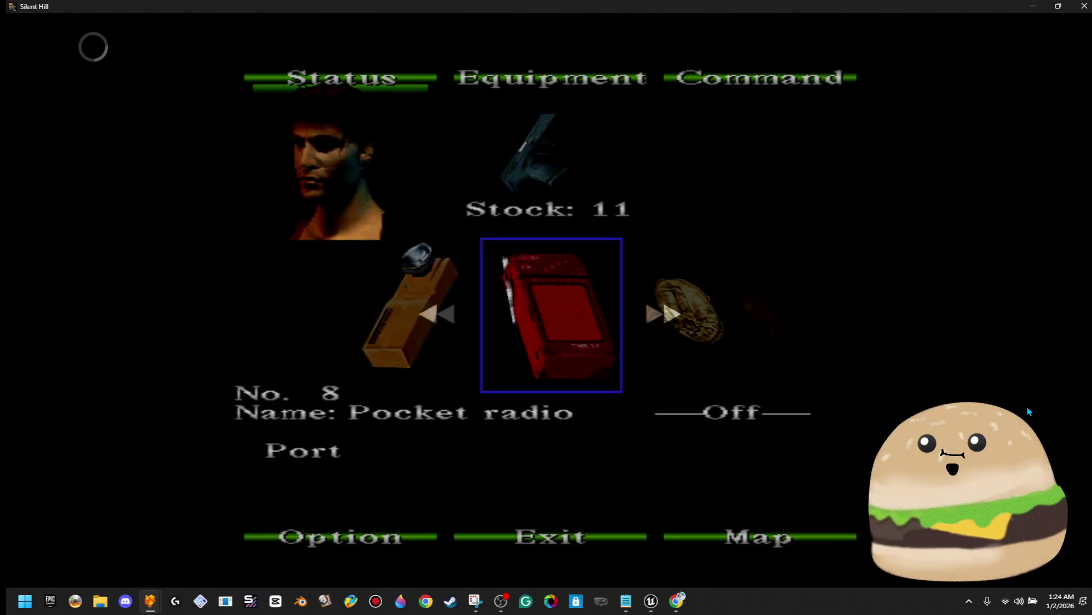
key(x)
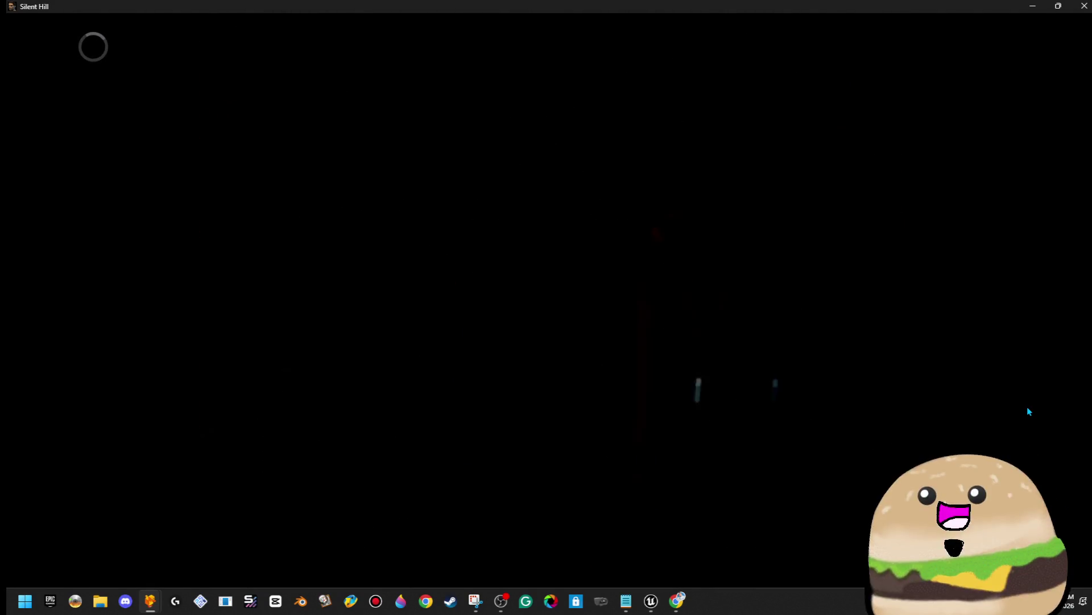
key(BackSpace)
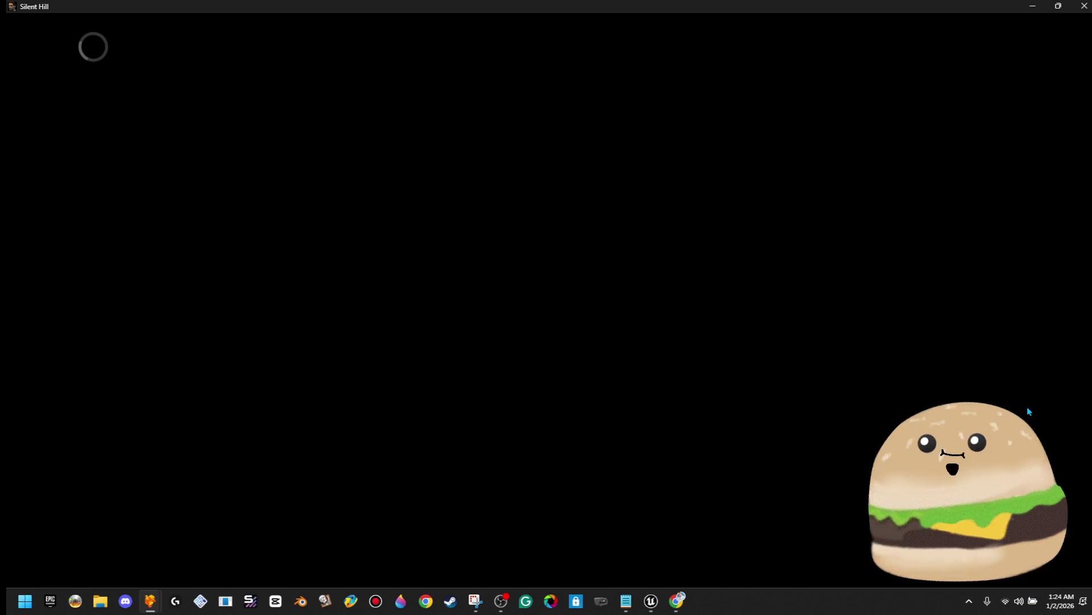
key(z)
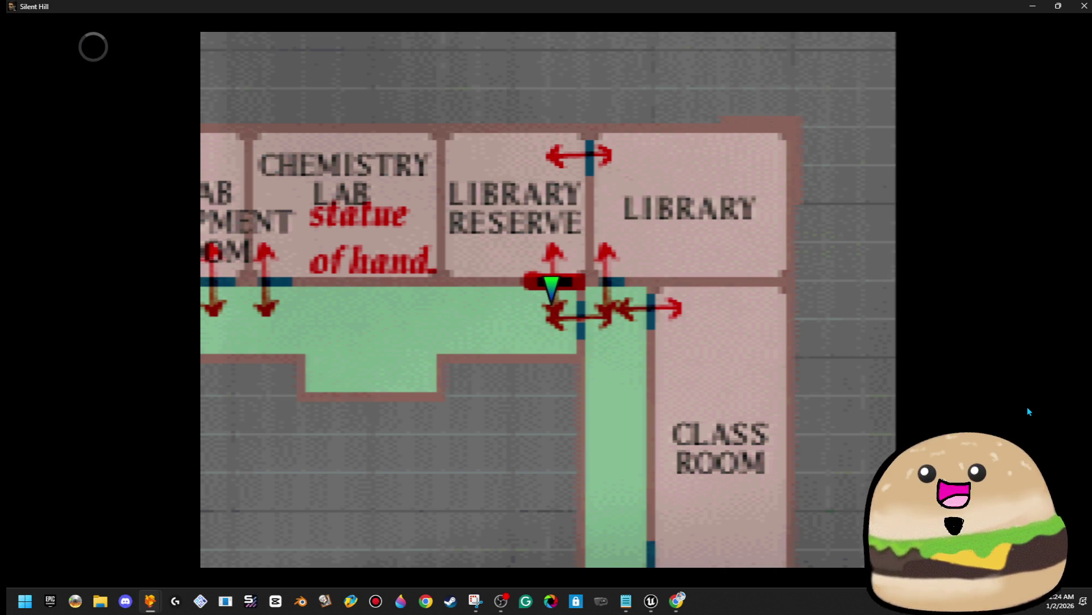
Step: Go through the orange doors and down the hallway into a classroom
key(Escape)
key(Up)
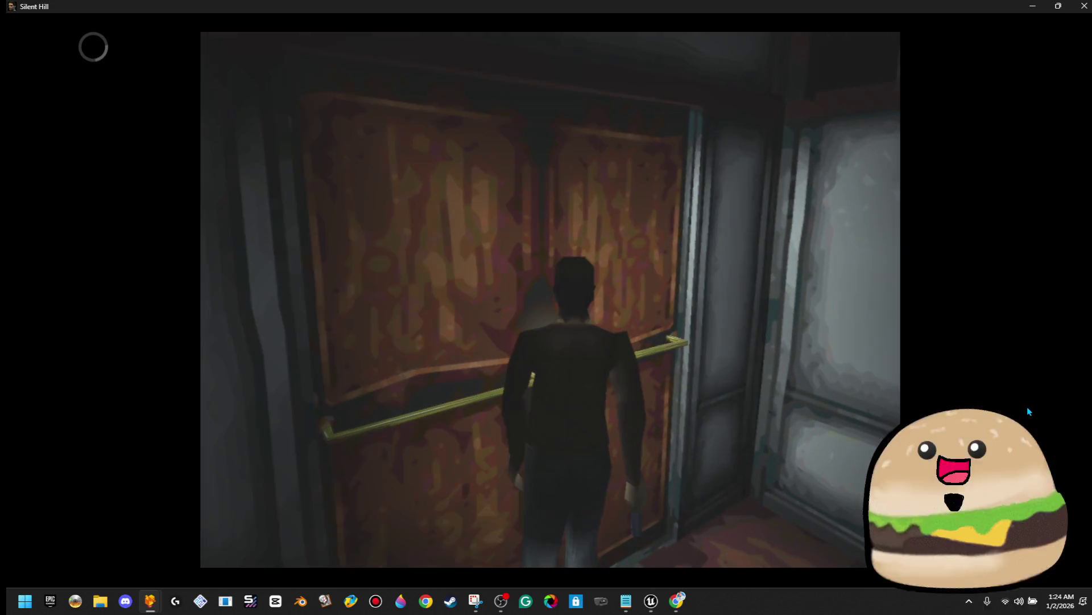
key(Return)
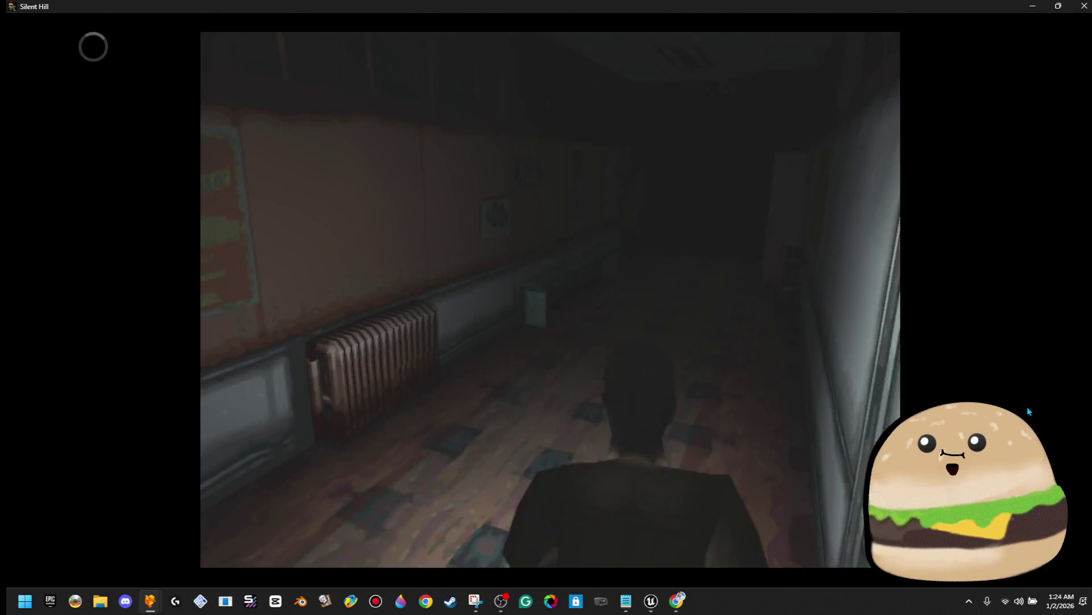
key(Up)
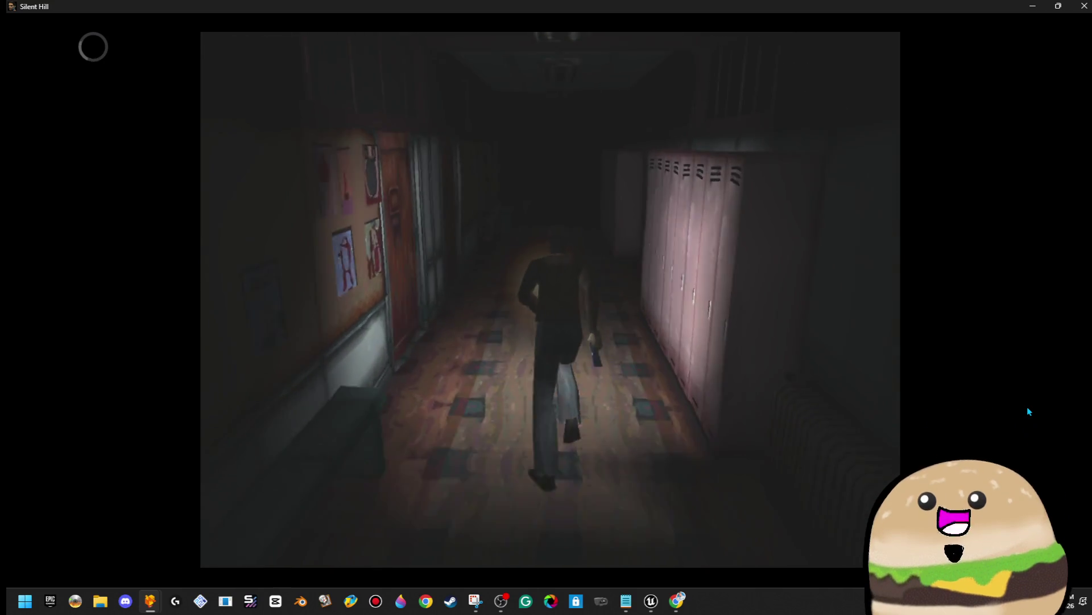
key(Left)
key(Return)
Step: Cross into the room with desks and pick up handgun bullets at the teacher's desk
key(Up)
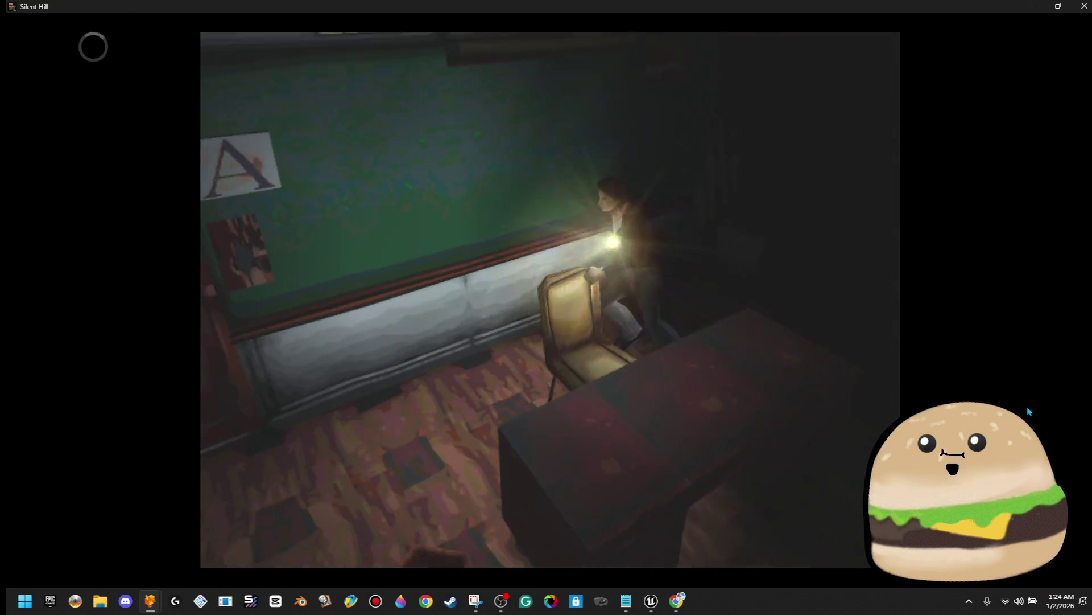
key(Down)
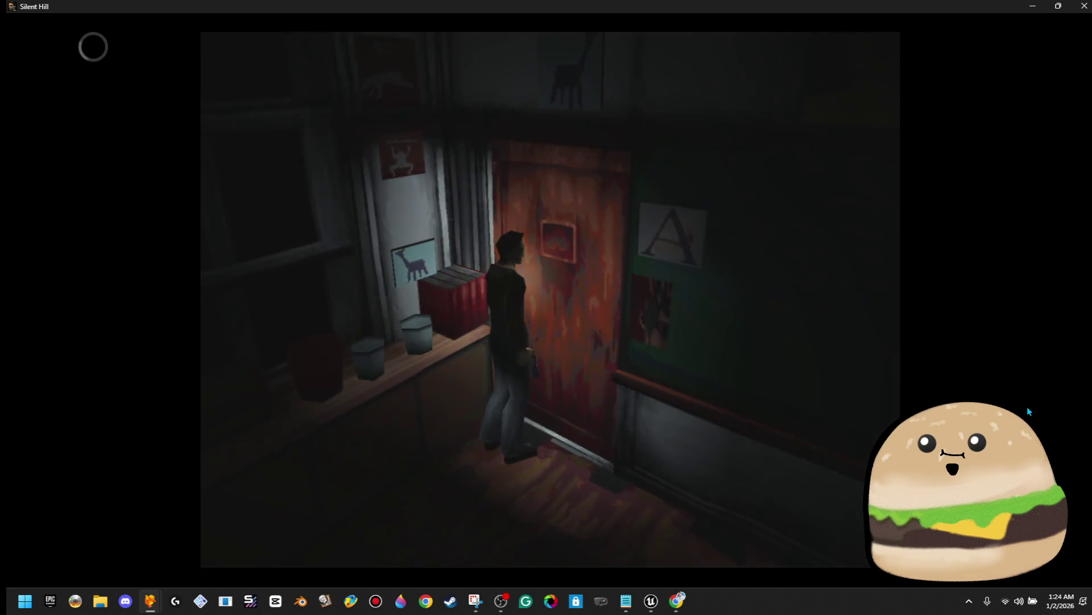
key(Return)
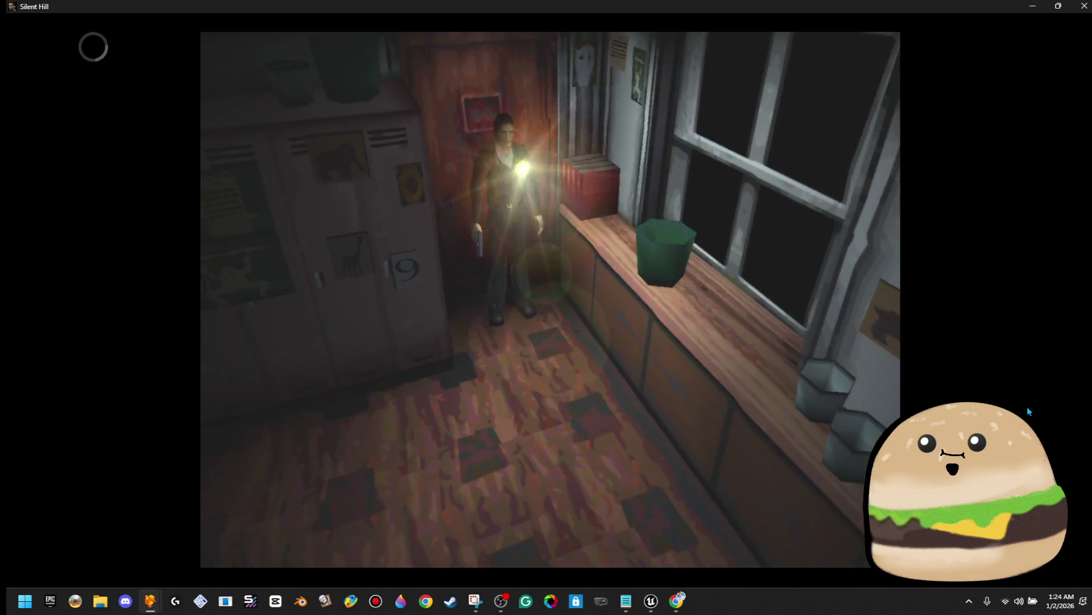
key(Up)
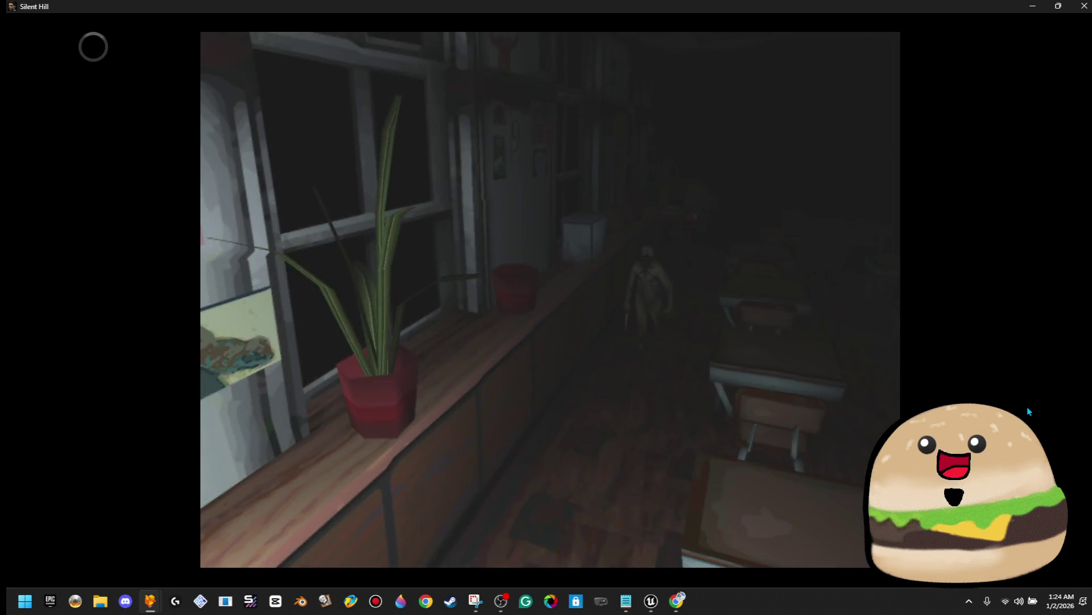
key(Up)
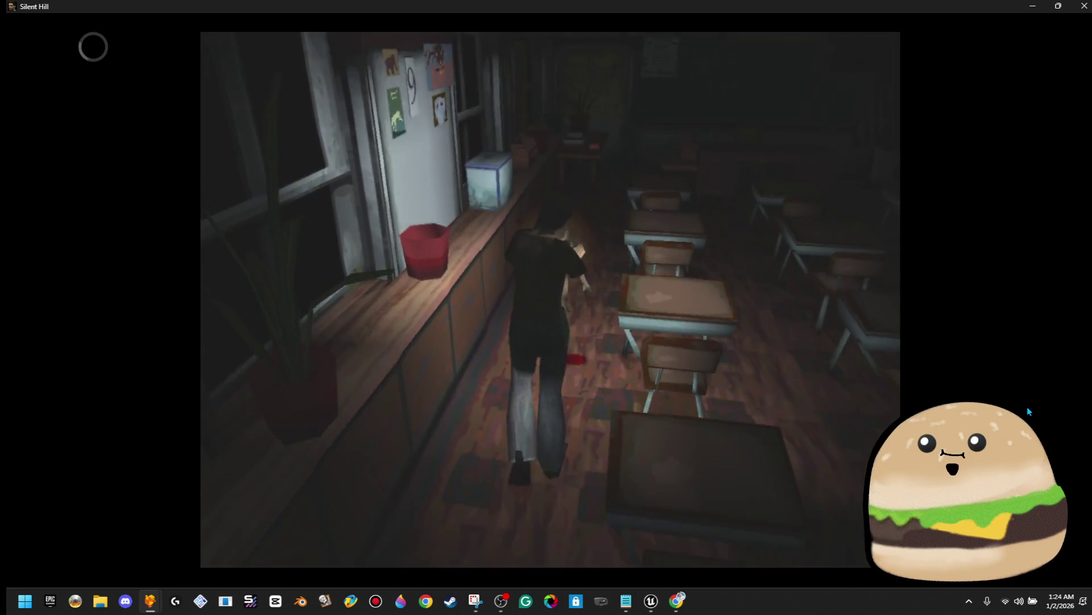
key(Up)
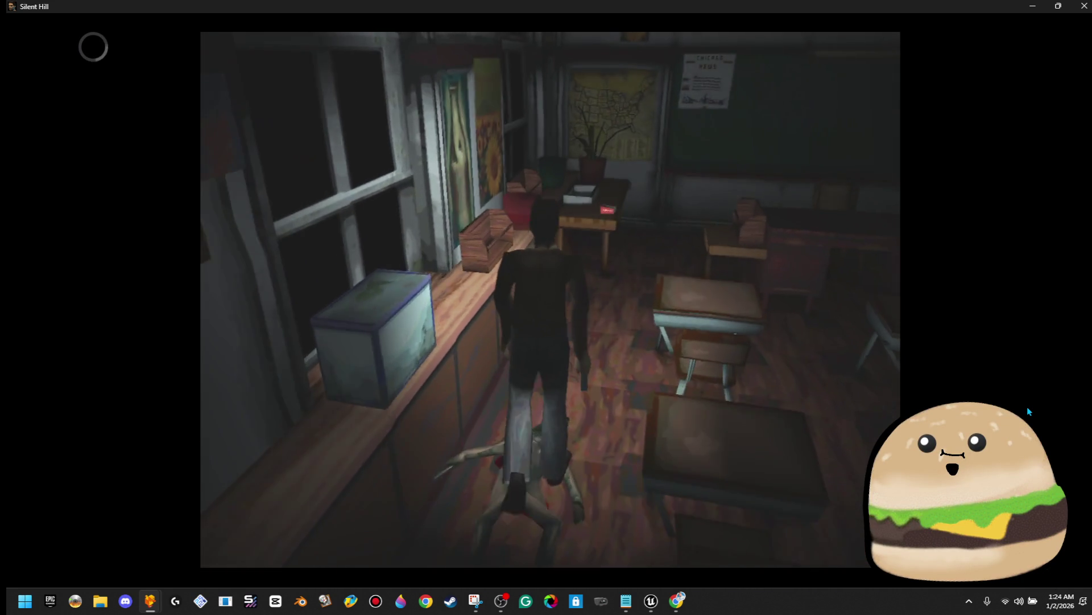
key(Up)
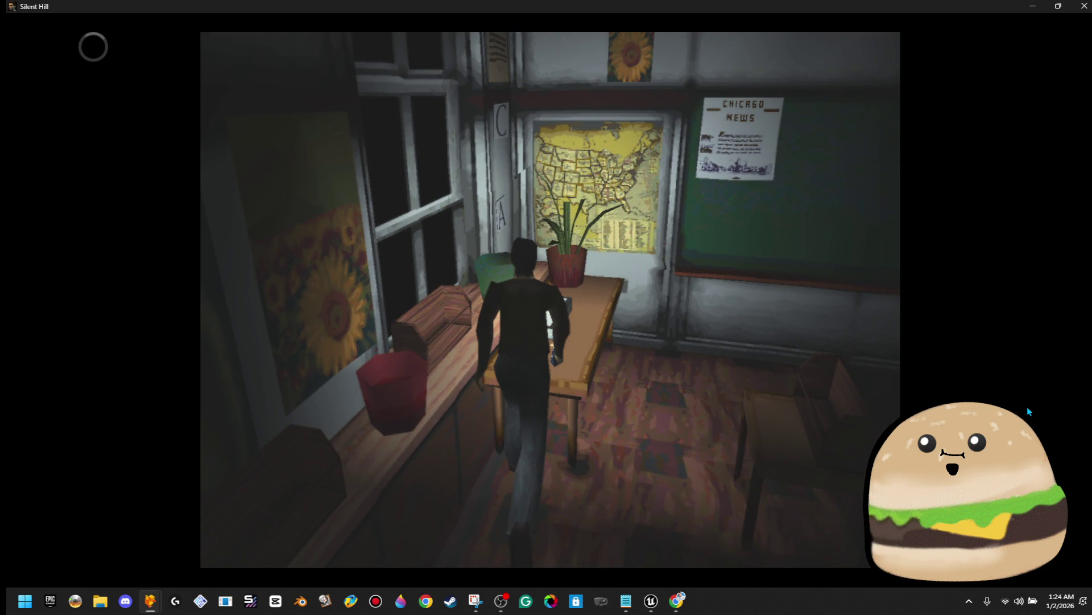
key(Return)
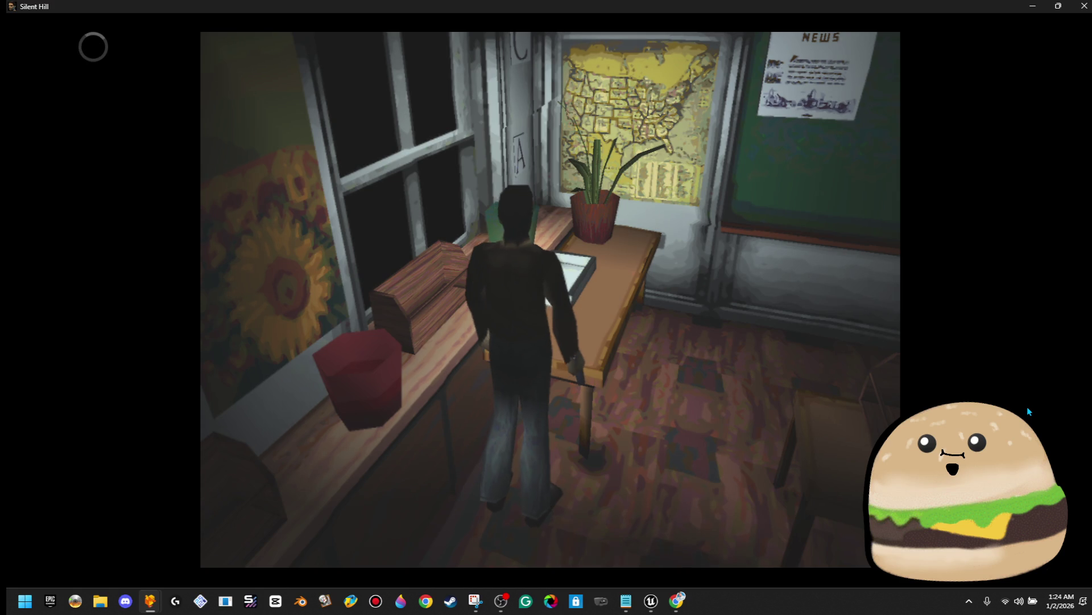
Step: Select the Handgun, stock 11, in the inventory to show its commands
key(Return)
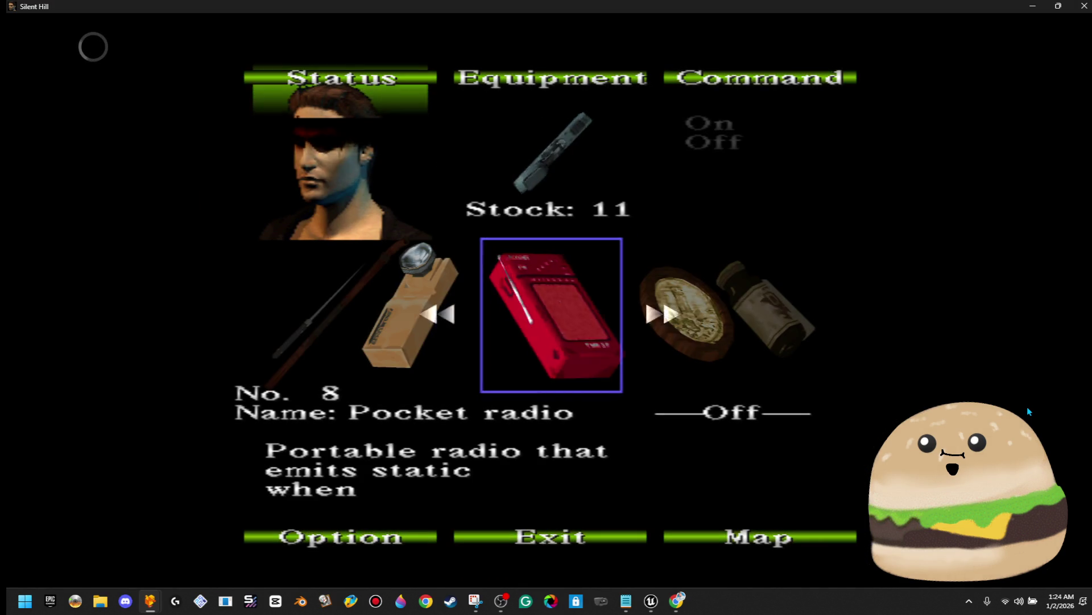
key(Left)
key(Up)
key(Return)
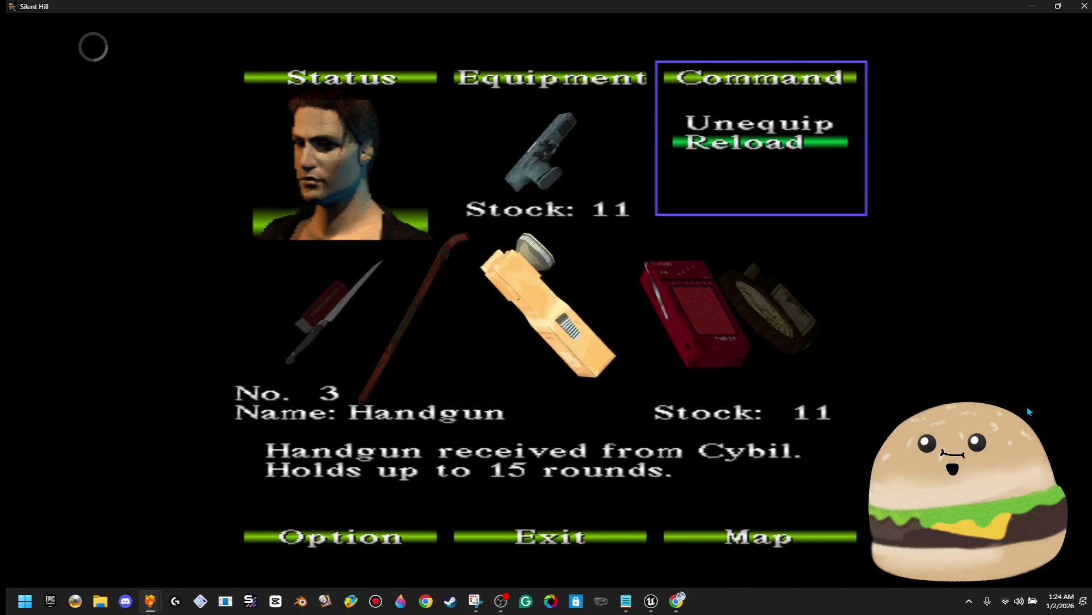
Step: Reload the Handgun to stock 15 and leave through the classroom door
key(Return)
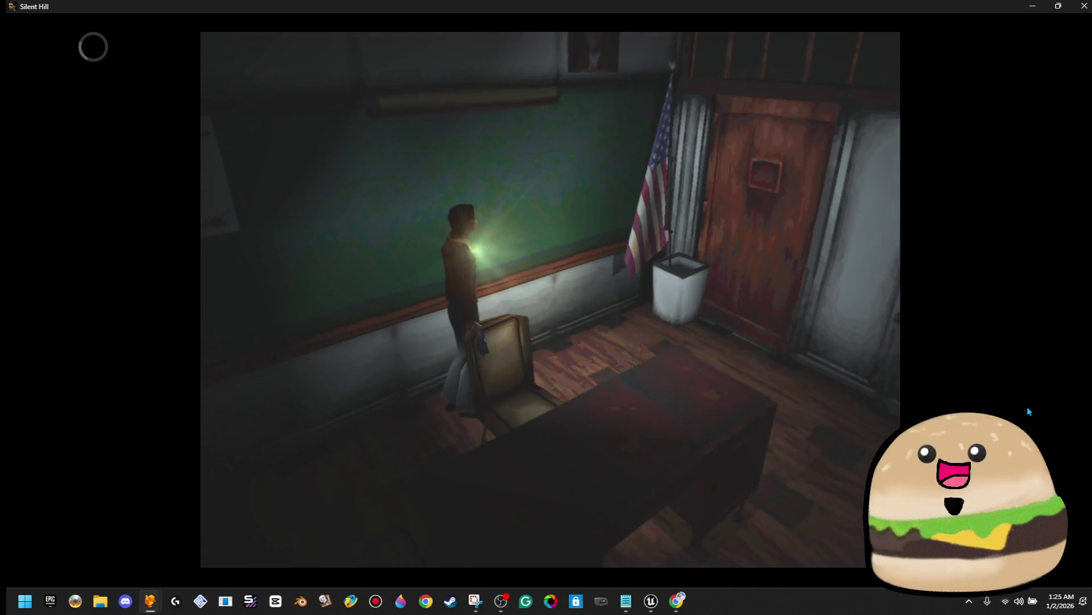
key(Tab)
key(Up)
key(Return)
key(Down)
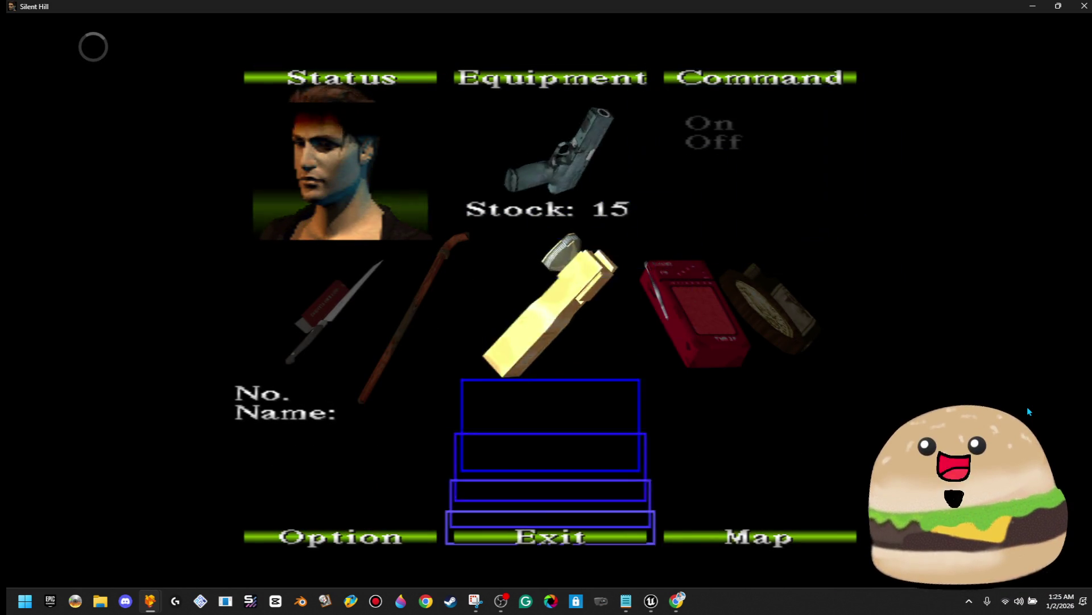
key(Up)
key(x)
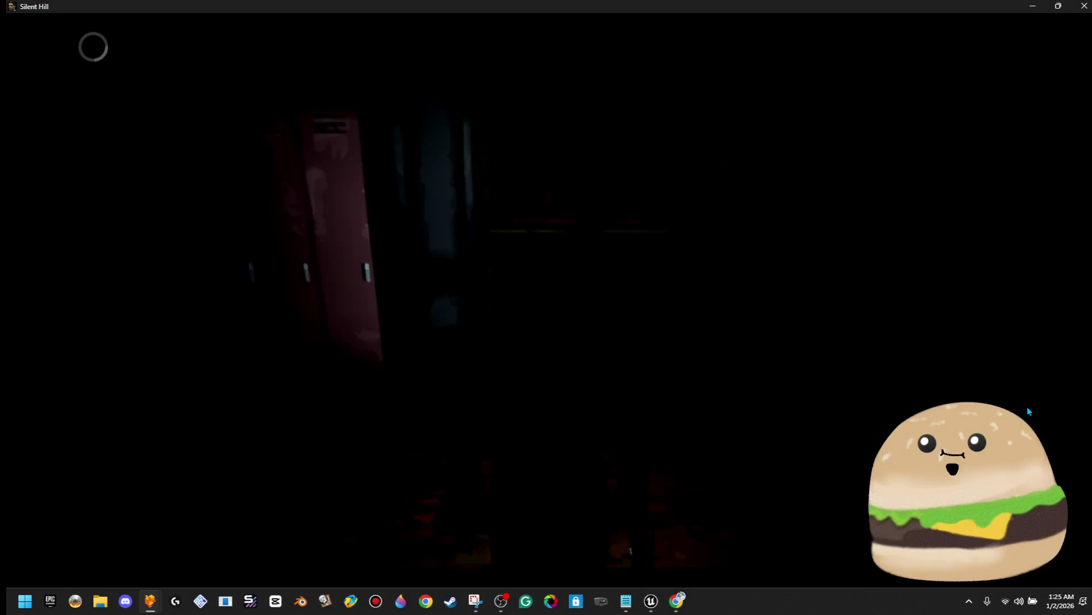
Step: Shoot down the locker-corridor monster and move past its bloodied body
key(x)
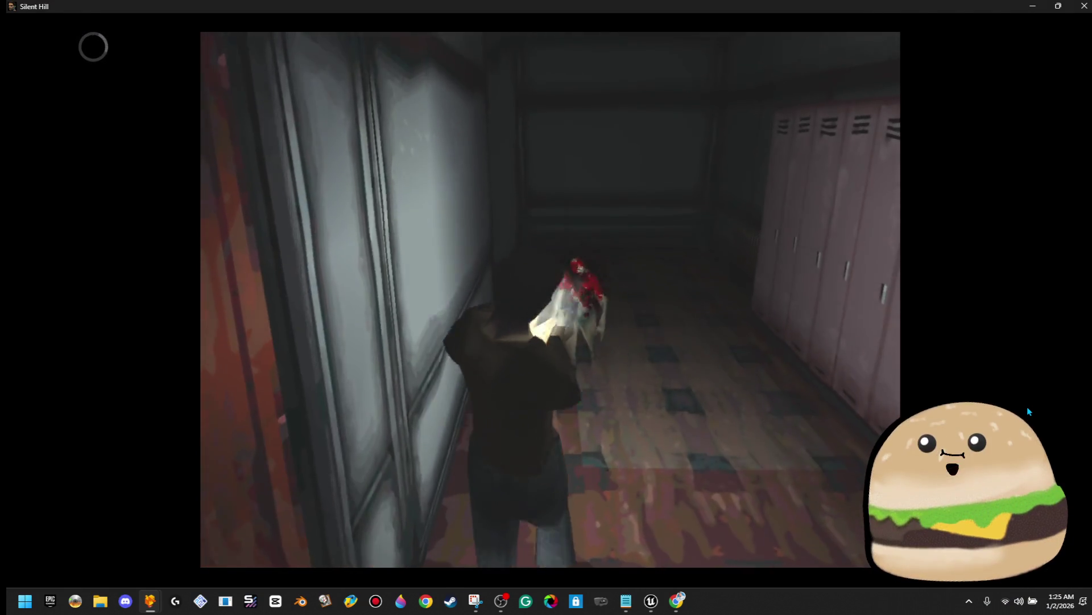
key(Up)
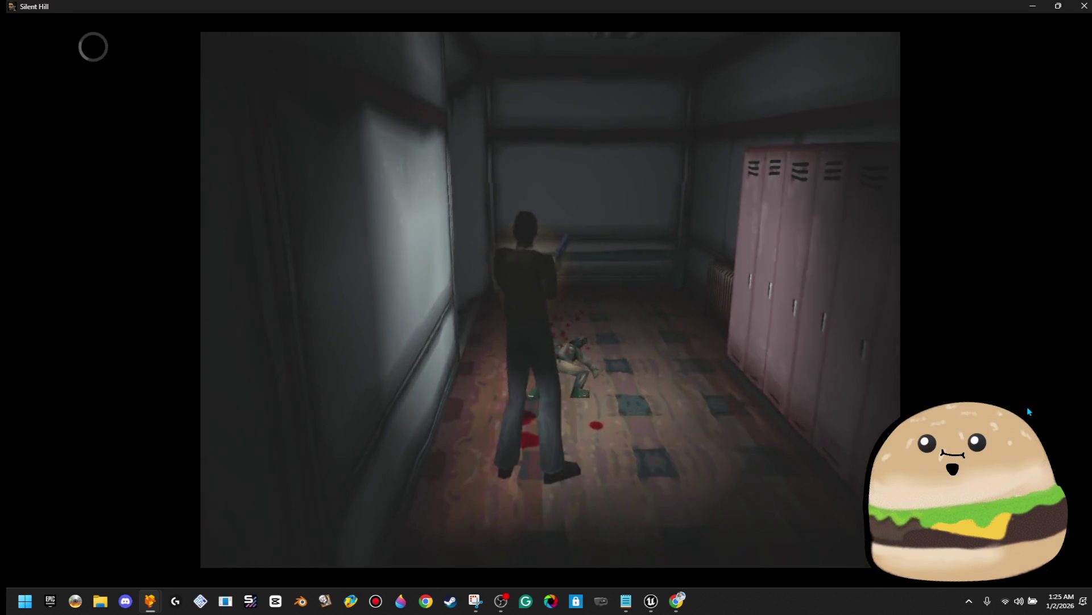
key(Up)
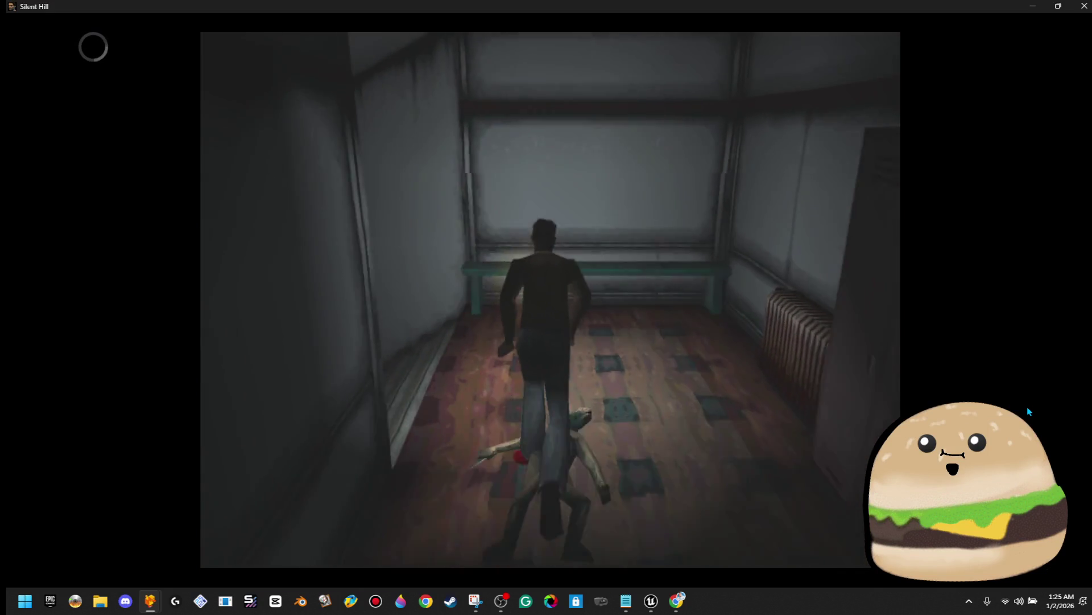
key(Left)
key(Up)
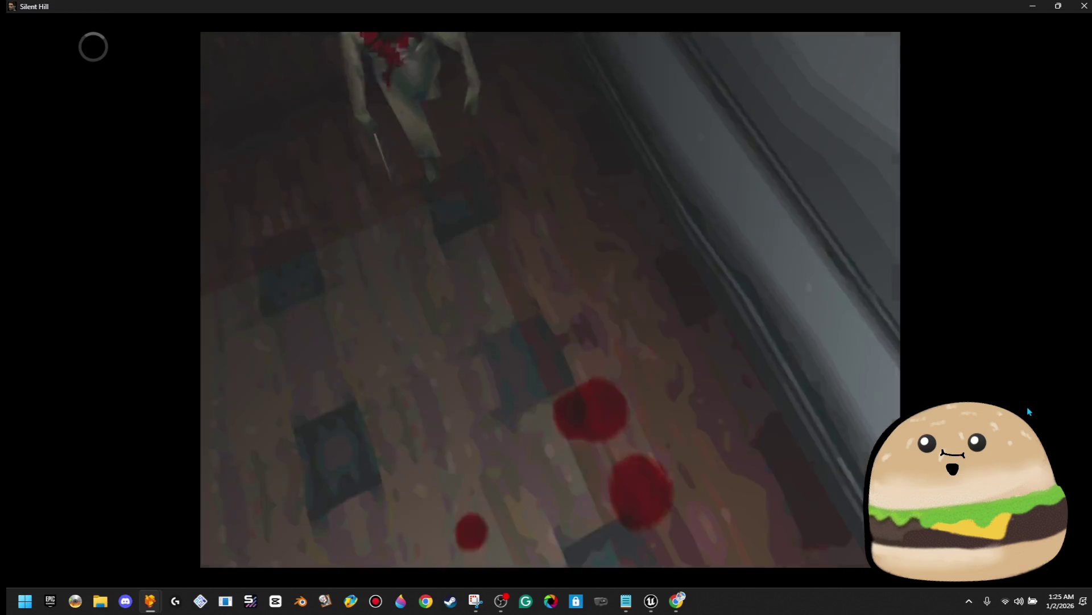
key(Up)
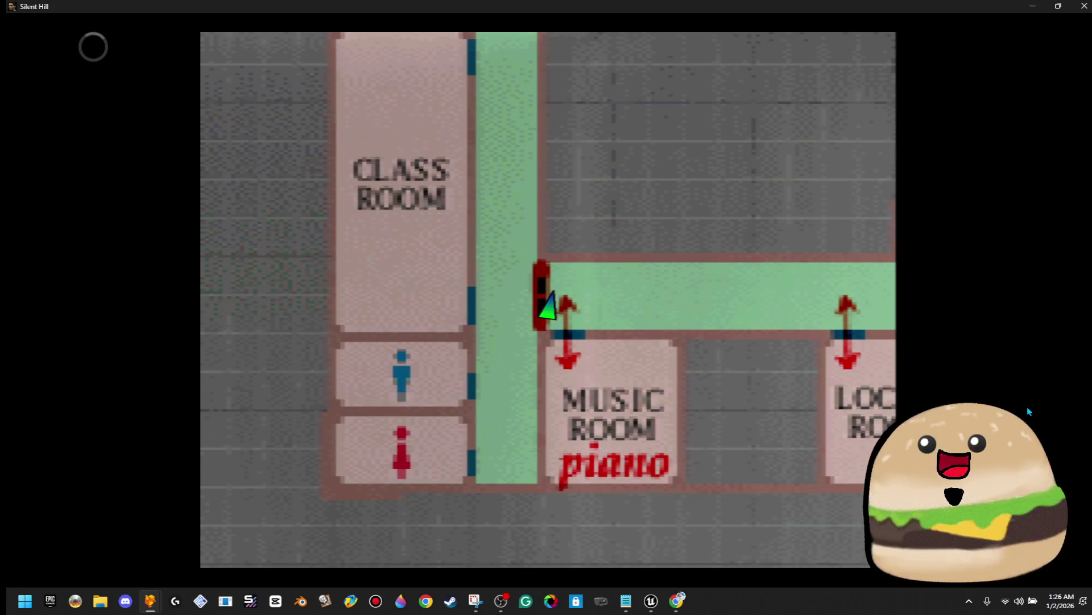
Step: Leave the map, run Harry through the hallway and double doors, and descend the stairwell
key(Escape)
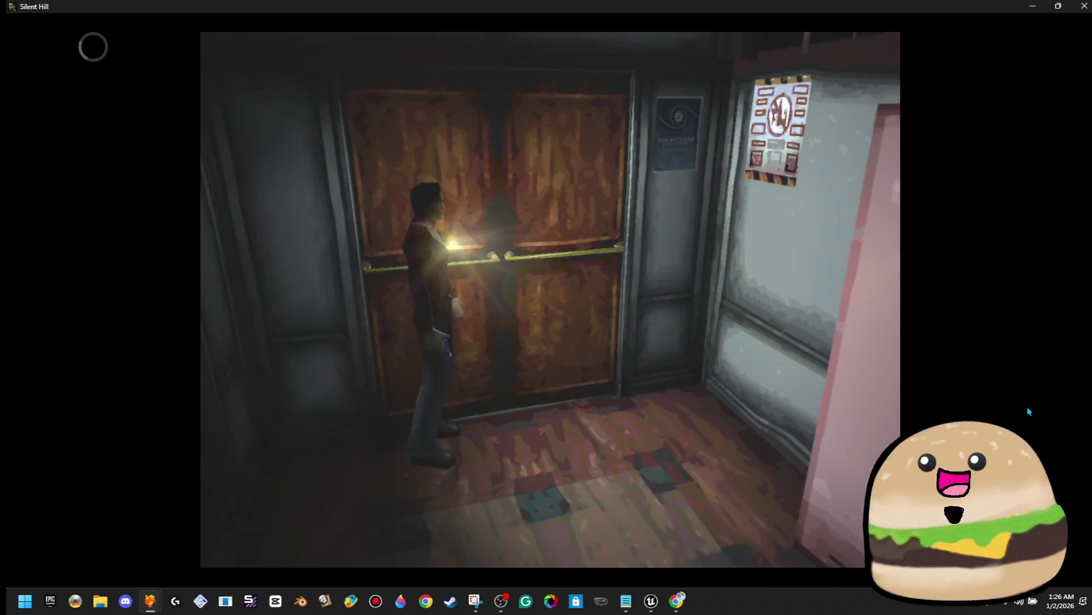
key(Up)
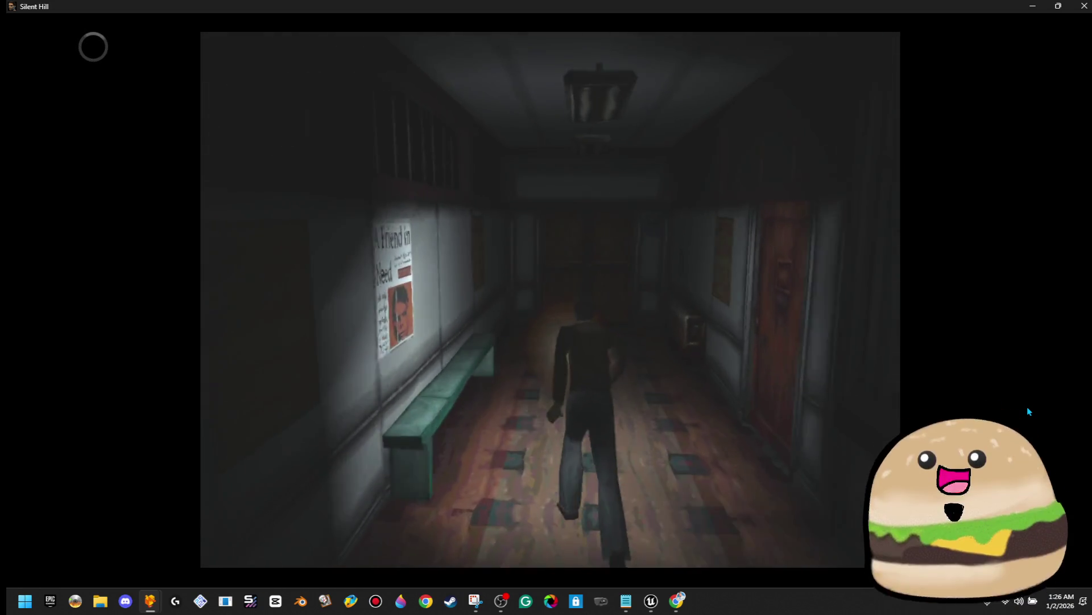
key(Up)
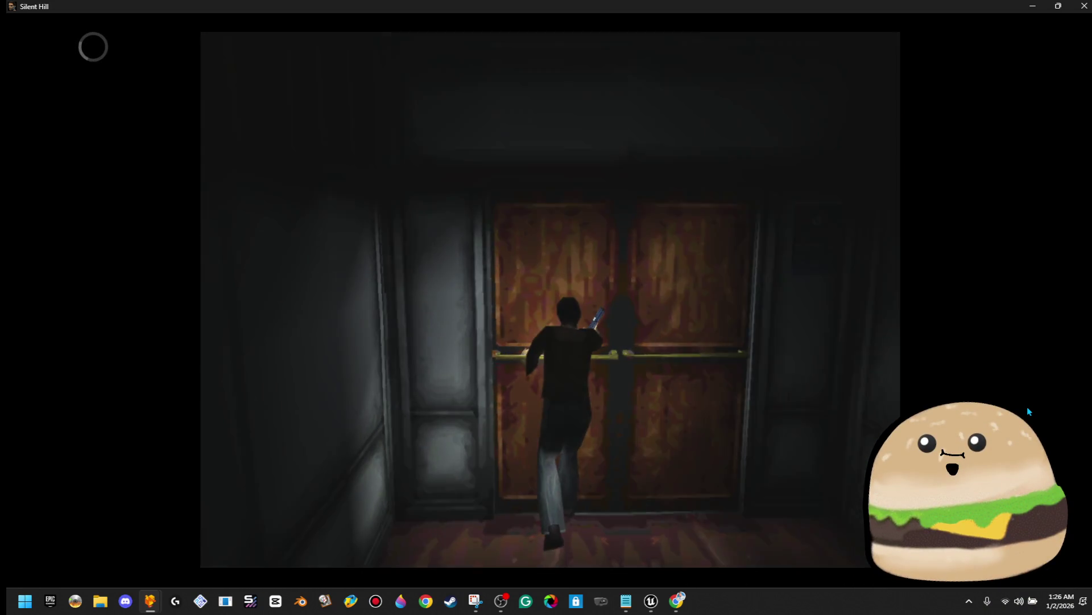
key(Return)
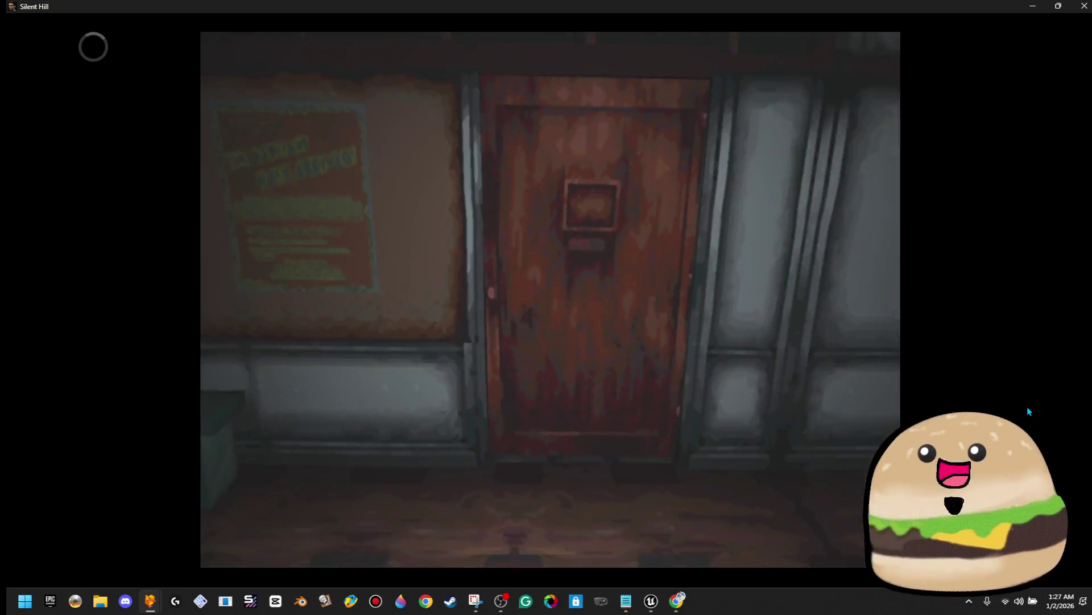
key(Up)
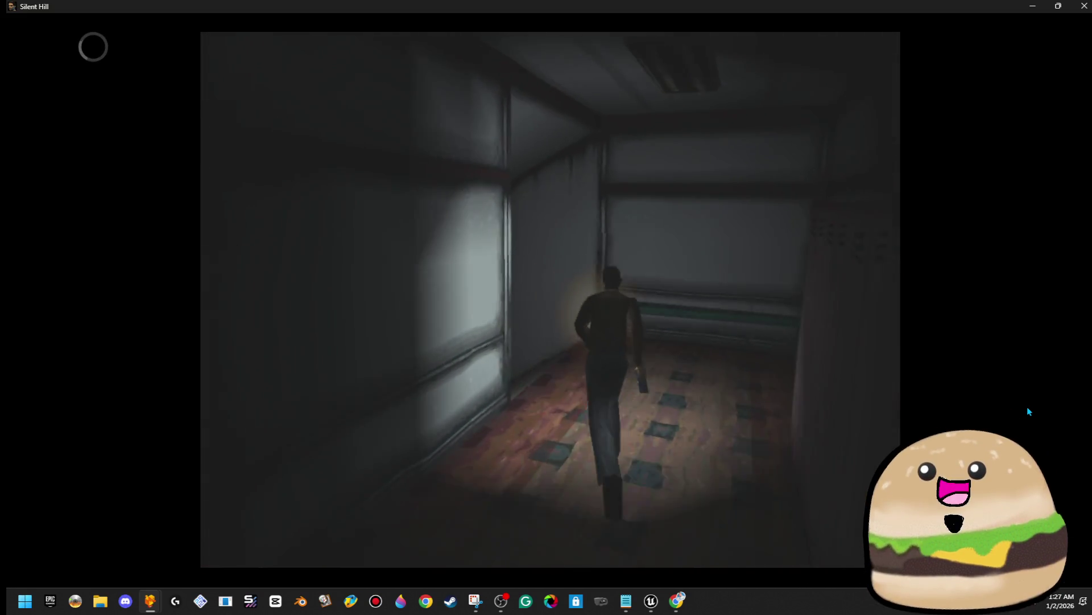
key(Up)
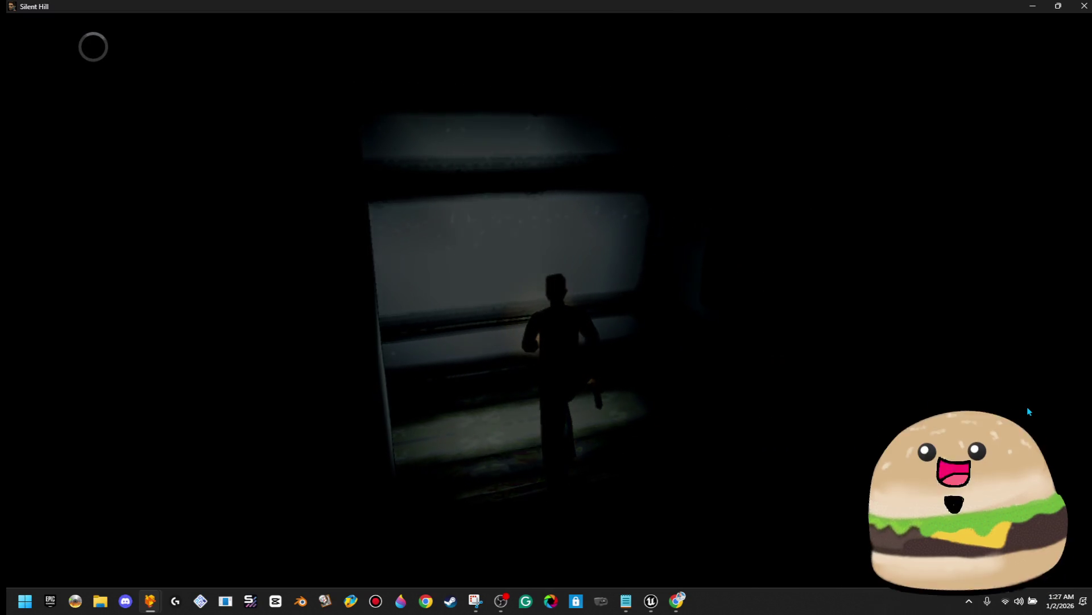
key(Up)
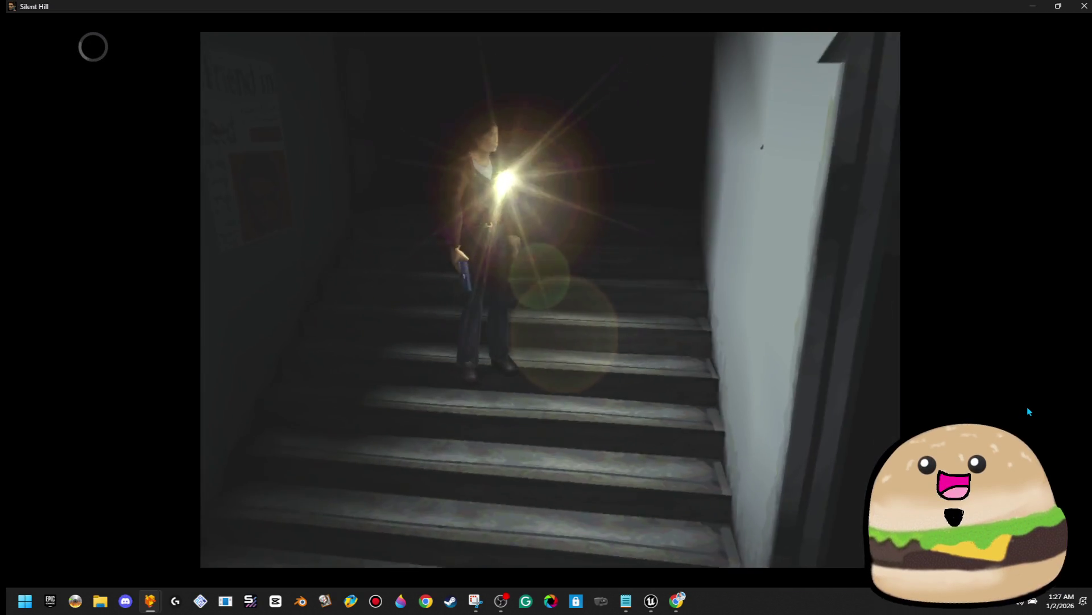
key(Up)
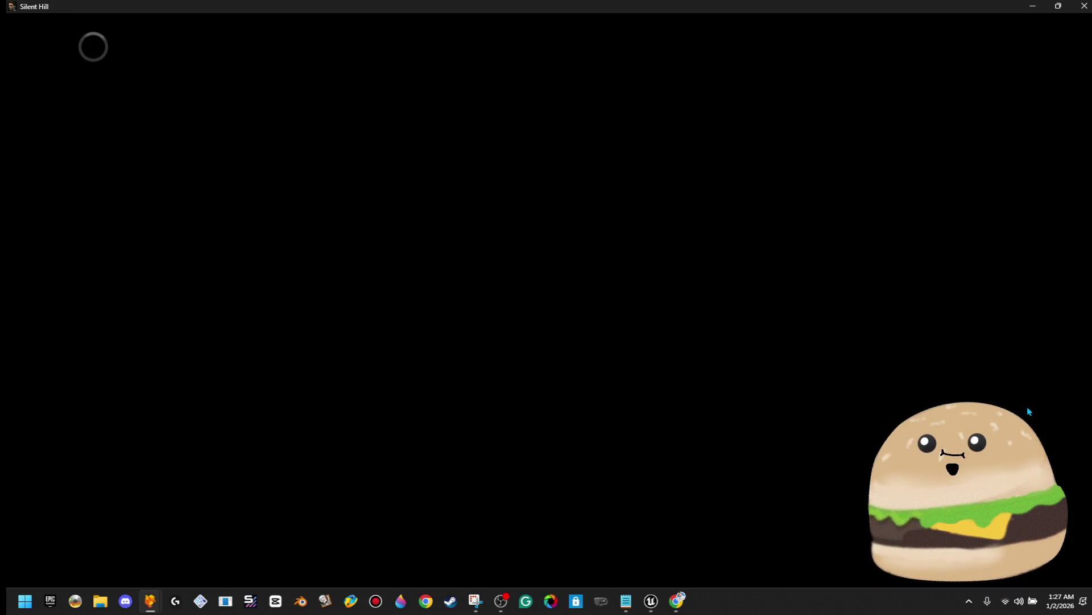
Step: Close the 1F map and walk Harry past the pink lockers into the classroom between the desks
key(Escape)
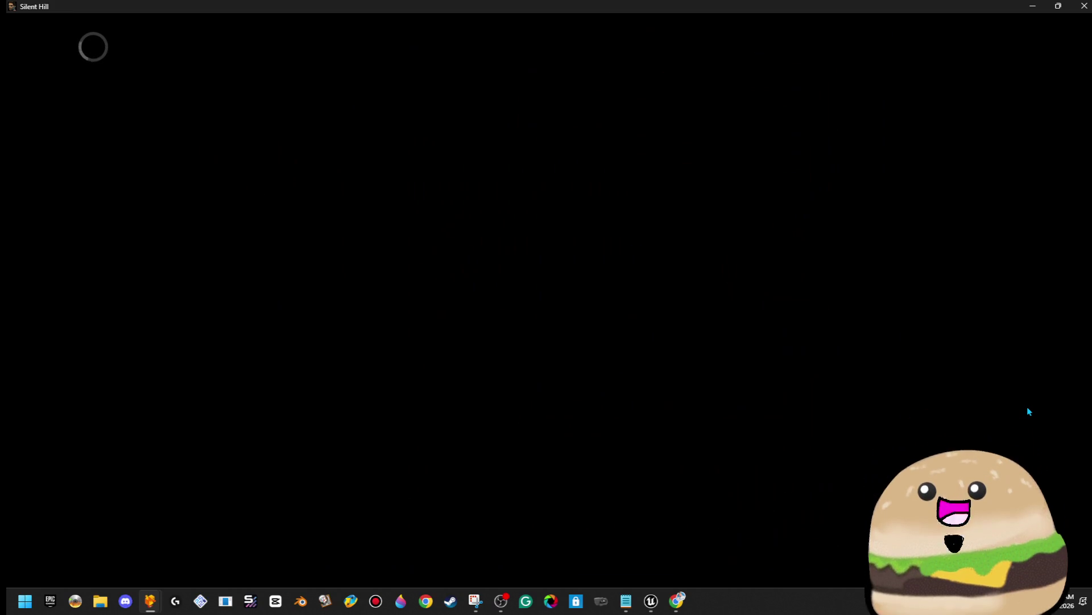
key(Up)
key(Up)
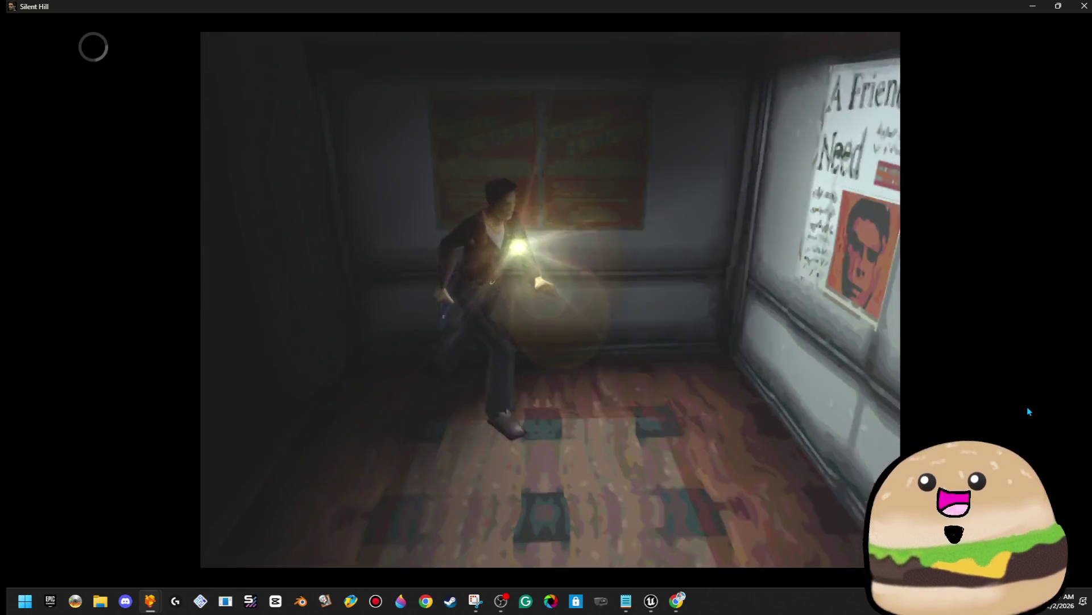
key(Up)
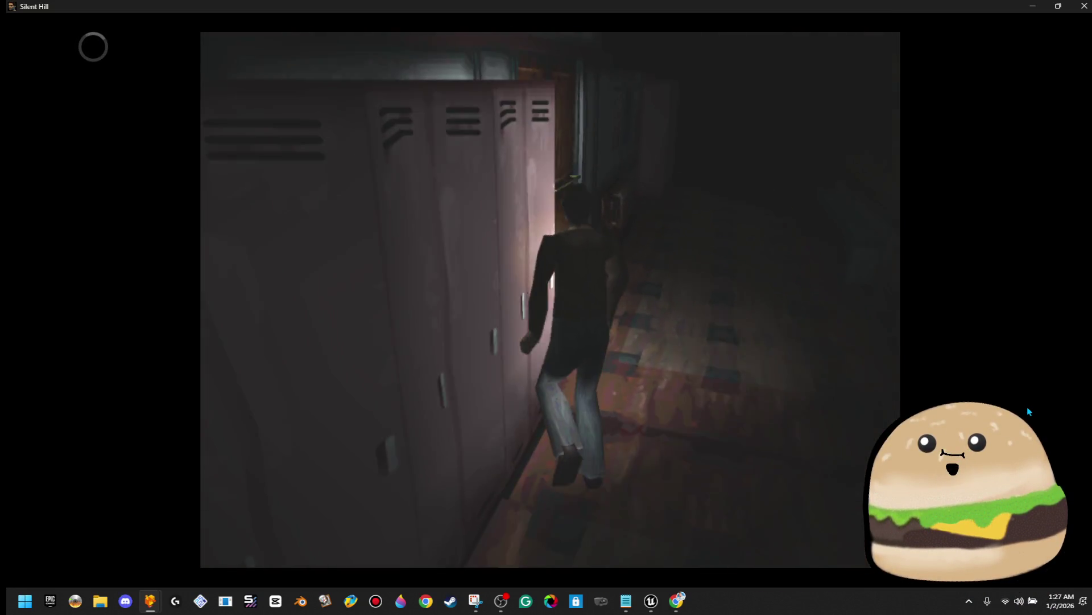
key(Up)
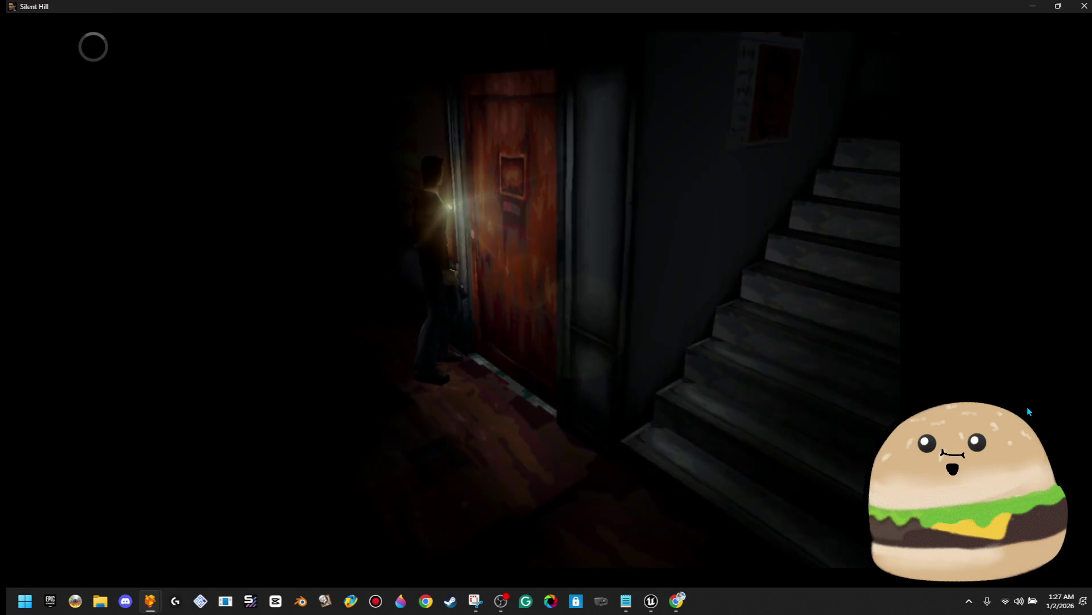
key(Up)
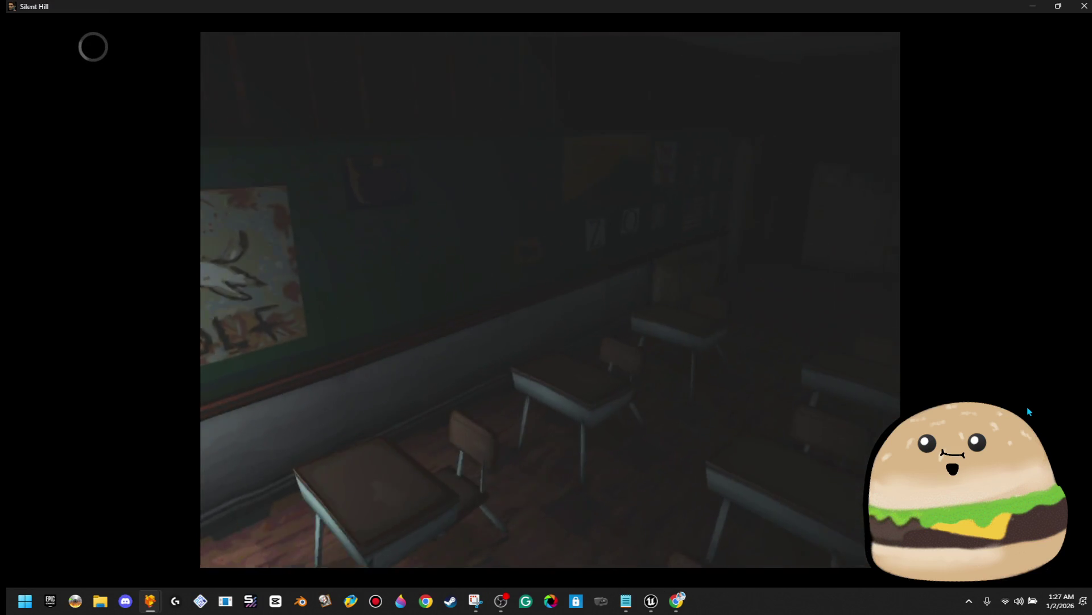
key(Up)
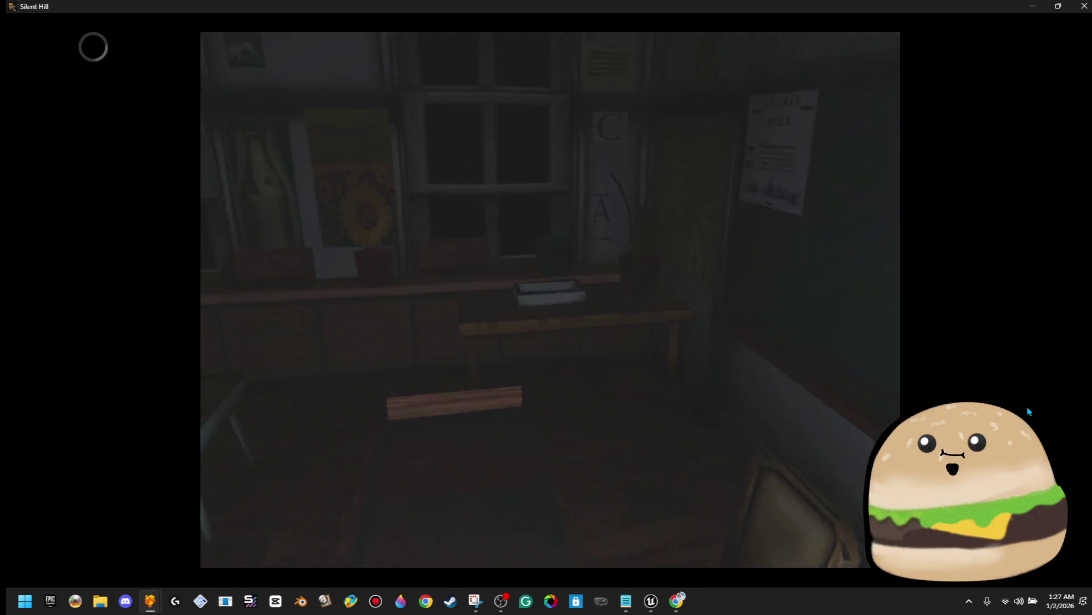
key(Up)
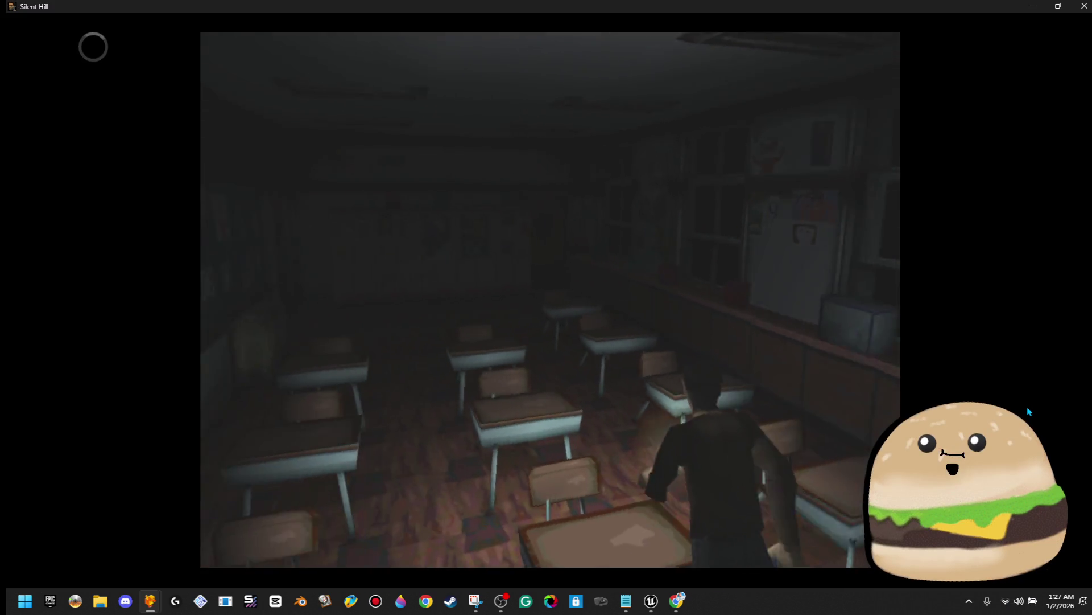
key(Up)
key(Up)
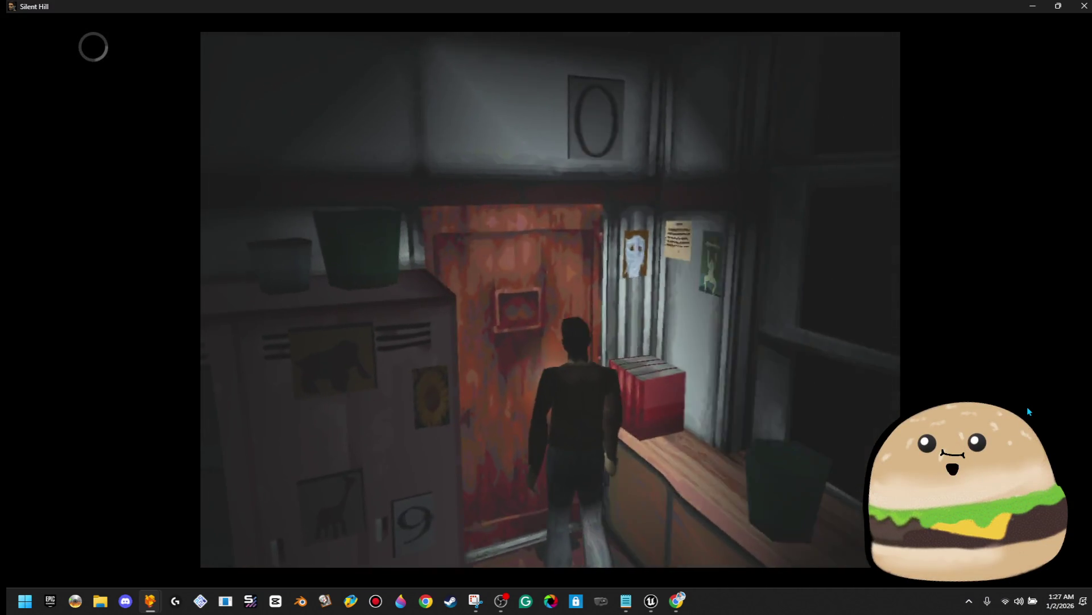
Step: Go through the red door to the counter and take the bullets
key(x)
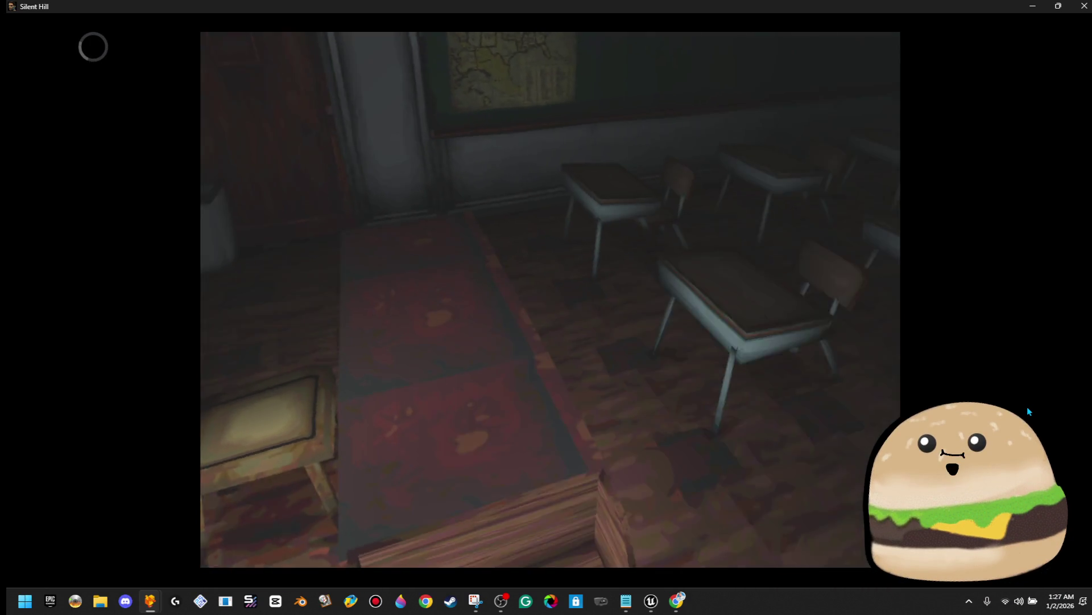
key(Up)
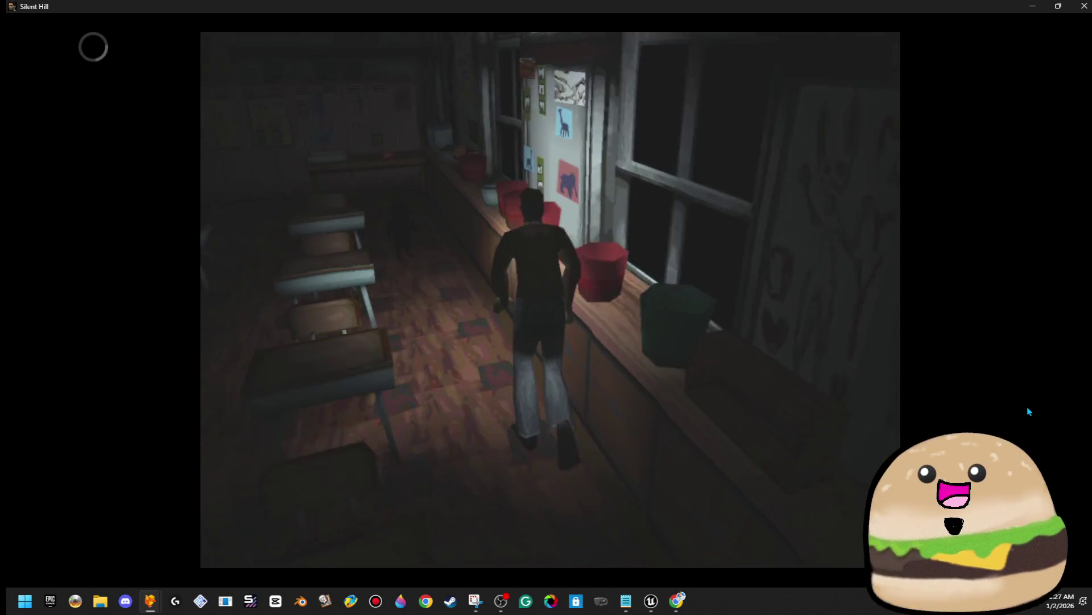
key(x)
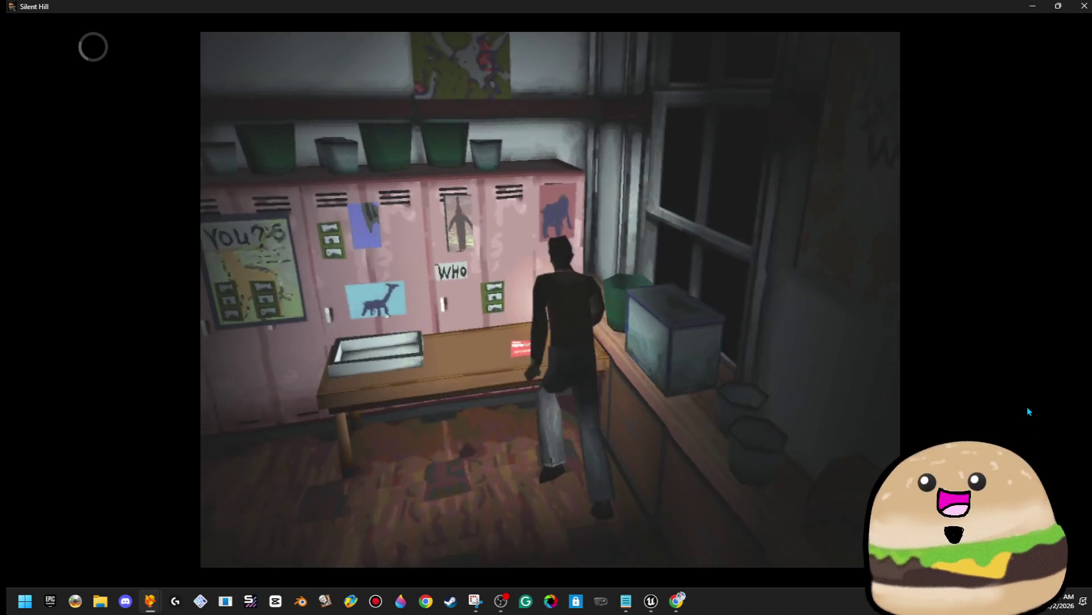
key(x)
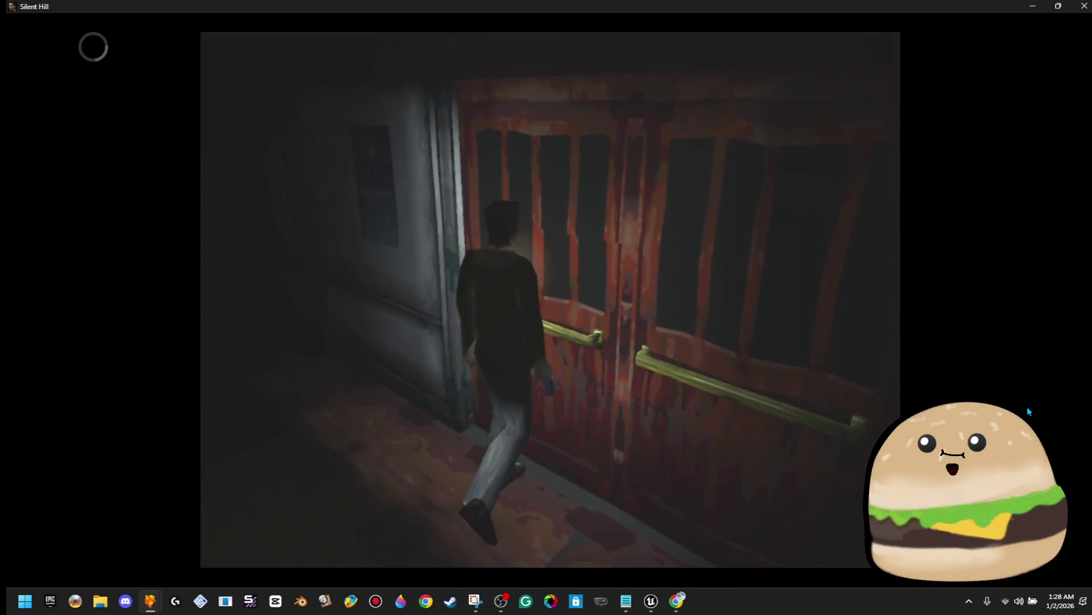
Step: Glance at the 1F map, then pick up the item on the bench and walk back
key(m)
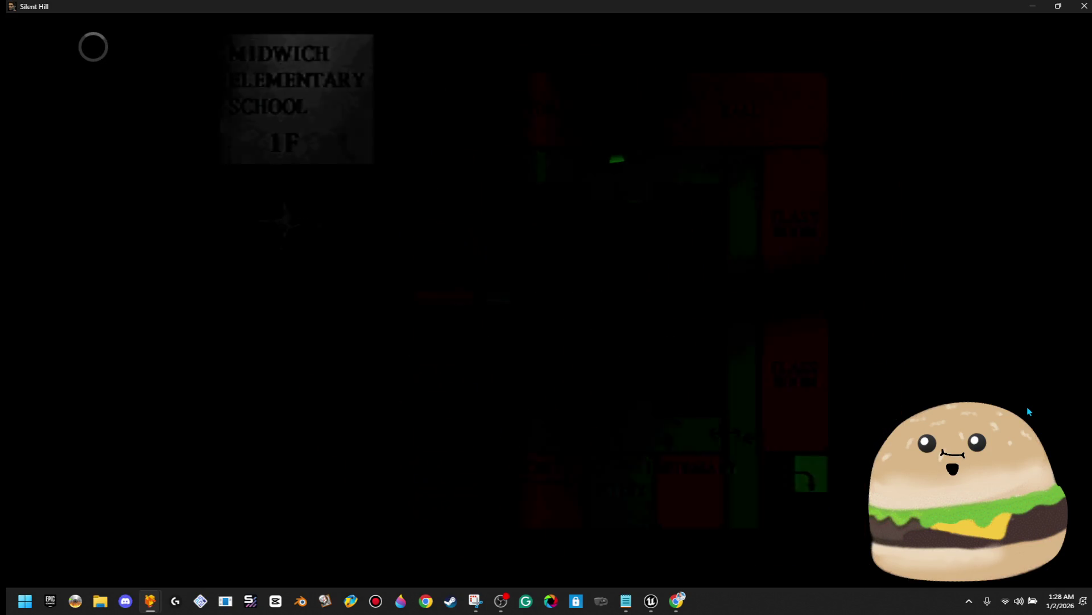
key(m)
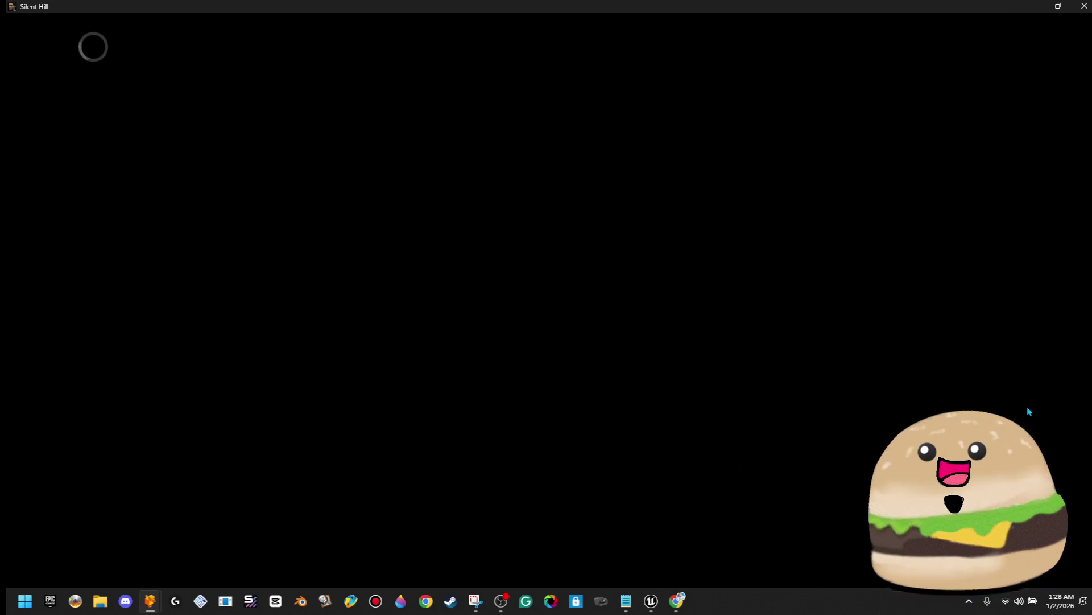
key(Up)
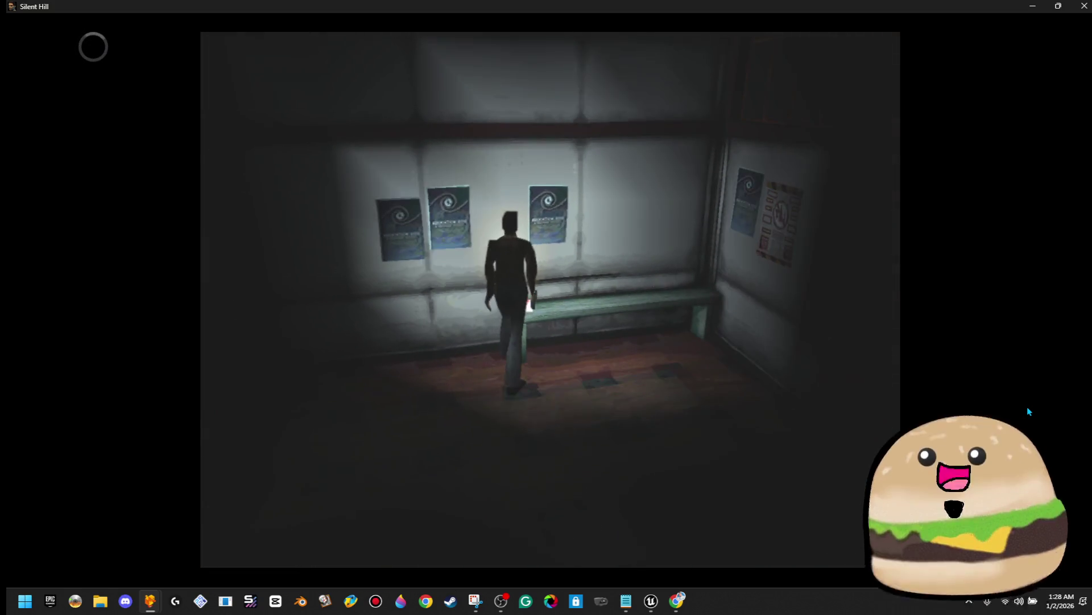
key(Return)
key(Down)
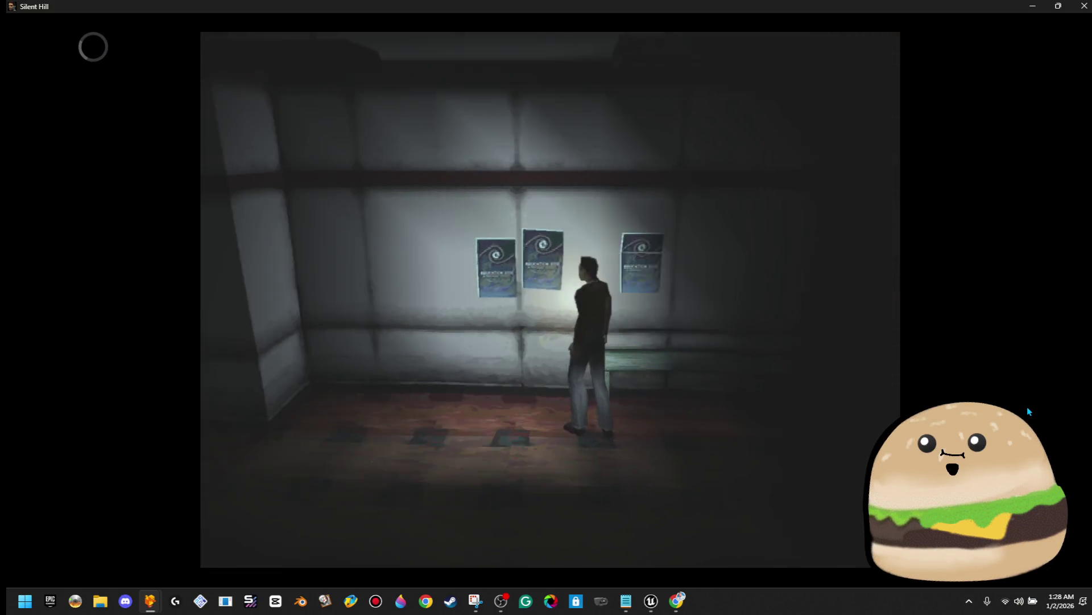
Step: Walk past the ATTENTION sign through the red double doors and continue down the next corridor
key(Up)
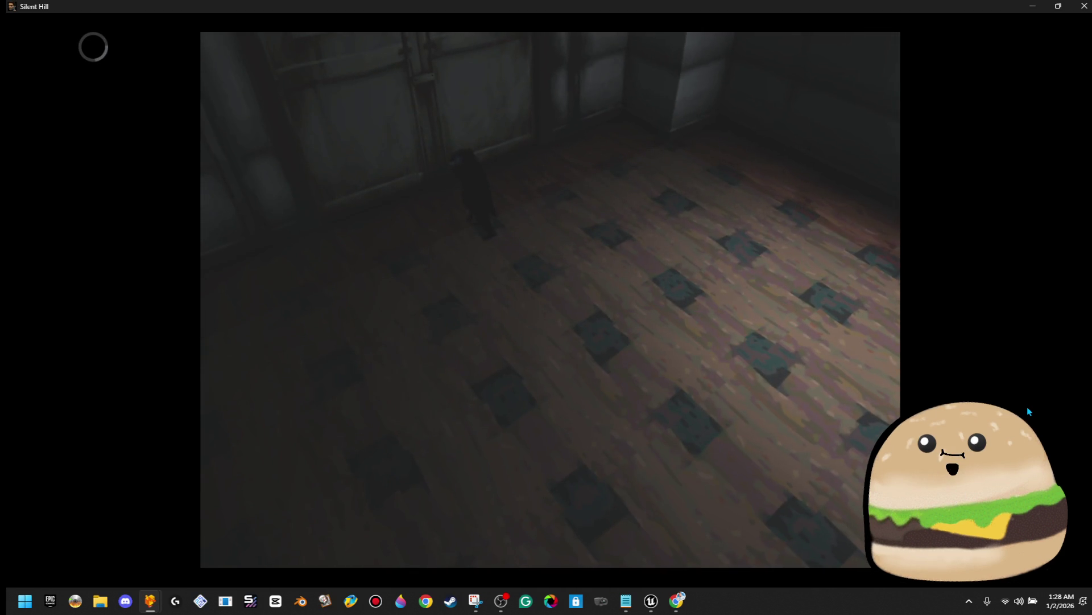
key(Up)
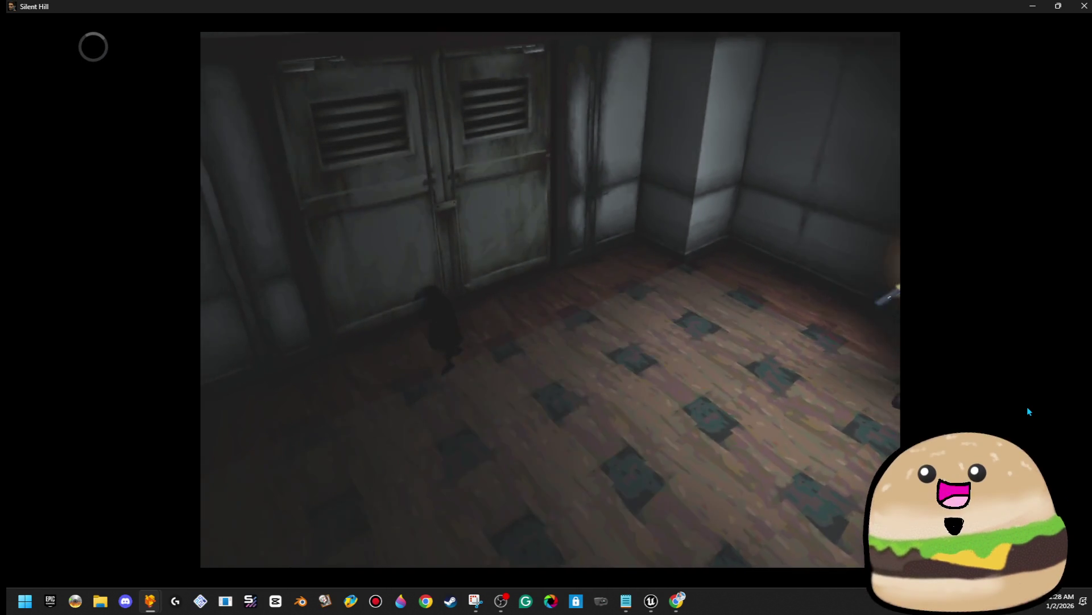
key(Up)
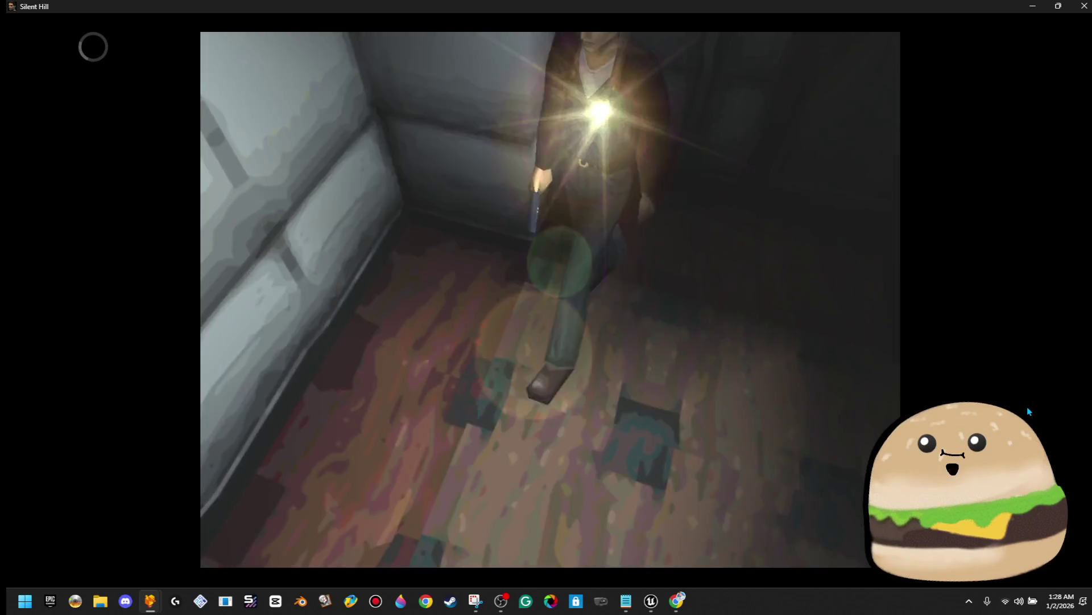
key(Up)
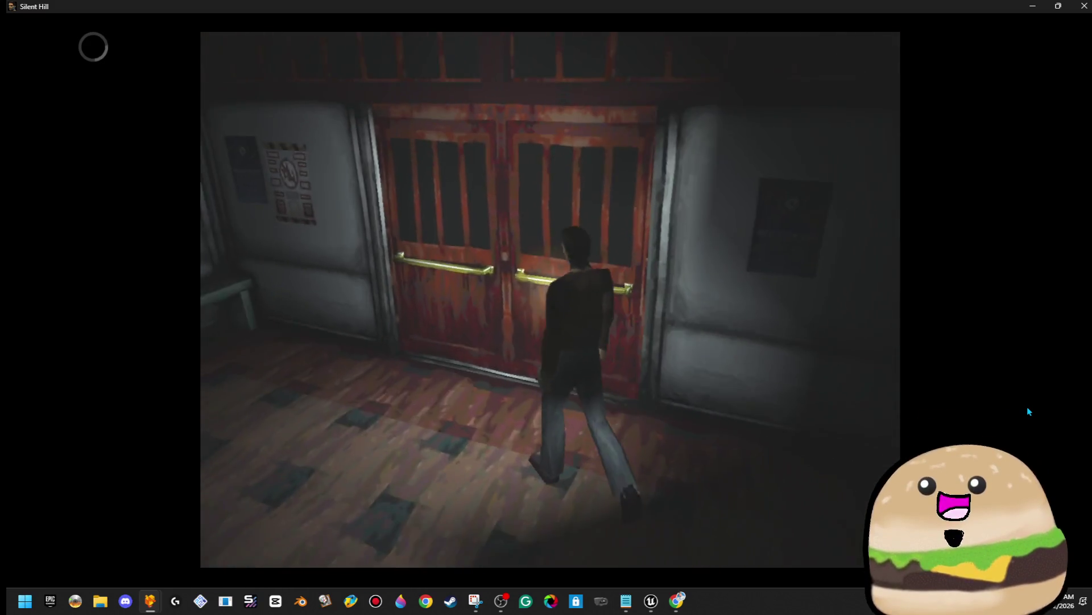
key(Up)
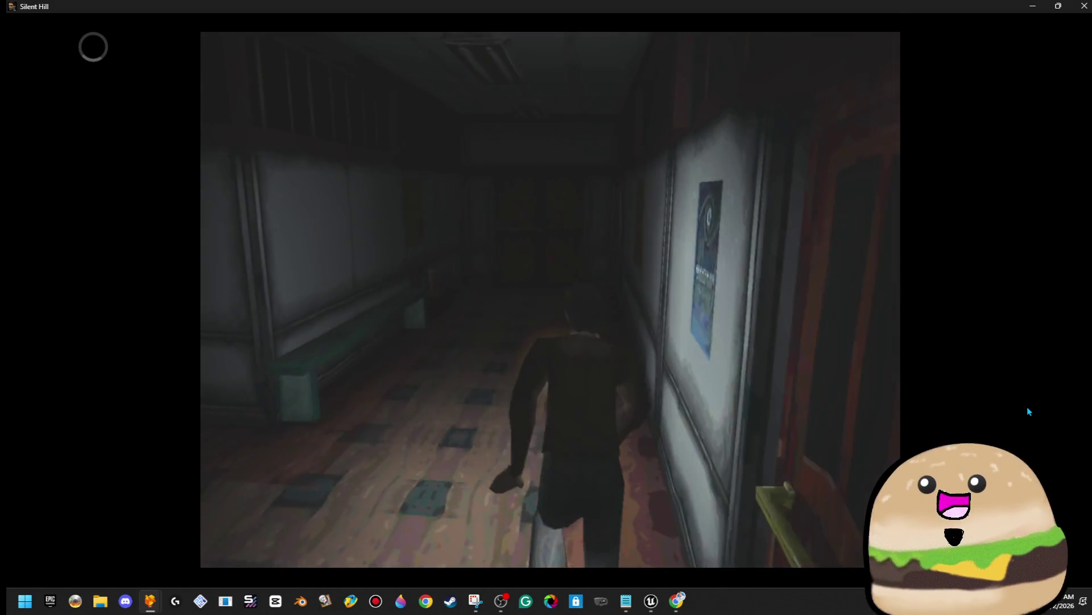
key(Up)
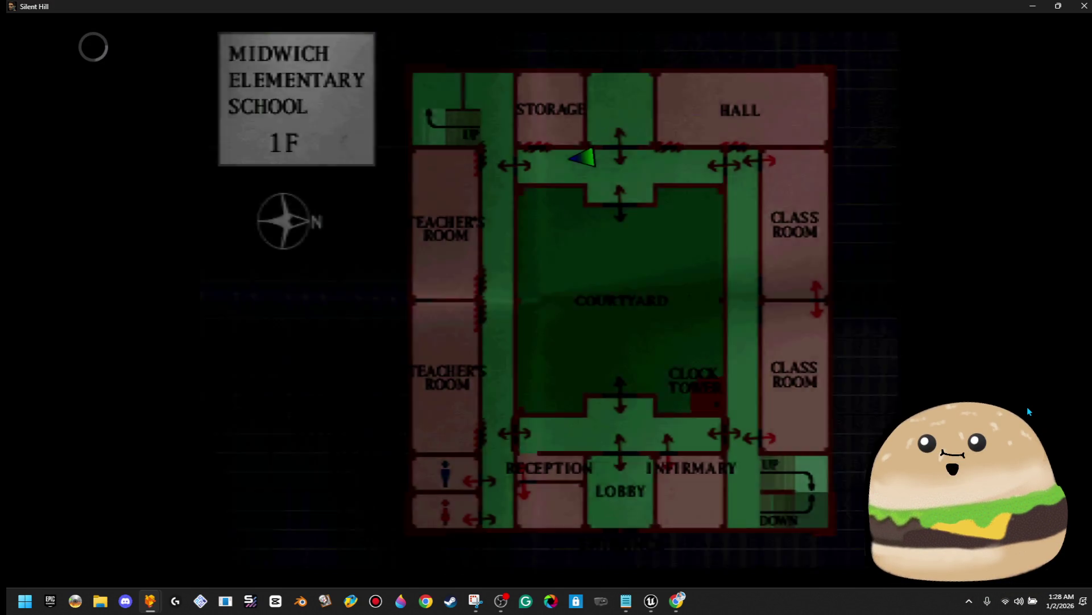
key(Escape)
key(Up)
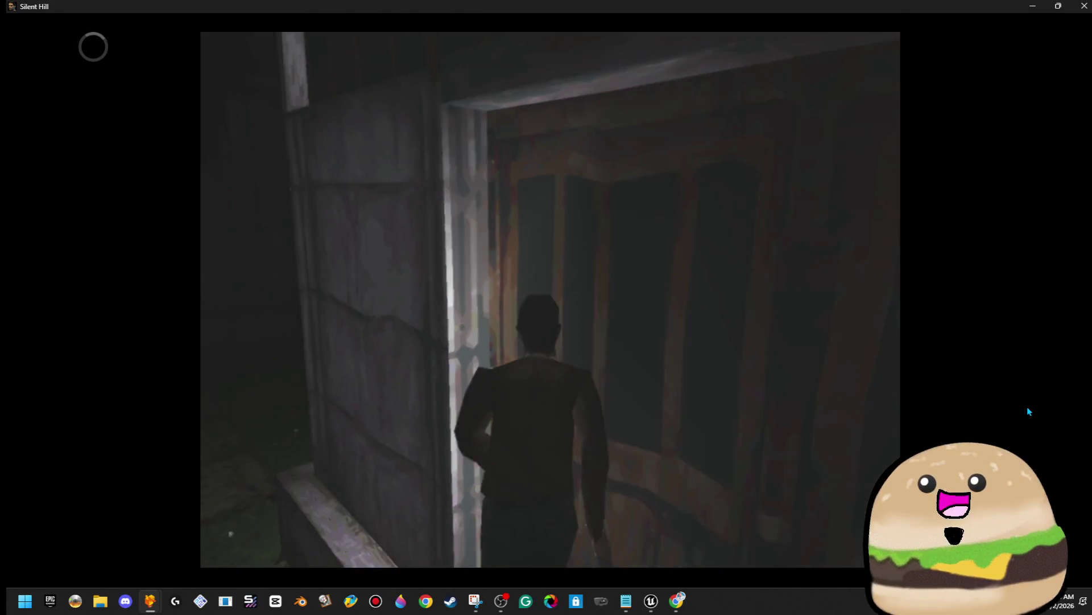
Step: Follow the courtyard hedge path to the clock tower door and the gated panel
key(Up)
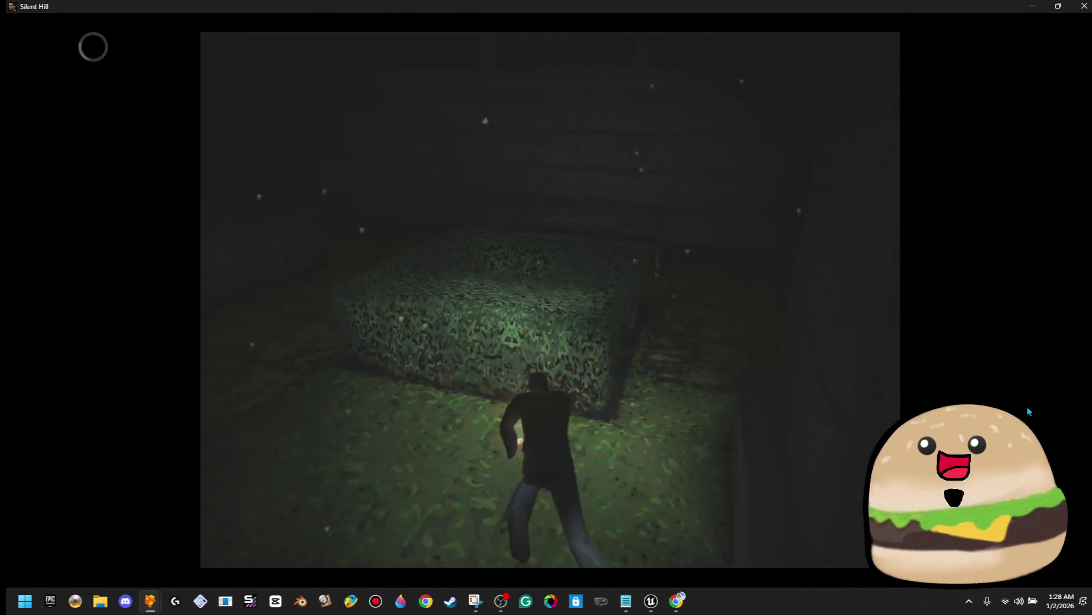
key(Left)
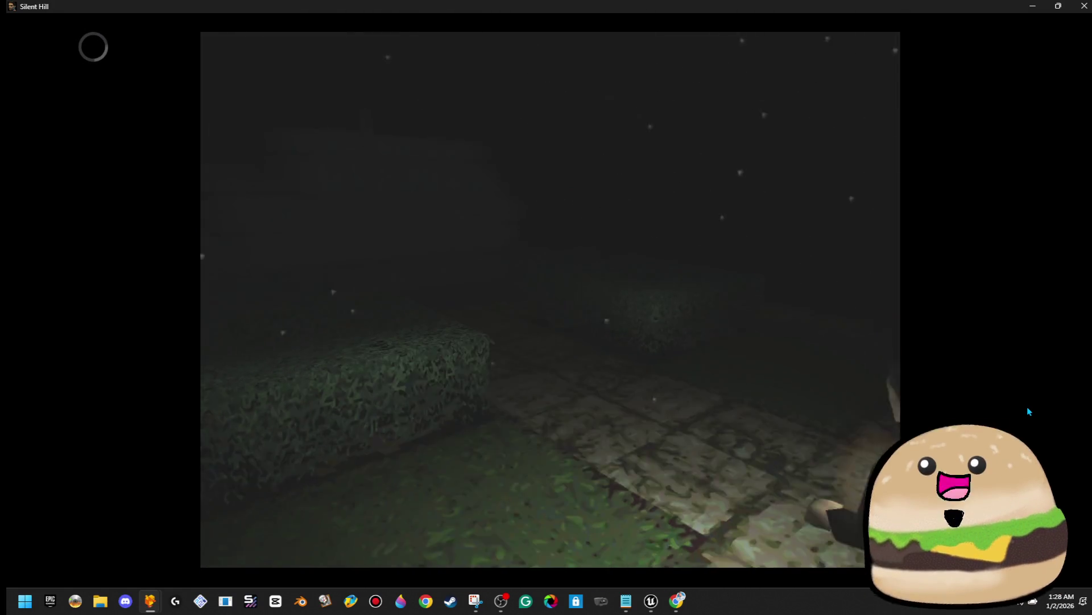
key(Up)
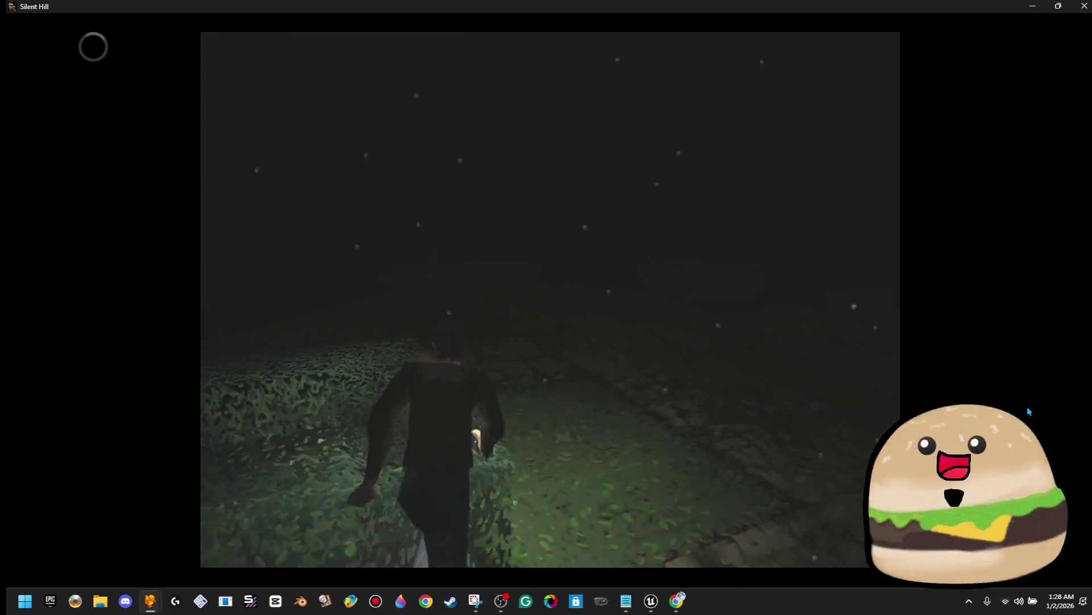
key(Up)
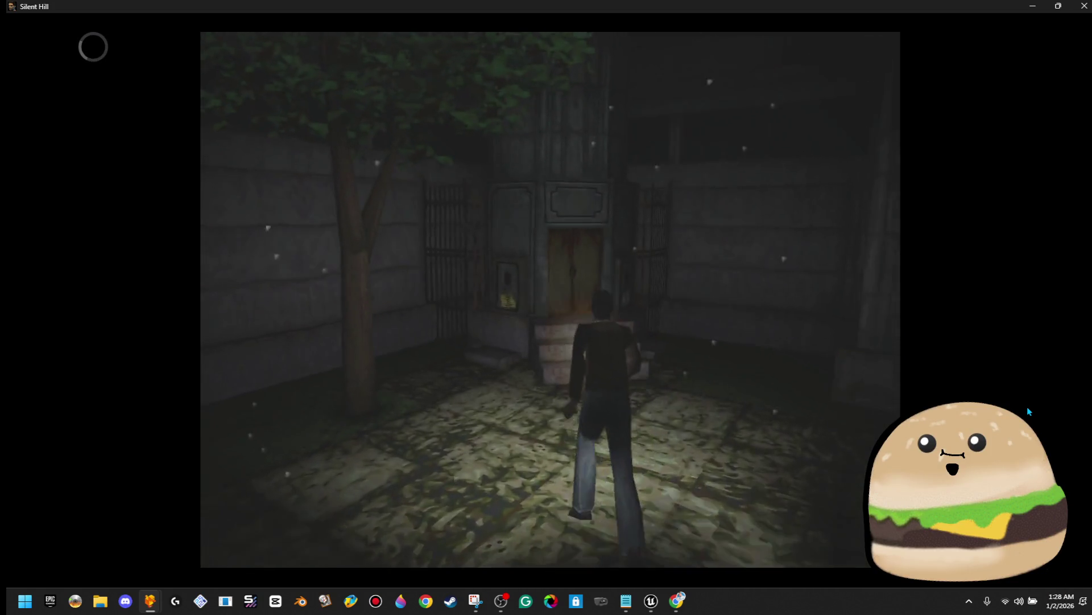
key(Left)
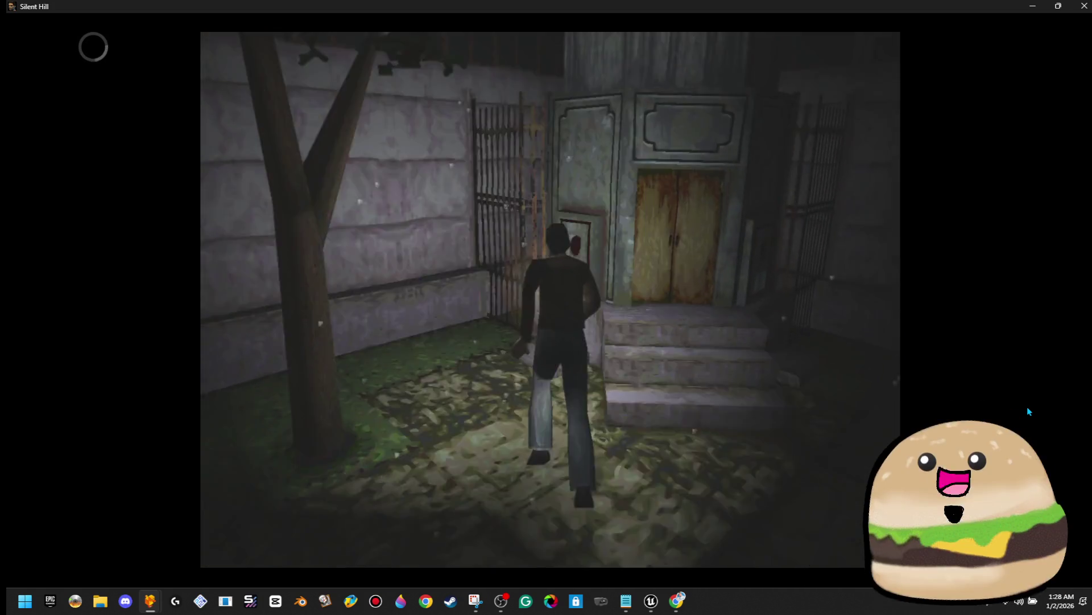
Step: Browse the inventory items
key(Return)
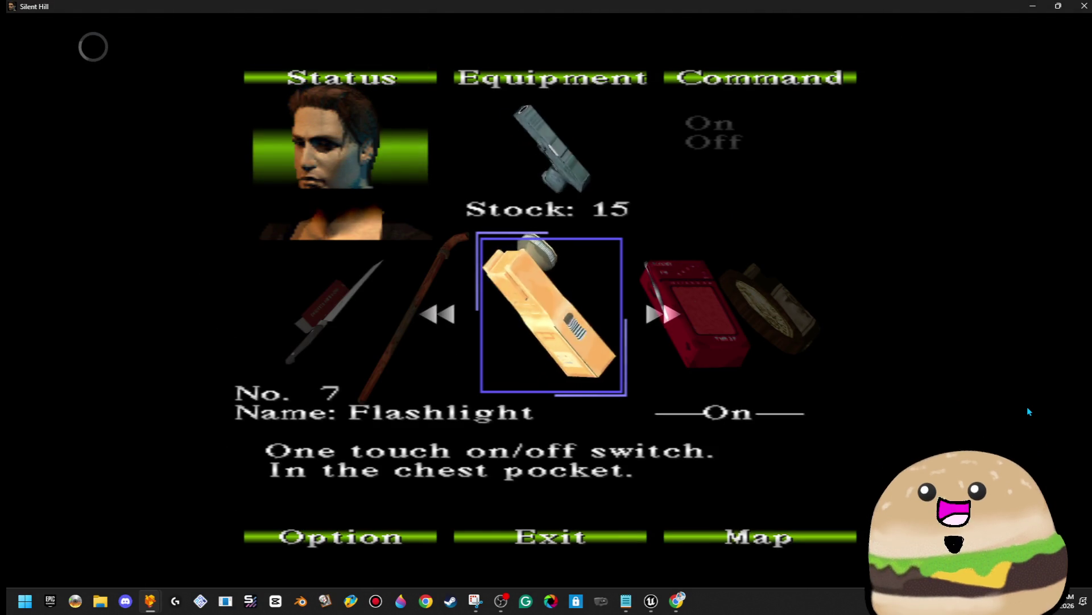
key(Right)
key(Right)
key(Escape)
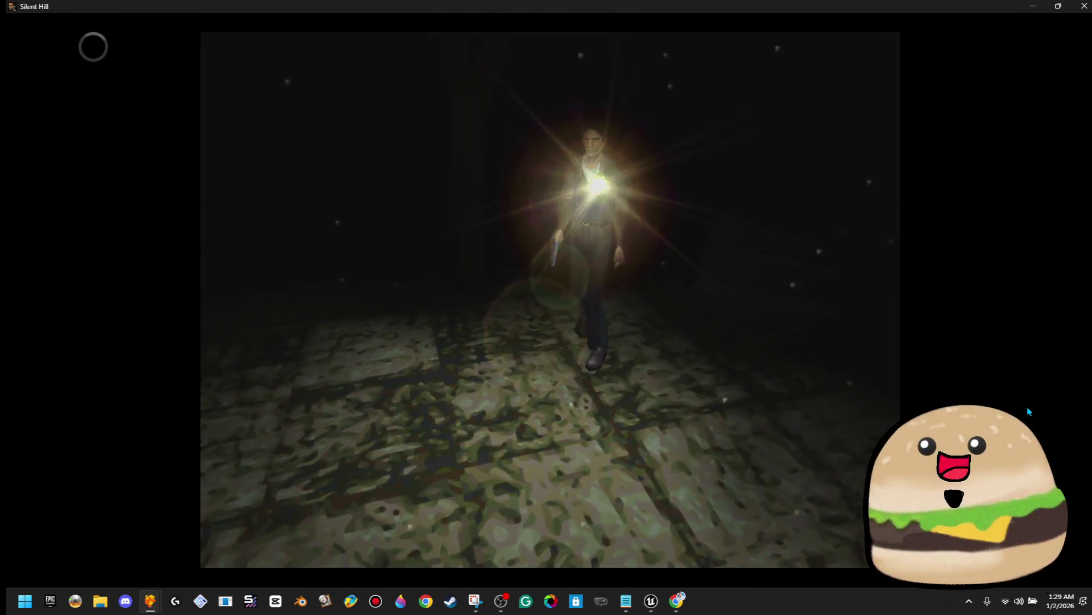
key(Return)
key(Return)
Step: Walk back up the grassy path and steps through the double doors, then view the Pocket radio item
key(Up)
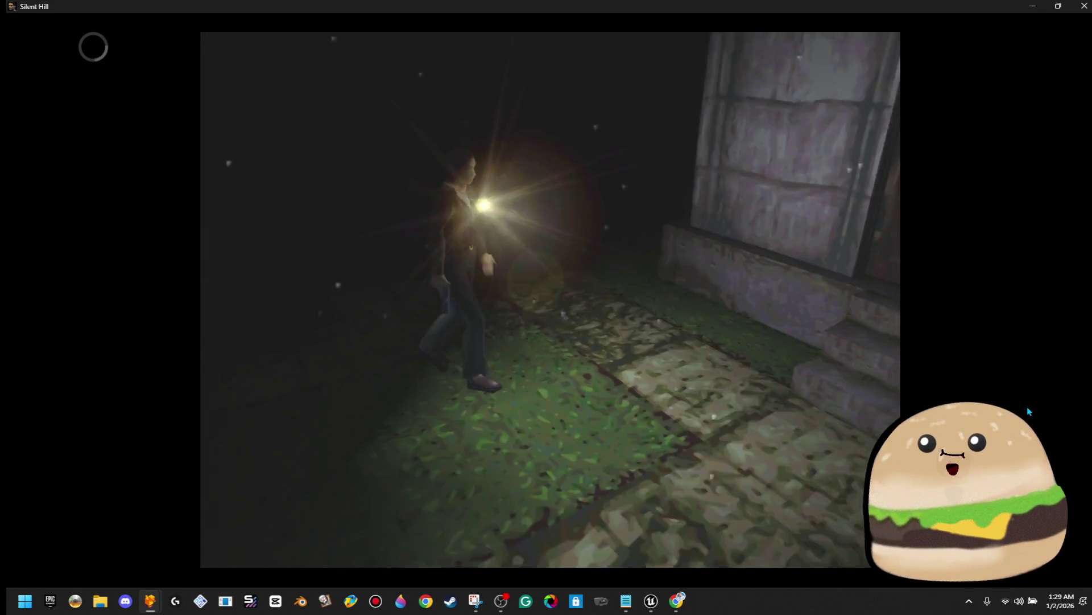
key(Up)
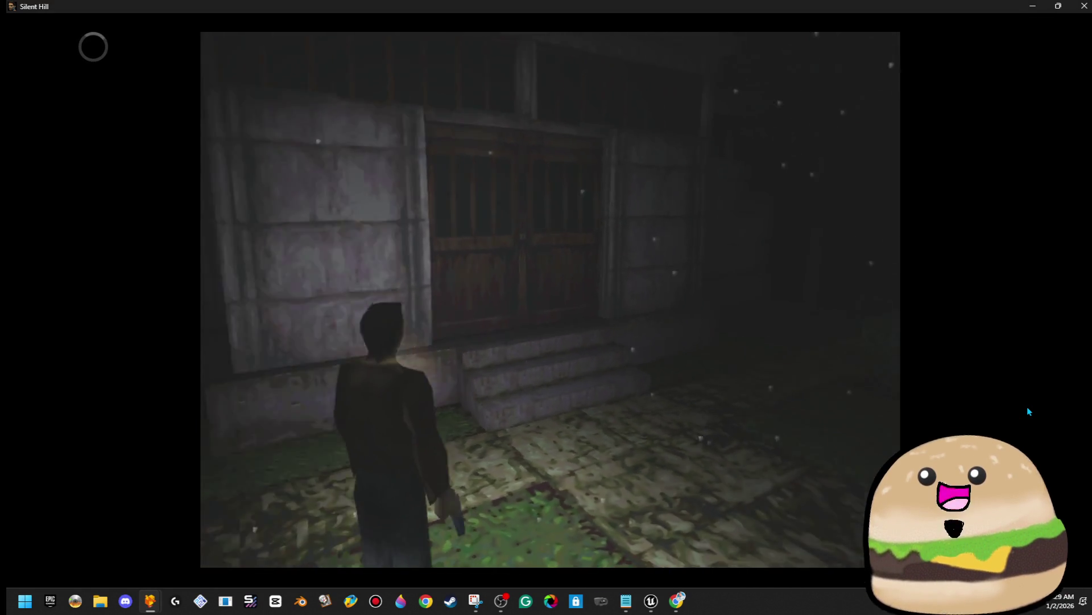
key(Up)
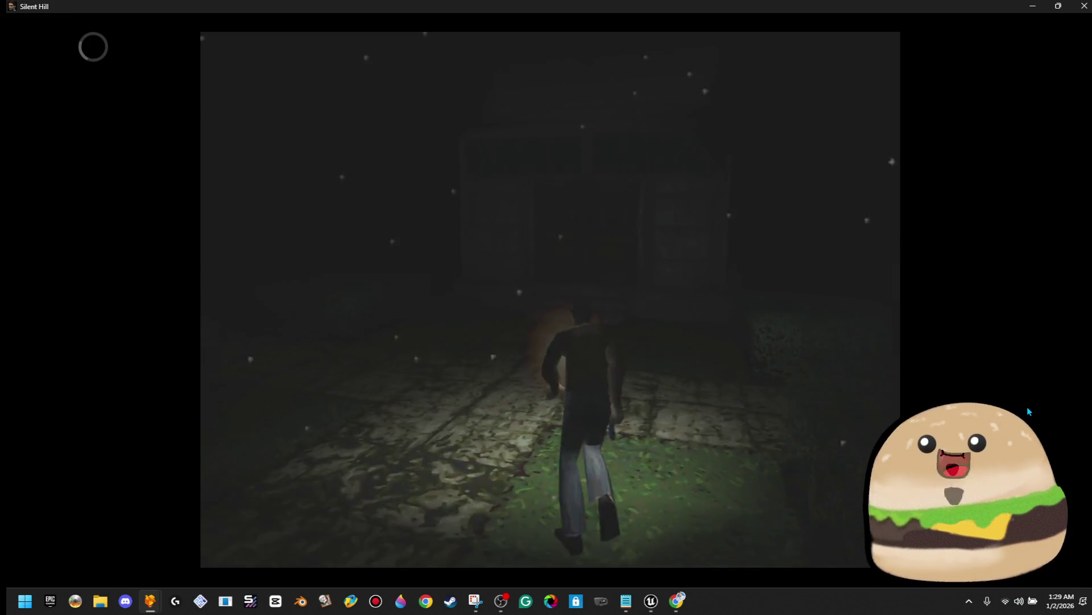
key(Up)
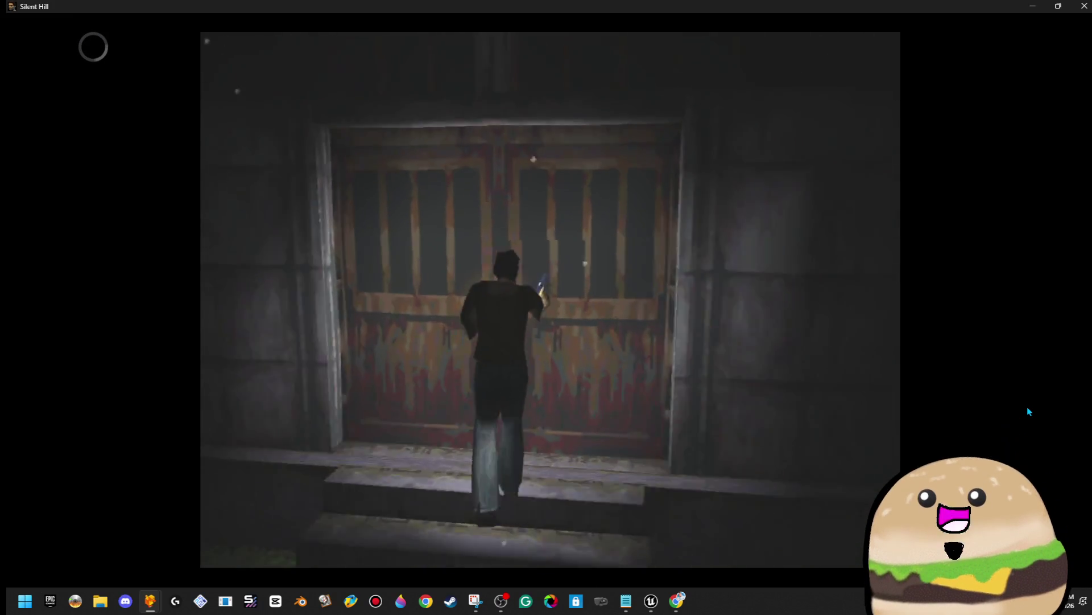
key(Up)
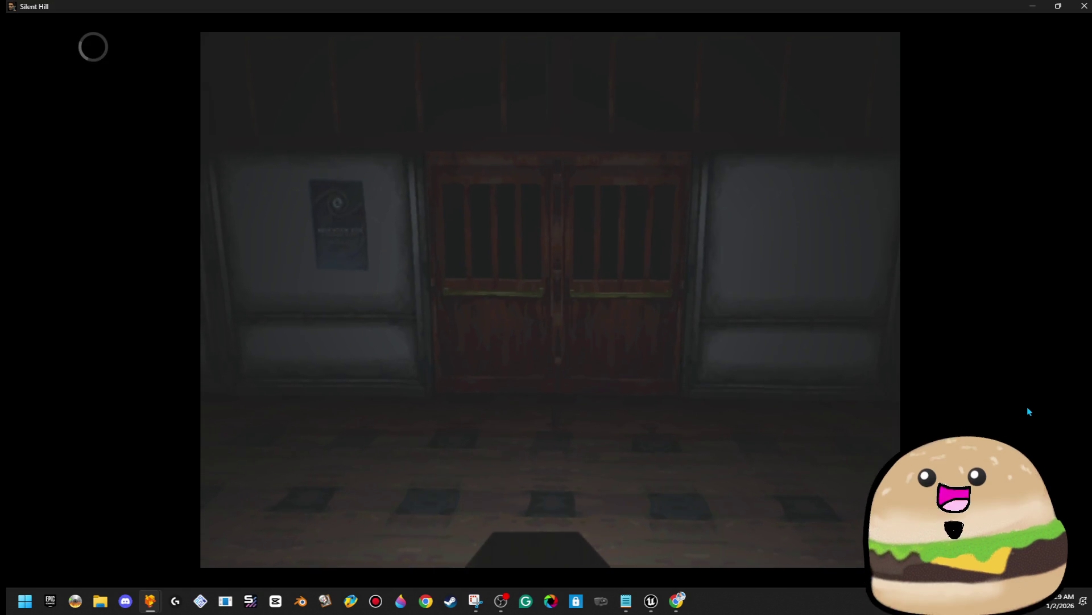
key(Return)
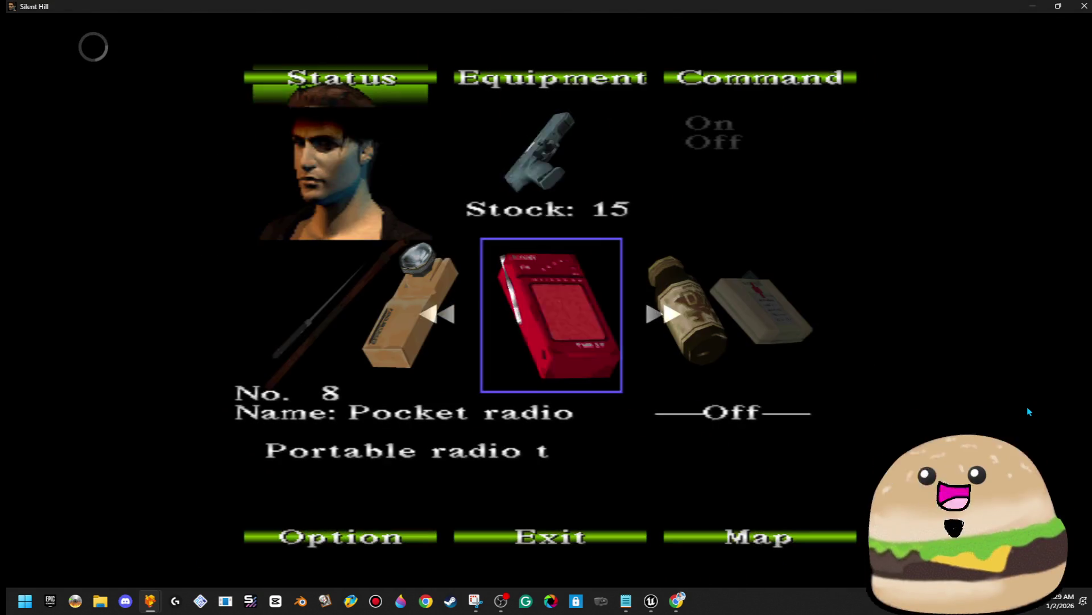
key(Return)
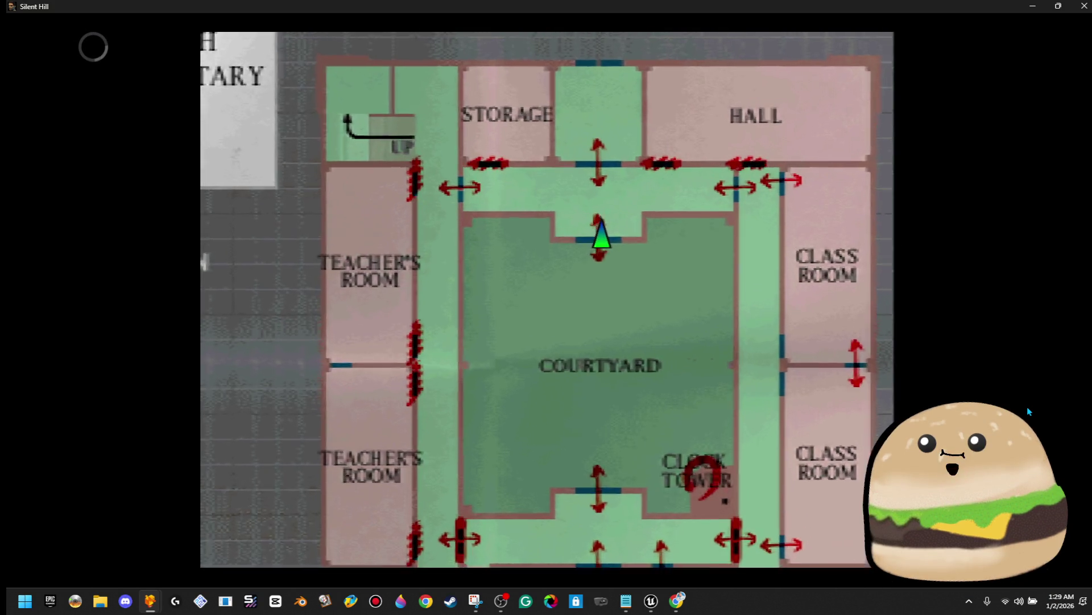
key(x)
key(Down)
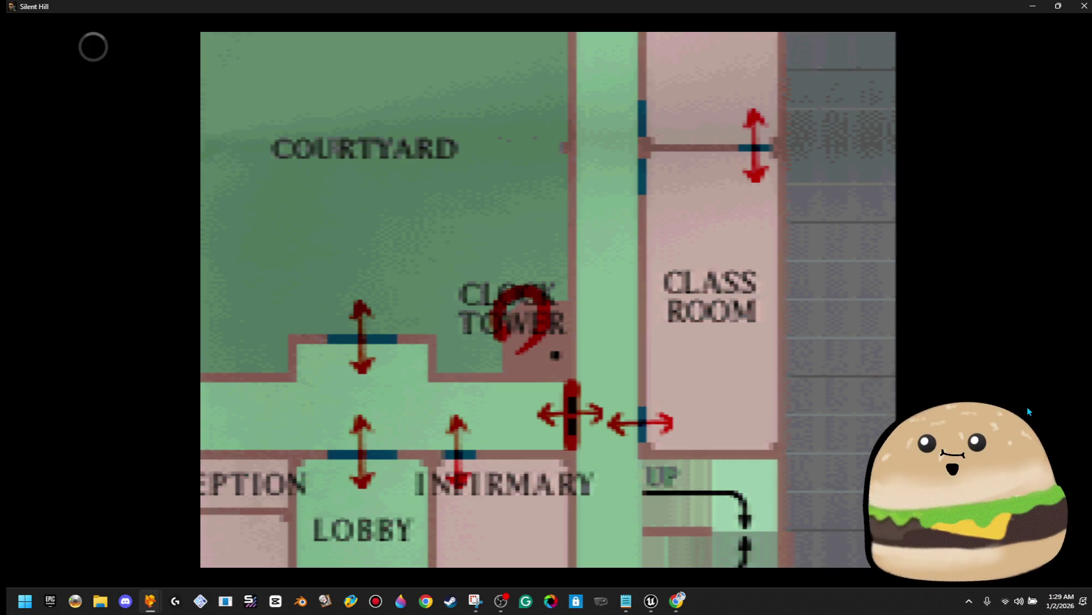
key(Left)
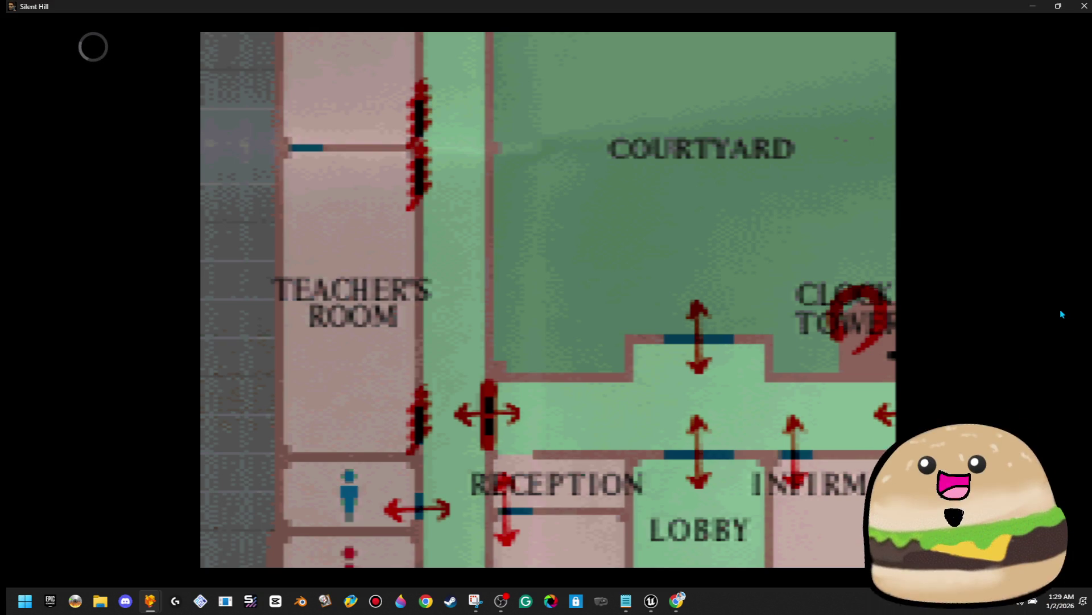
key(Right)
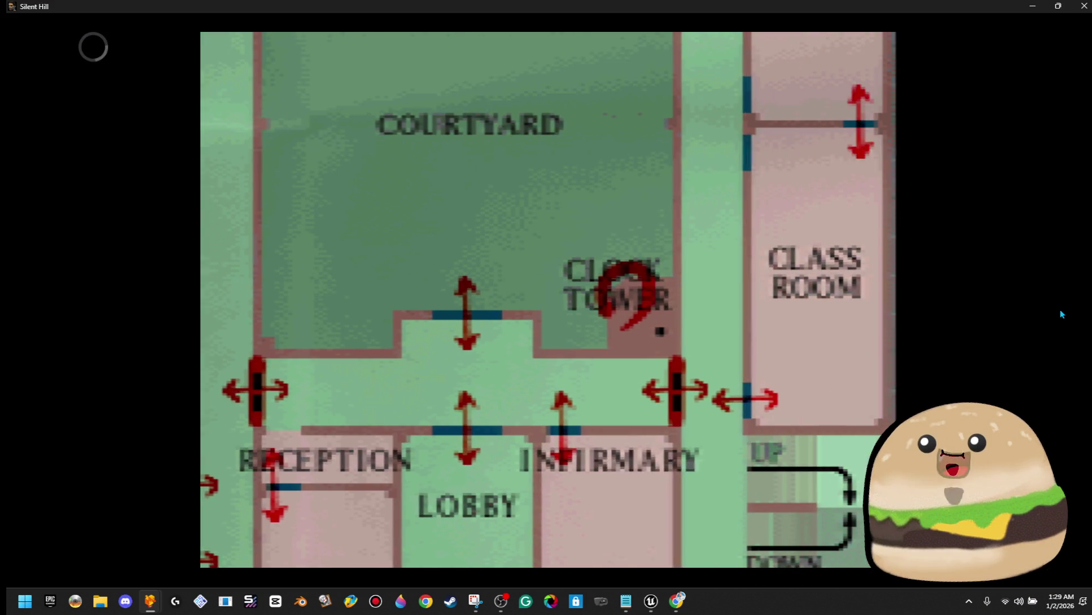
key(Up)
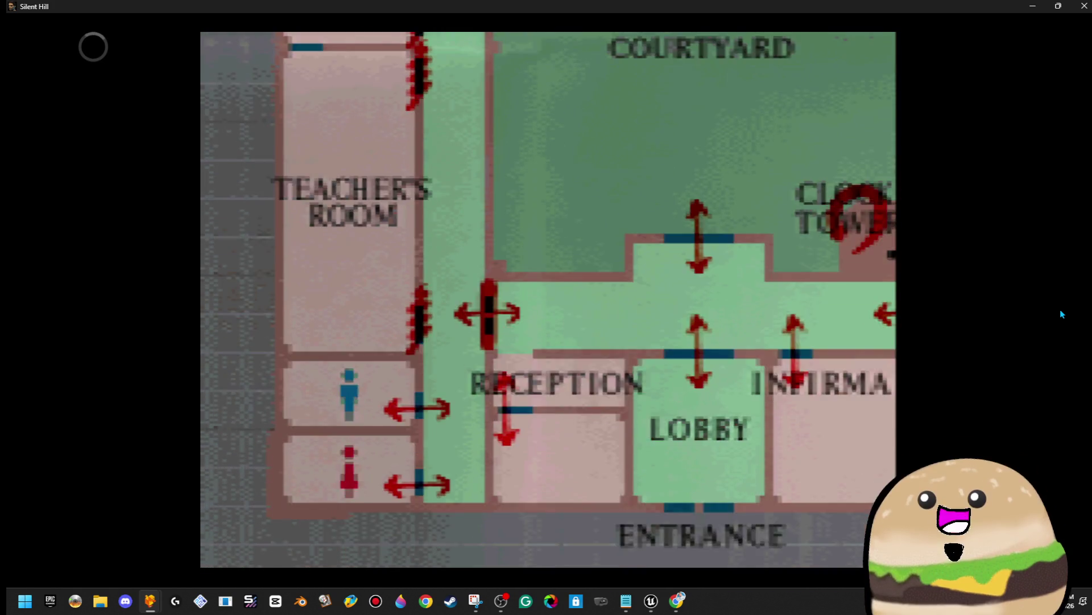
key(z)
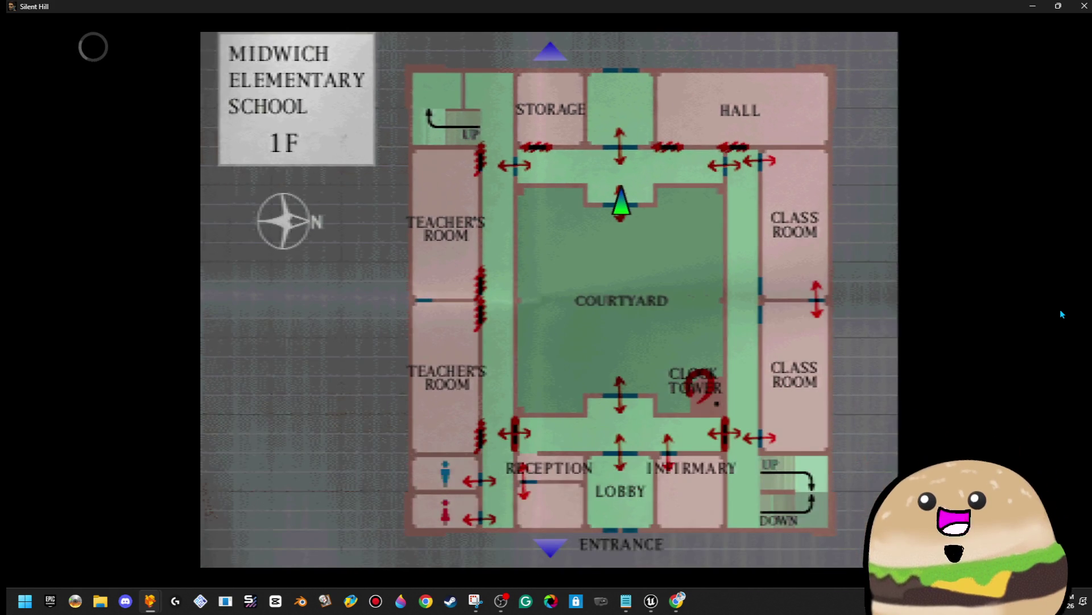
key(Escape)
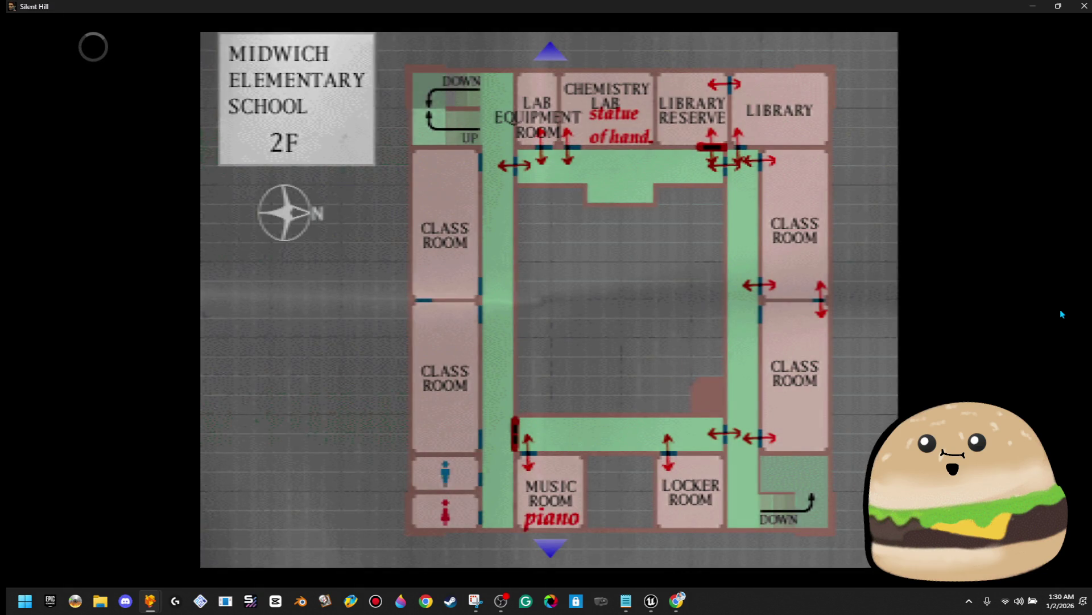
key(Escape)
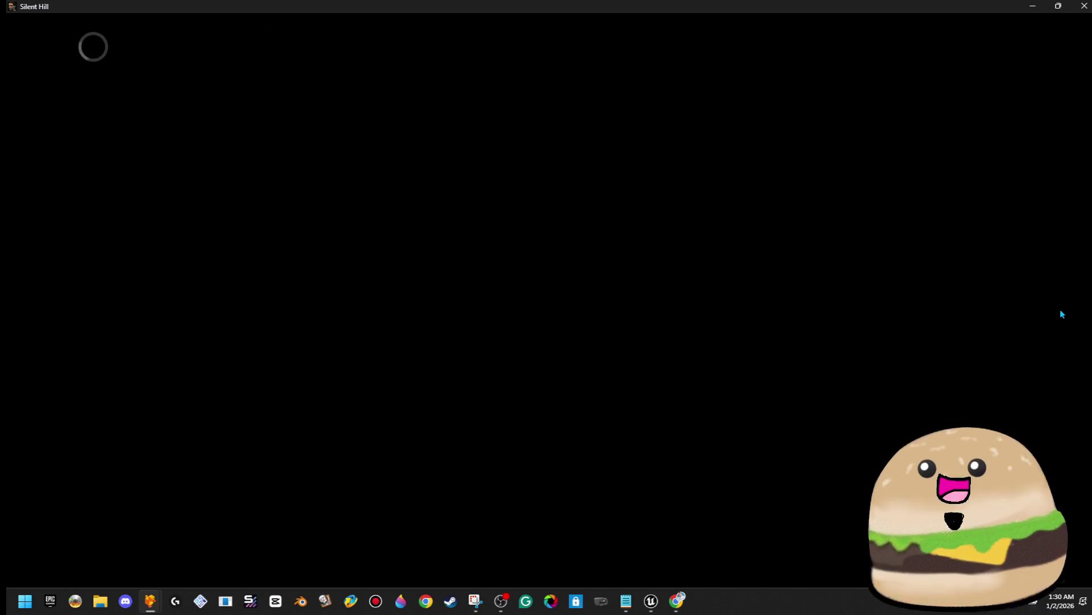
Step: Walk Harry across the snowy courtyard, up the steps into the dark building, and bring up the 1F map
key(Up)
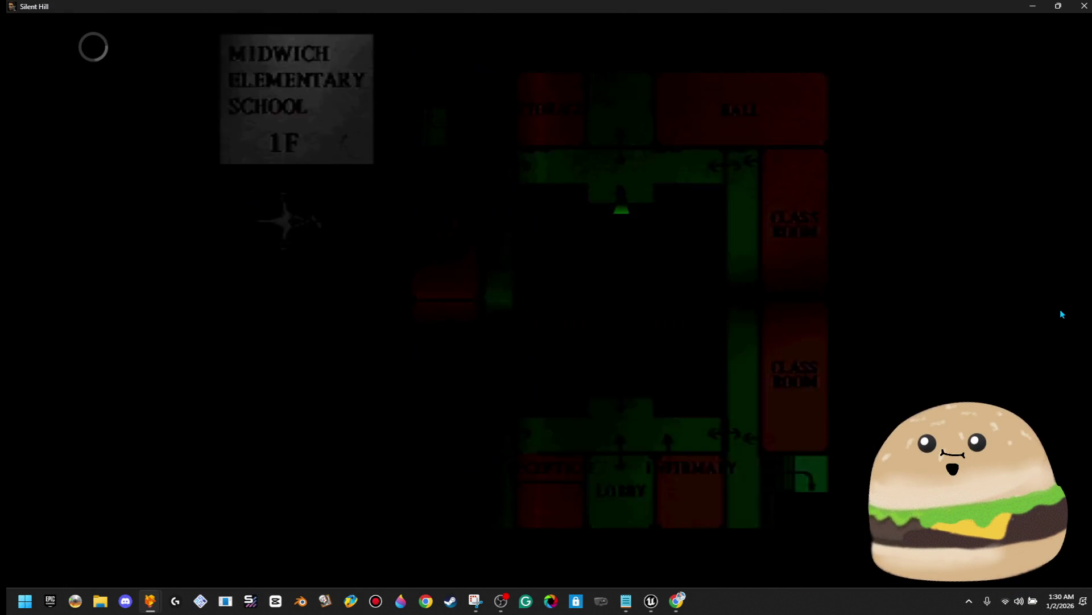
key(Escape)
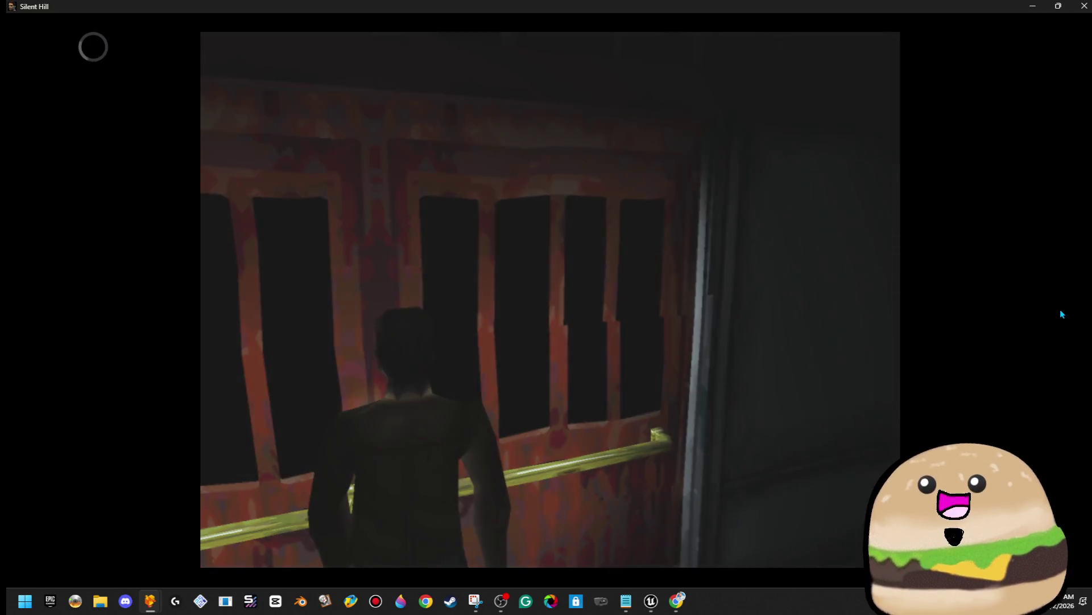
key(Return)
key(Up)
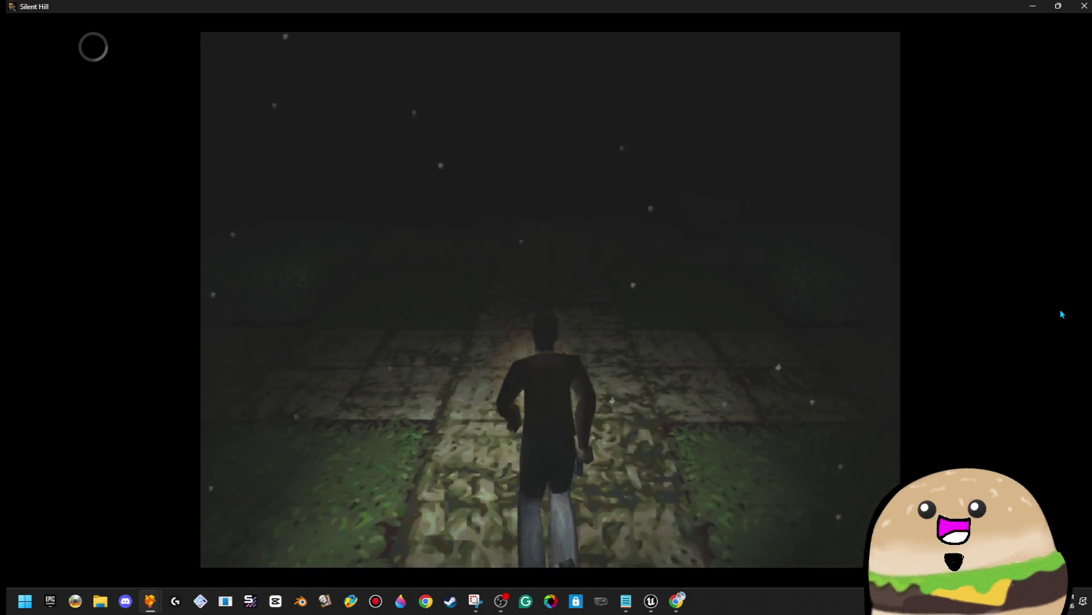
key(Up)
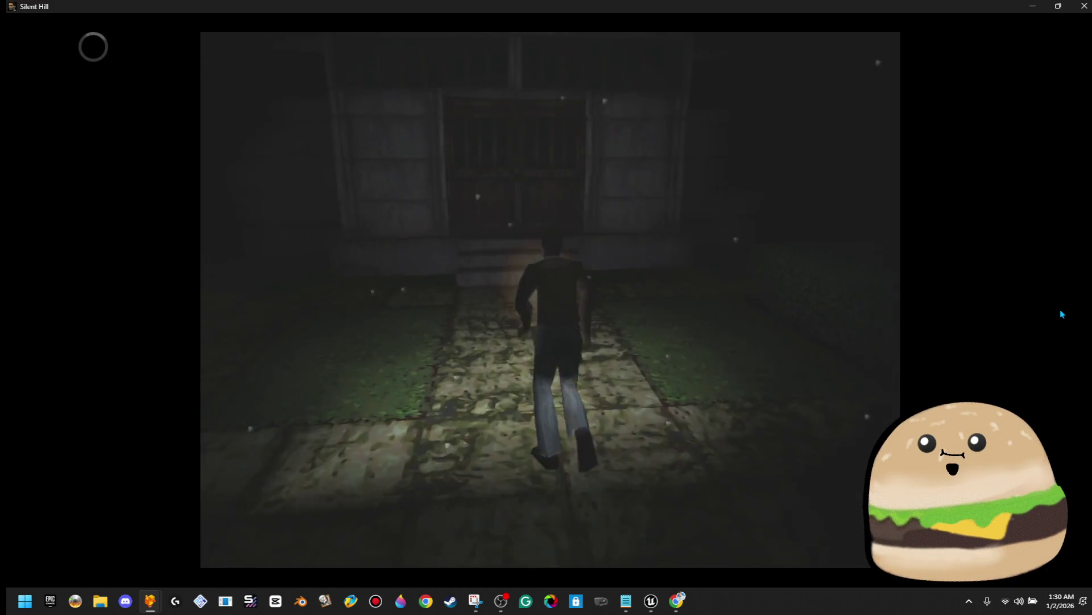
key(Up)
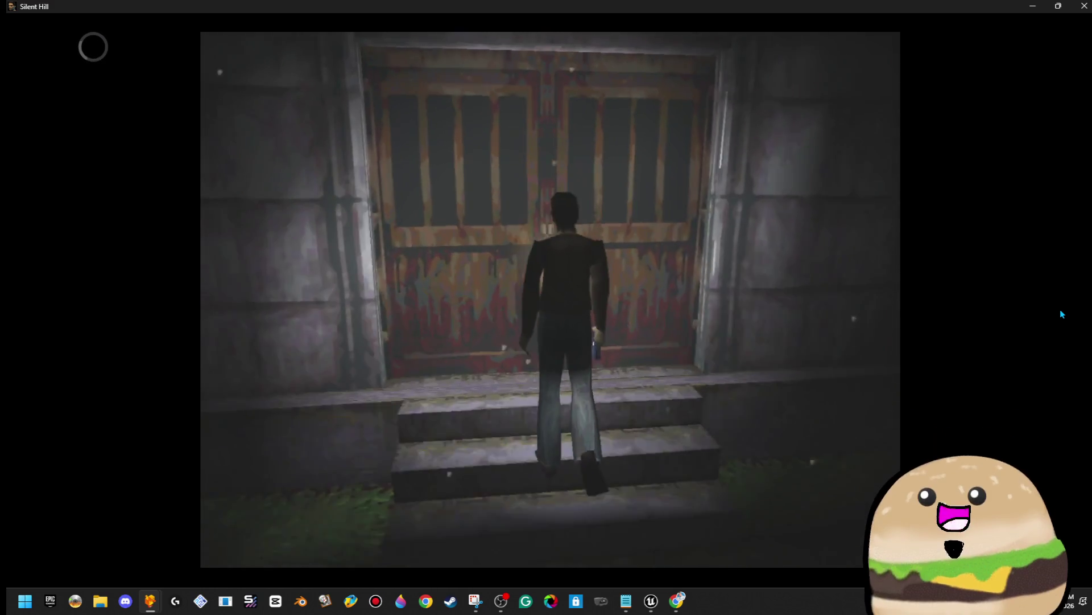
key(x)
key(Left)
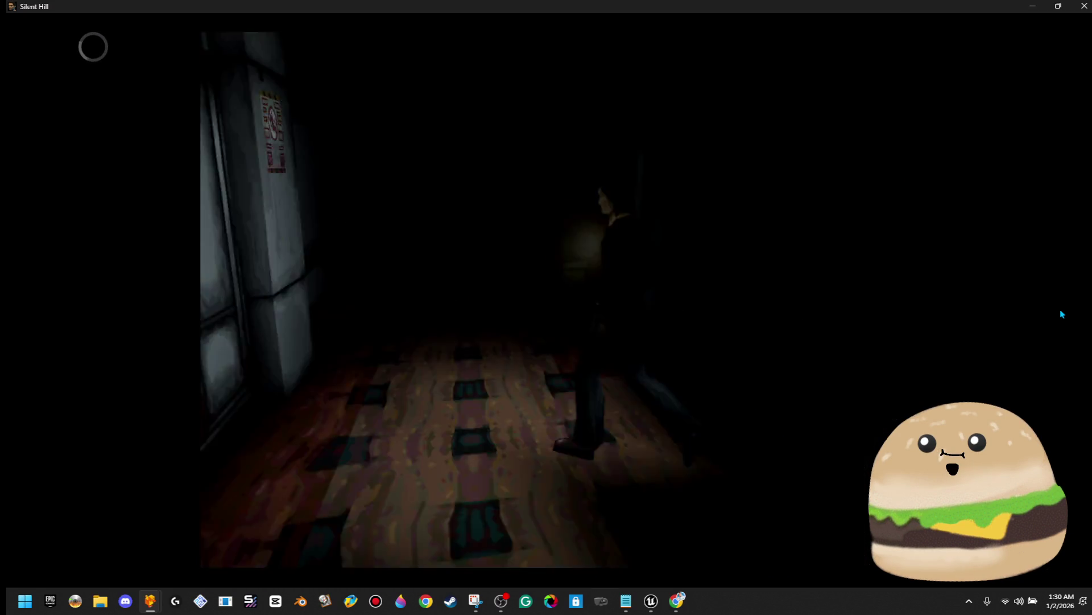
key(x)
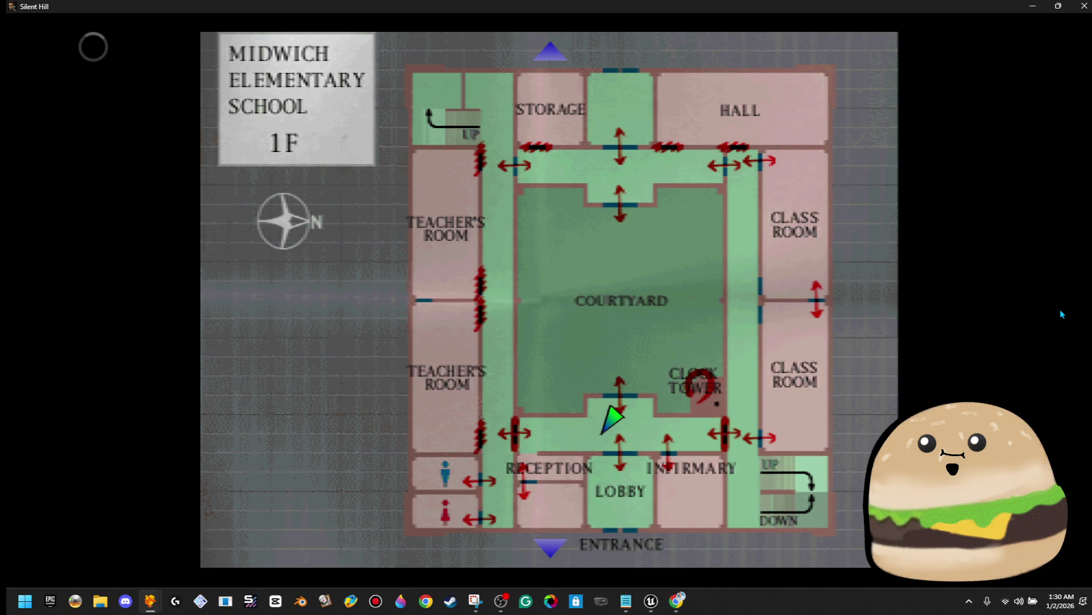
Step: Save the game to File 1, overwriting the Bus save
key(BackSpace)
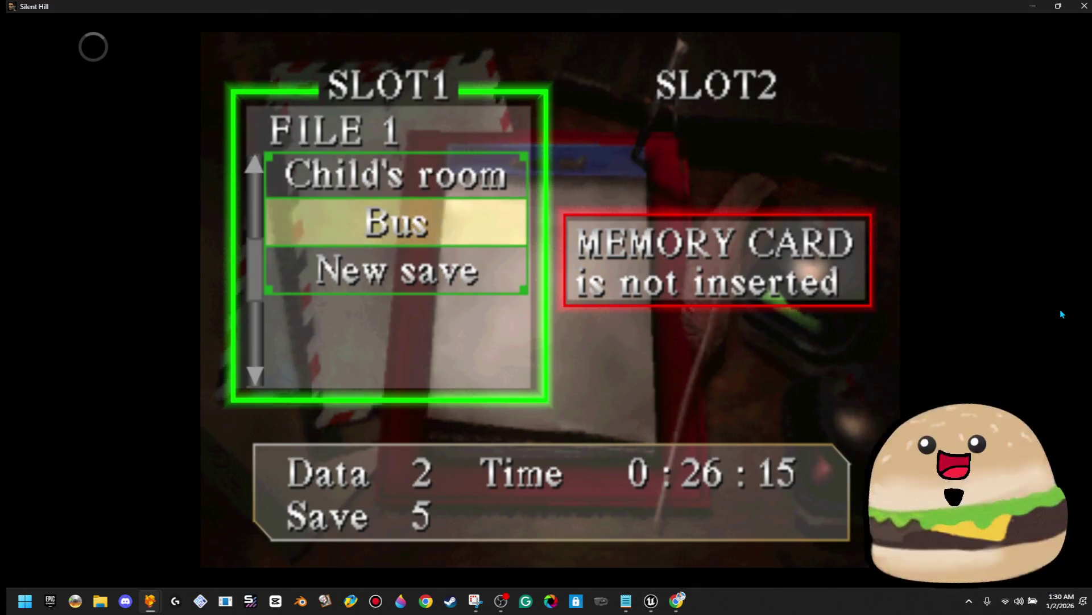
key(Return)
key(Left)
key(Return)
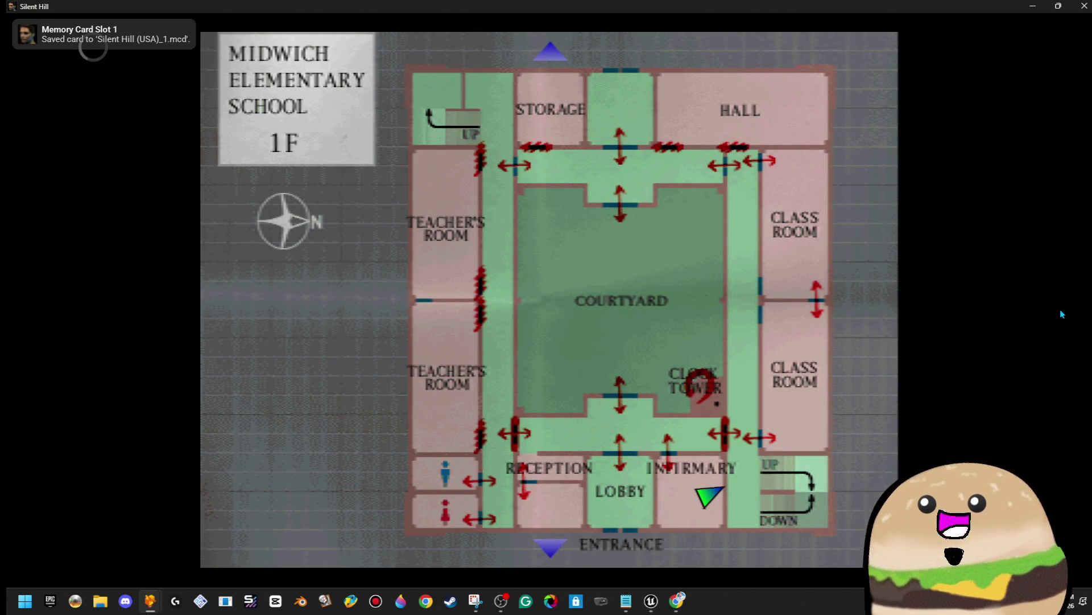
key(Up)
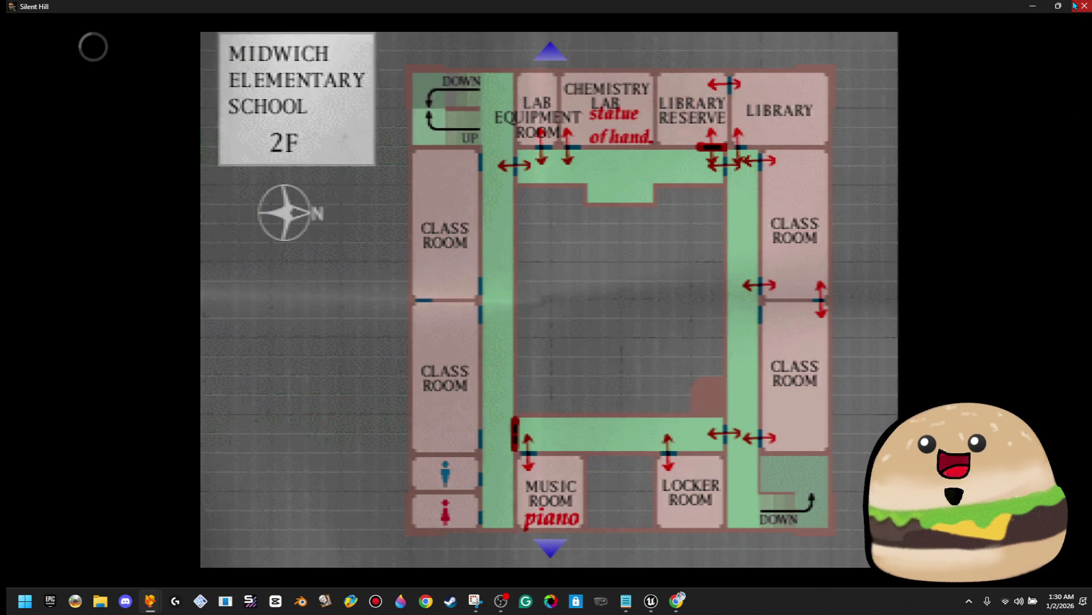
Step: Shut down the game, close DuckStation, and bring Unreal Editor forward
click(1075, 6)
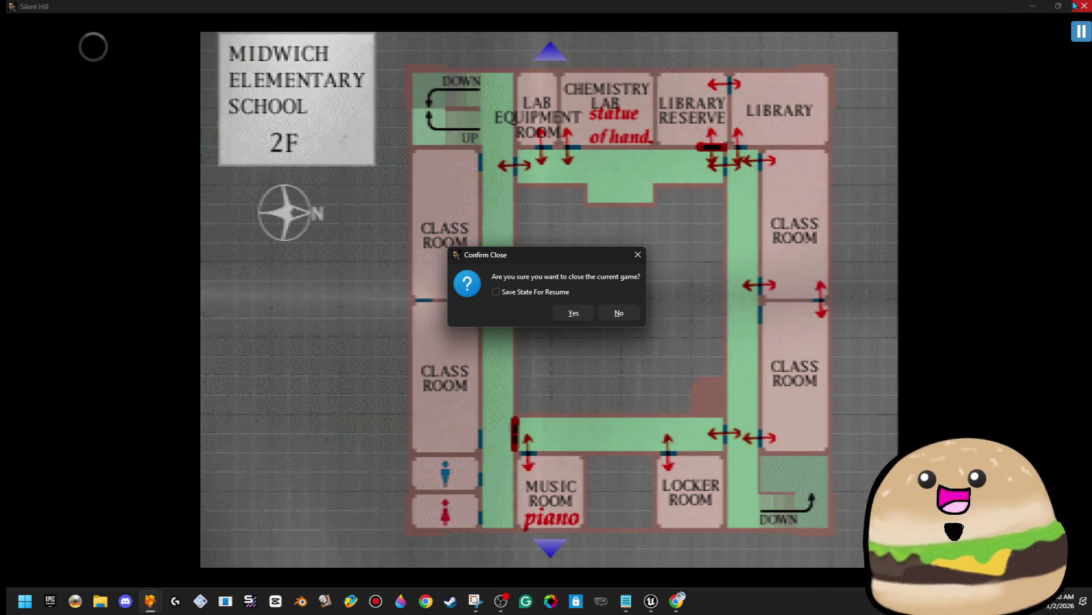
click(575, 313)
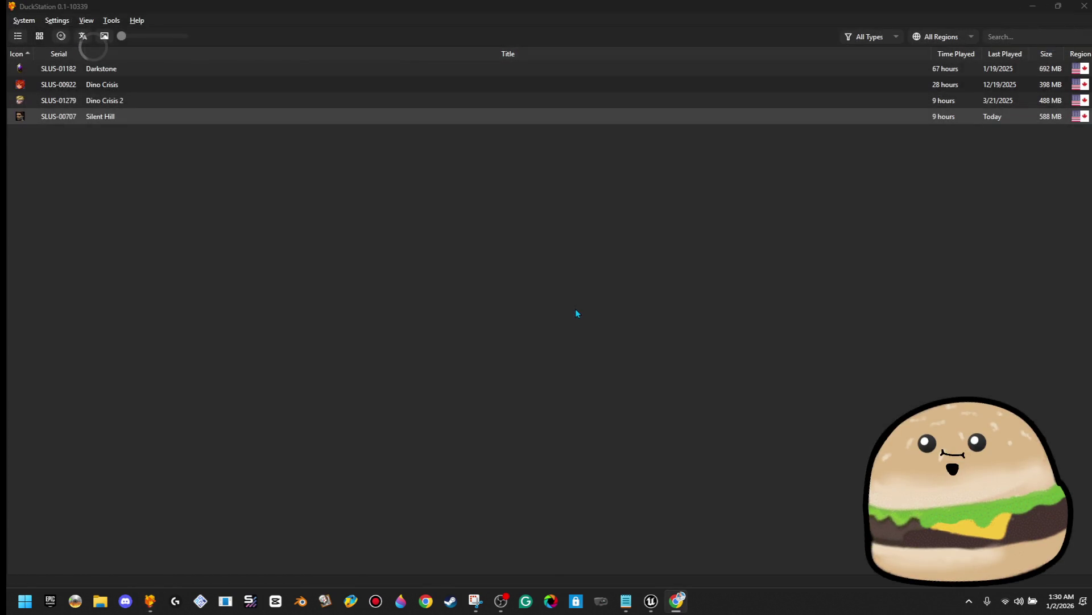
click(1084, 6)
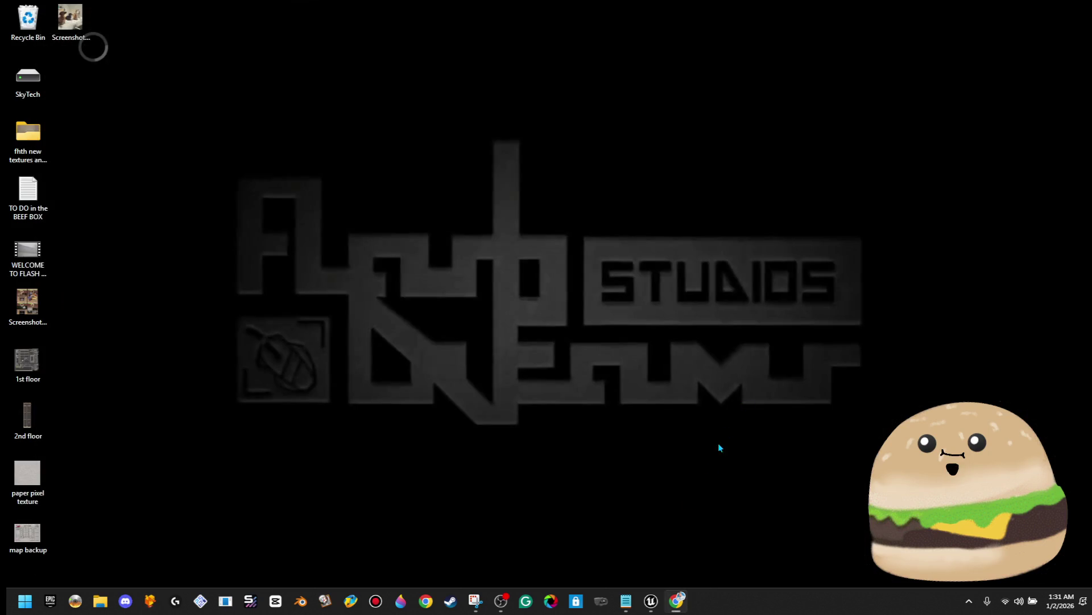
click(645, 602)
Step: Bring Unreal Editor with the Tracks_of_Denial_Inside level and tracks_of_denial_new folder to the front
mouse_move(638, 600)
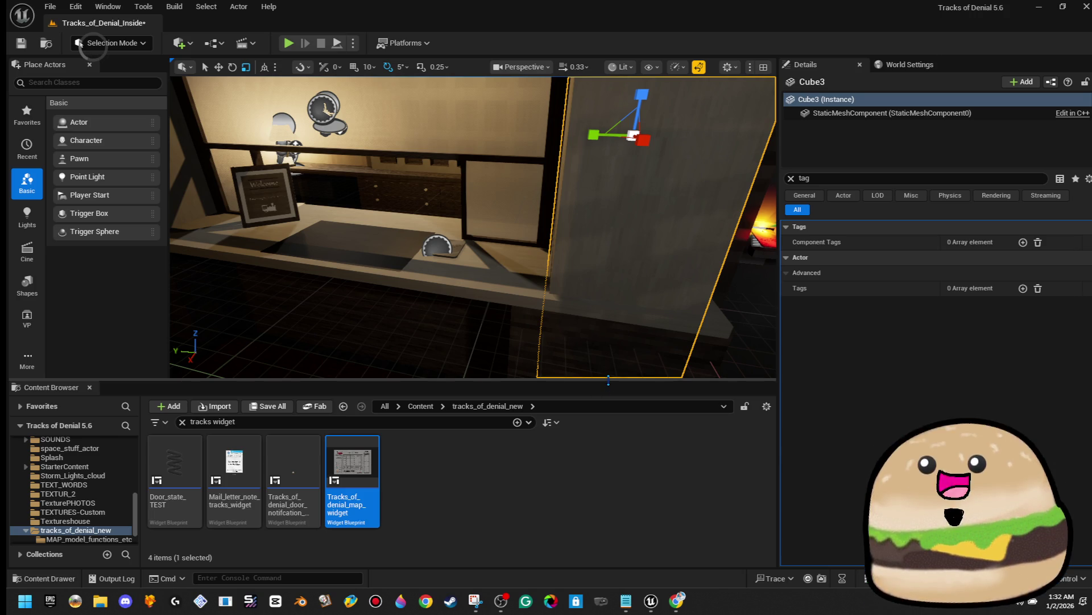
Step: Enlarge the level viewport, inspect Tracks_of_denial_map_widget in Designer view, then minimize its editor
mouse_move(606, 389)
mouse_down()
mouse_move(605, 515)
mouse_move(606, 447)
mouse_up()
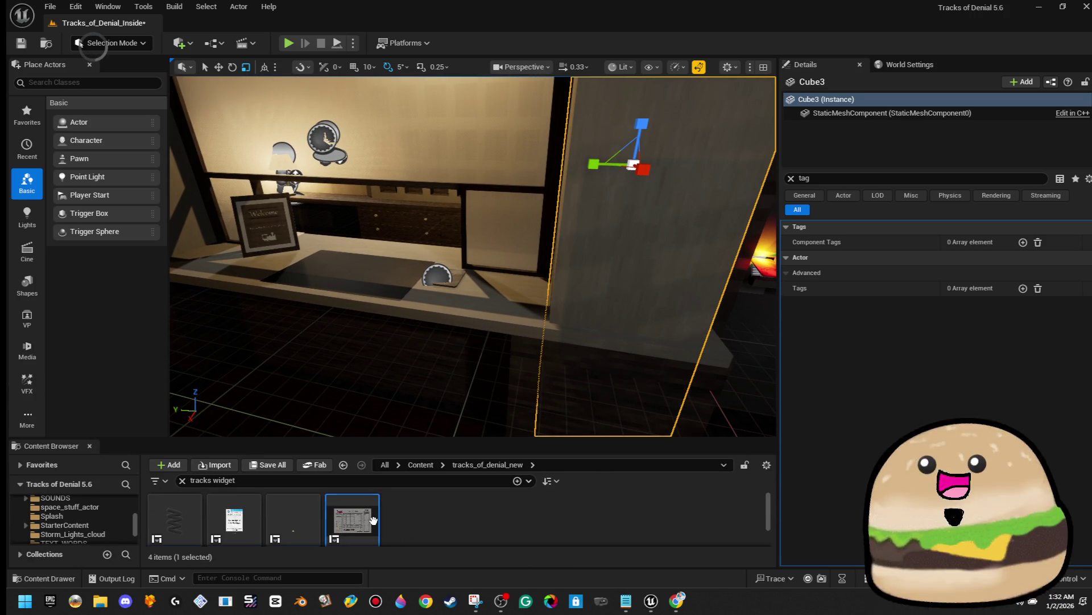
double_click(374, 525)
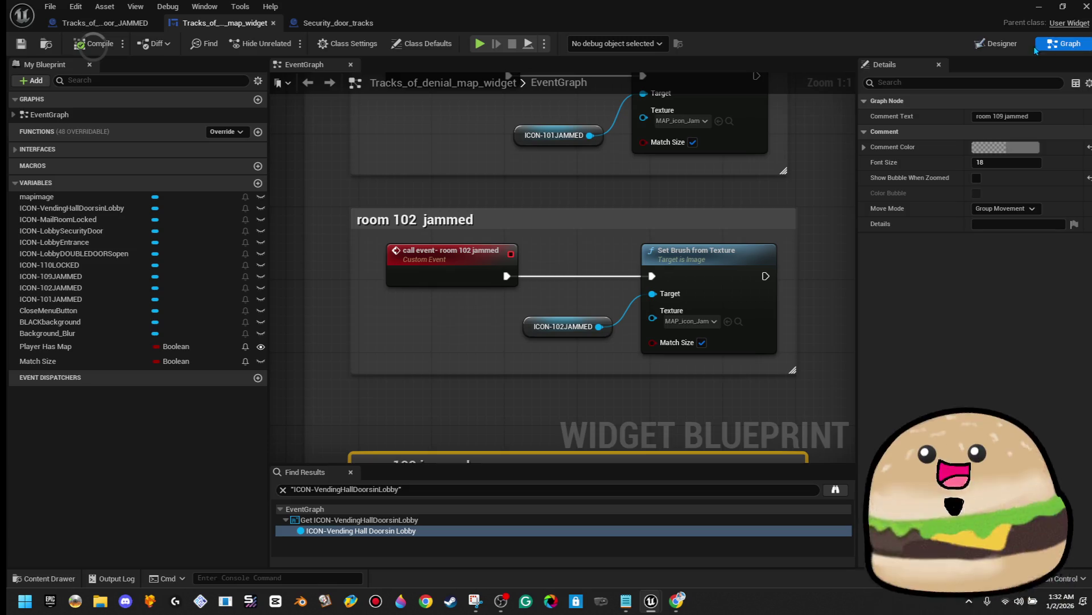
click(997, 44)
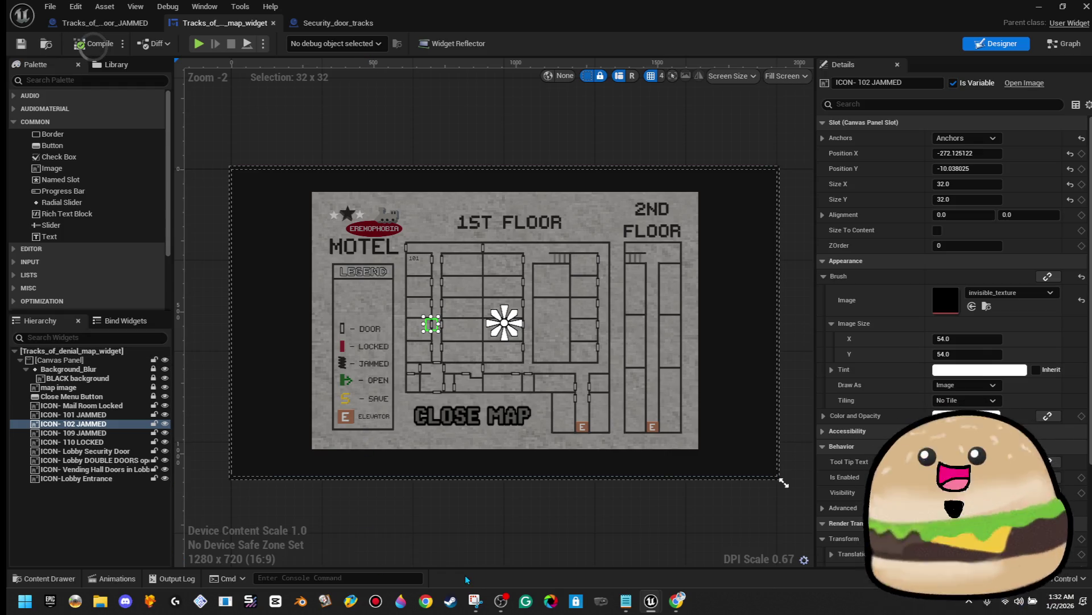
click(1039, 6)
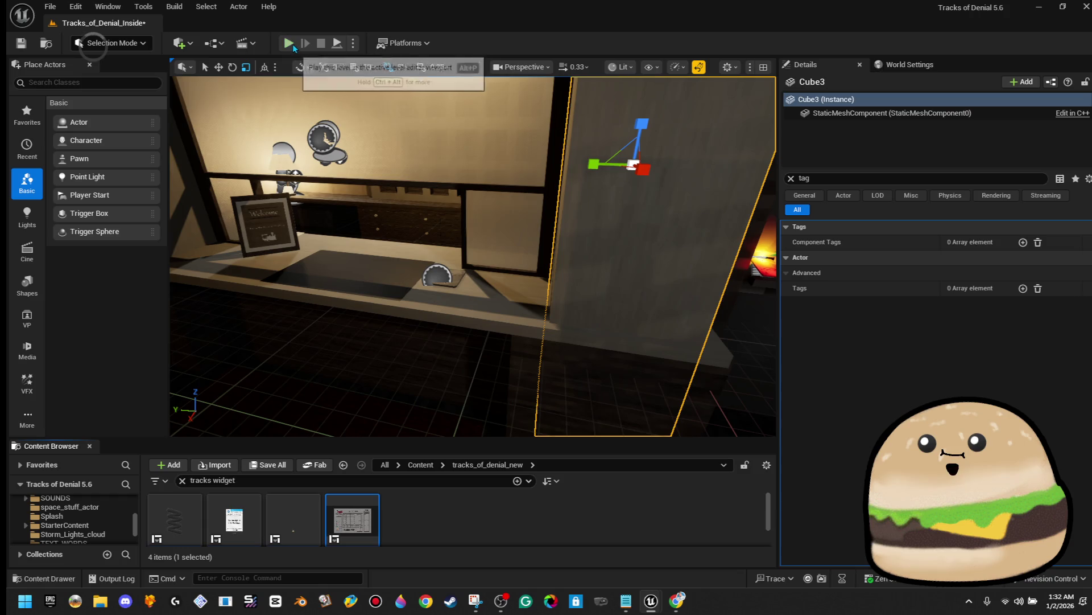
Step: Play the level fullscreen, walk toward rooms 101–110, and open then close the motel map
click(289, 43)
key(F11)
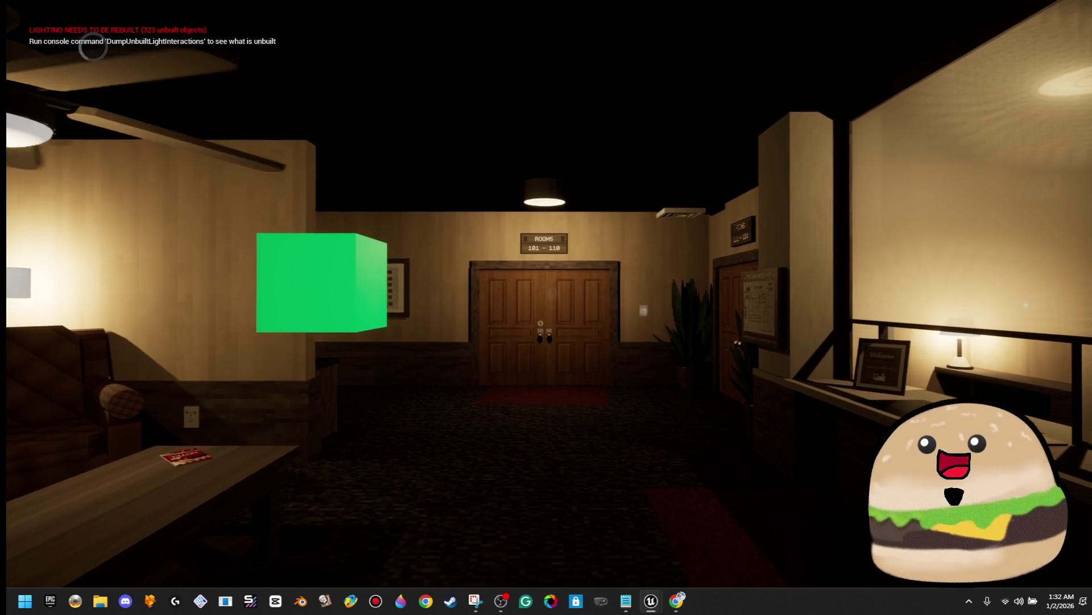
key(w)
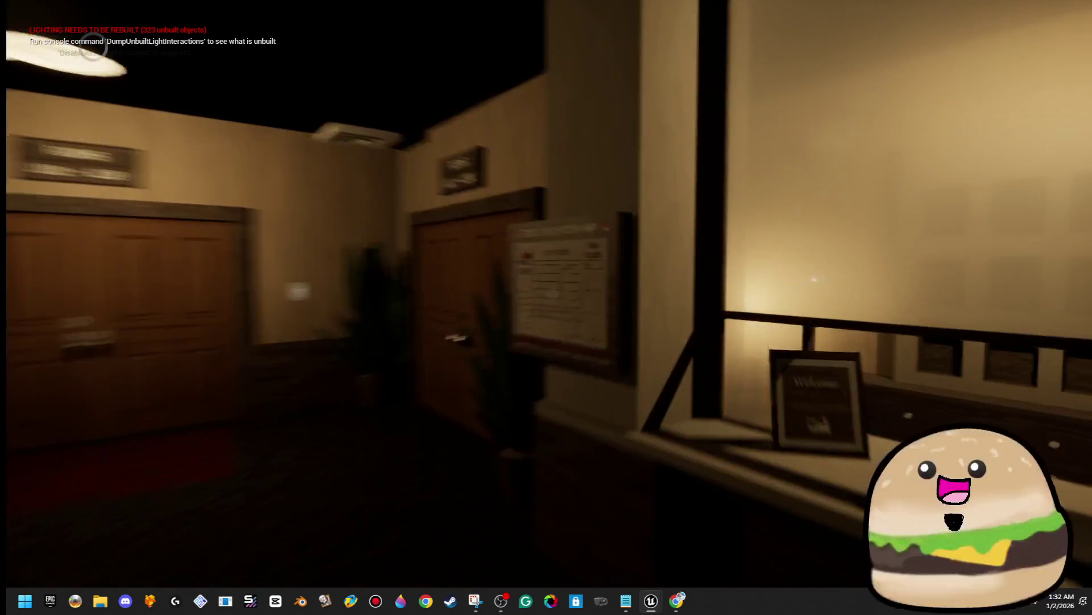
key(m)
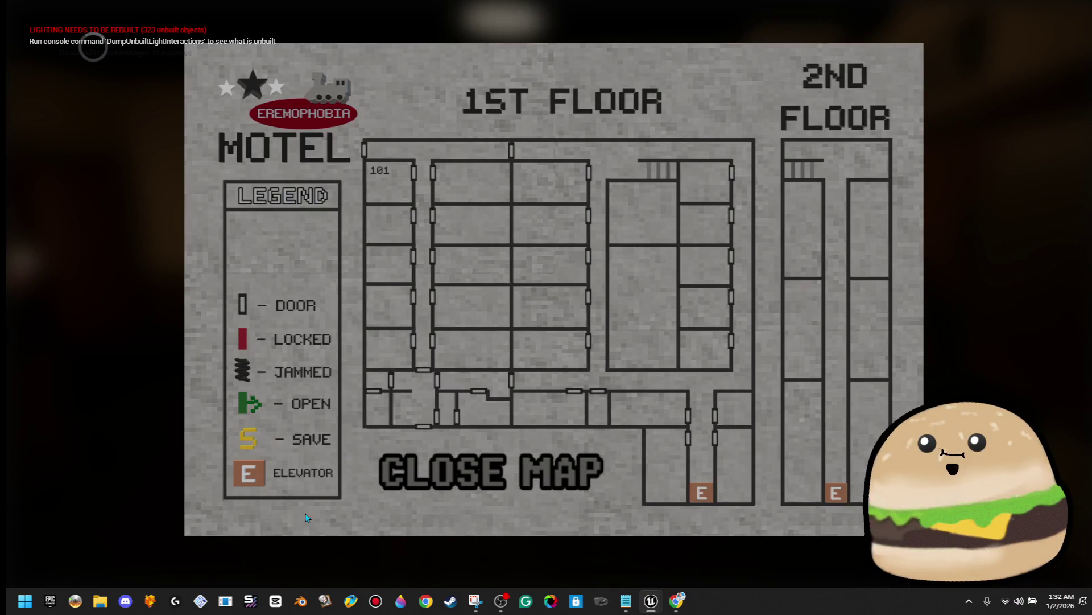
click(488, 470)
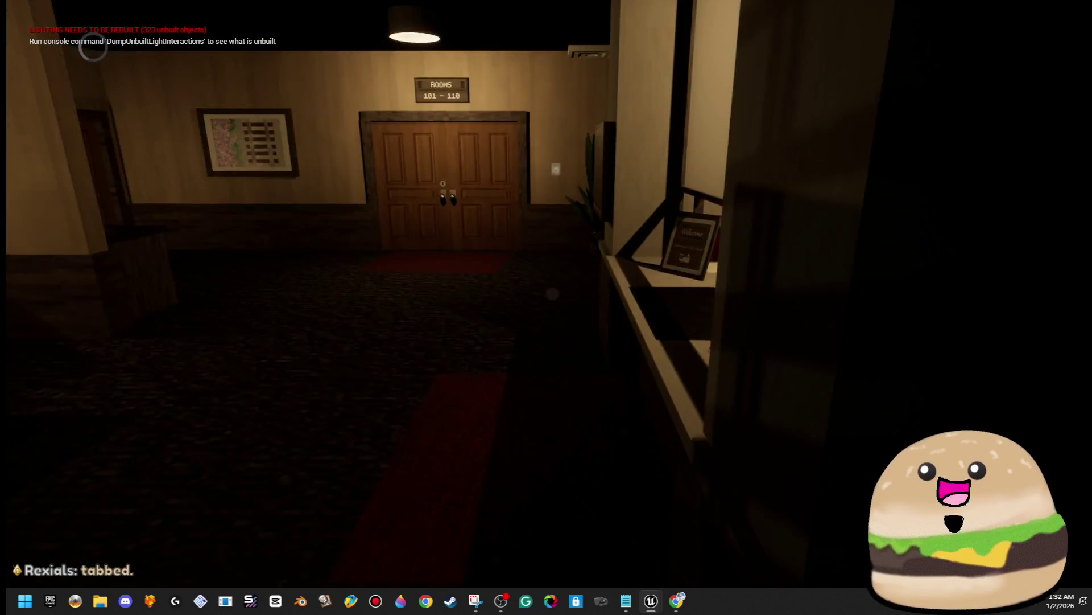
Step: Reopen and close the motel map twice to check the locked and jammed door icons, then end play
key(m)
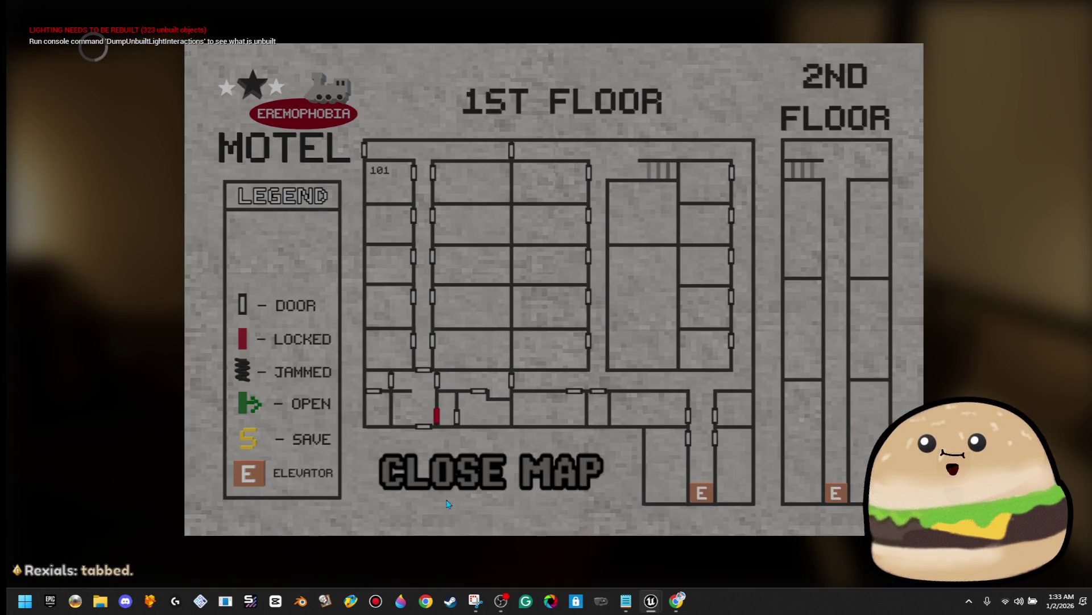
click(488, 470)
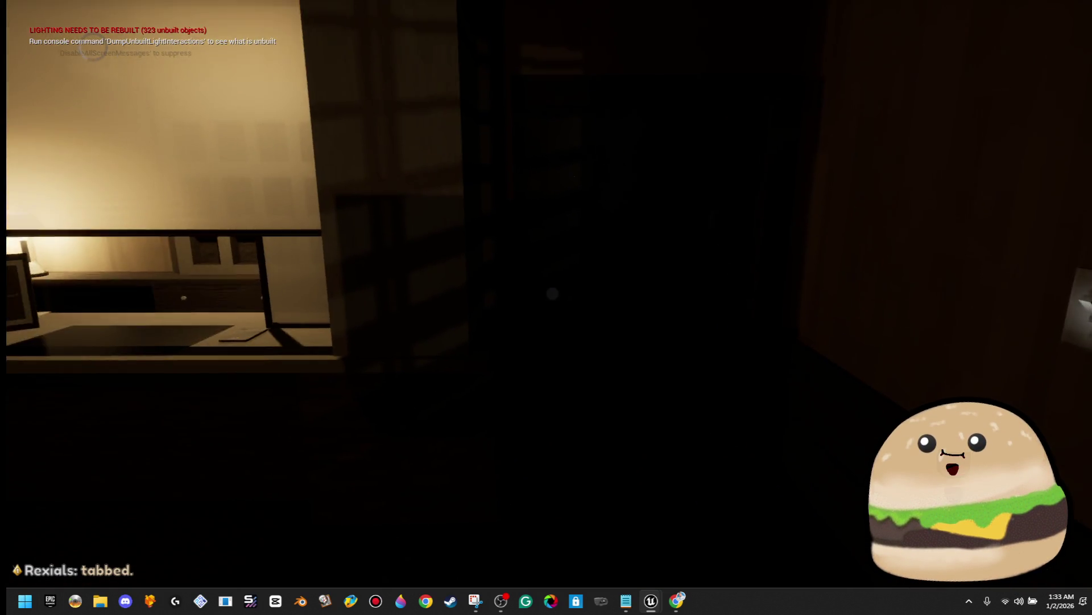
key(m)
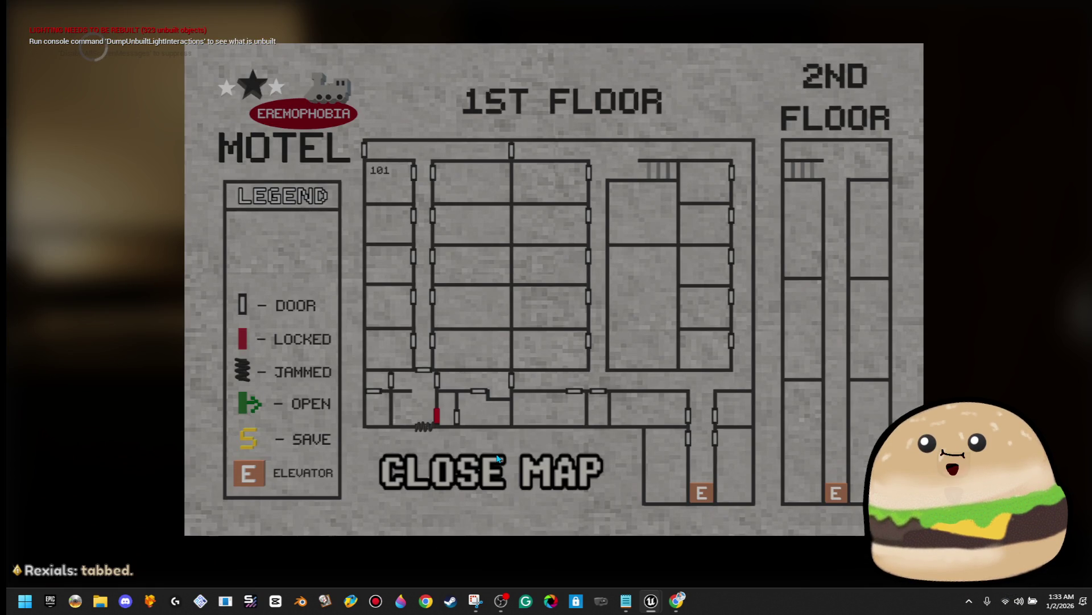
click(489, 471)
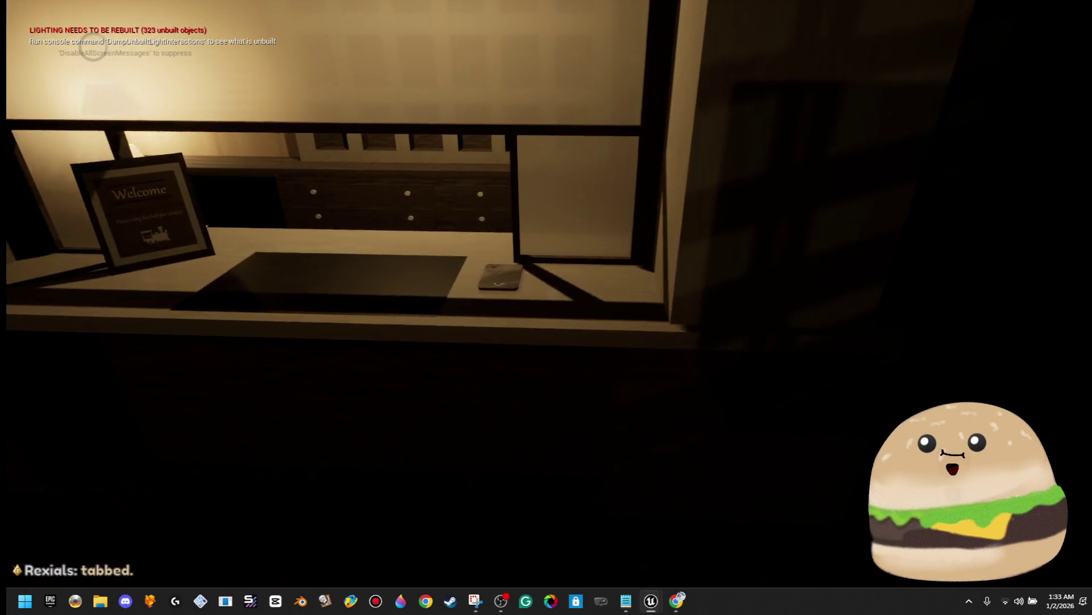
key(Escape)
click(481, 280)
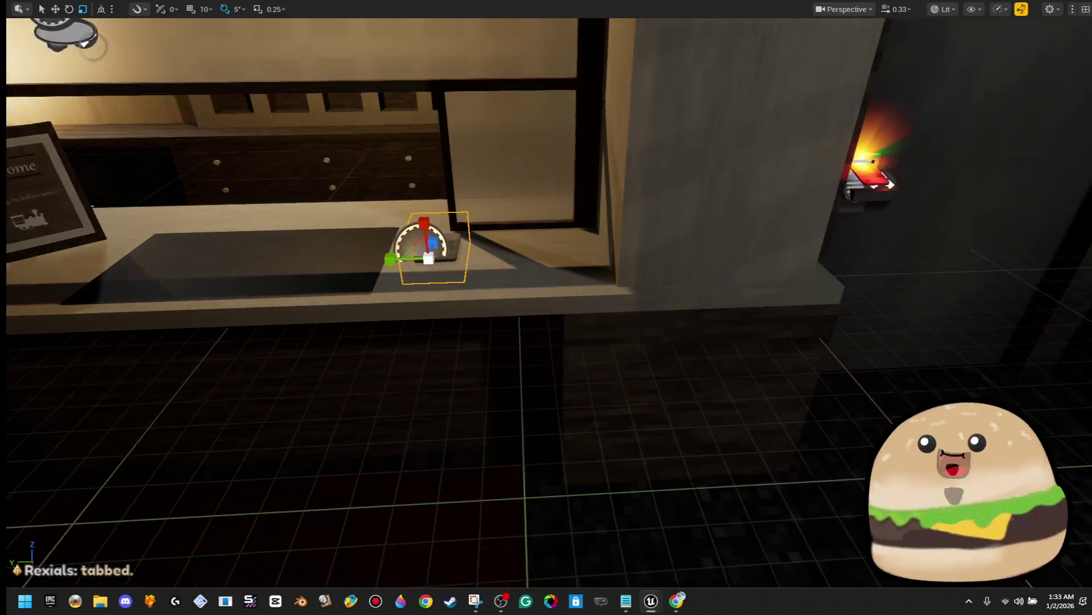
Step: Exit the immersive viewport with F11 to restore the Details, Place Actors and Content Browser panels
key(F11)
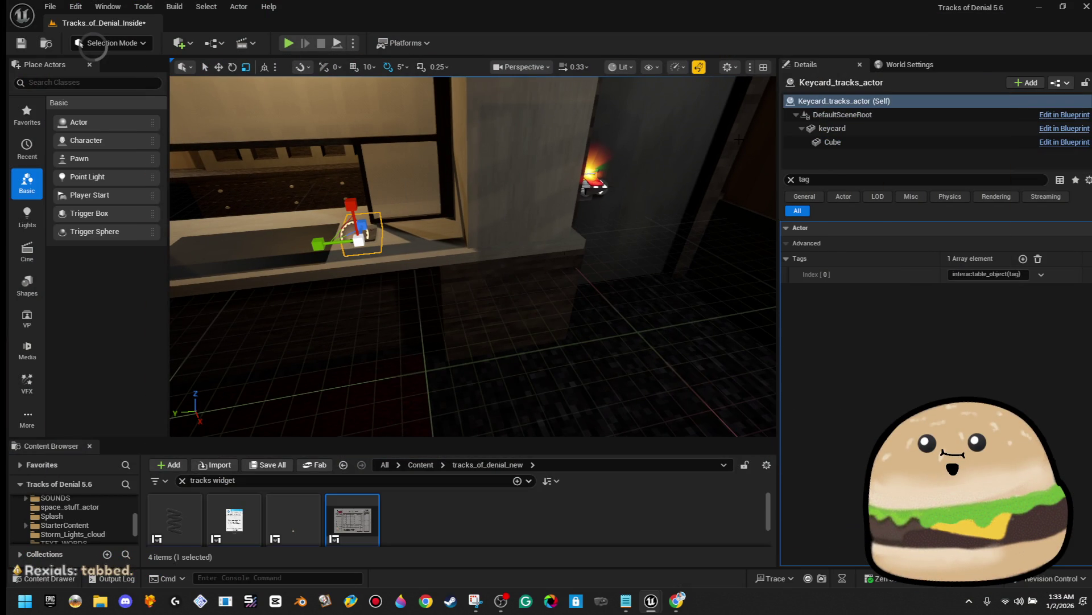
key(alt+Tab)
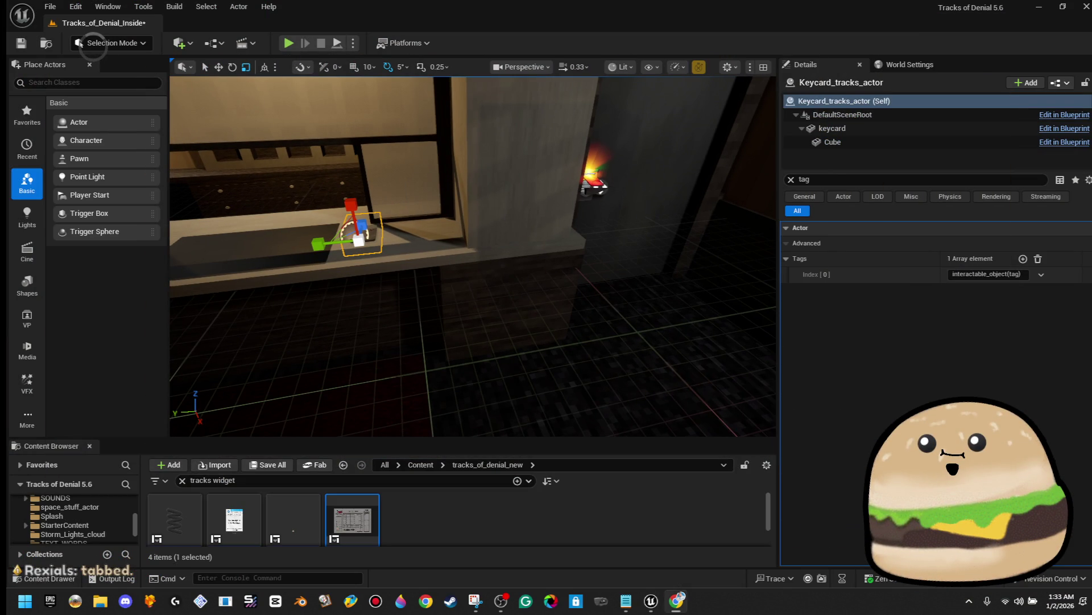